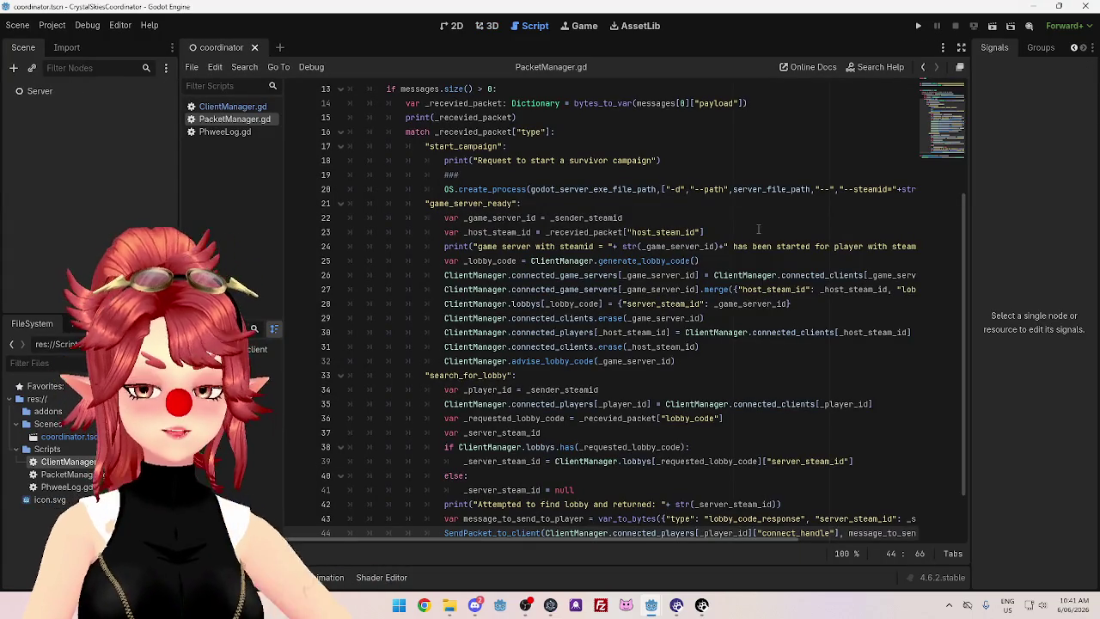
Delete the extra blank line above func _process in PacketManager.gd
scroll(700, 294, "up", 4)
left_click(692, 215)
left_click(641, 203)
left_click(588, 191)
left_click(635, 204)
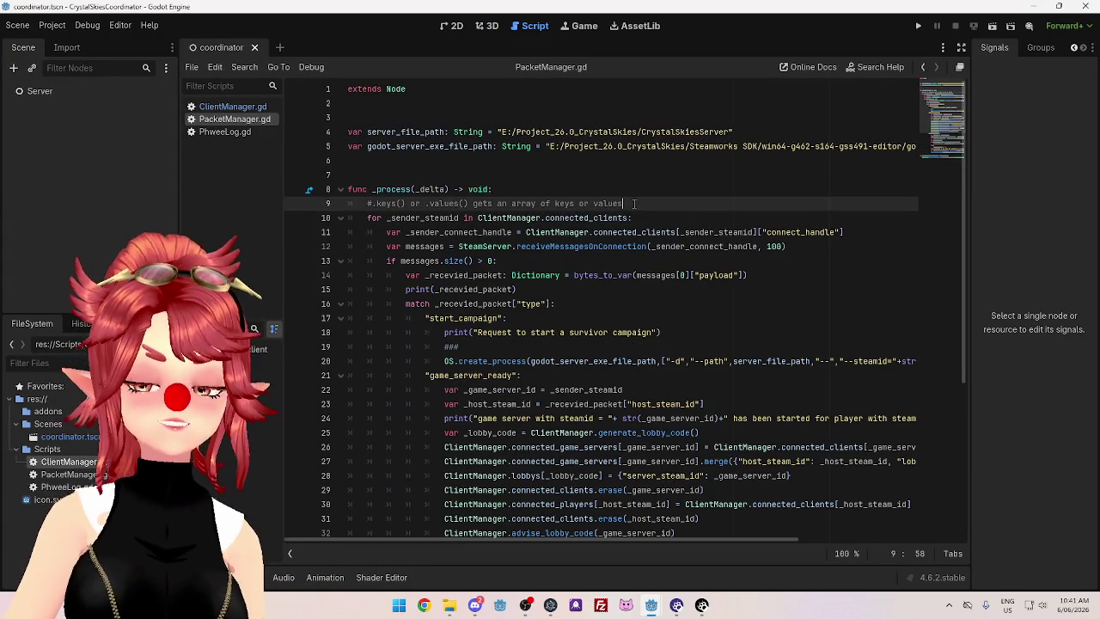
left_click(643, 218)
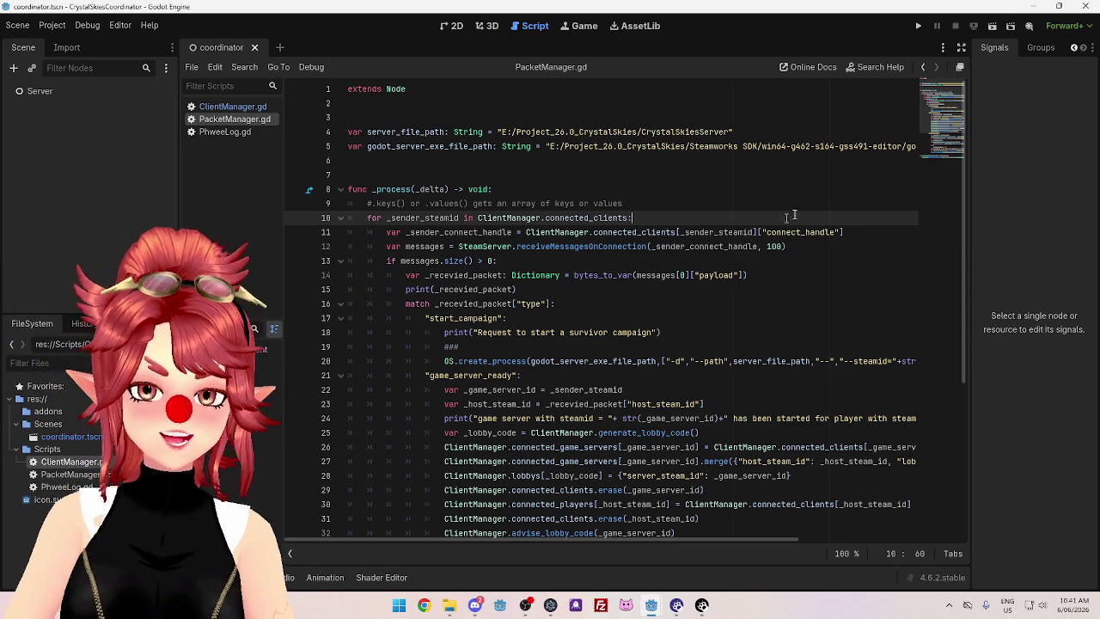
left_click(576, 190)
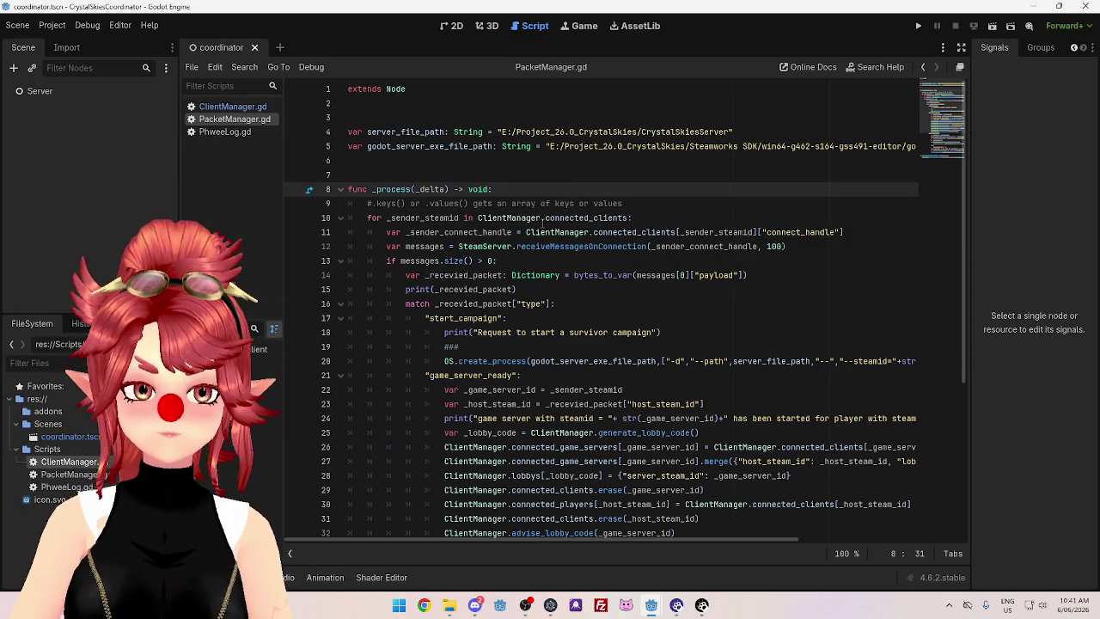
scroll(643, 161, "down", 1)
scroll(643, 219, "up", 1)
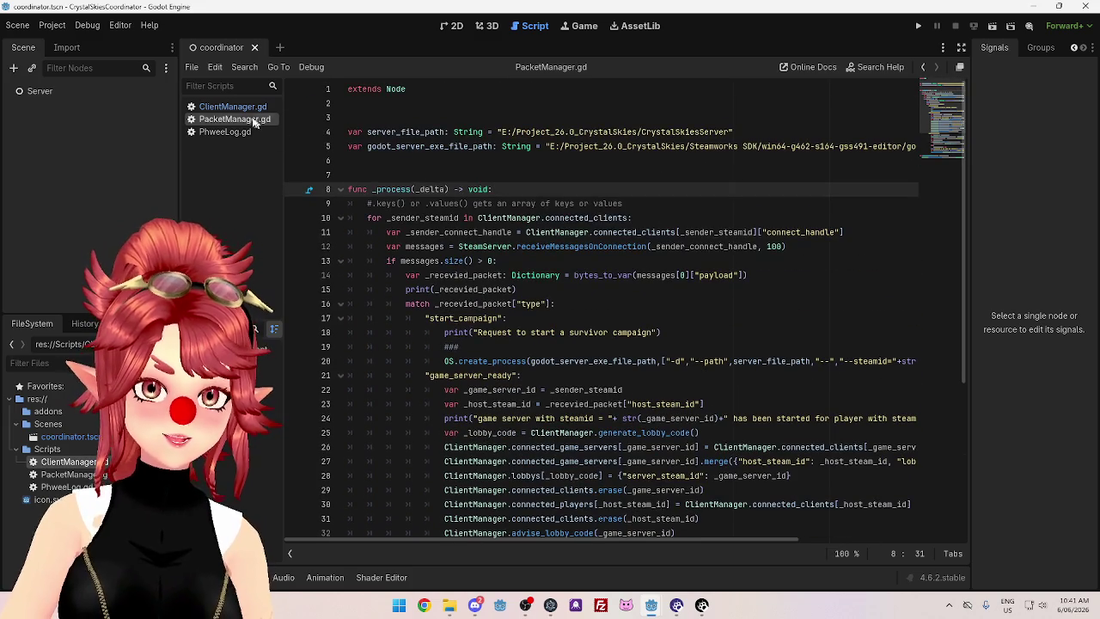
left_click(505, 159)
key("Down")
key("BackSpace")
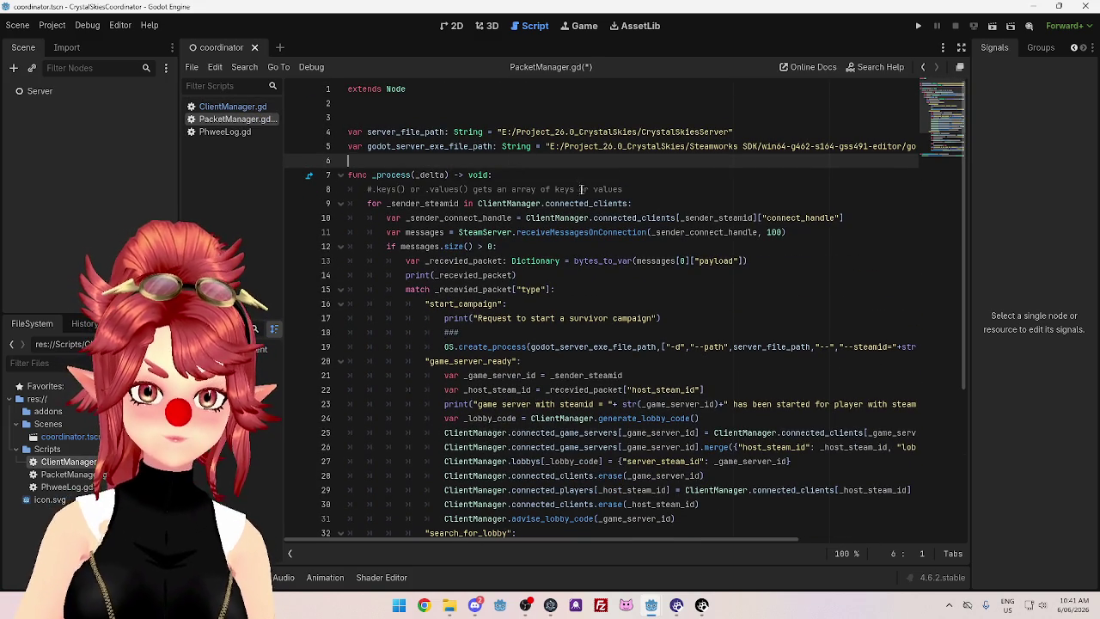
Move the blank line below the two path variables and run the coordinator project
left_click(230, 106)
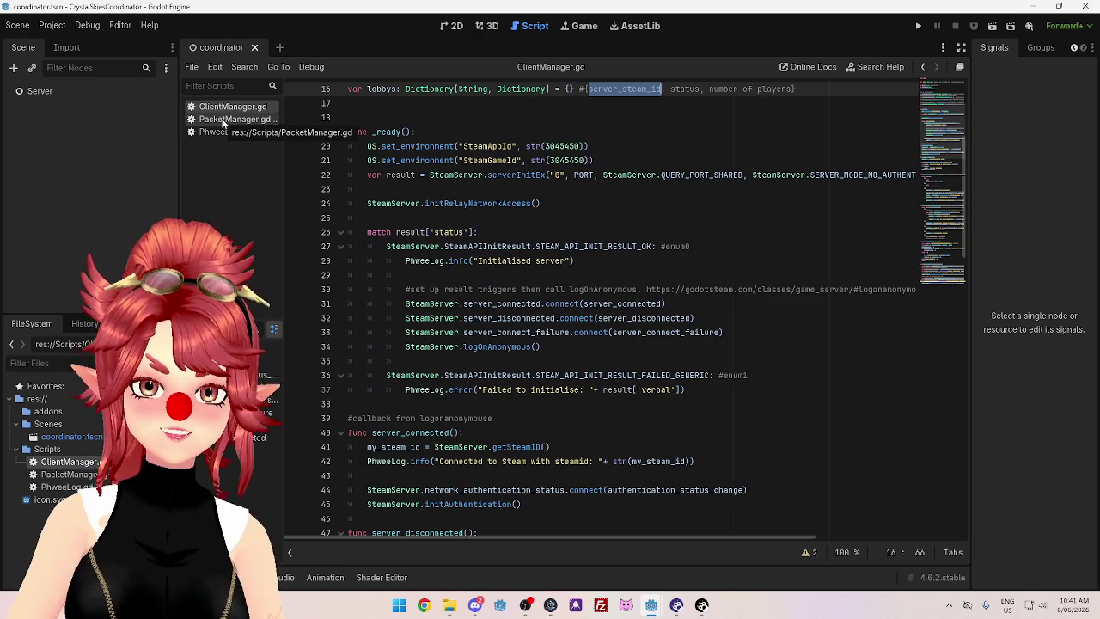
left_click(466, 103)
left_click(239, 120)
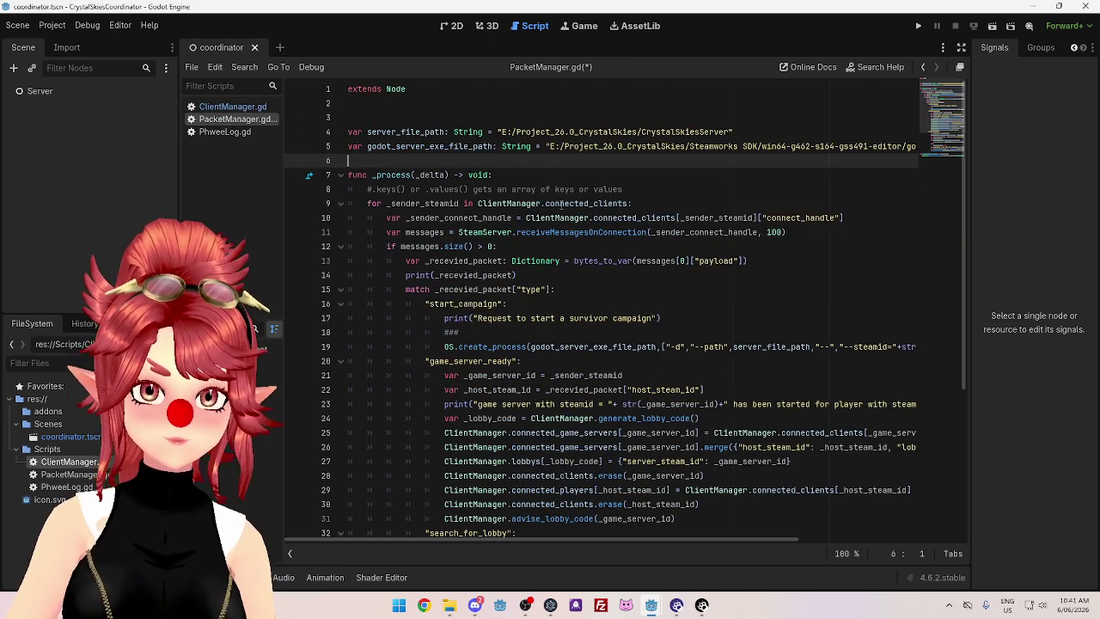
left_click(411, 116)
key("alt+Down")
key("alt+Down")
key("alt+Down")
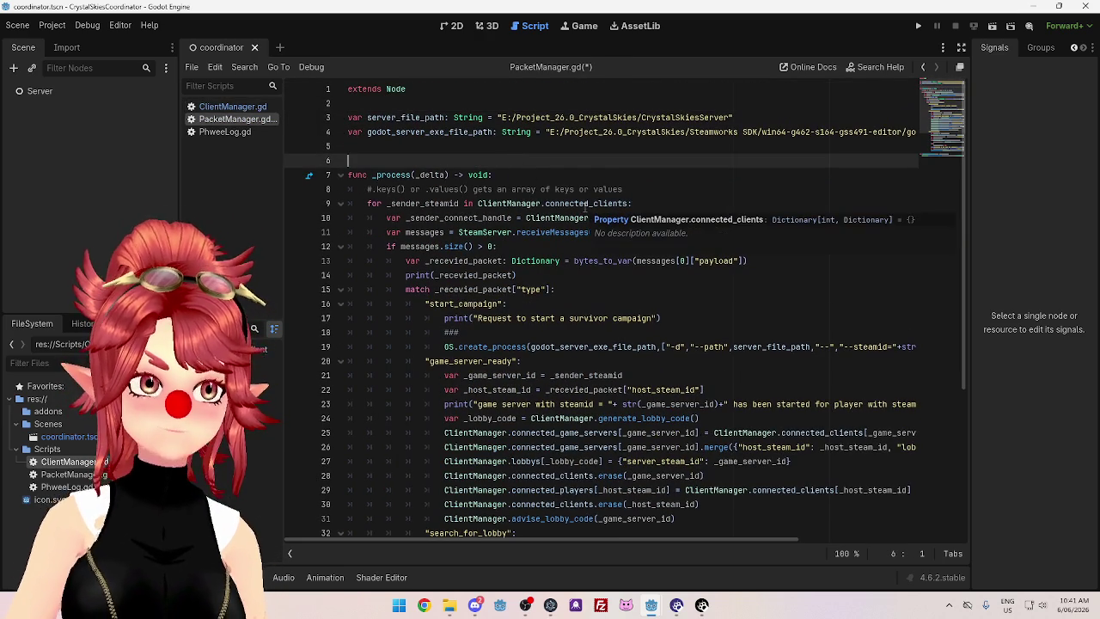
left_click(918, 26)
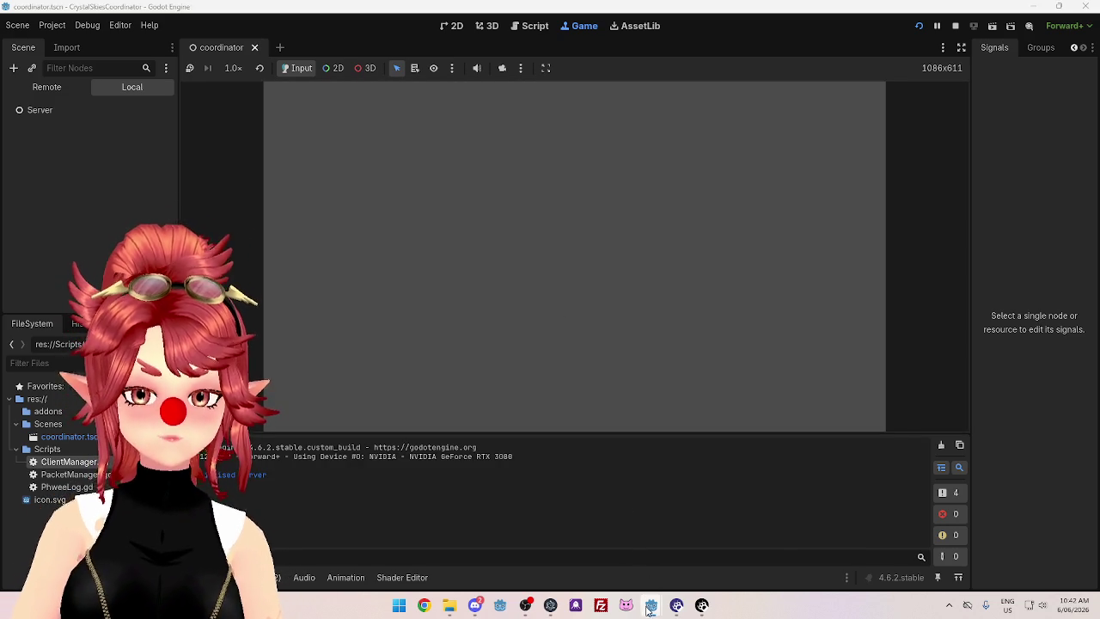
In the main_menu game, search Join Survivor Lobby for 'asdf' and list the Debugger's errors
mouse_move(649, 611)
left_click(589, 545)
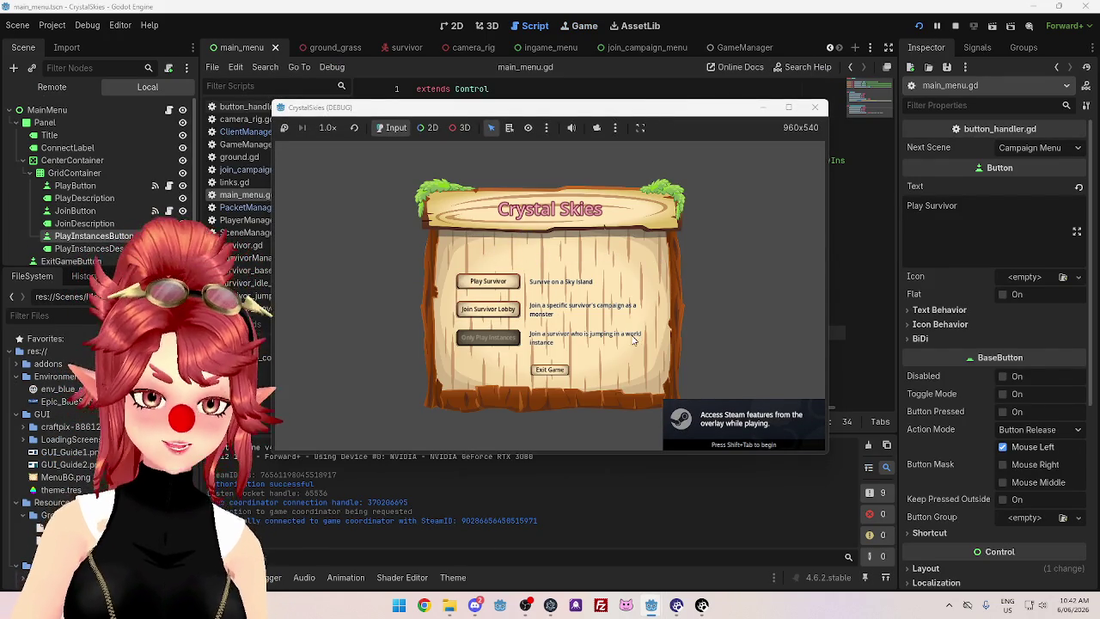
left_click(513, 312)
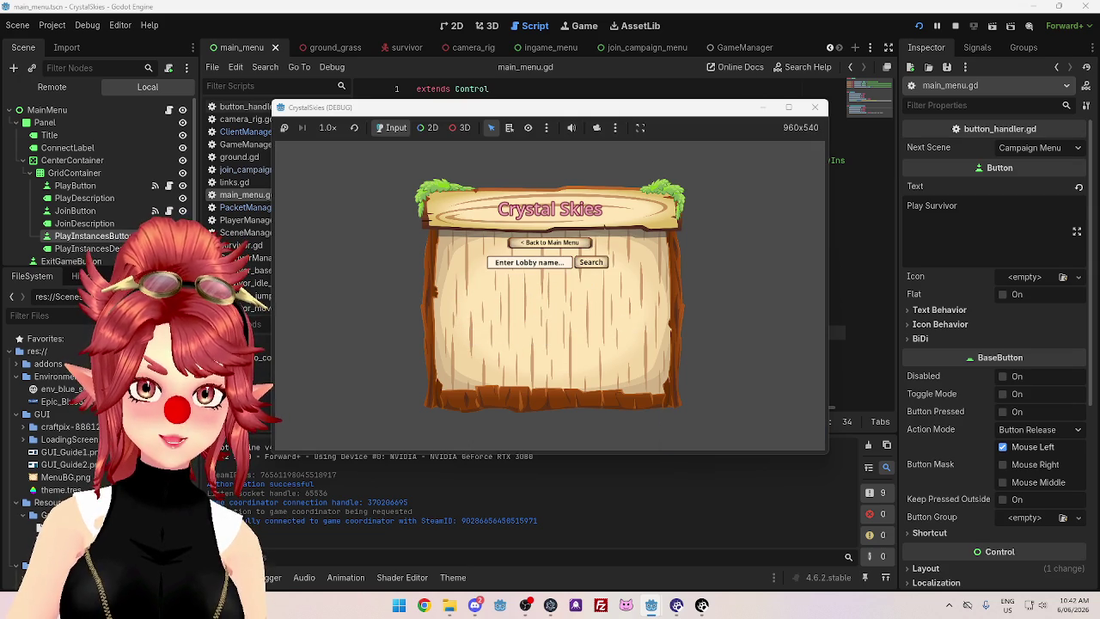
type("asdf")
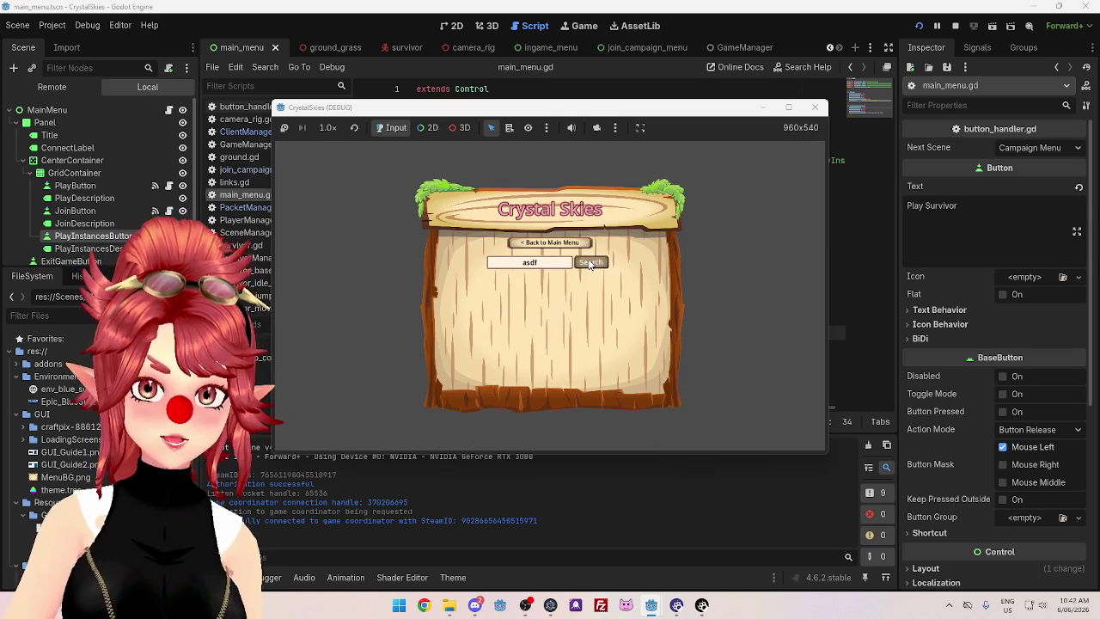
left_click(589, 263)
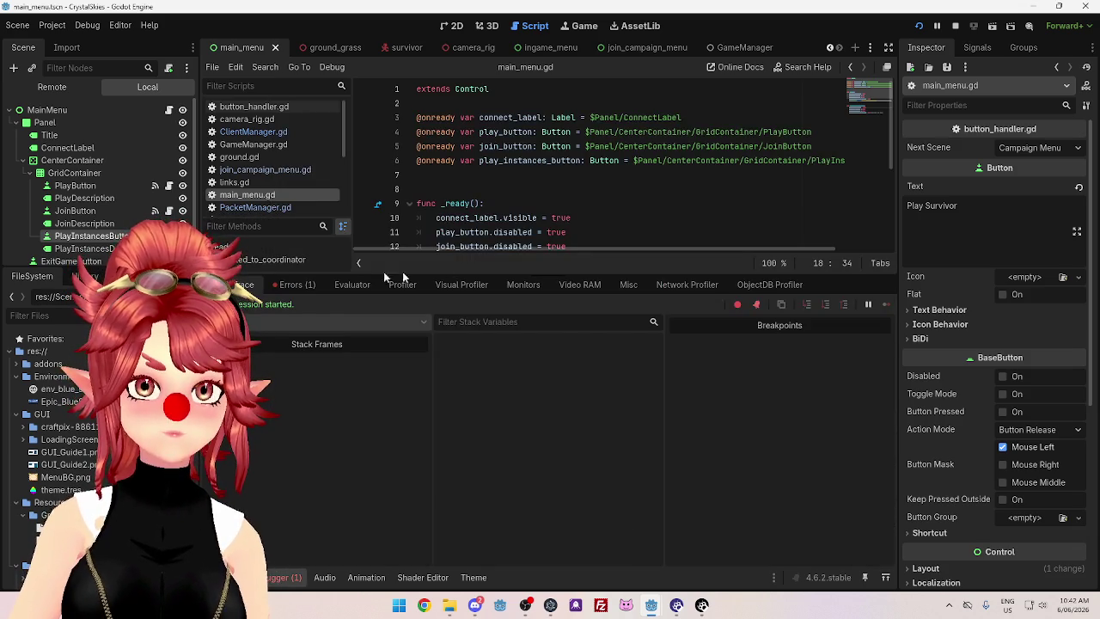
left_click(296, 284)
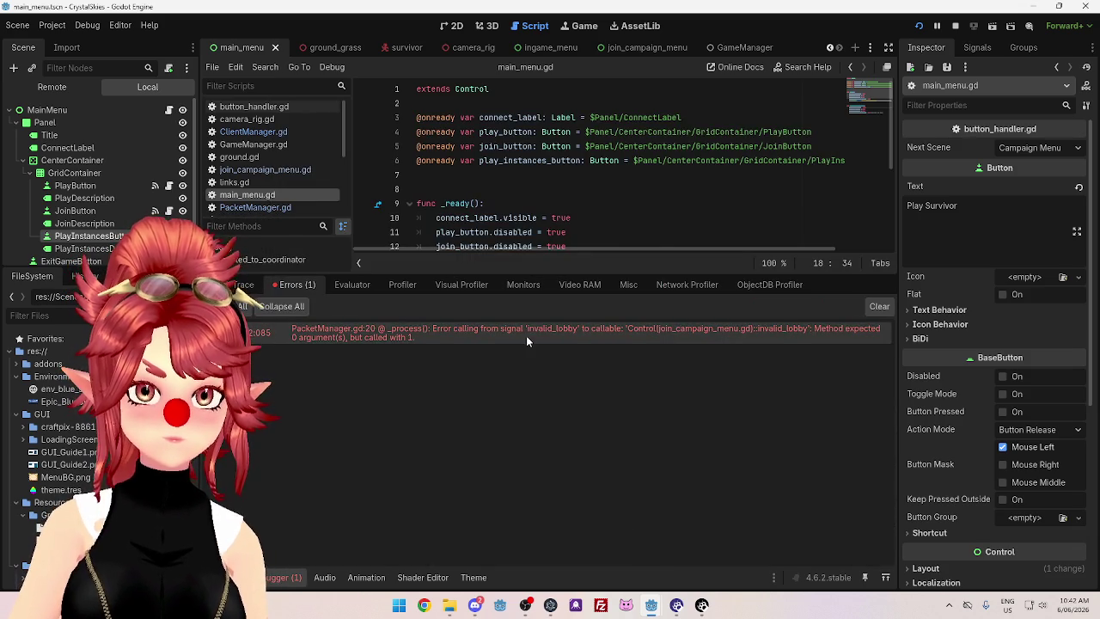
Make line 20 of PacketManager.gd call invalid_lobby.emit() with no argument, then stop the game
double_click(526, 335)
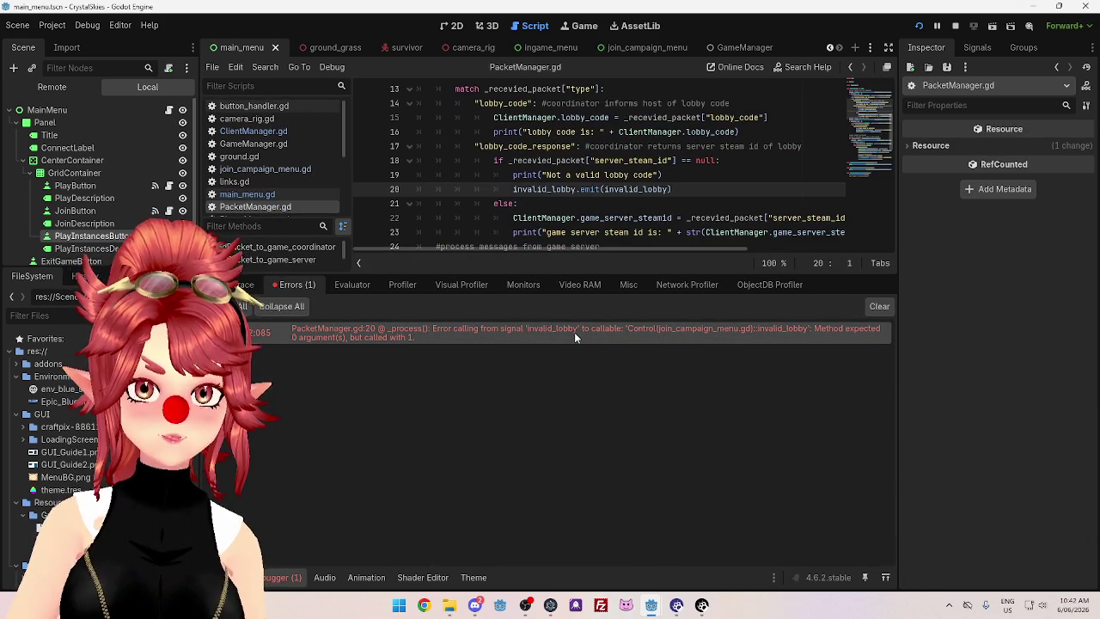
mouse_move(791, 344)
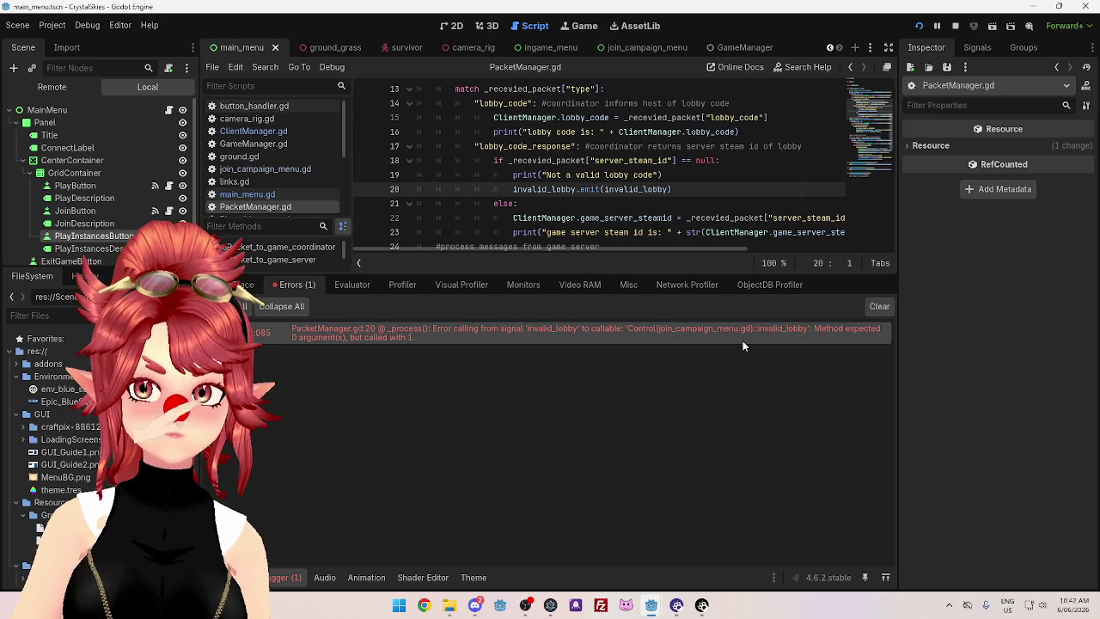
mouse_move(744, 342)
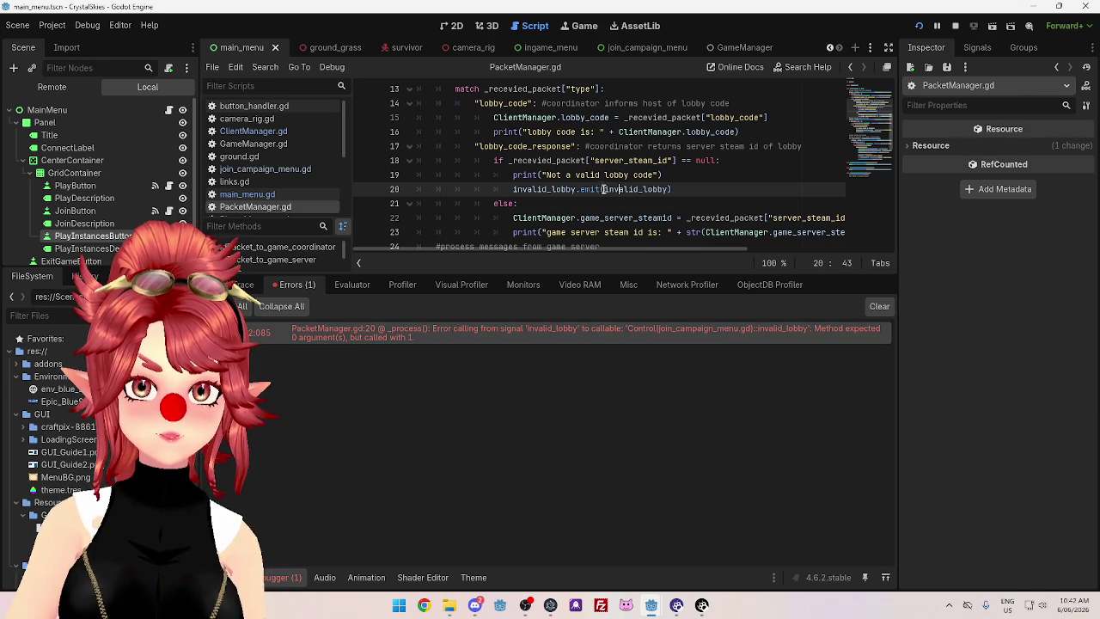
left_click_drag(609, 188, 668, 189)
key("BackSpace")
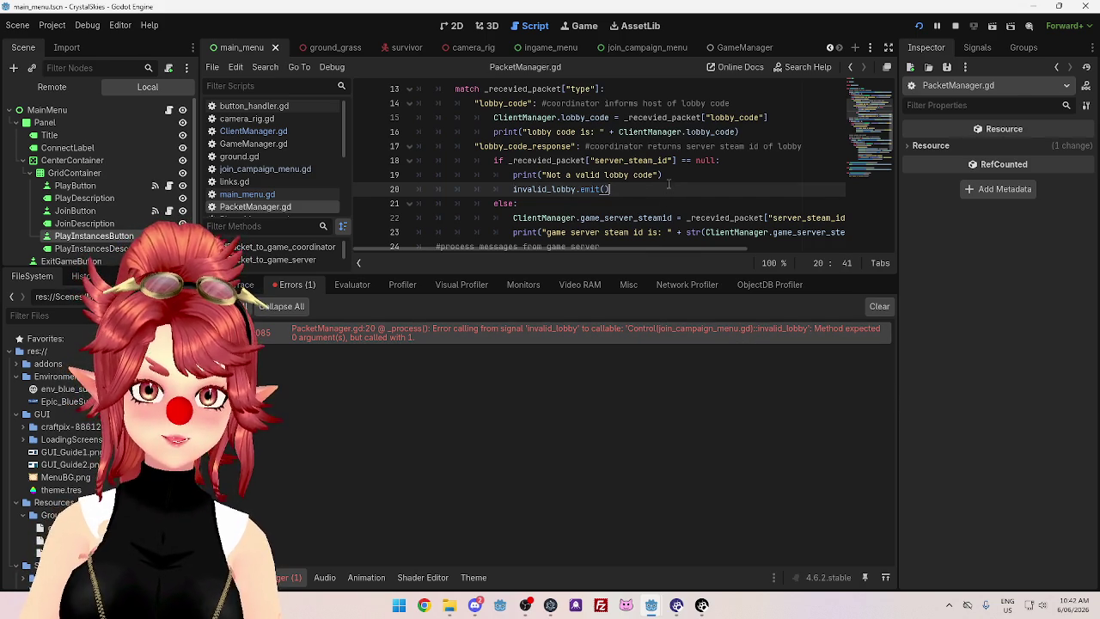
left_click(955, 26)
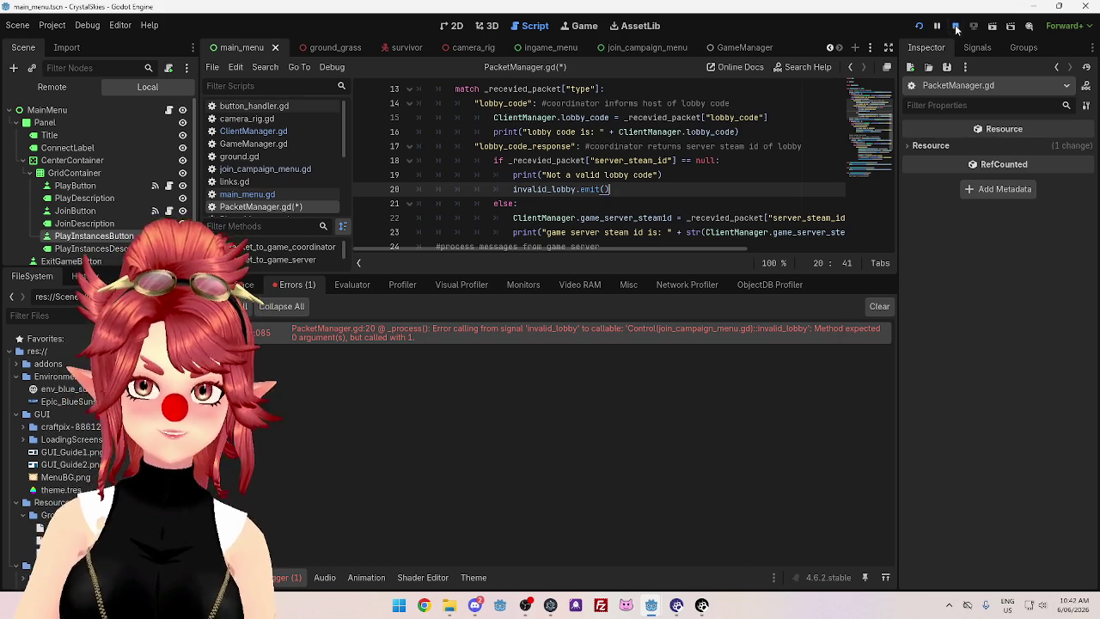
mouse_move(650, 605)
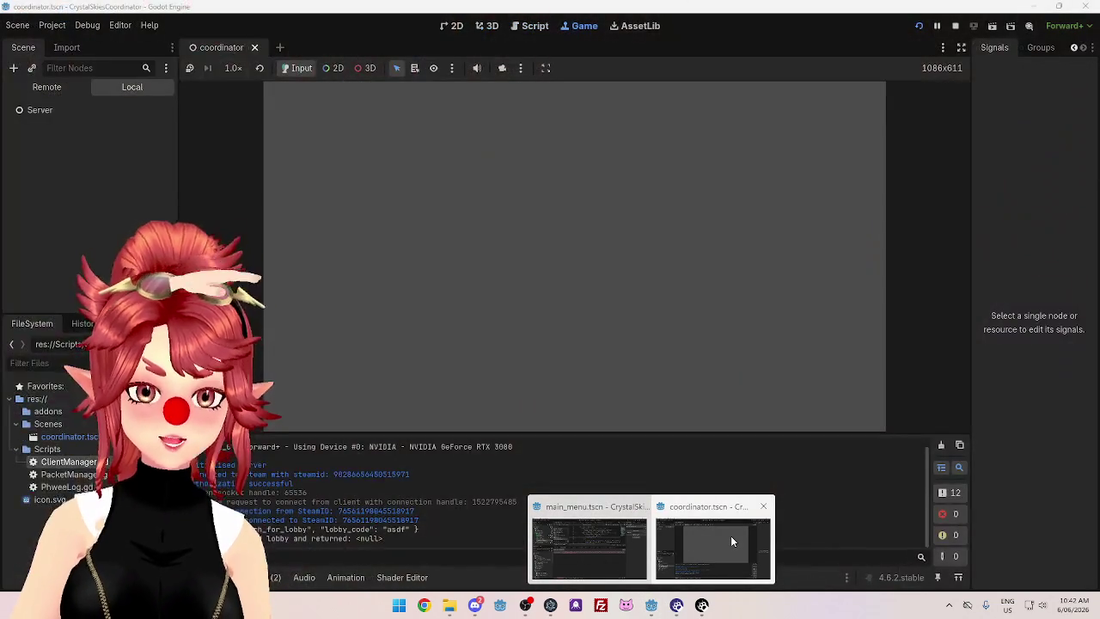
Run the main menu project and search for the lobby code 'sdf'
left_click(589, 541)
key("F5")
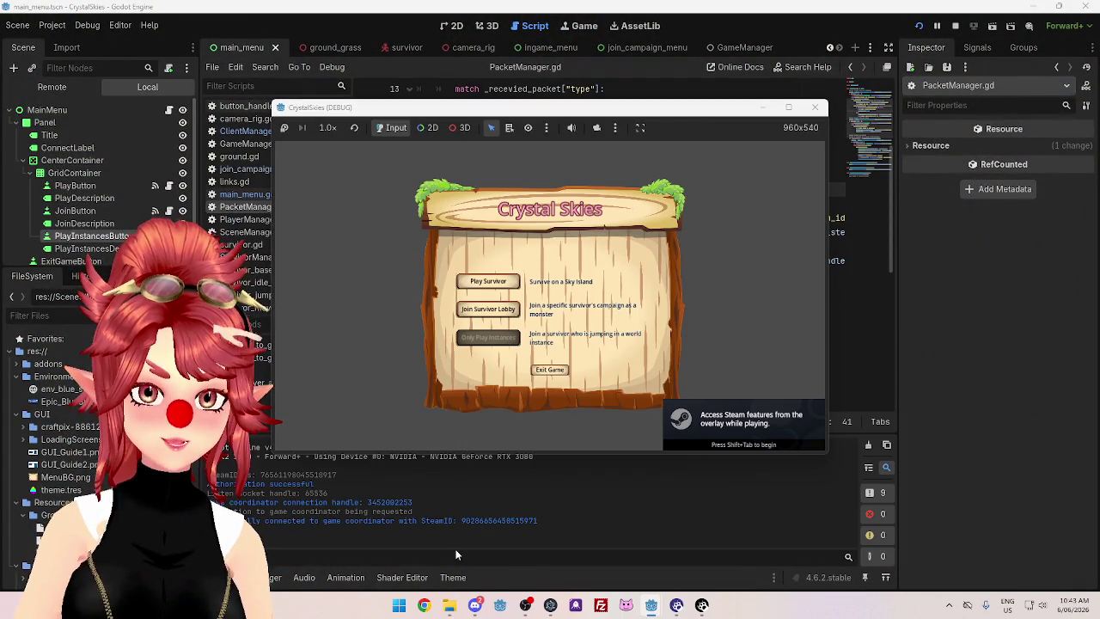
left_click(495, 310)
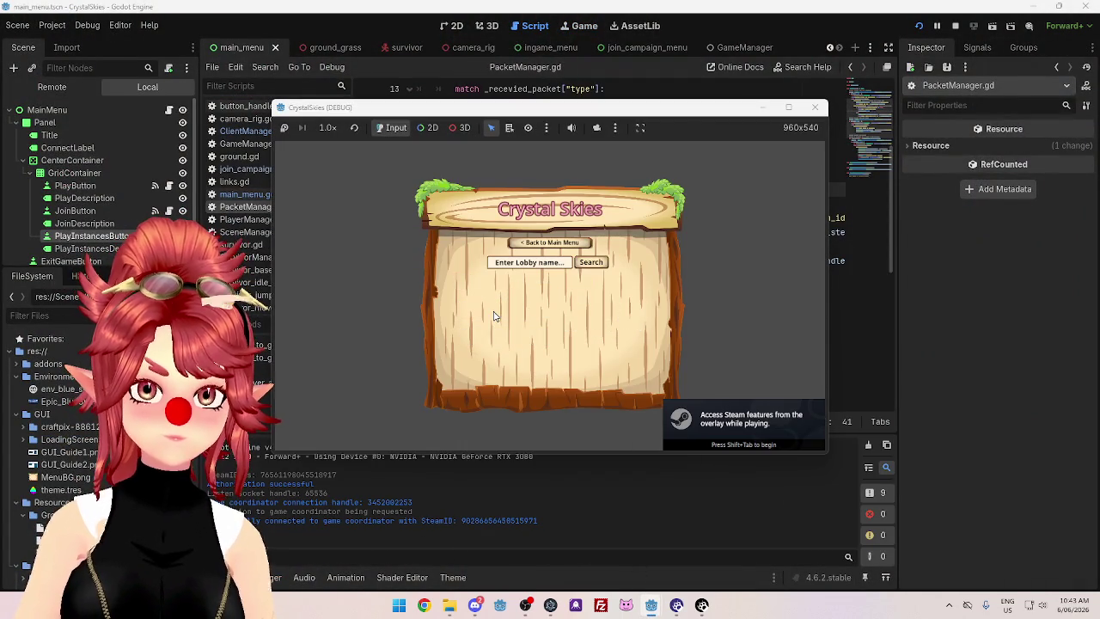
type("sdf")
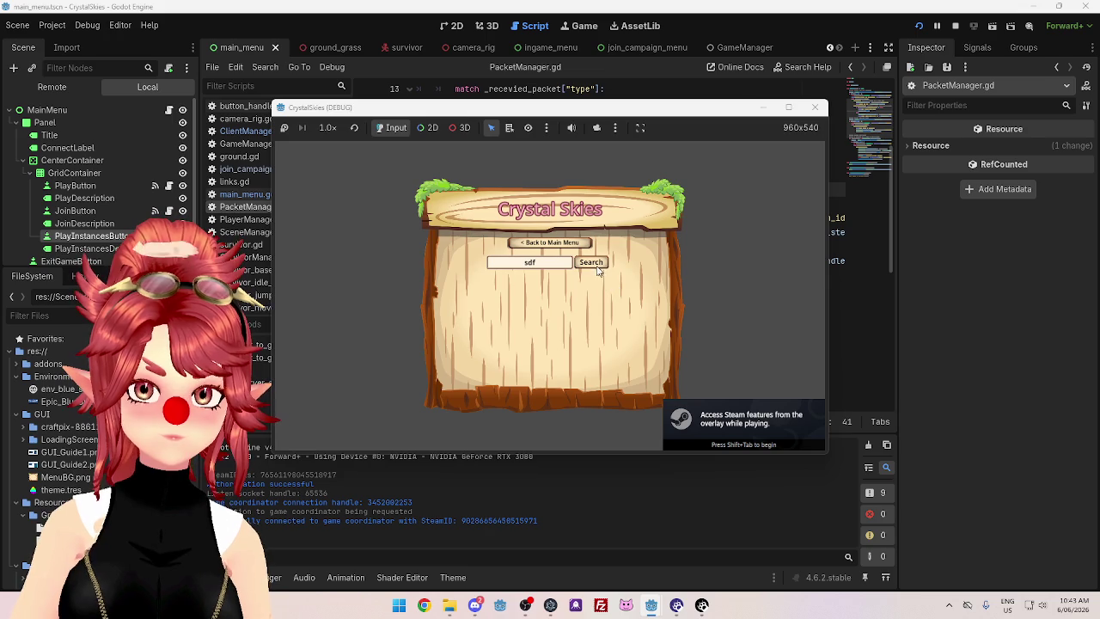
left_click(592, 262)
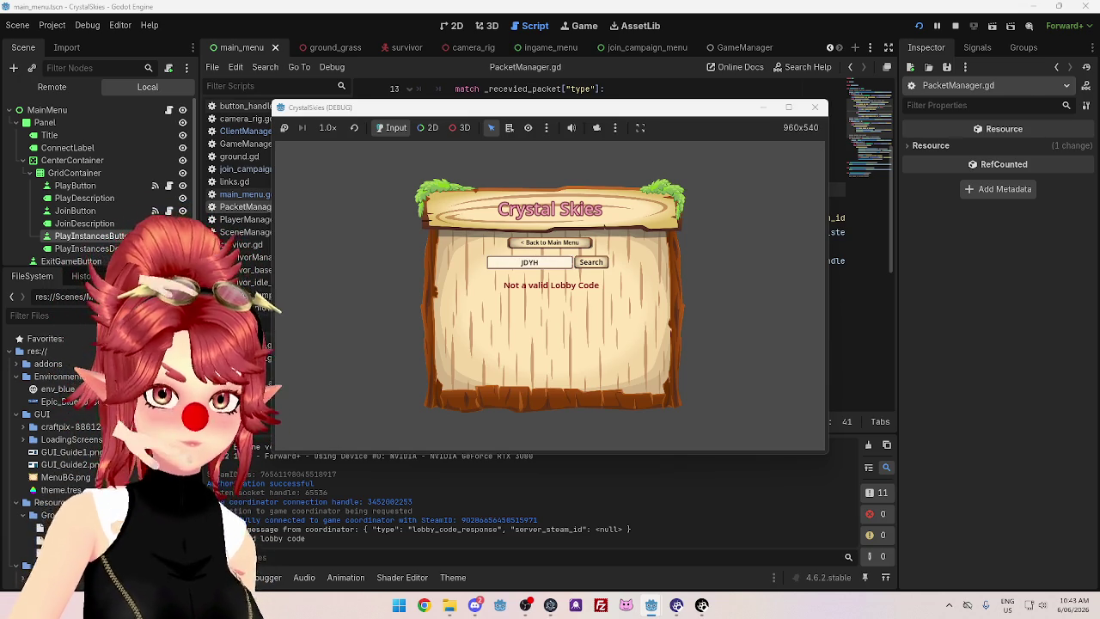
type("JDYK")
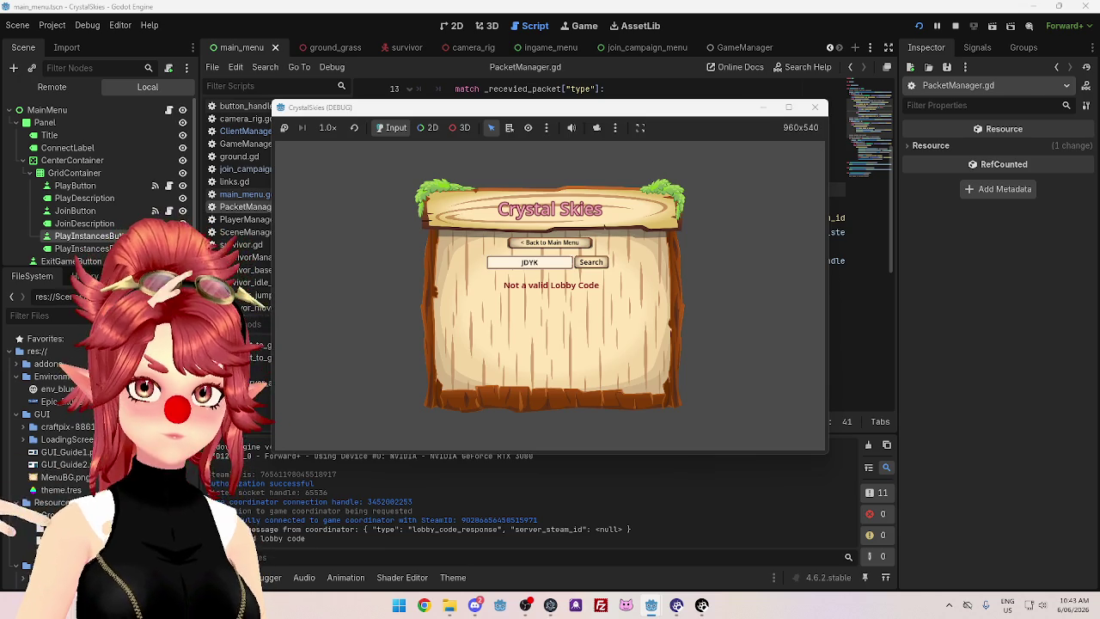
Retry the lobby search with the code 'jdy3' and again, then stop the game
key("BackSpace")
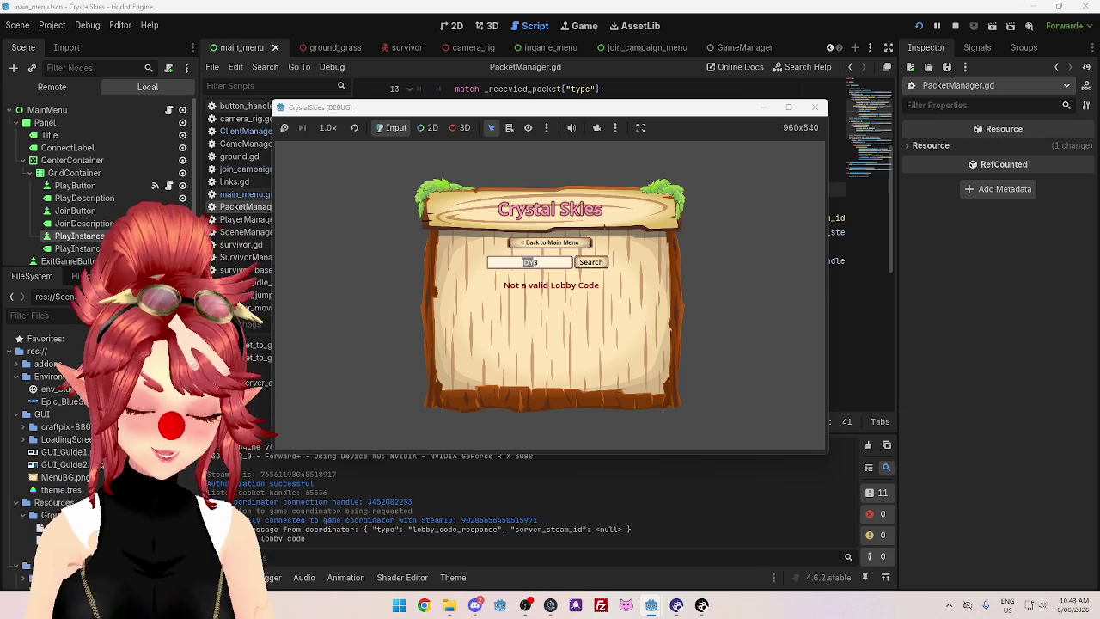
type("y")
left_click(599, 265)
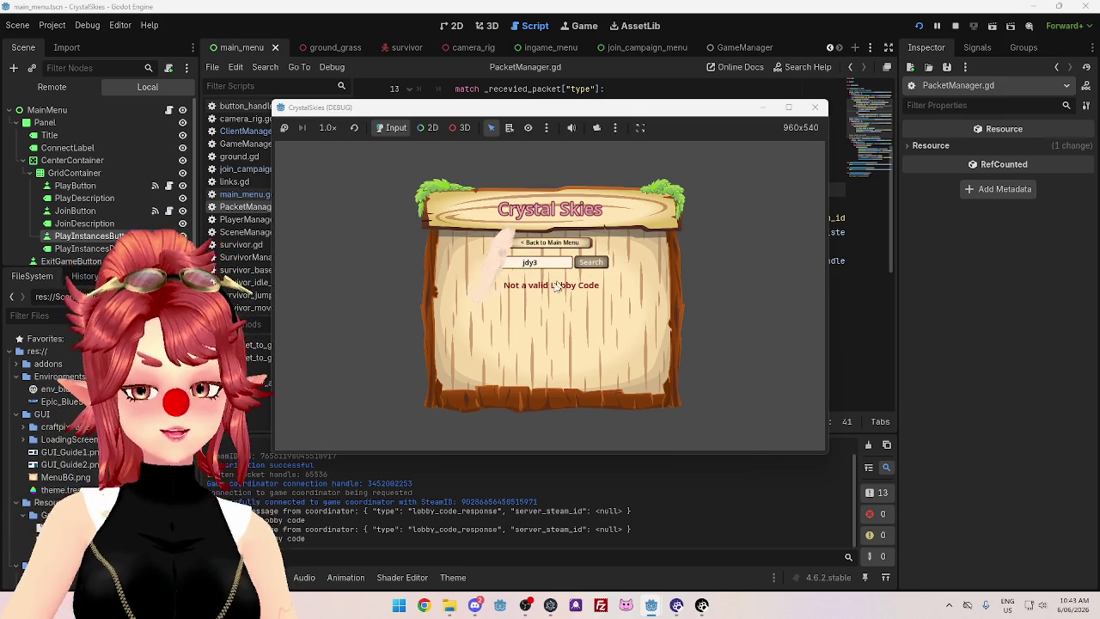
double_click(569, 260)
left_click(600, 267)
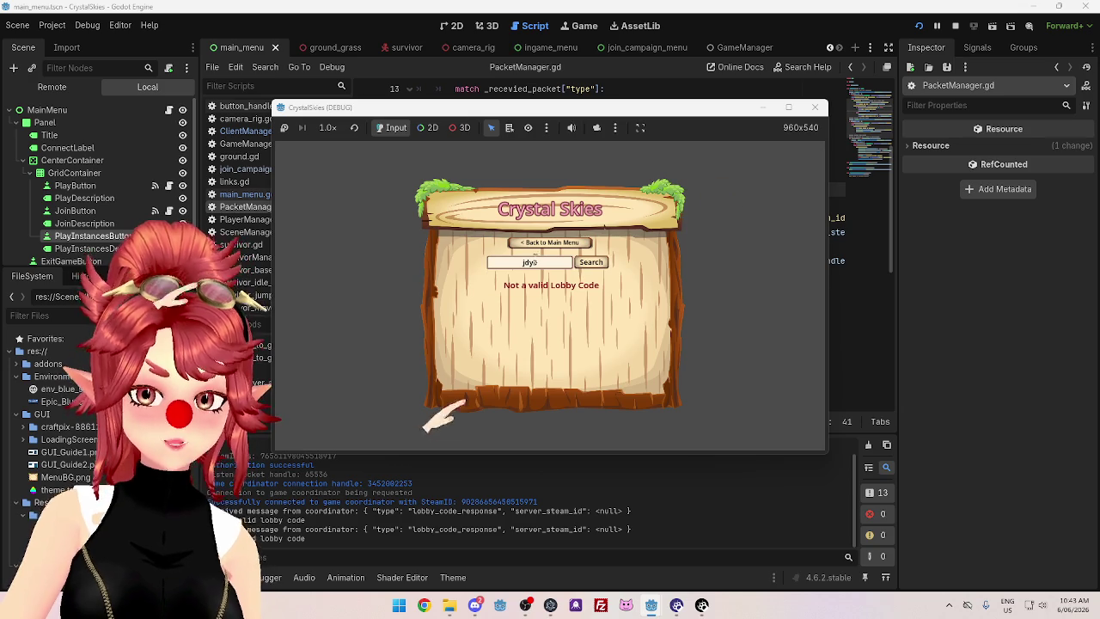
left_click(955, 26)
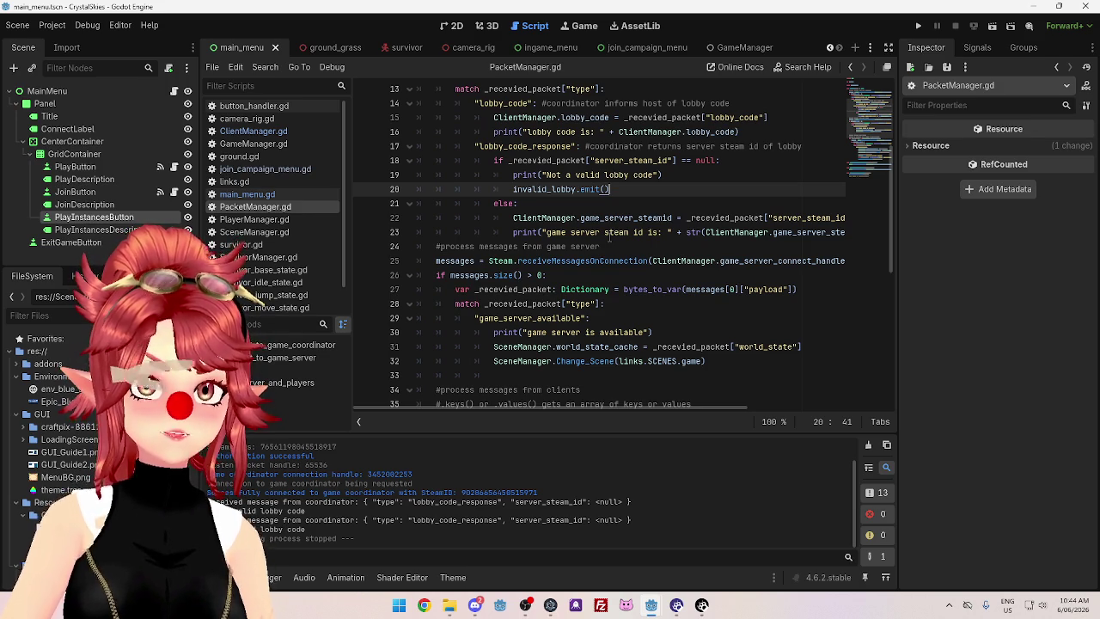
Relaunch the game, submit a lobby search, clear the lobby field text, and close the game window
left_click(918, 26)
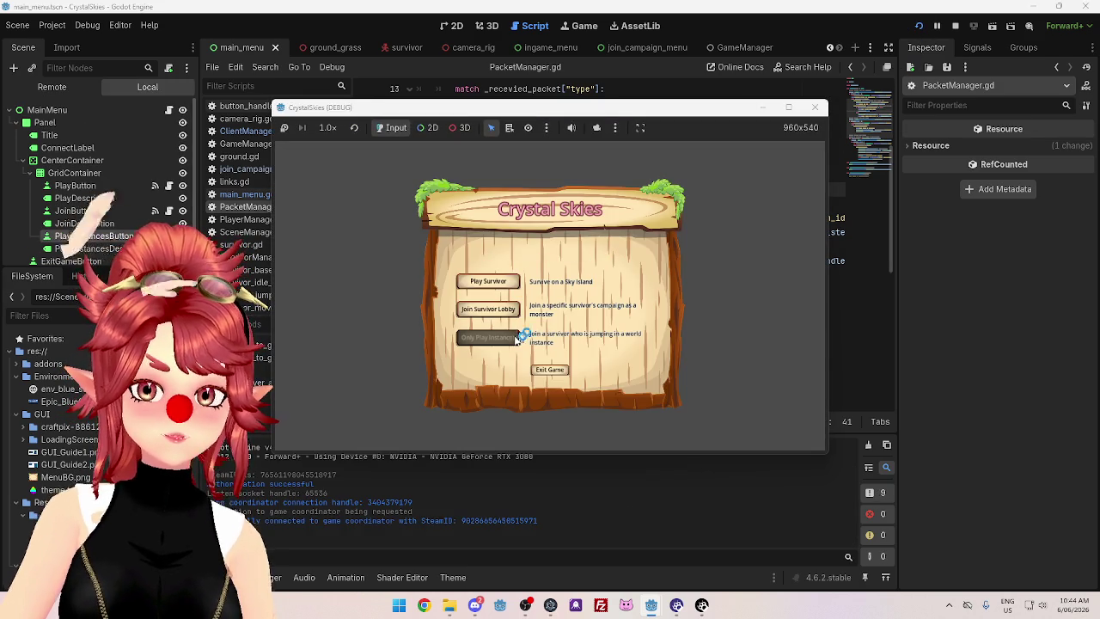
left_click(489, 310)
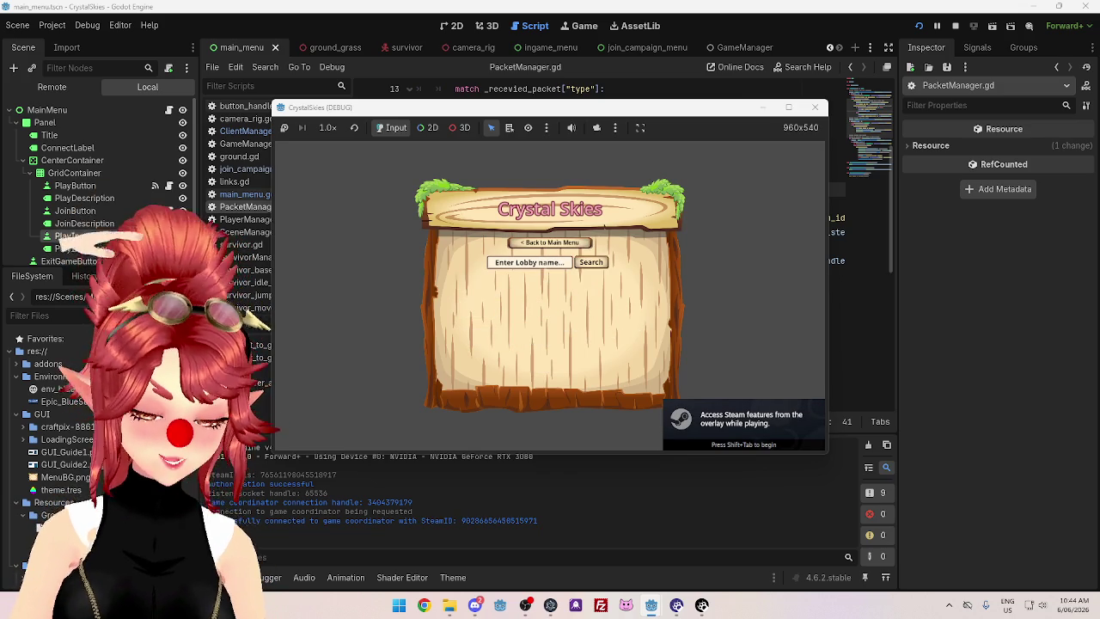
type("bguh")
left_click(589, 265)
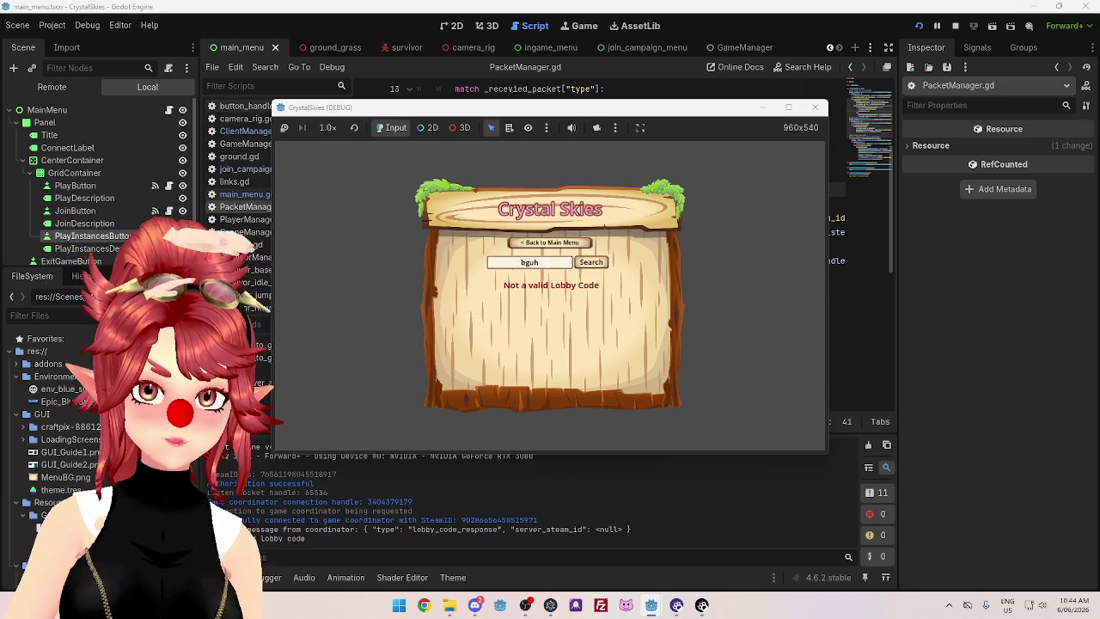
key("BackSpace")
double_click(522, 263)
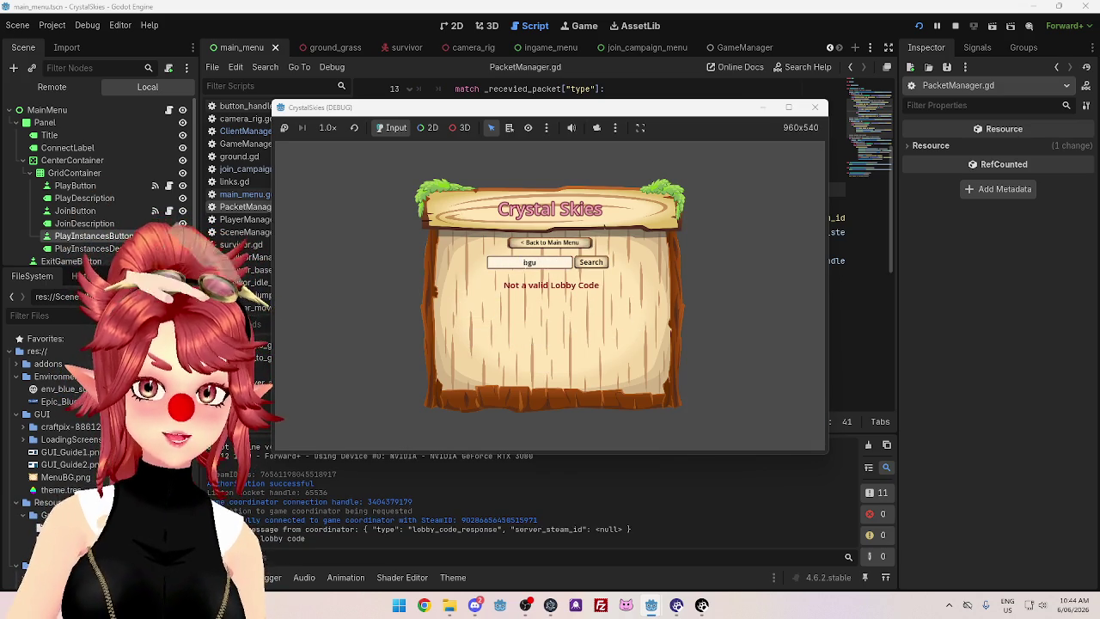
key("BackSpace")
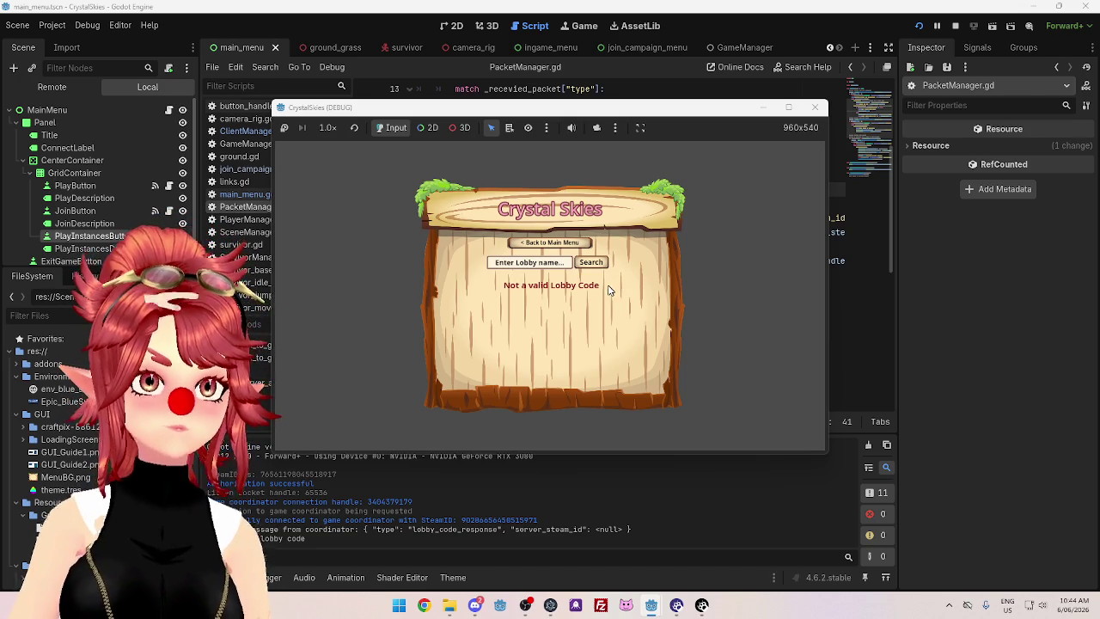
left_click(814, 107)
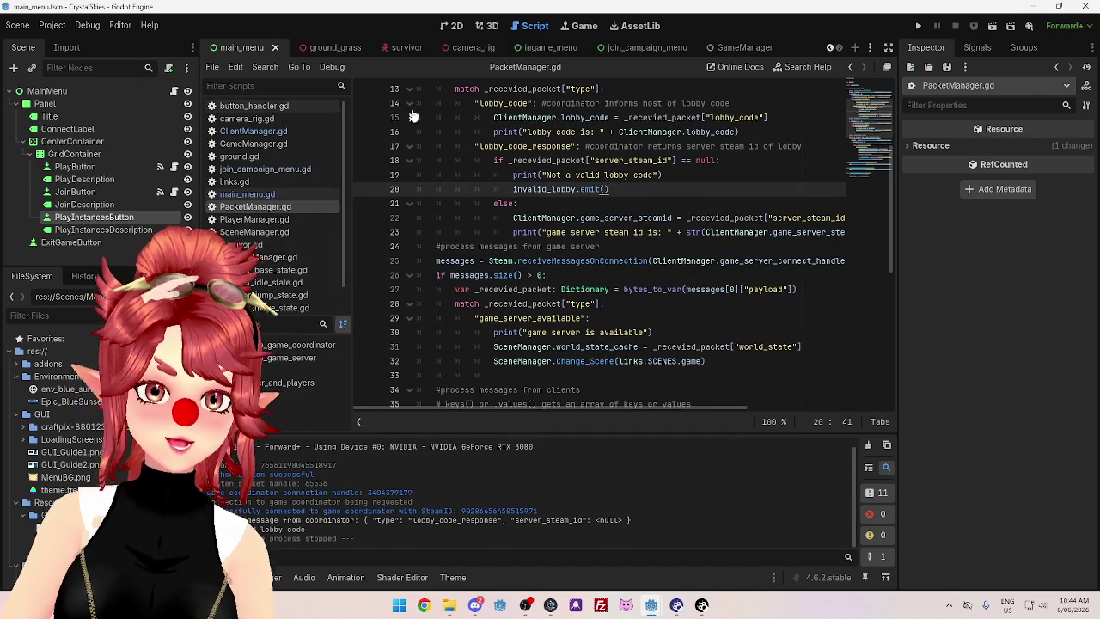
Open join_campaign_menu in 2D, select LobbySearchLineEdit, and bring up its text_changed signal menu
left_click(453, 25)
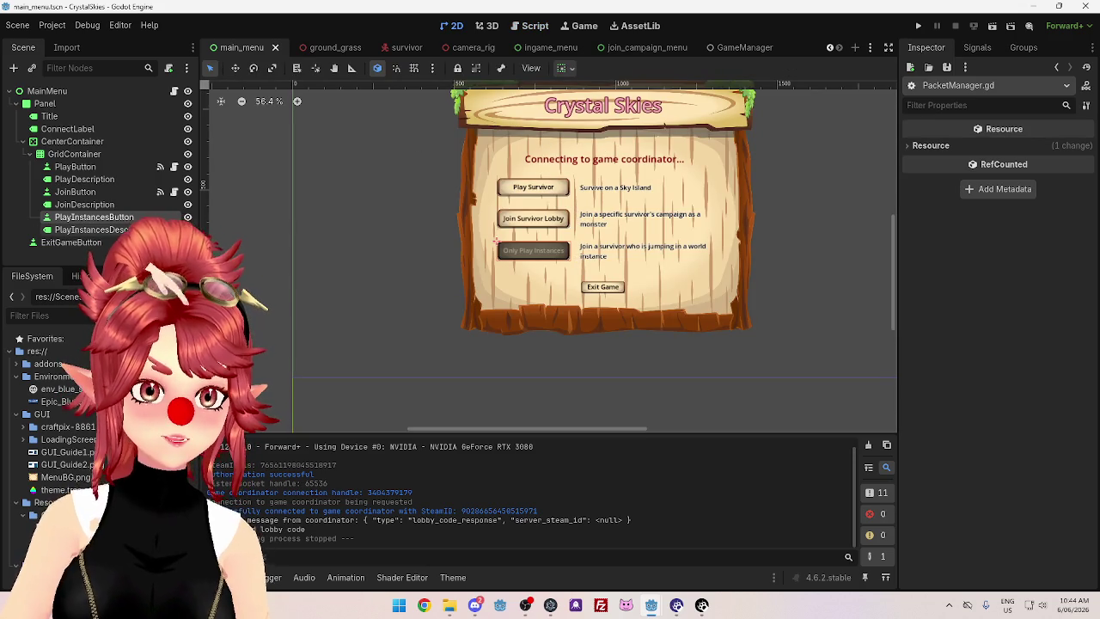
left_click(641, 47)
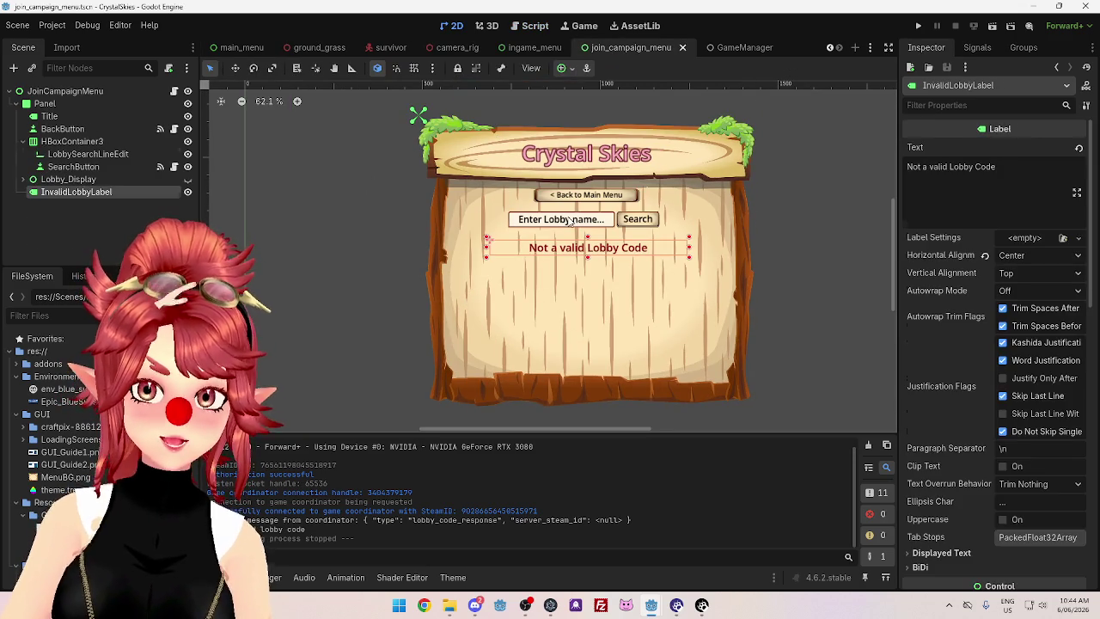
left_click(570, 220)
left_click(977, 47)
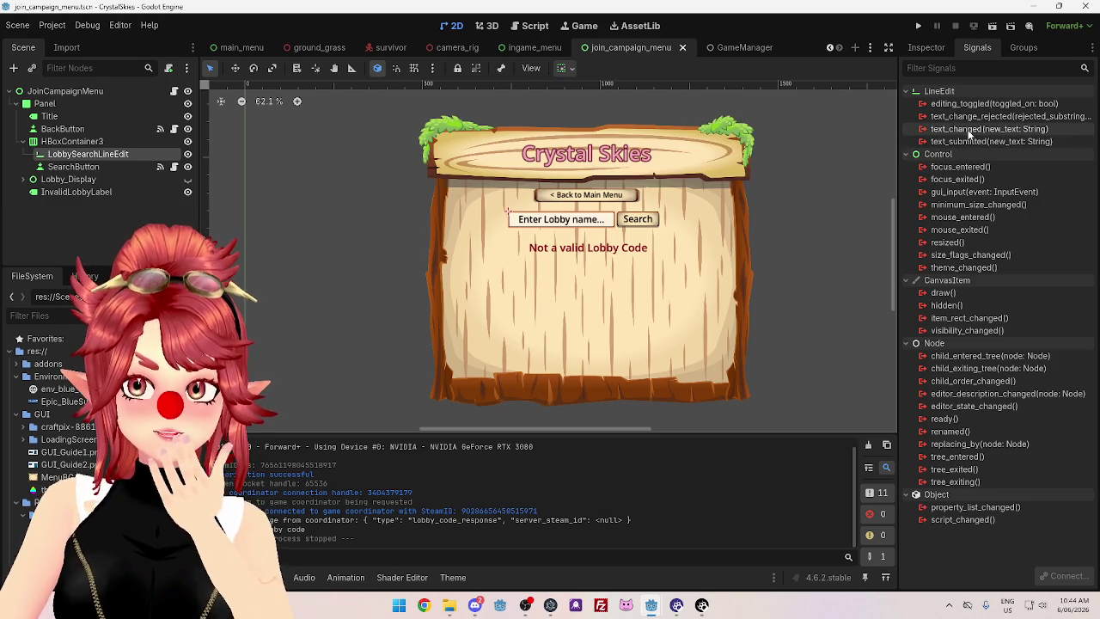
right_click(956, 135)
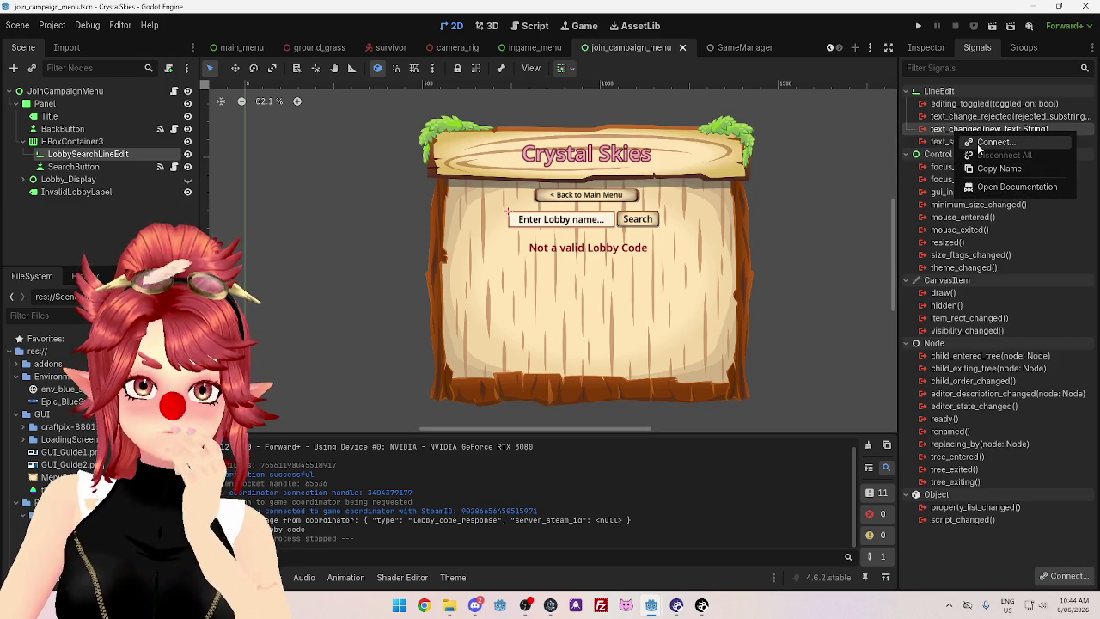
Connect text_changed to a new handler setting invalid_lobby_label.visible = false, and save
left_click(980, 143)
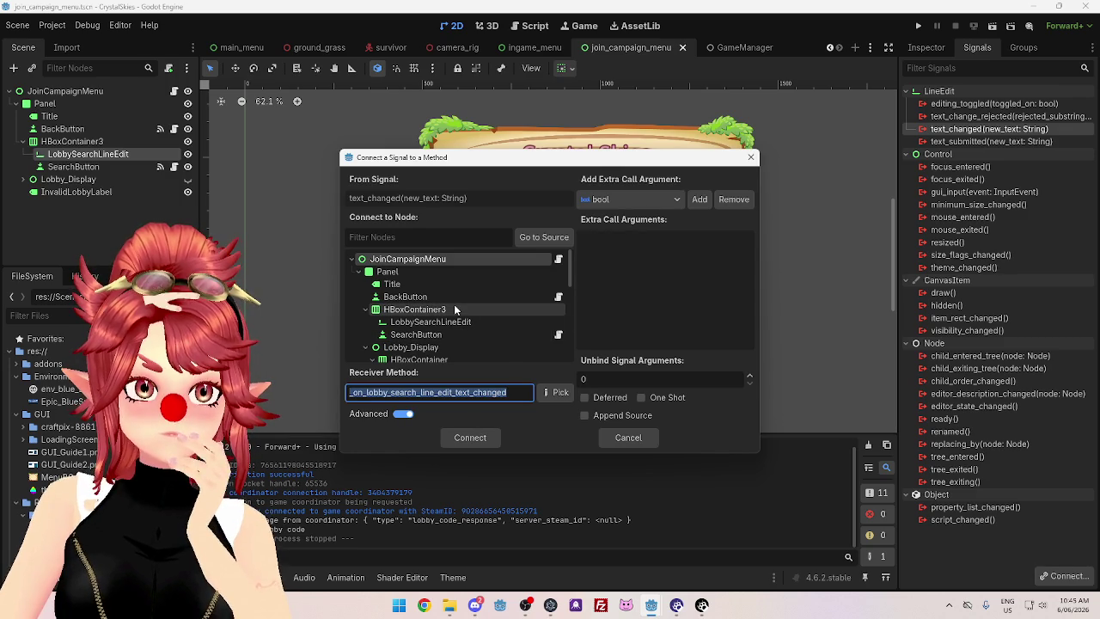
left_click(470, 437)
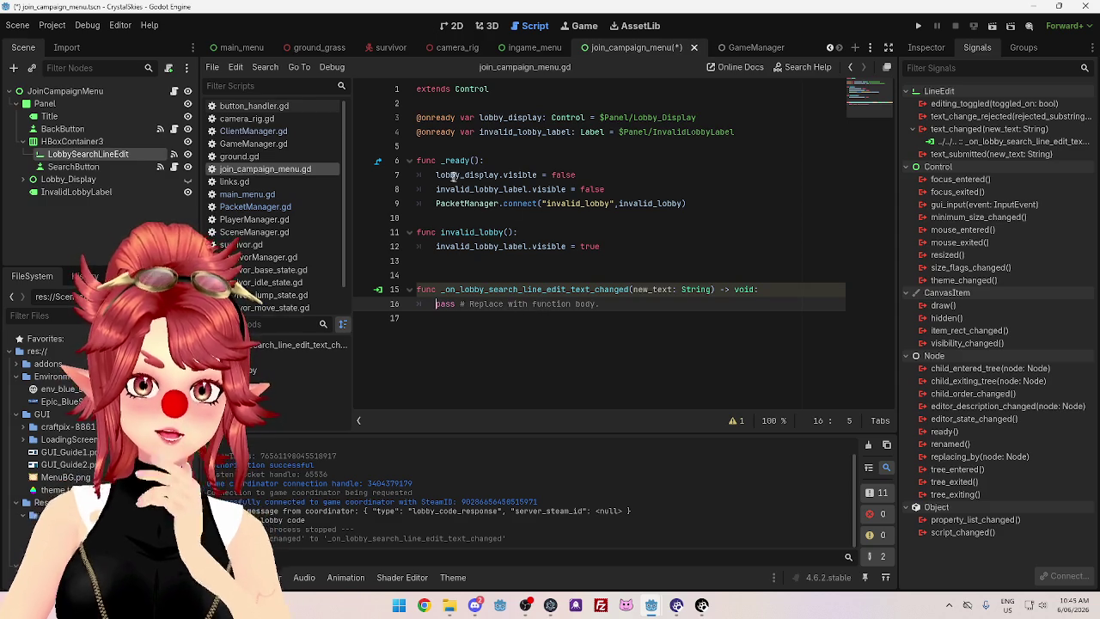
left_click_drag(438, 189, 608, 189)
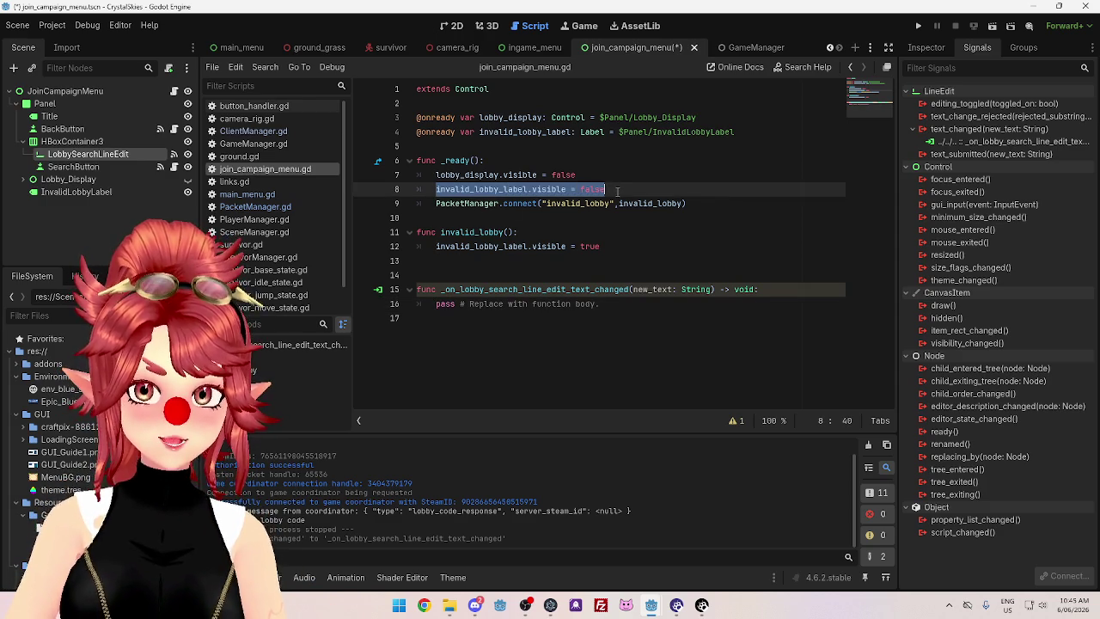
left_click_drag(602, 305, 575, 305)
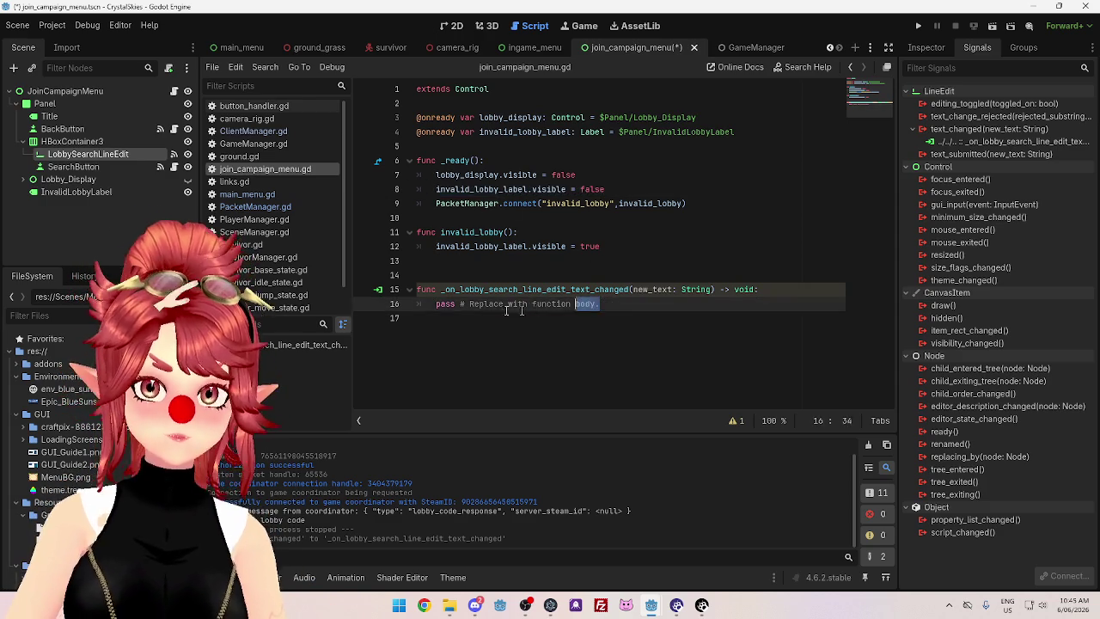
left_click(583, 262)
key("ctrl+s")
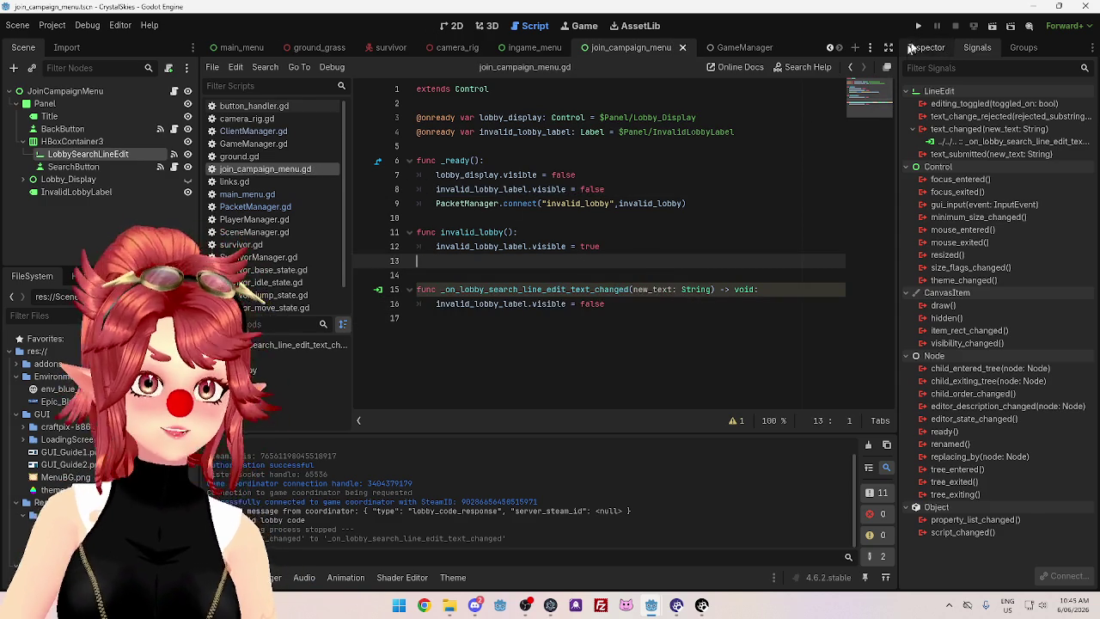
left_click(919, 26)
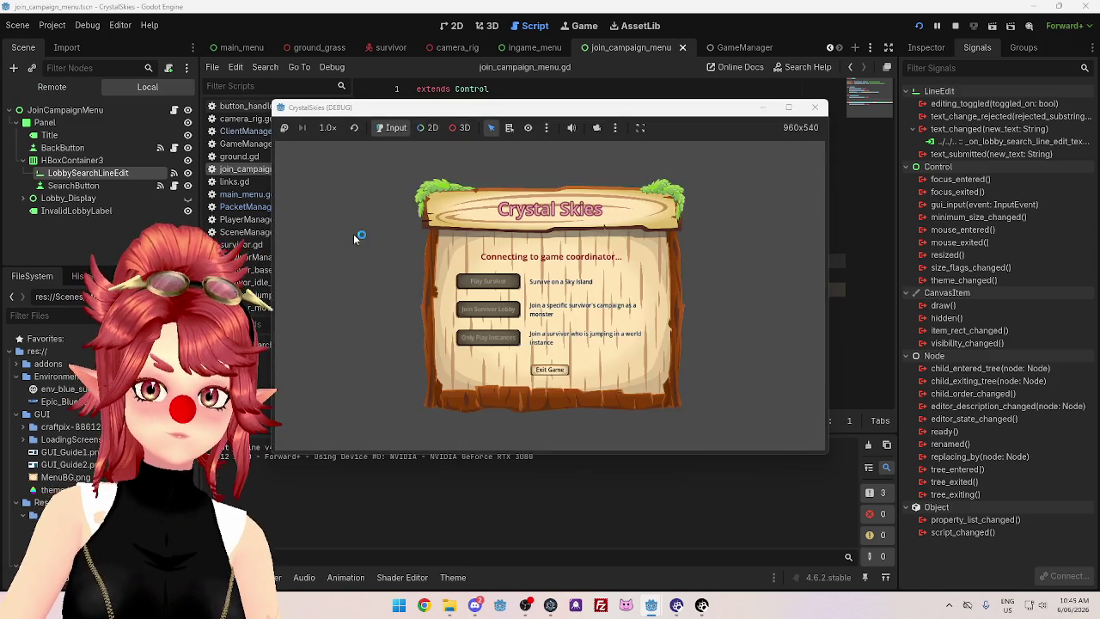
left_click(505, 311)
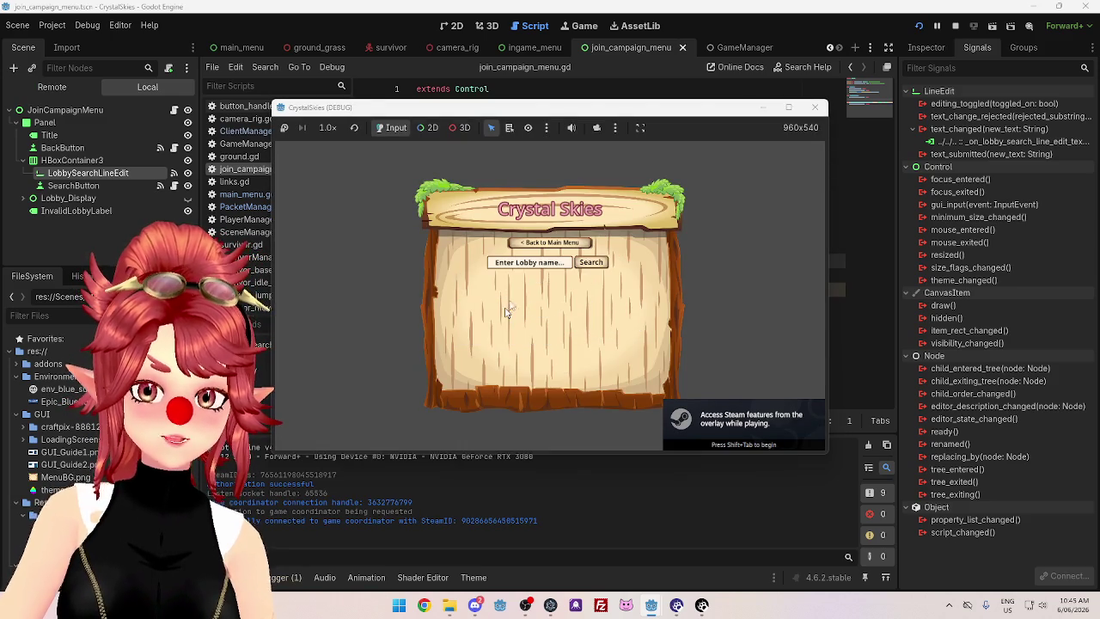
type("sdgs")
left_click(591, 262)
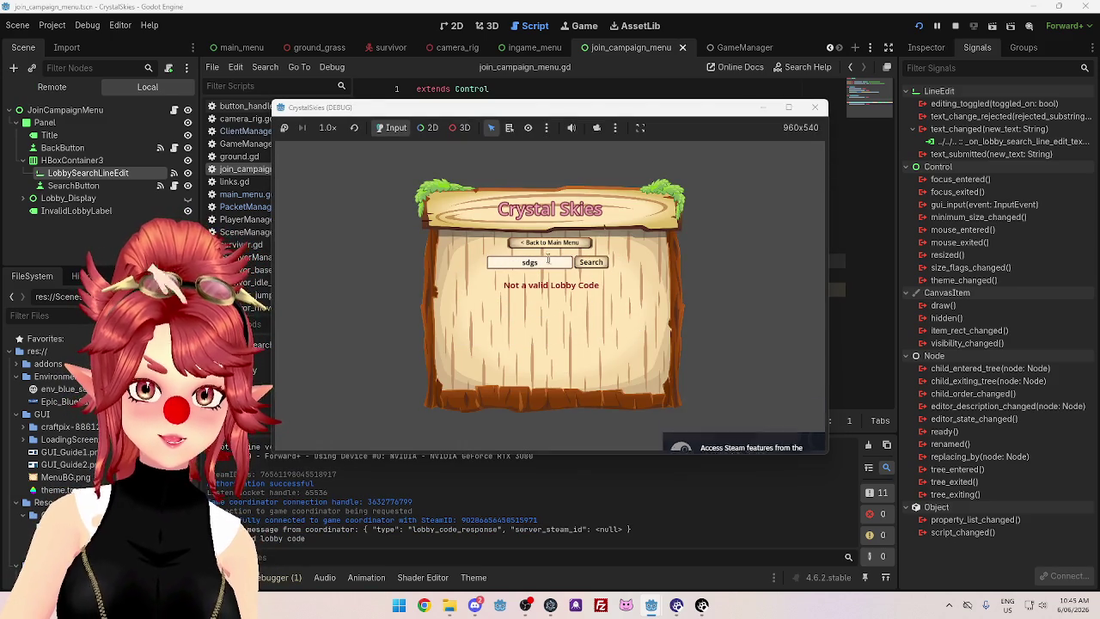
key("BackSpace")
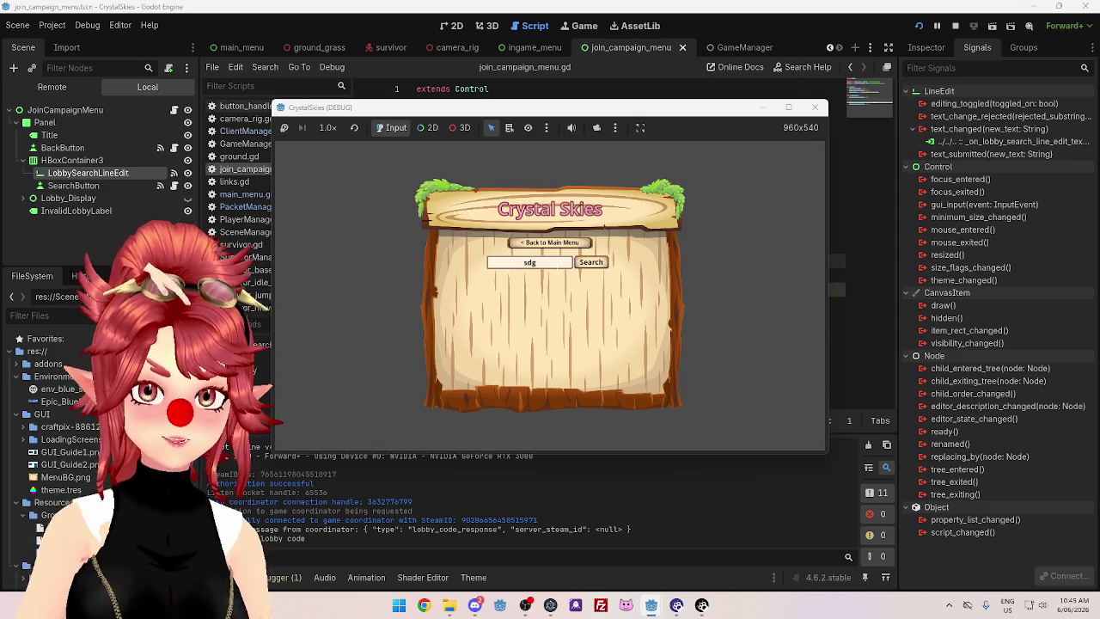
key("BackSpace")
key("BackSpace")
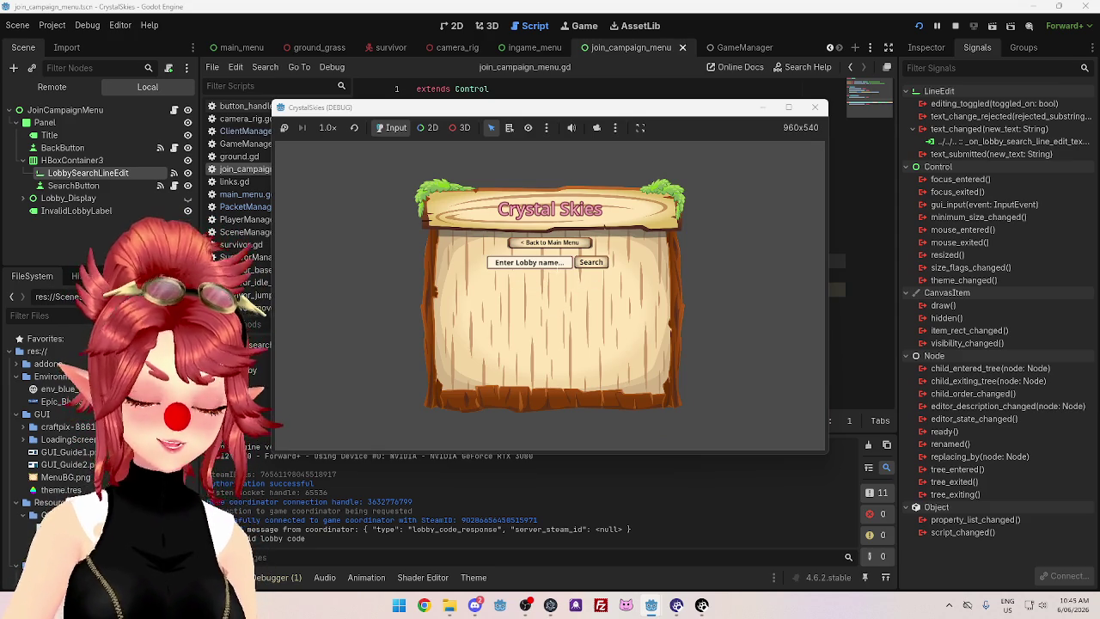
type("2389")
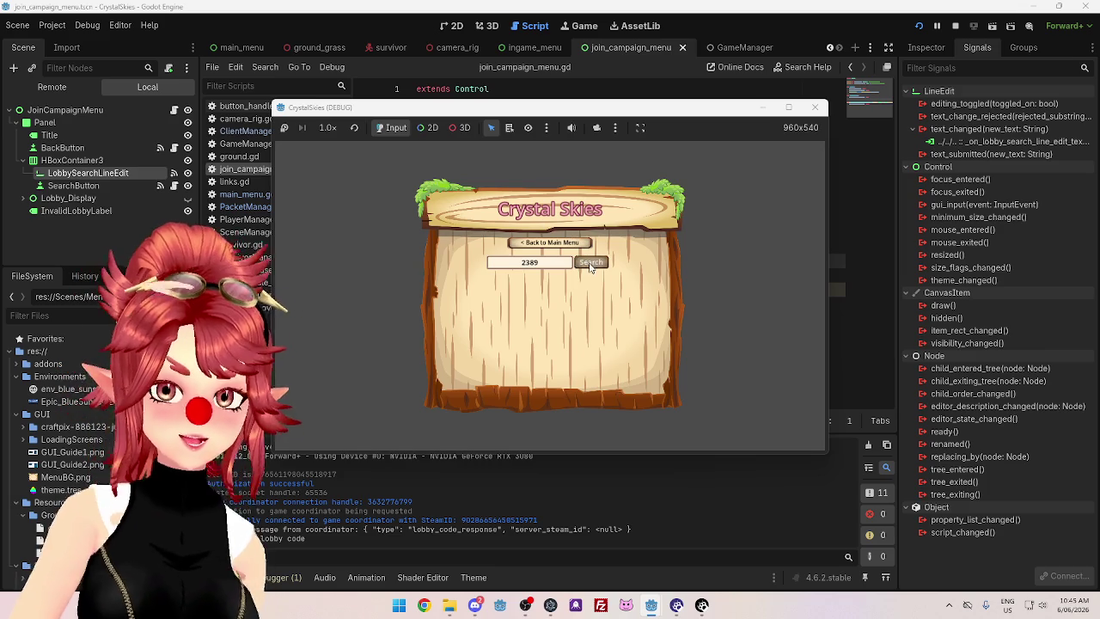
left_click(591, 263)
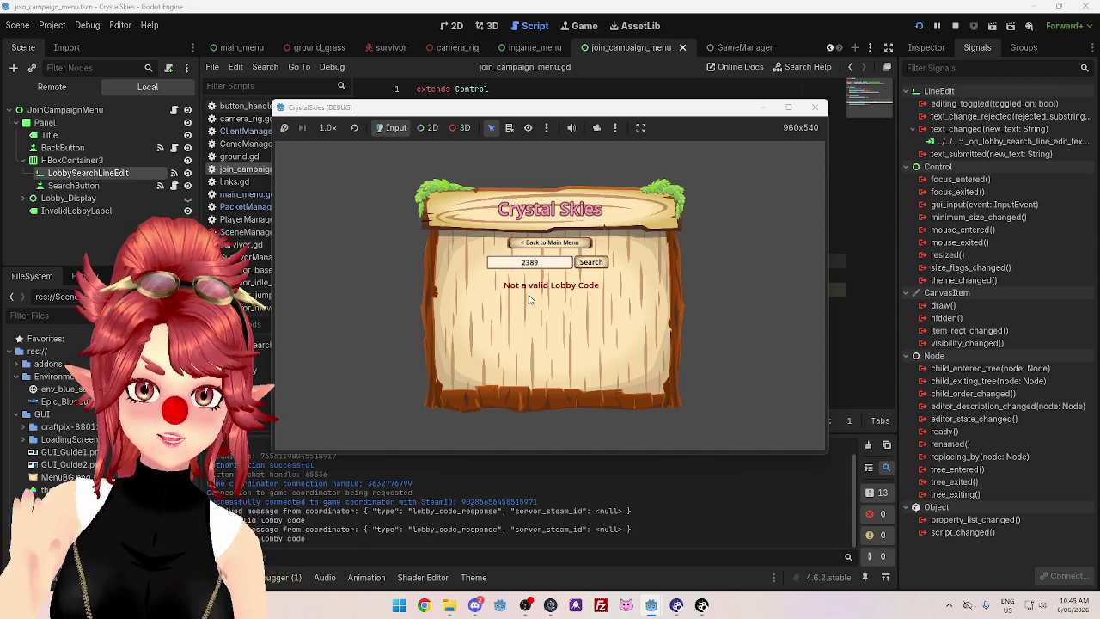
left_click(788, 107)
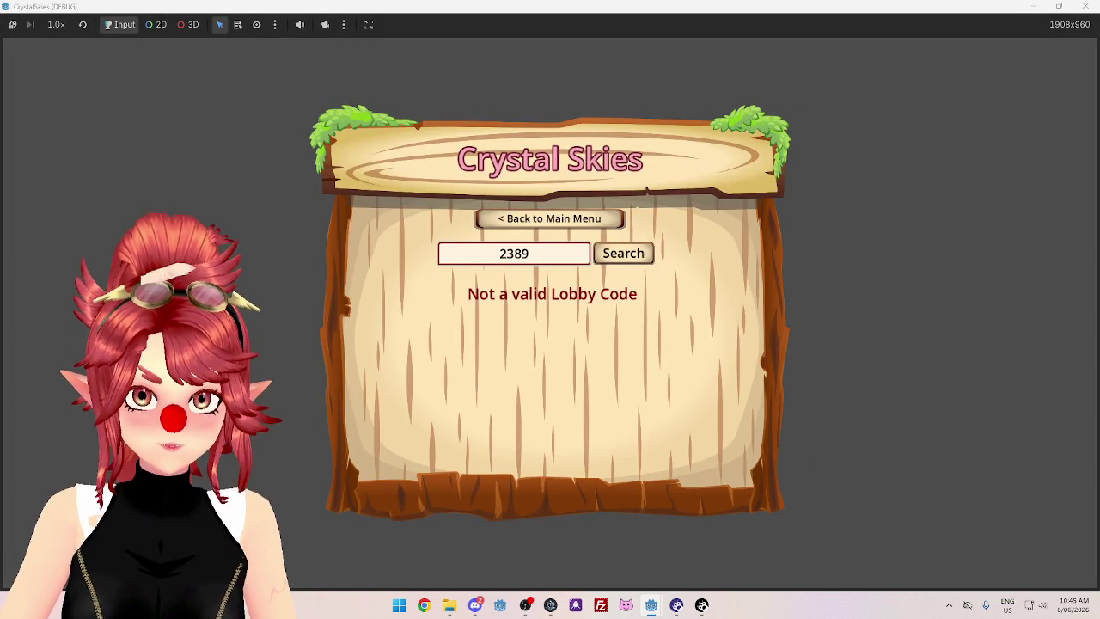
left_click(1058, 6)
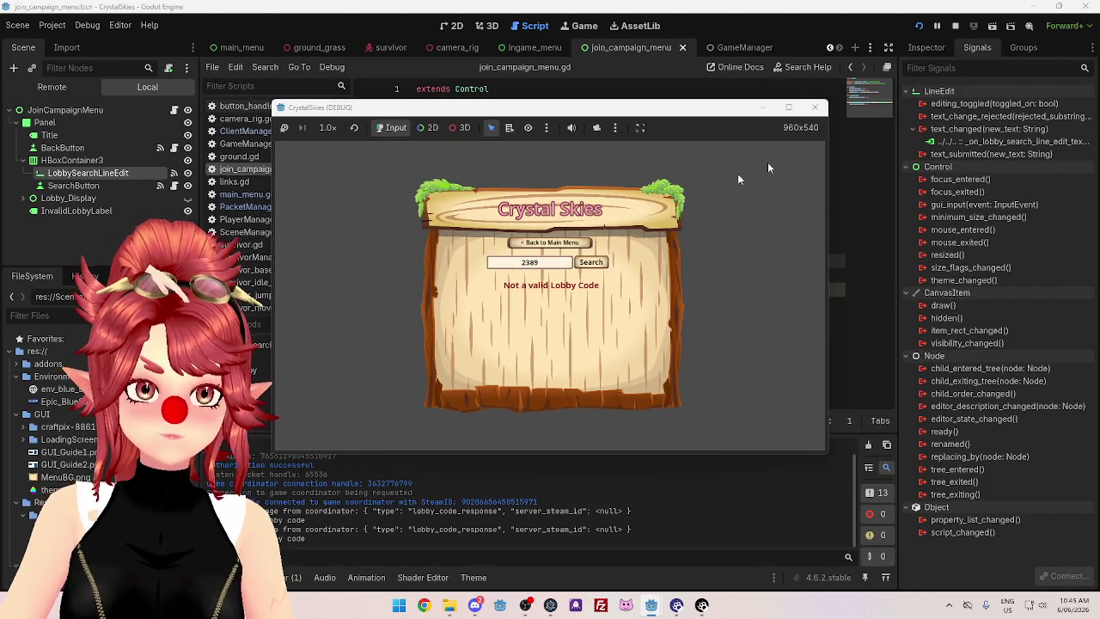
left_click(818, 109)
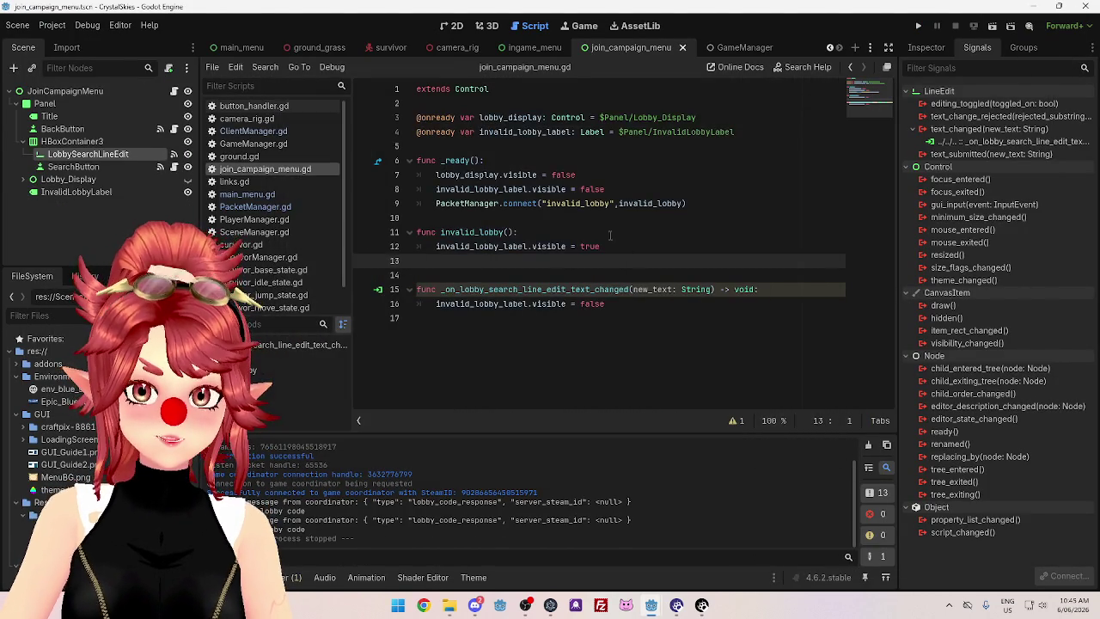
Show the search field's Inspector Theme section in 2D view and open the Theme editor panel
left_click(456, 25)
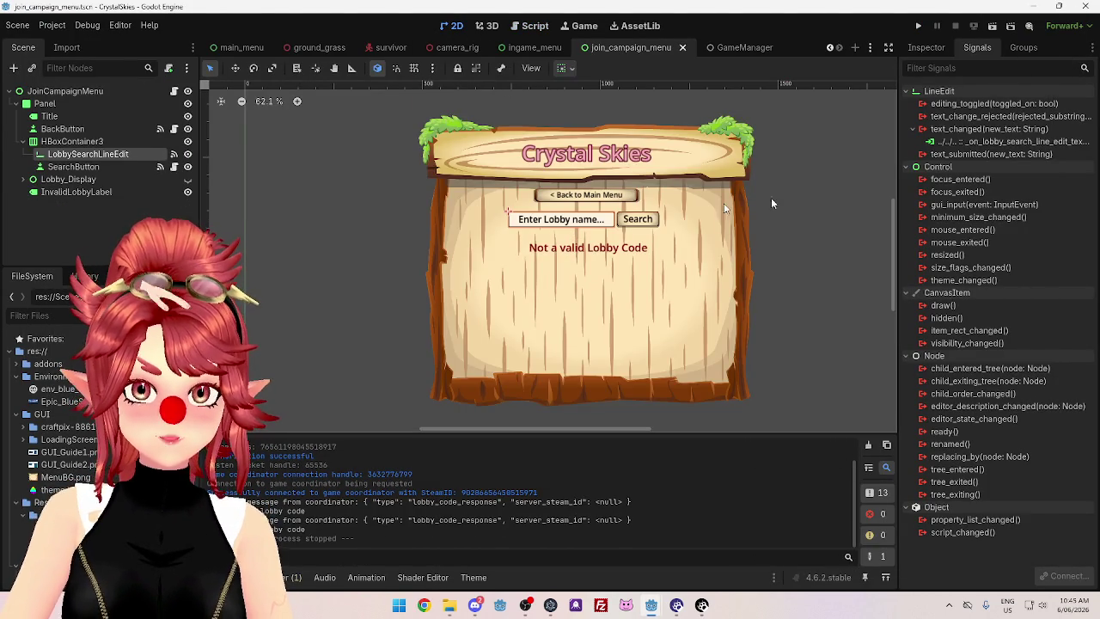
left_click(926, 49)
scroll(945, 379, "down", 5)
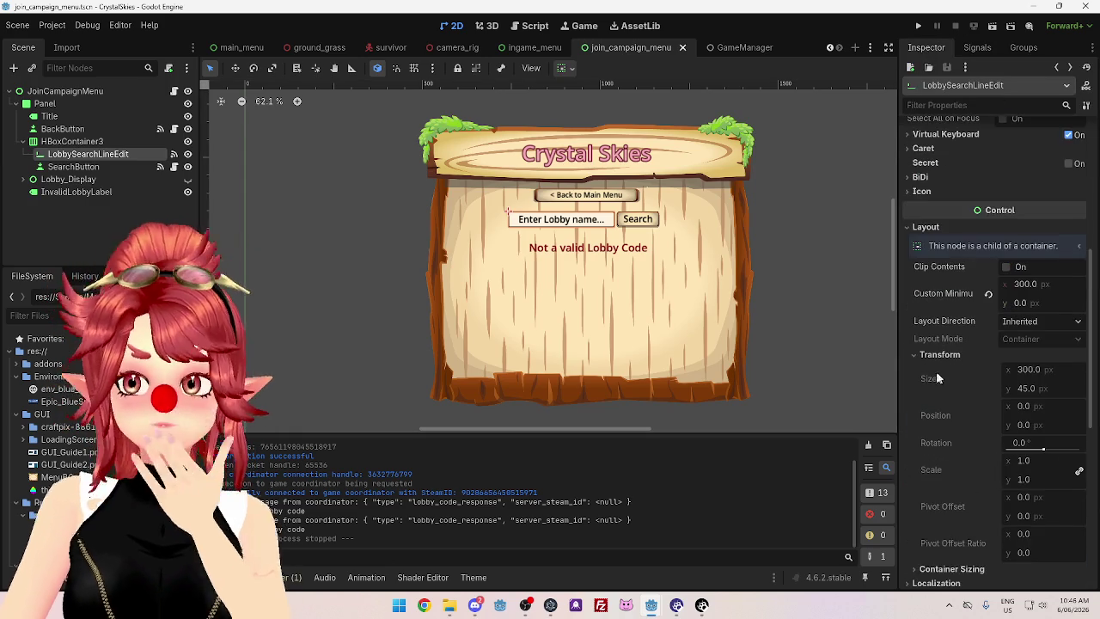
scroll(974, 367, "down", 10)
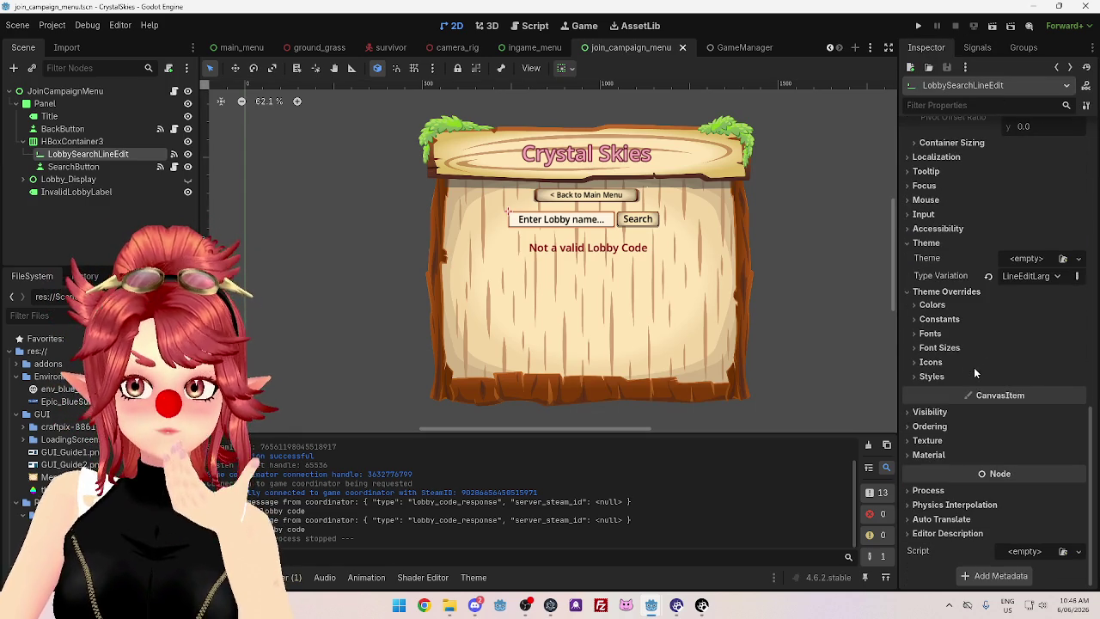
left_click(474, 577)
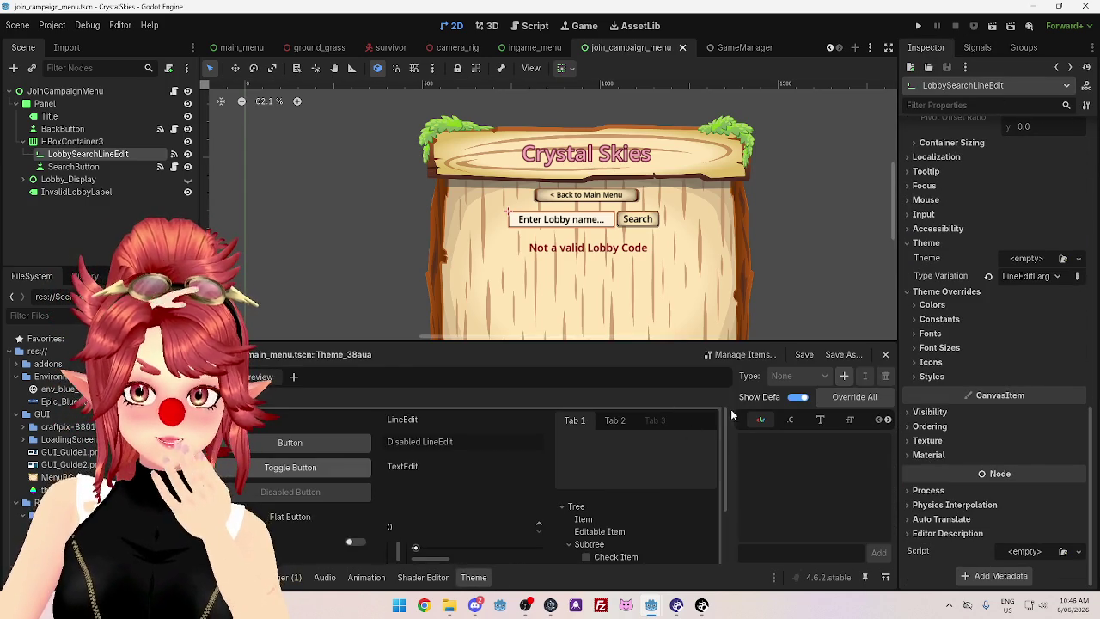
Keep LineEditLarge as the search field's type variation and open theme.tres for editing
left_click(1077, 276)
left_click(1077, 278)
left_click(1023, 276)
left_click(1017, 278)
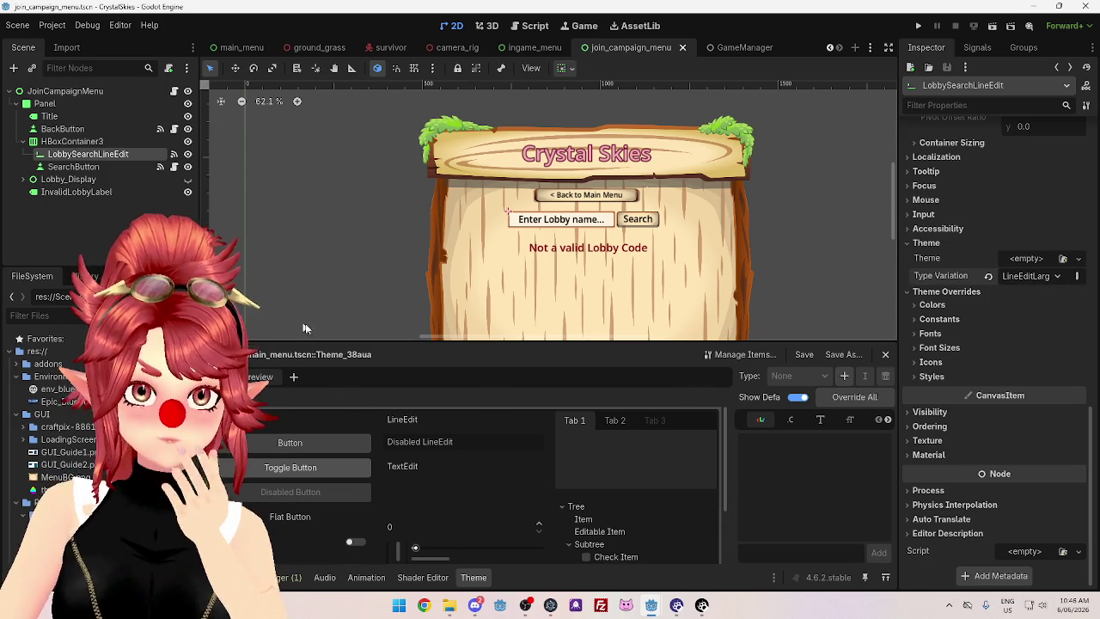
left_click(79, 92)
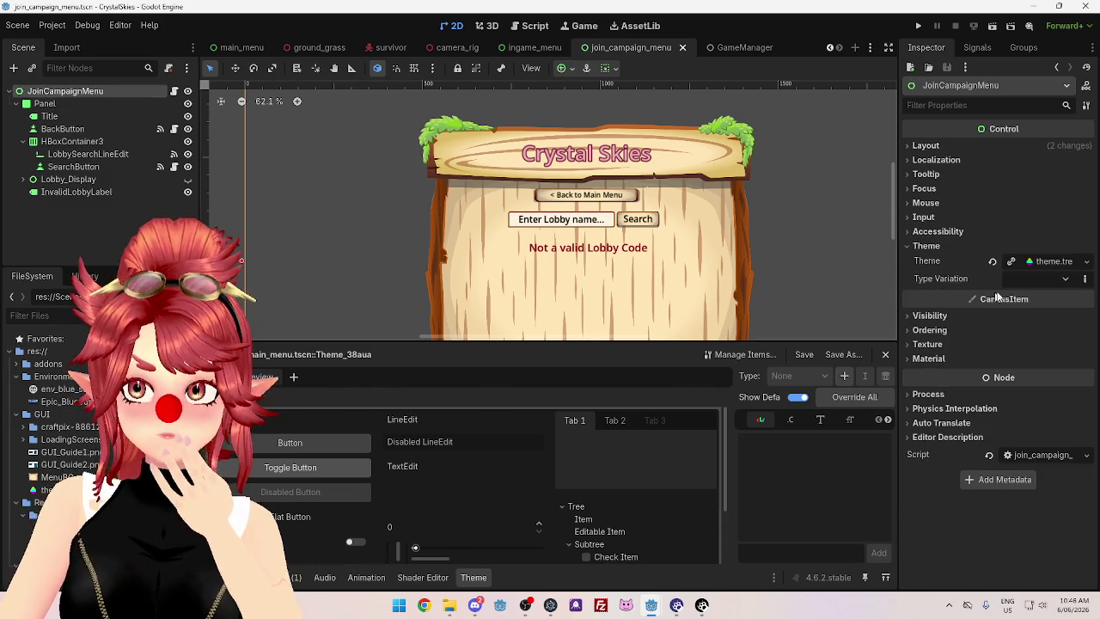
left_click(1040, 261)
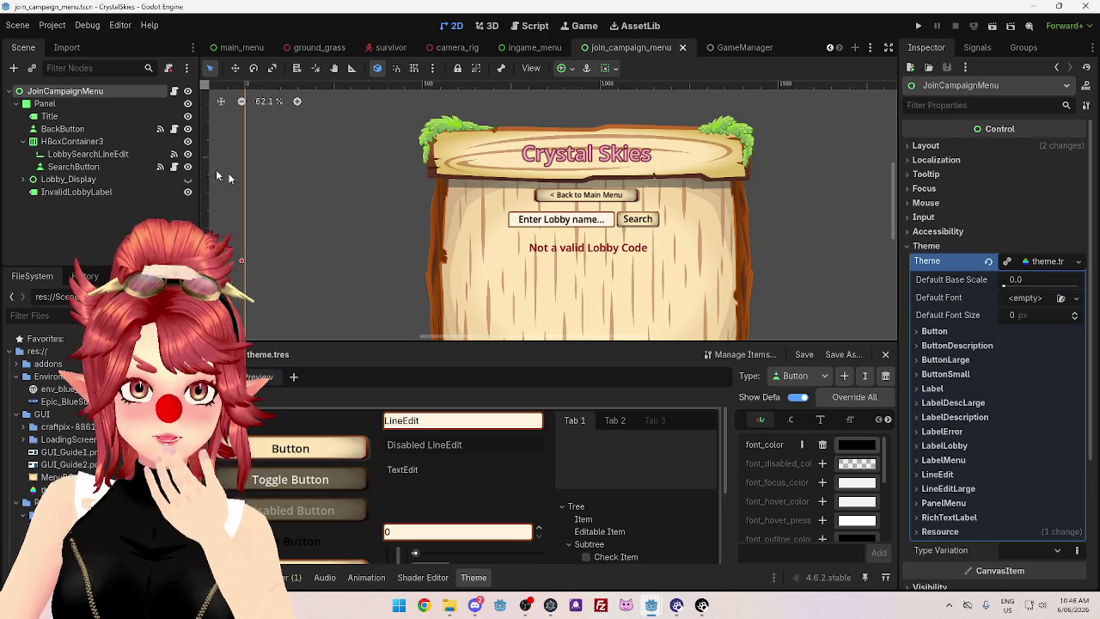
left_click(581, 225)
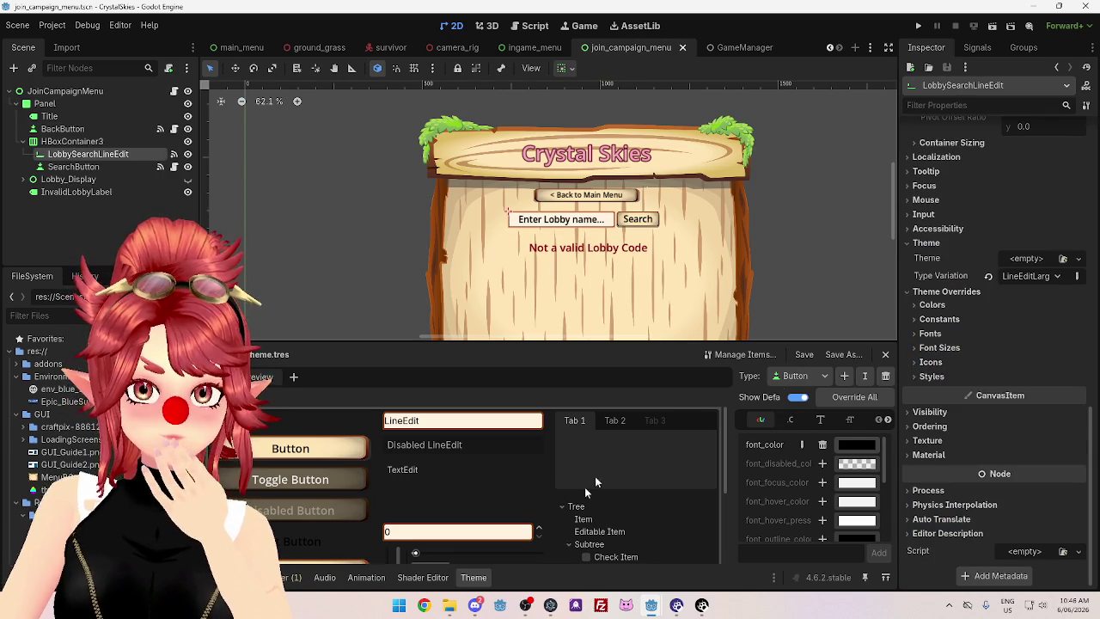
Choose the LineEditLarge theme type and widen the property list to show its colours
left_click(784, 377)
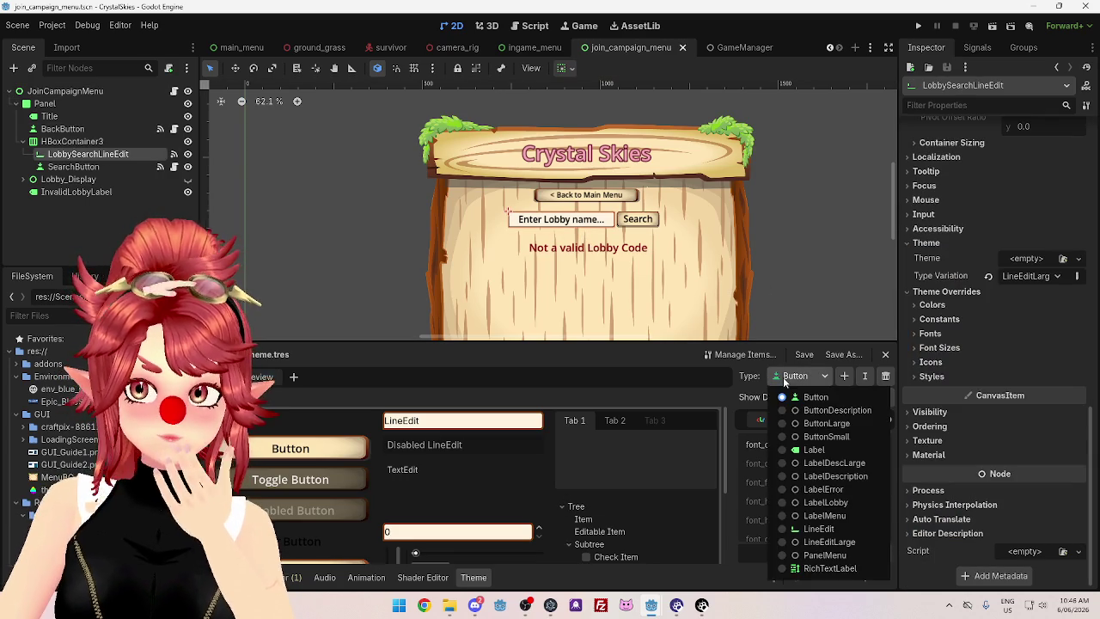
left_click(826, 542)
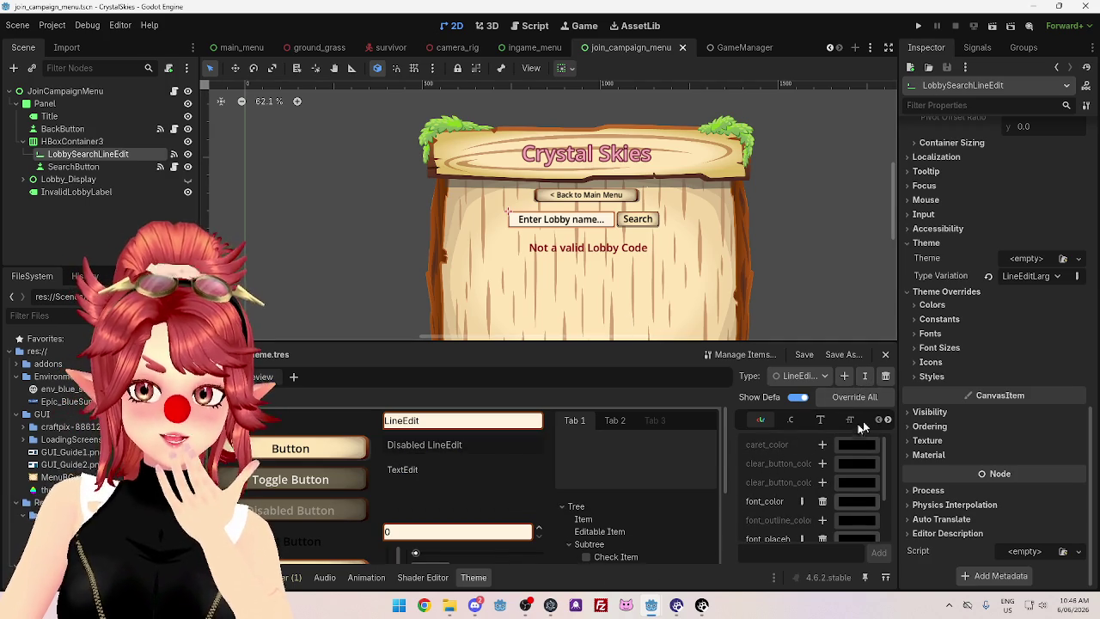
scroll(791, 497, "down", 3)
scroll(792, 507, "up", 3)
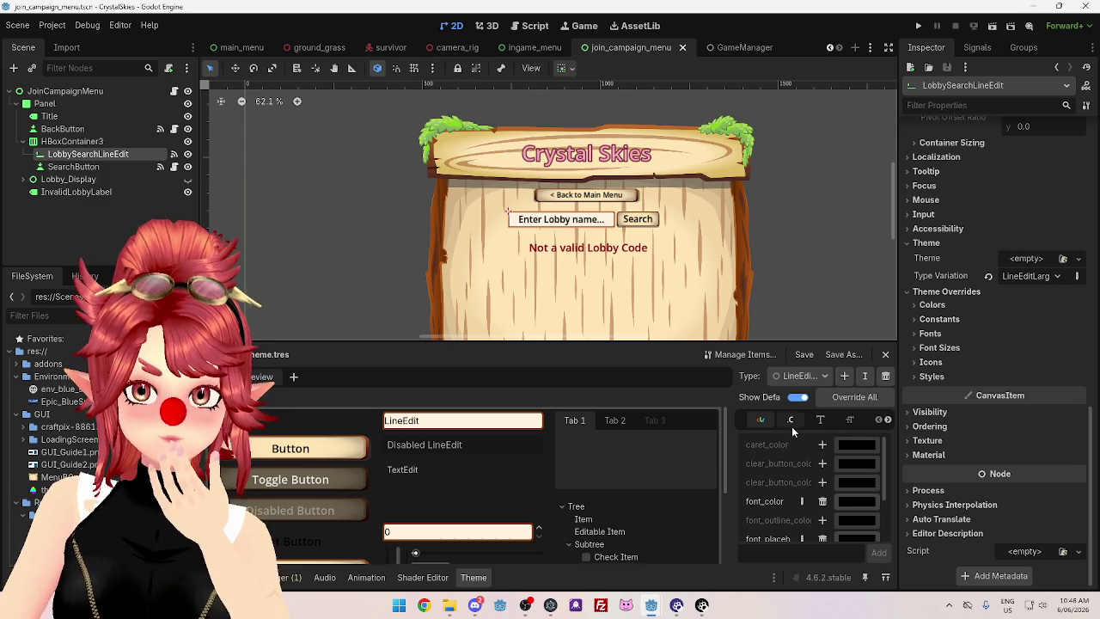
scroll(780, 511, "down", 3)
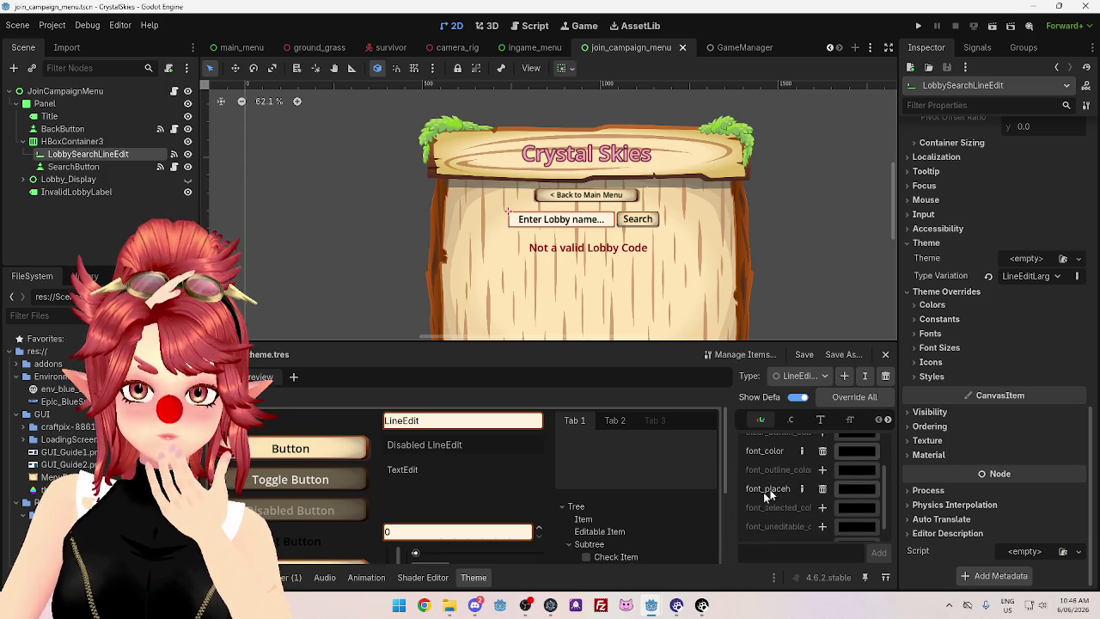
left_click_drag(732, 505, 637, 505)
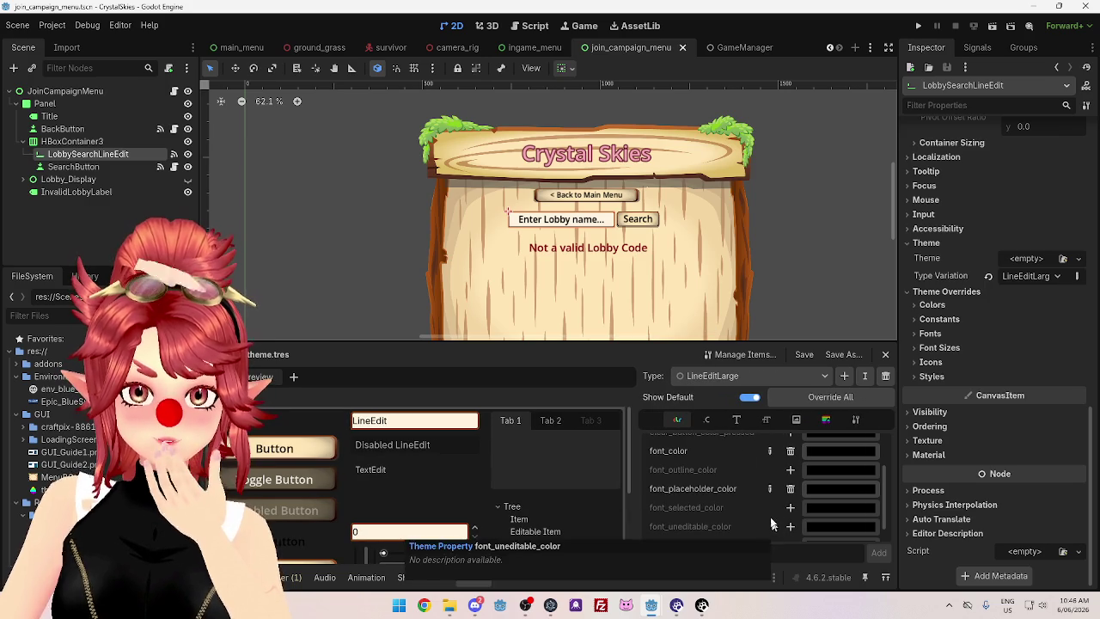
scroll(748, 488, "up", 3)
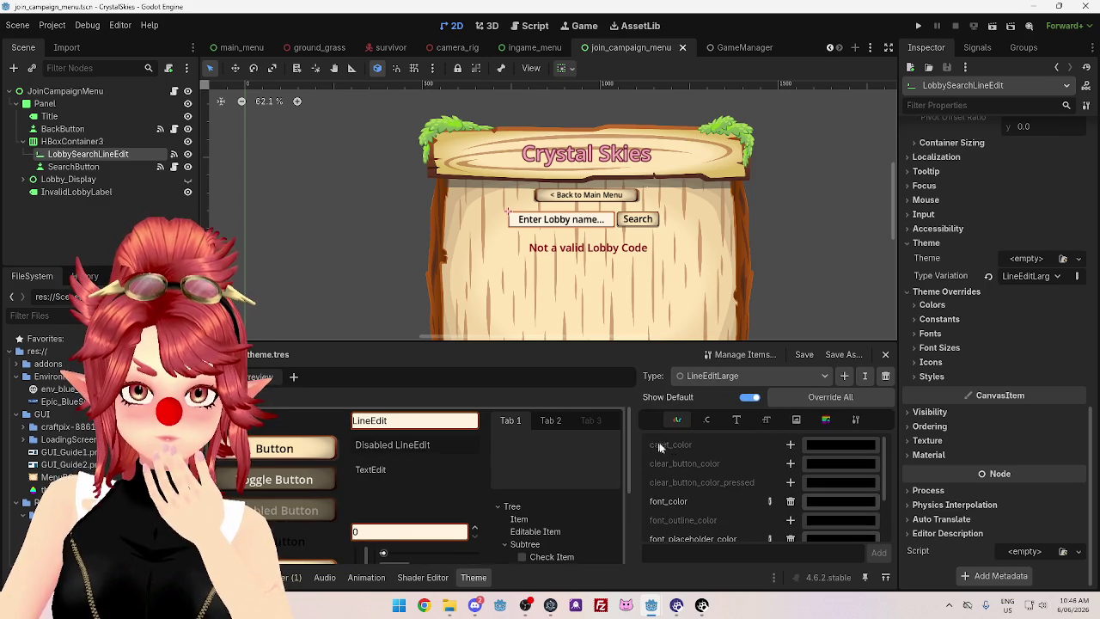
left_click(684, 593)
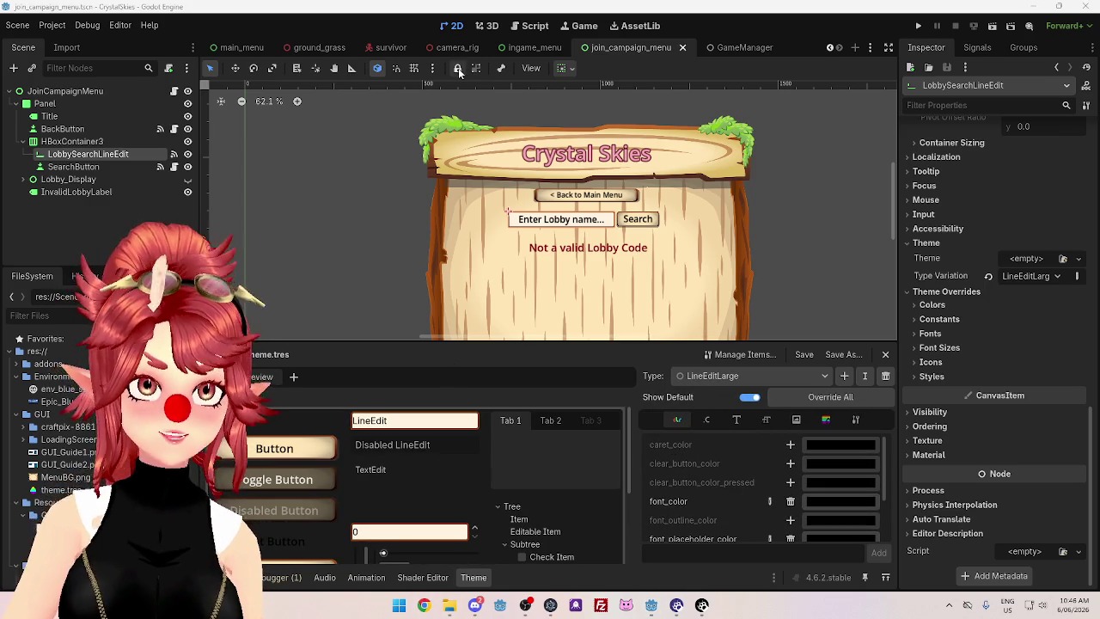
Google 'define caret UI', read the overview's caret definition, then close the browser
type("de")
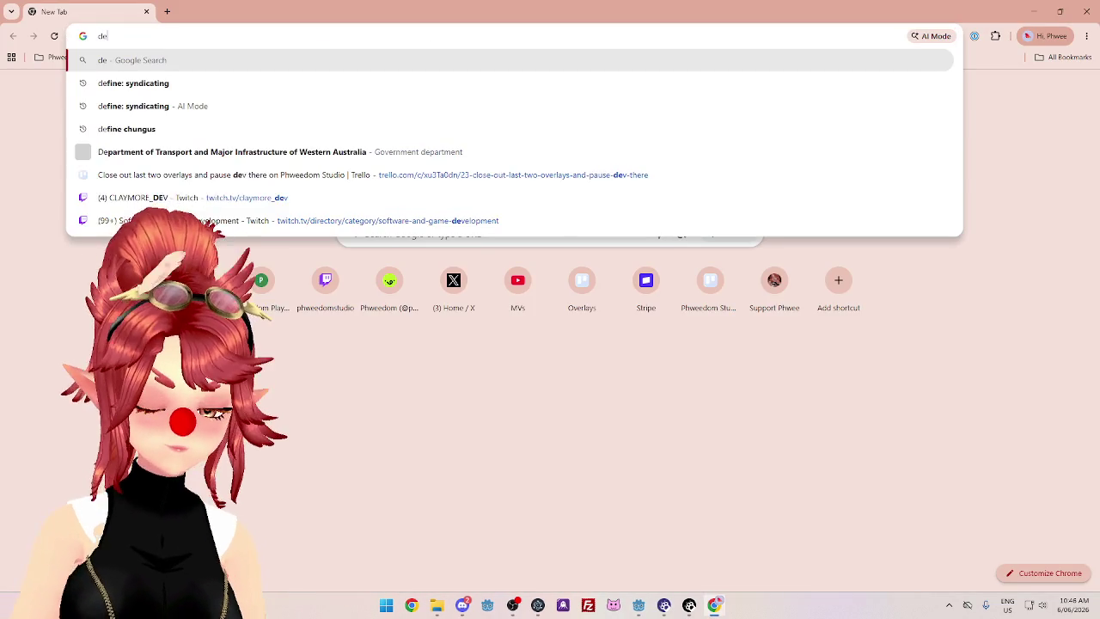
type("fine caret ")
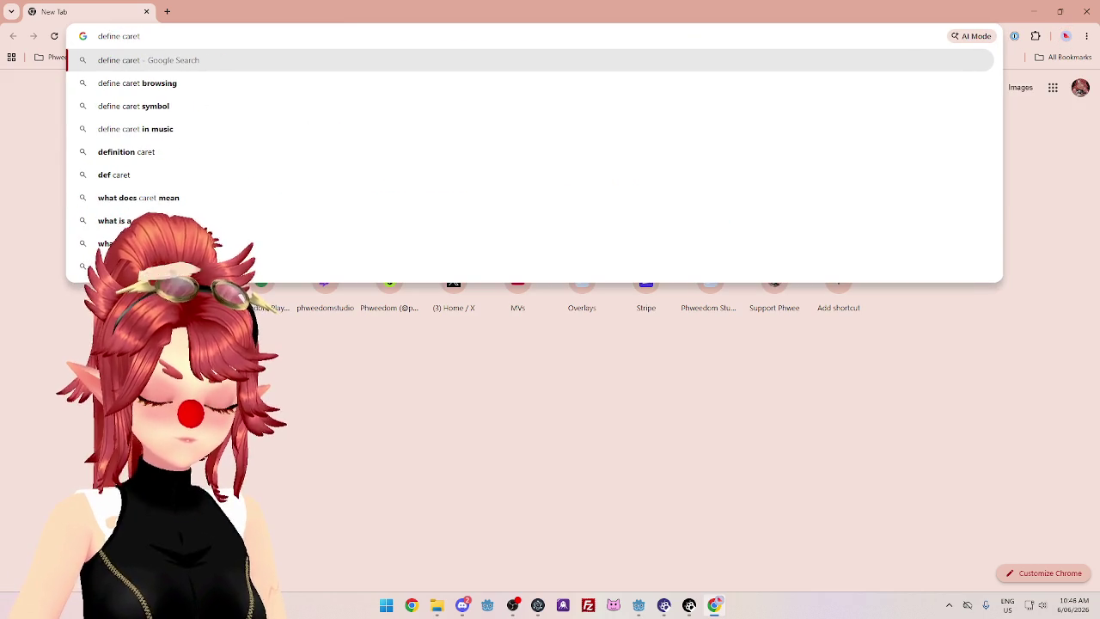
type("UI")
key("Return")
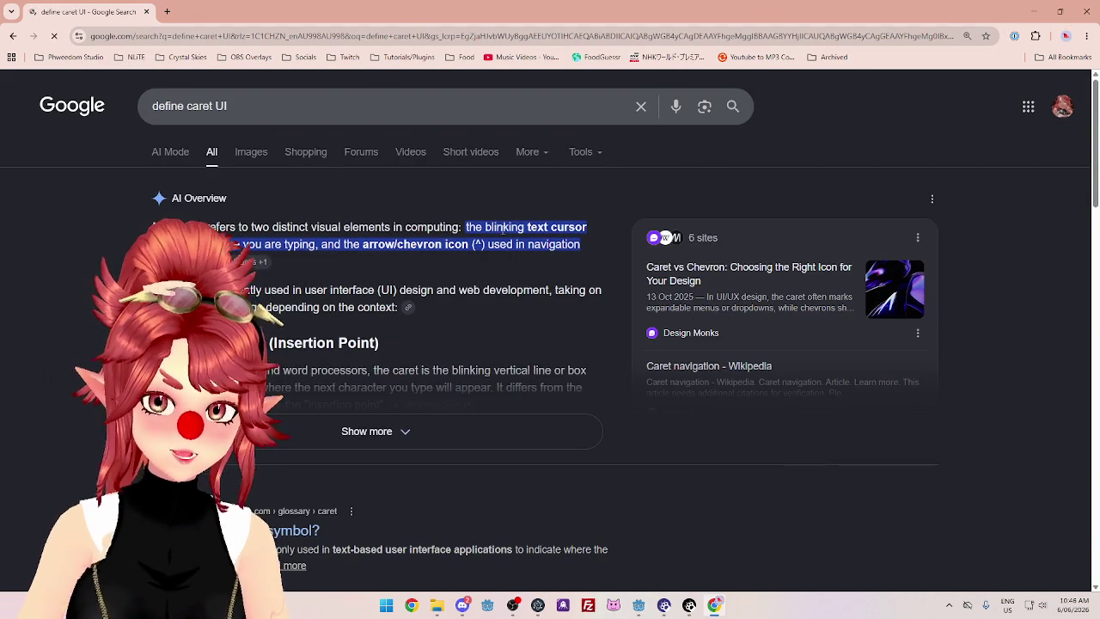
left_click_drag(486, 228, 587, 228)
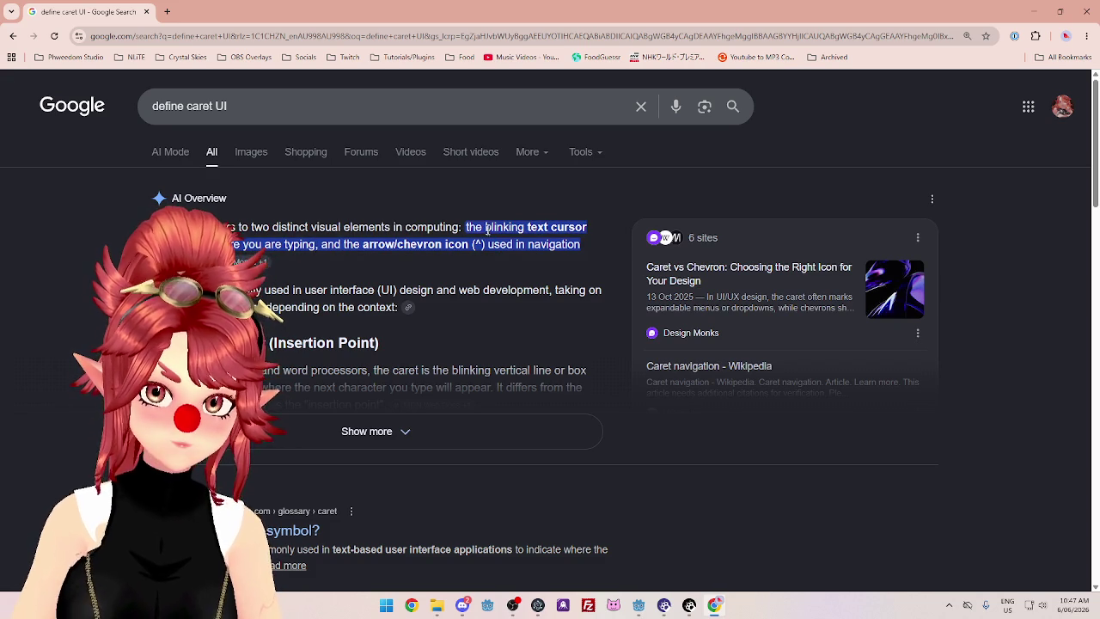
left_click(147, 11)
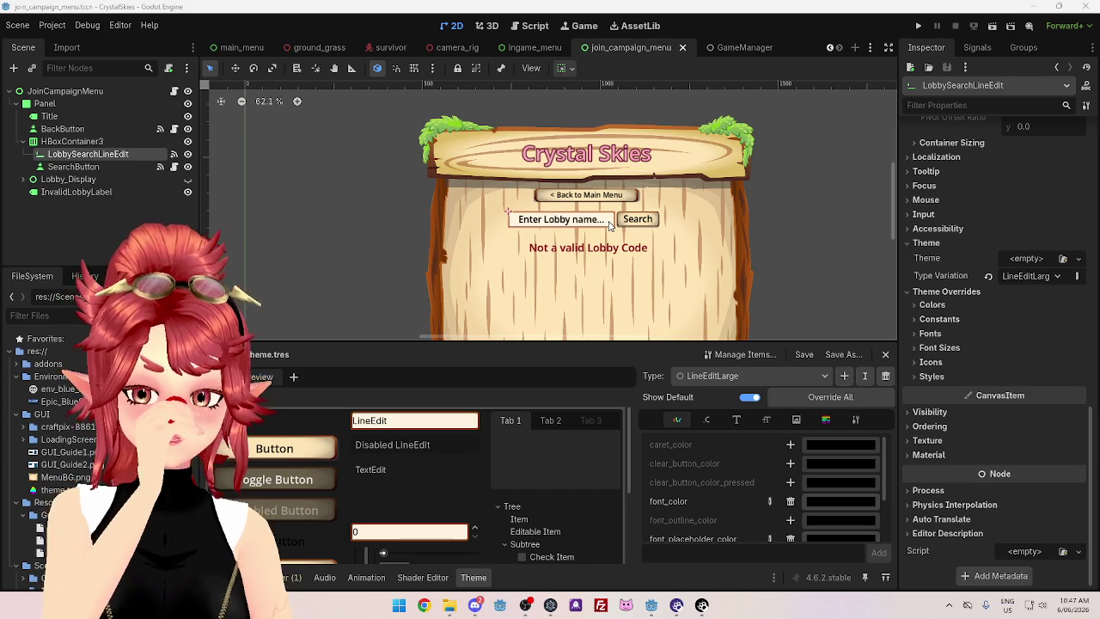
Turn on caret Blink for LobbySearchLineEdit in the Inspector's Caret section and save the scene
scroll(997, 206, "down", 5)
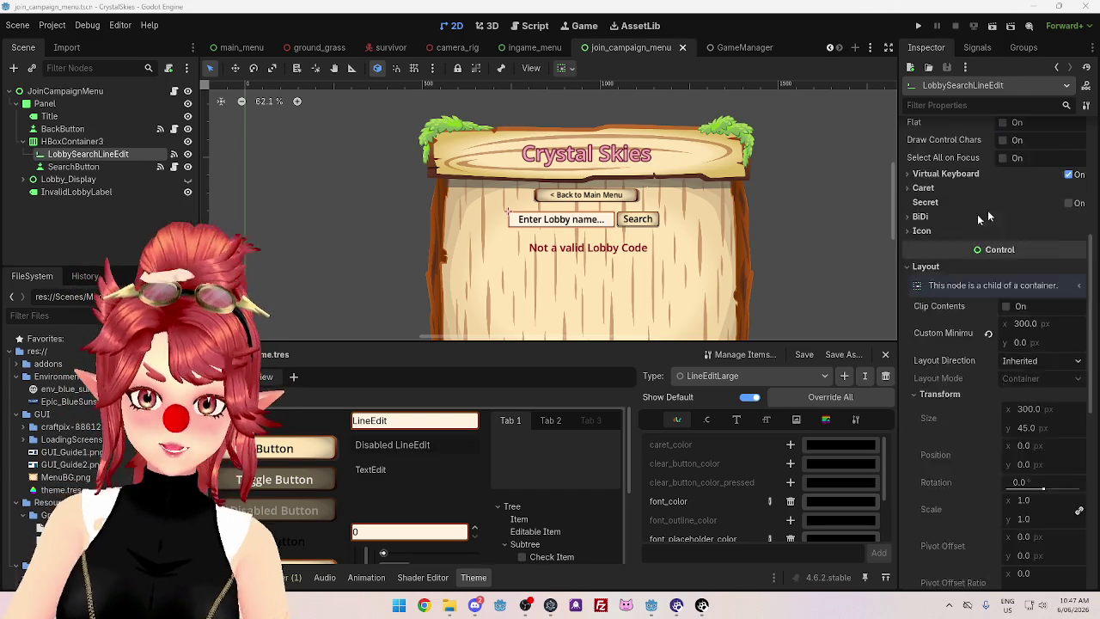
scroll(859, 232, "up", 1)
scroll(857, 232, "up", 2)
left_click(913, 246)
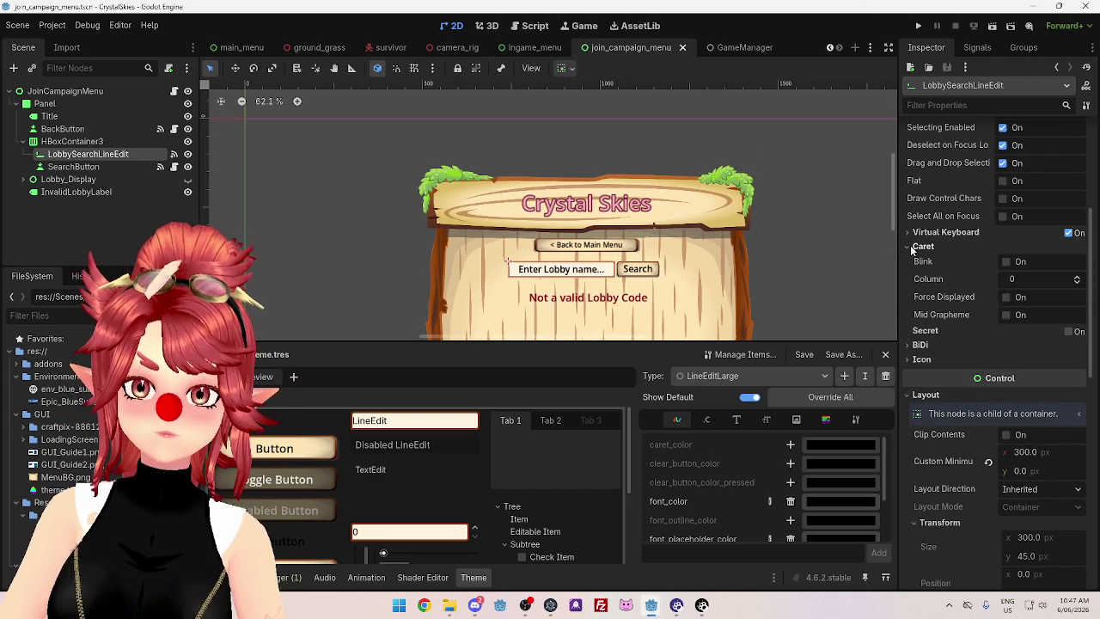
left_click(1006, 263)
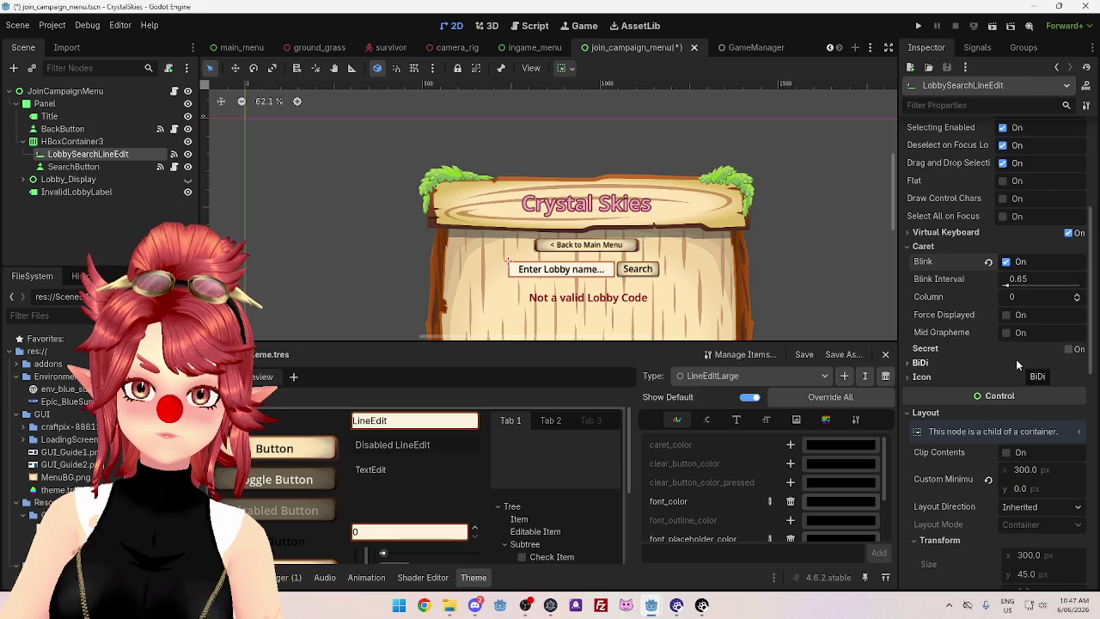
key("ctrl+s")
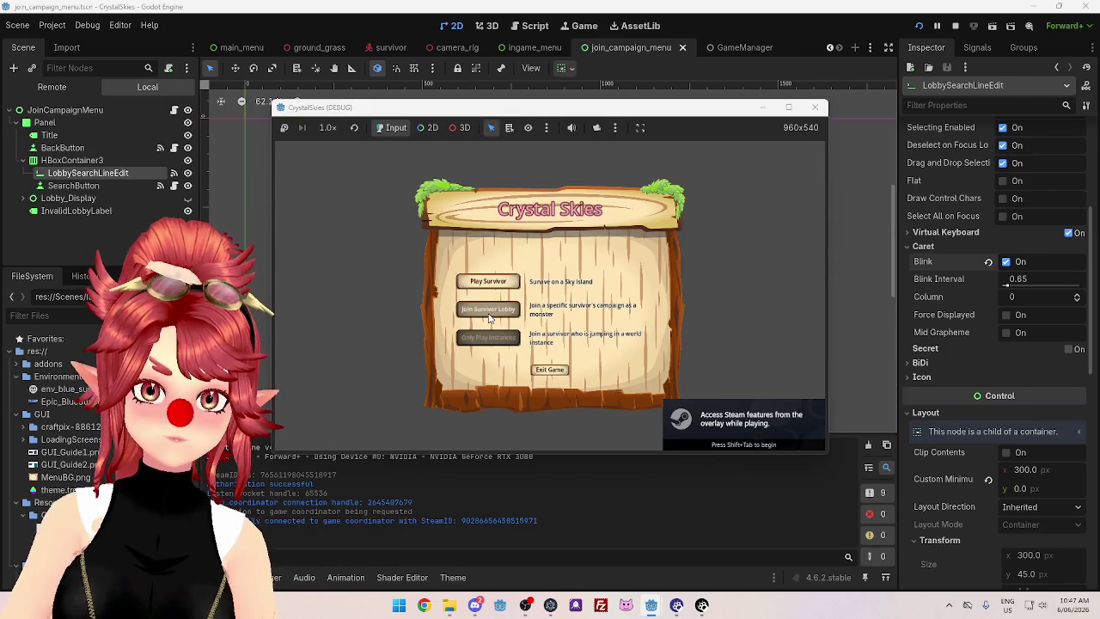
Type 'h' into the running game's Join Survivor Lobby field, then force the search field's caret to display
left_click(488, 311)
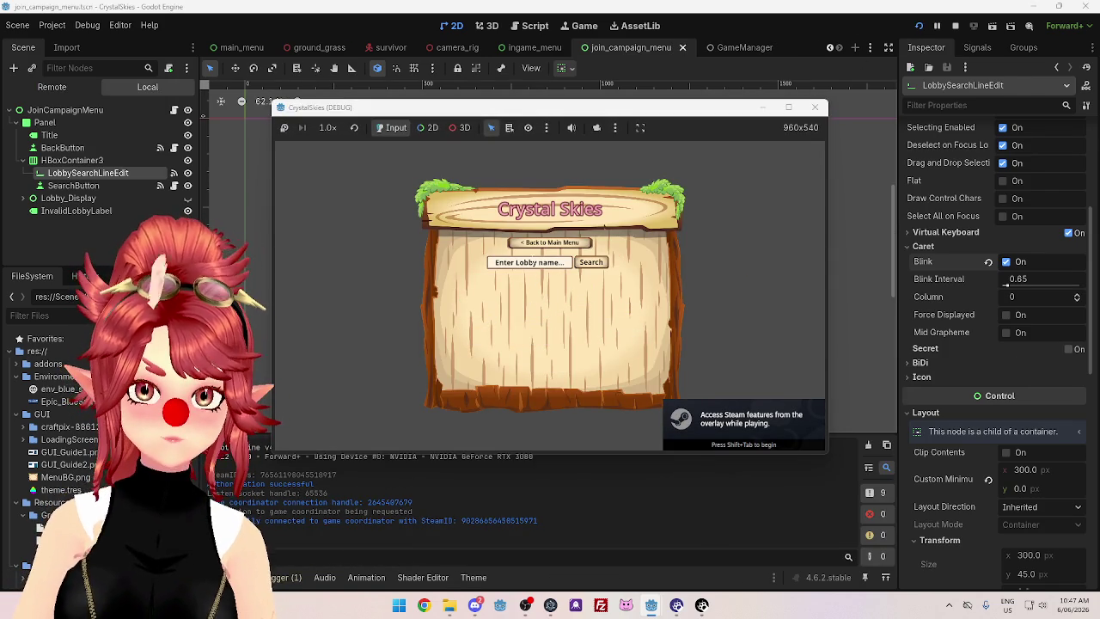
left_click(538, 262)
type("h")
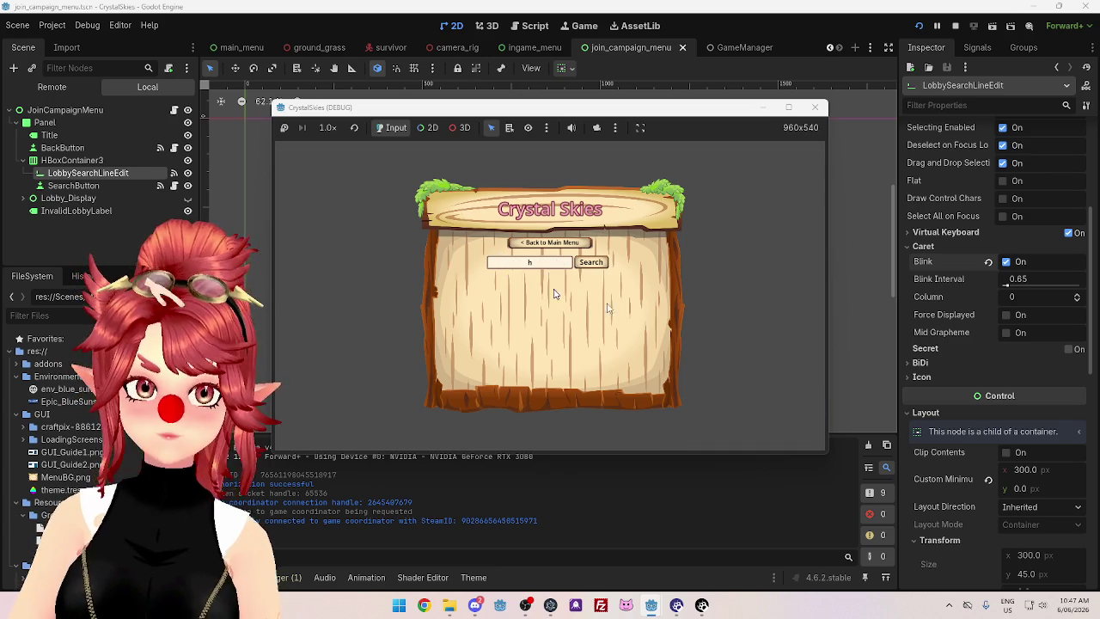
Tick Caret > Force Displayed for the lobby search field in the Inspector
left_click(1007, 315)
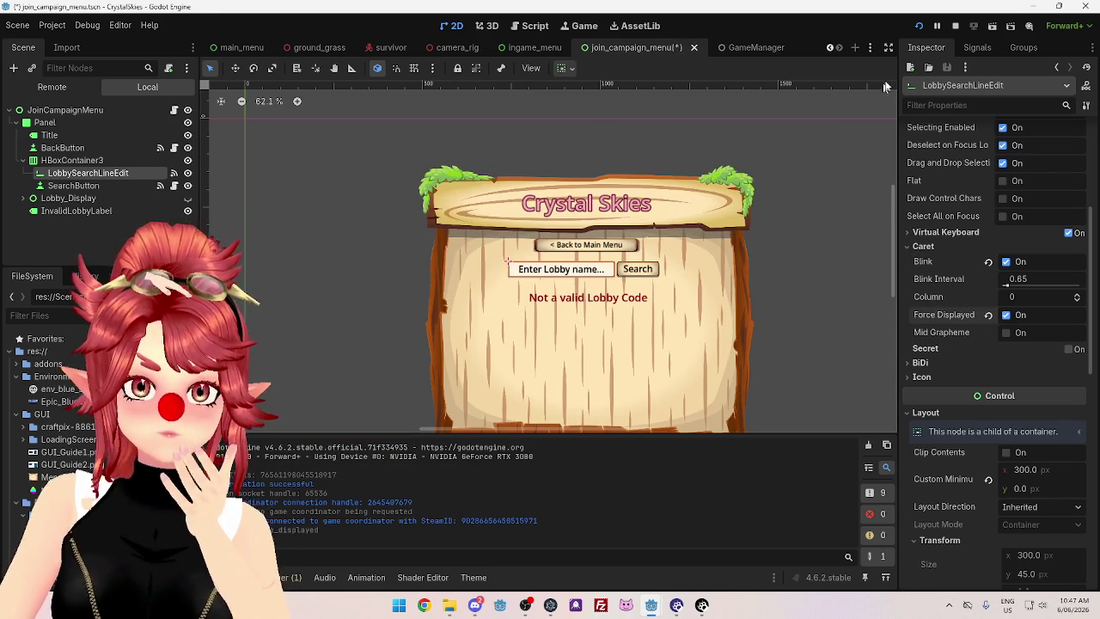
Restart the game, focus the lobby name field to check the caret, then close the game
left_click(958, 27)
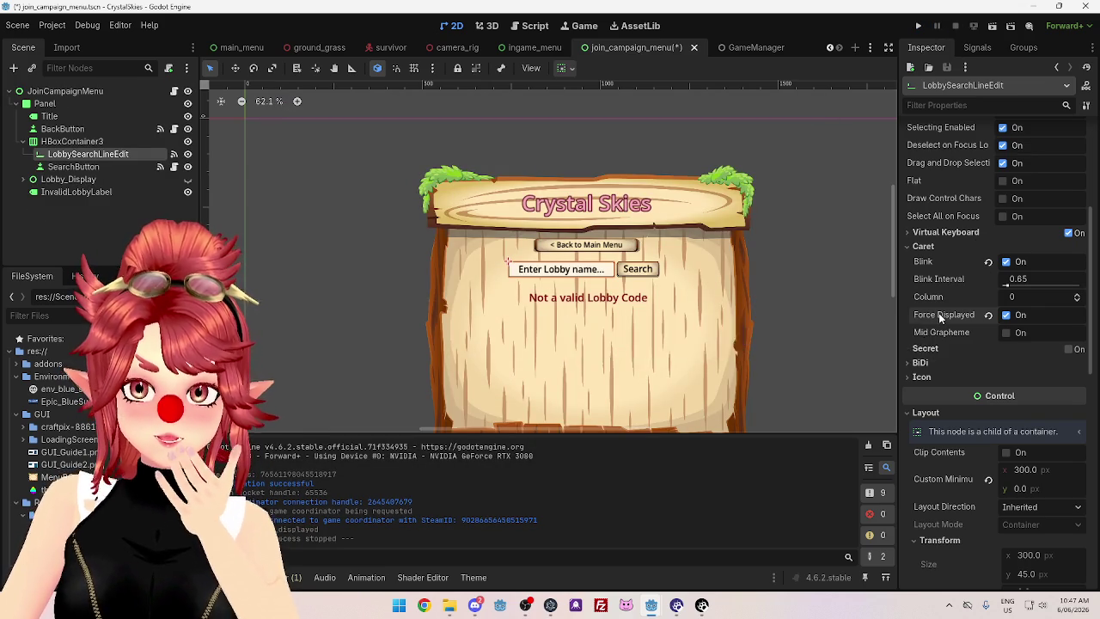
left_click(918, 27)
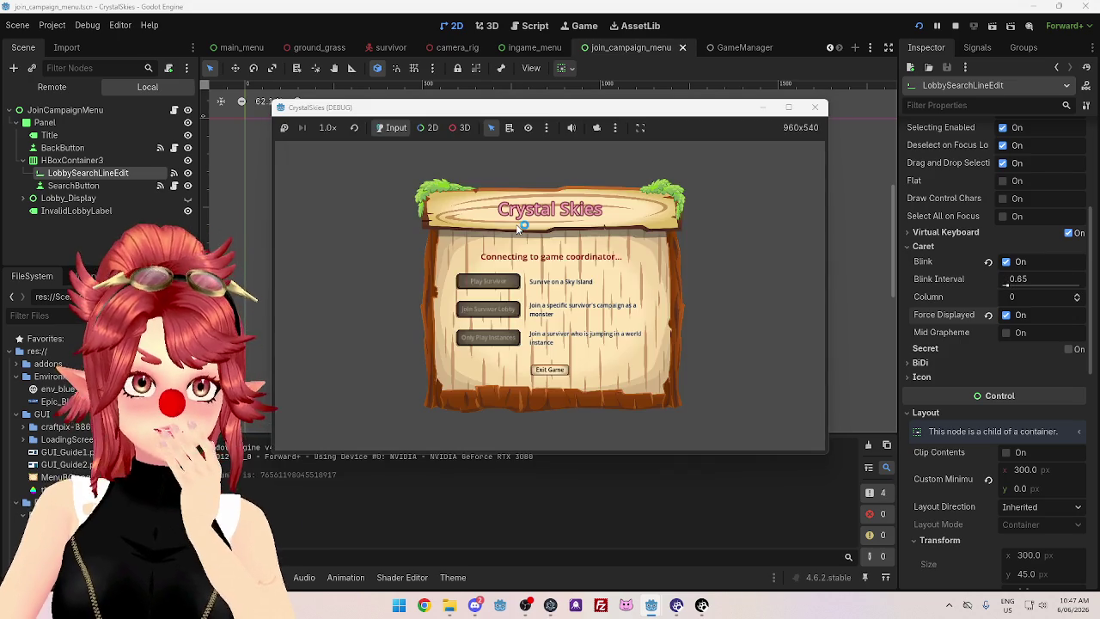
left_click(546, 268)
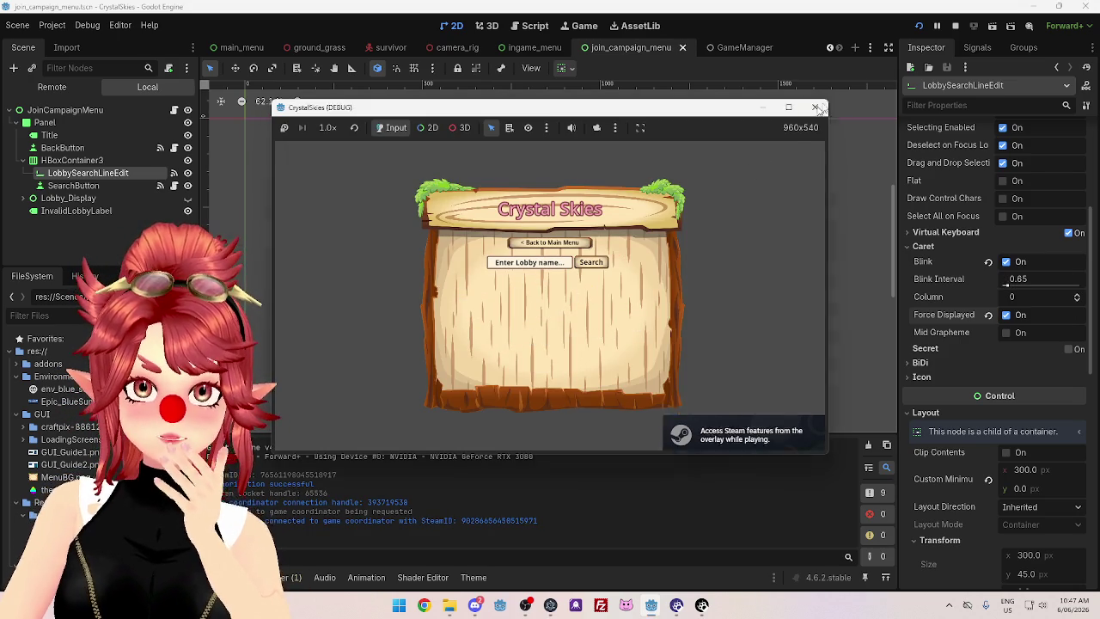
left_click(955, 27)
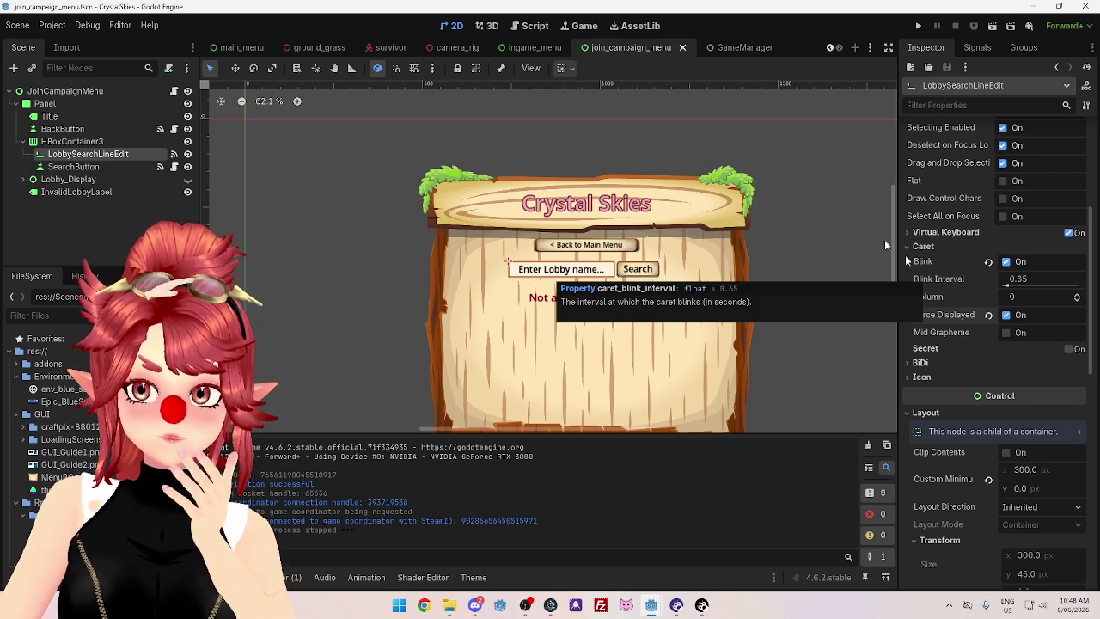
Override LineEditLarge's caret_color with blue 08009c, then run the project to test it
scroll(977, 344, "down", 4)
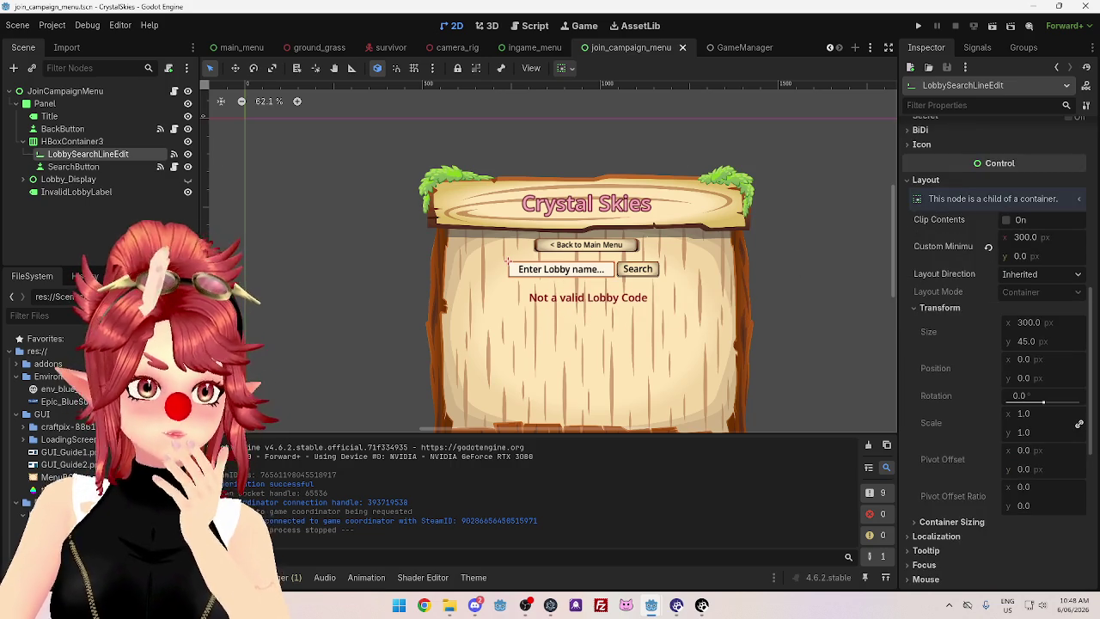
scroll(1041, 480, "down", 6)
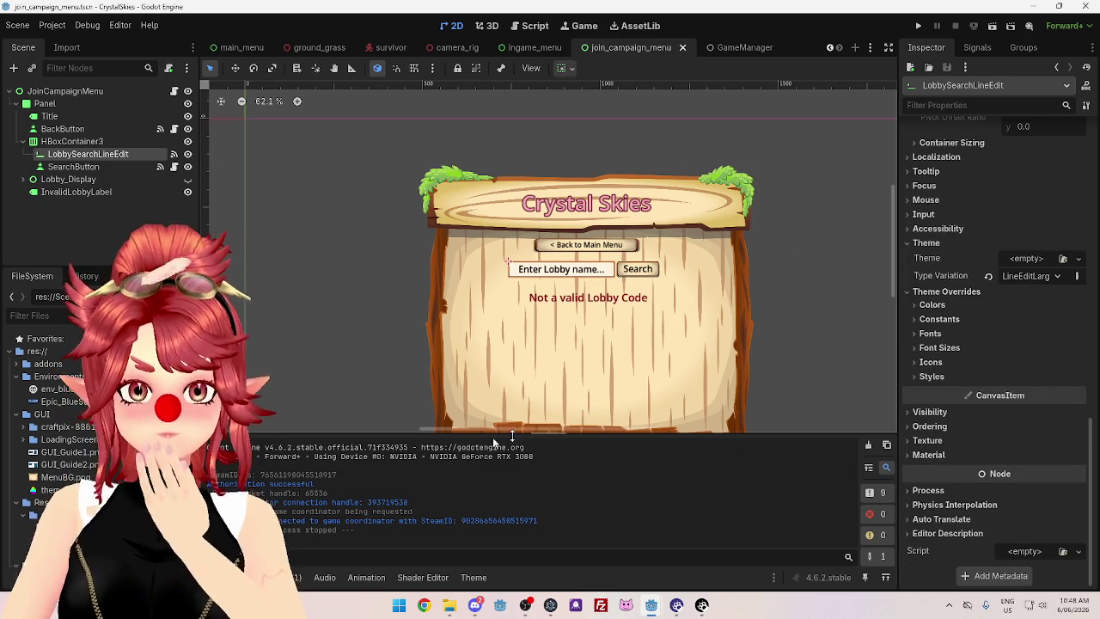
left_click(473, 578)
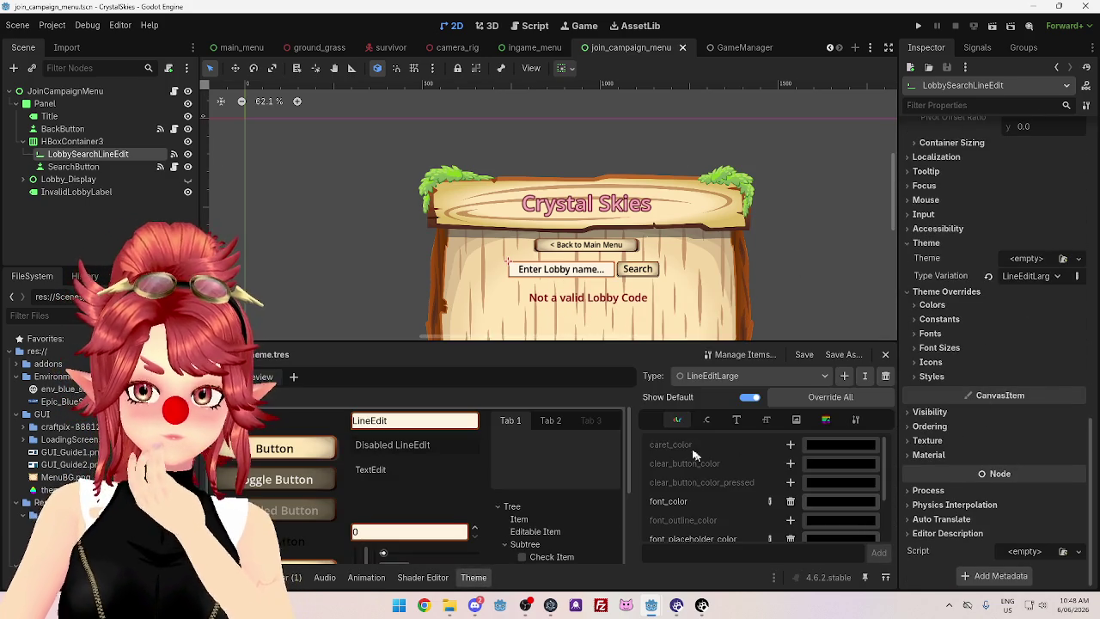
left_click(791, 445)
left_click(838, 447)
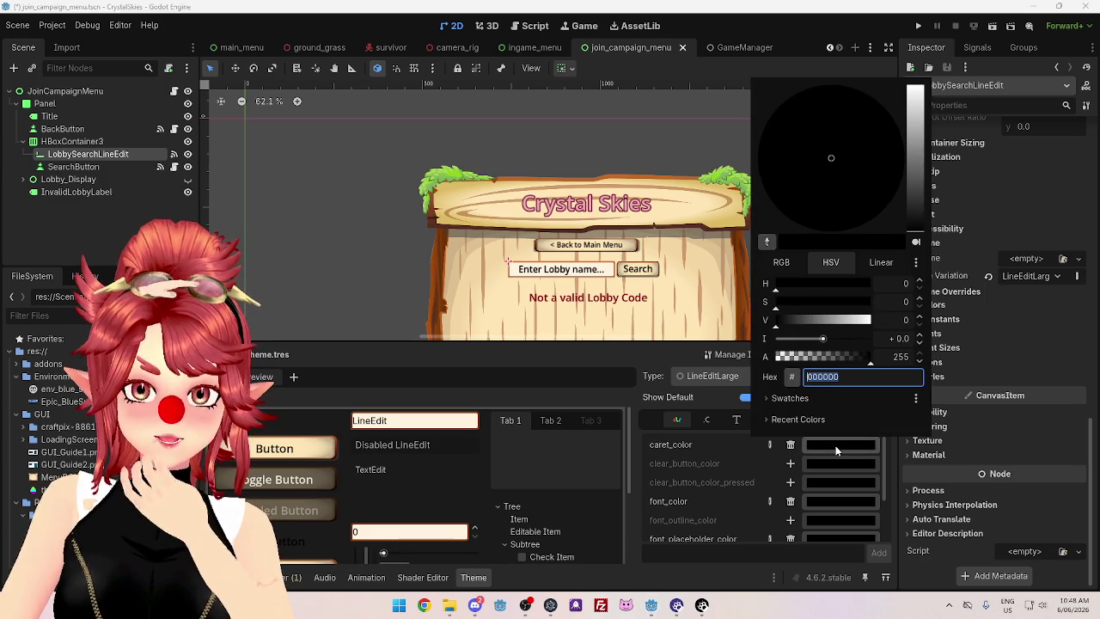
mouse_move(782, 305)
left_mouse_down()
mouse_move(873, 302)
mouse_move(875, 320)
left_mouse_up()
left_click_drag(882, 212, 771, 115)
left_click(831, 293)
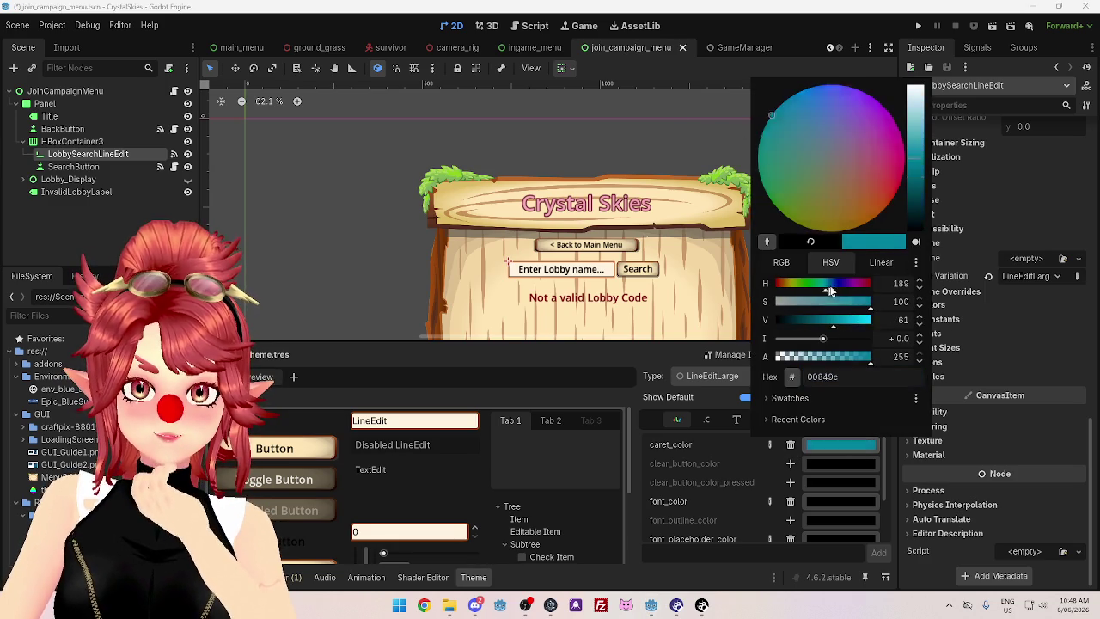
left_click_drag(831, 292, 839, 290)
left_click(683, 101)
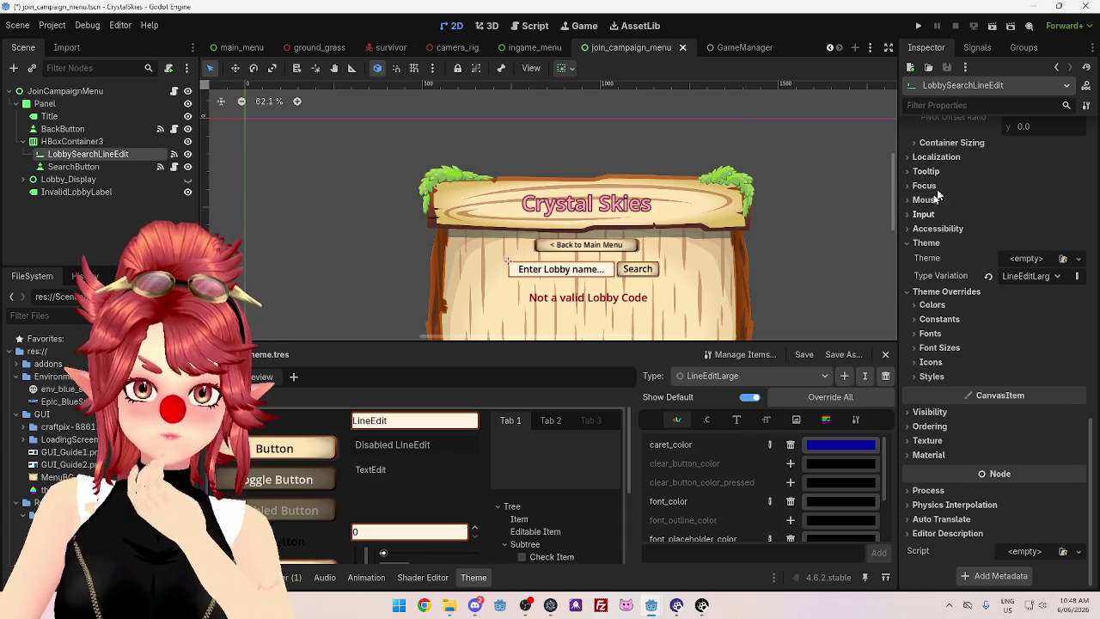
left_click(918, 26)
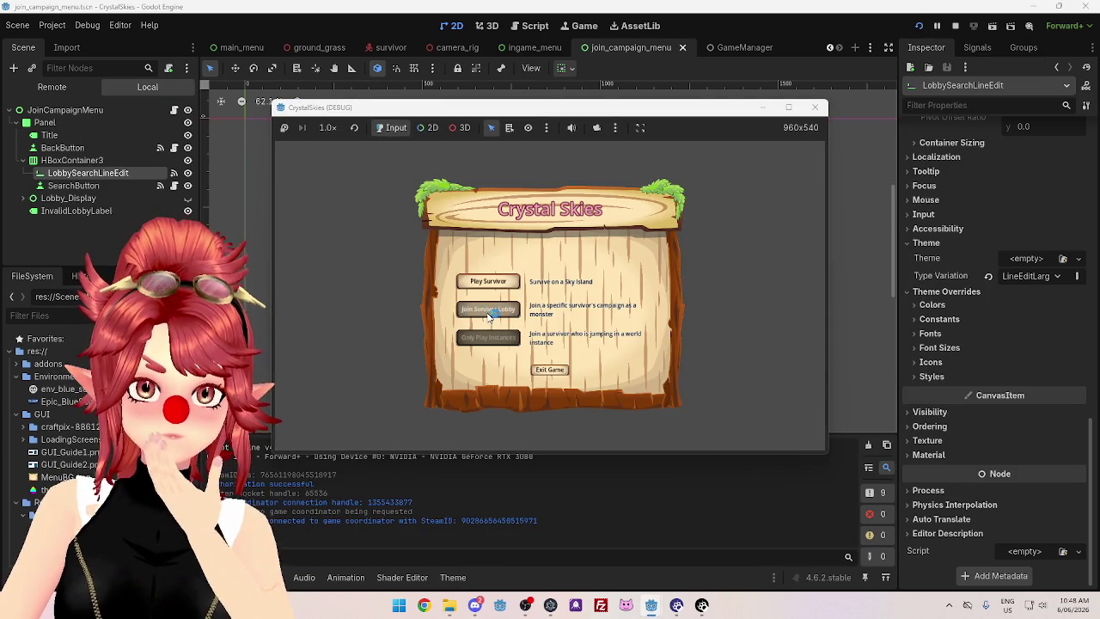
left_click(489, 312)
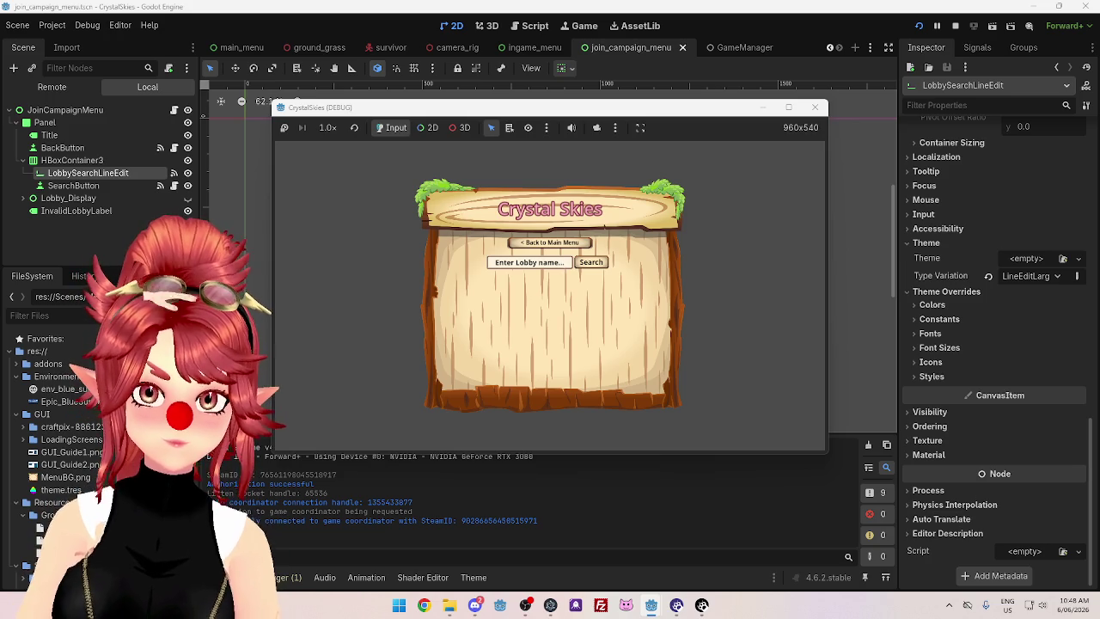
left_click(529, 263)
type("m")
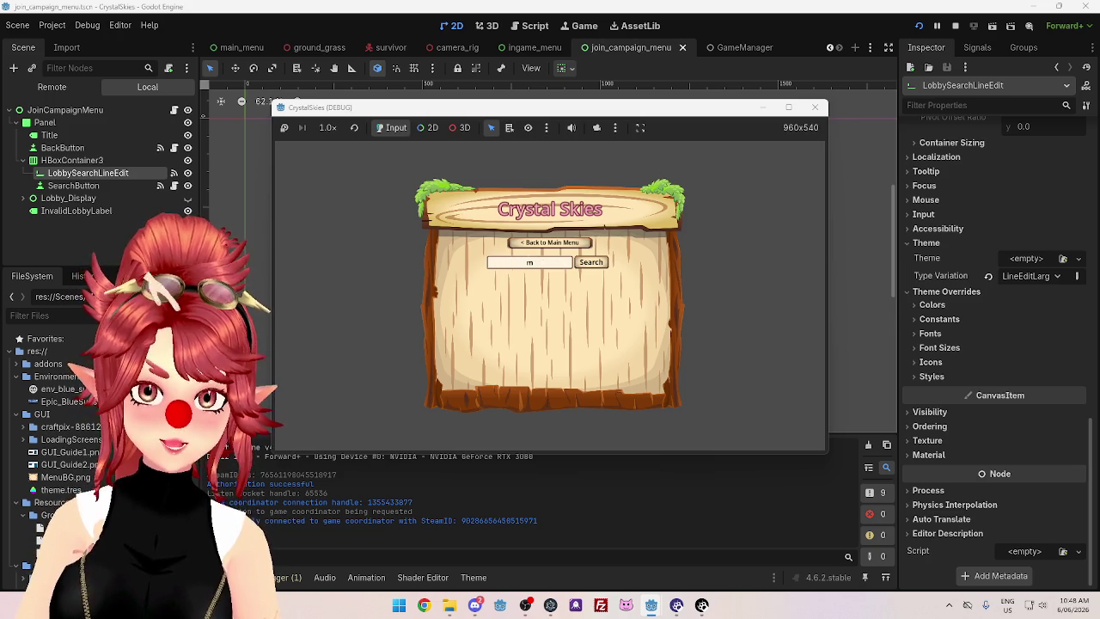
key("BackSpace")
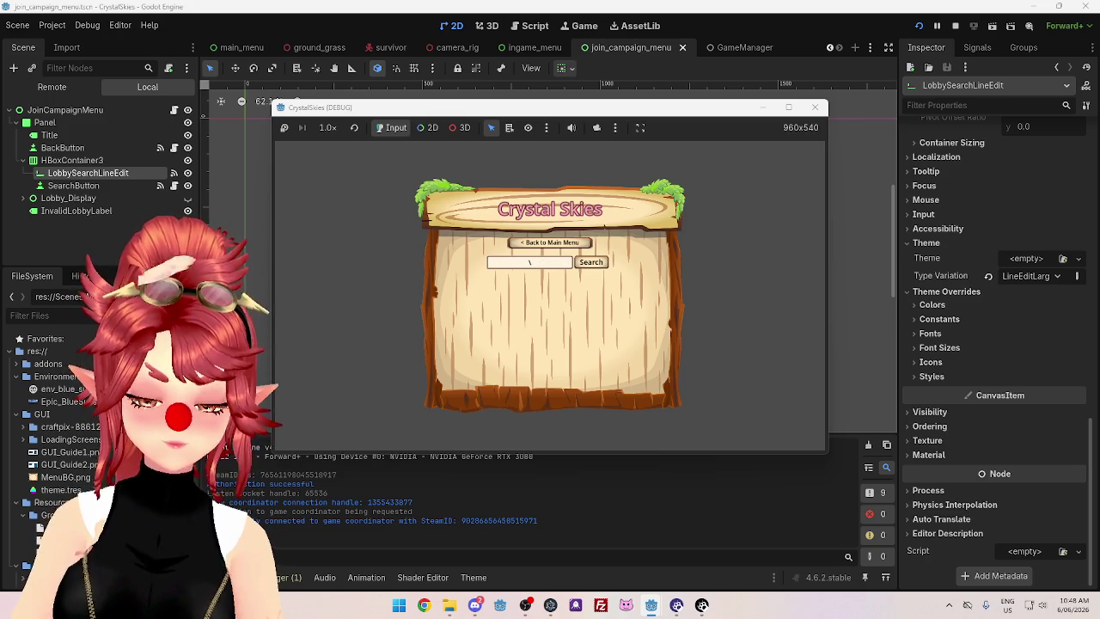
key("Return")
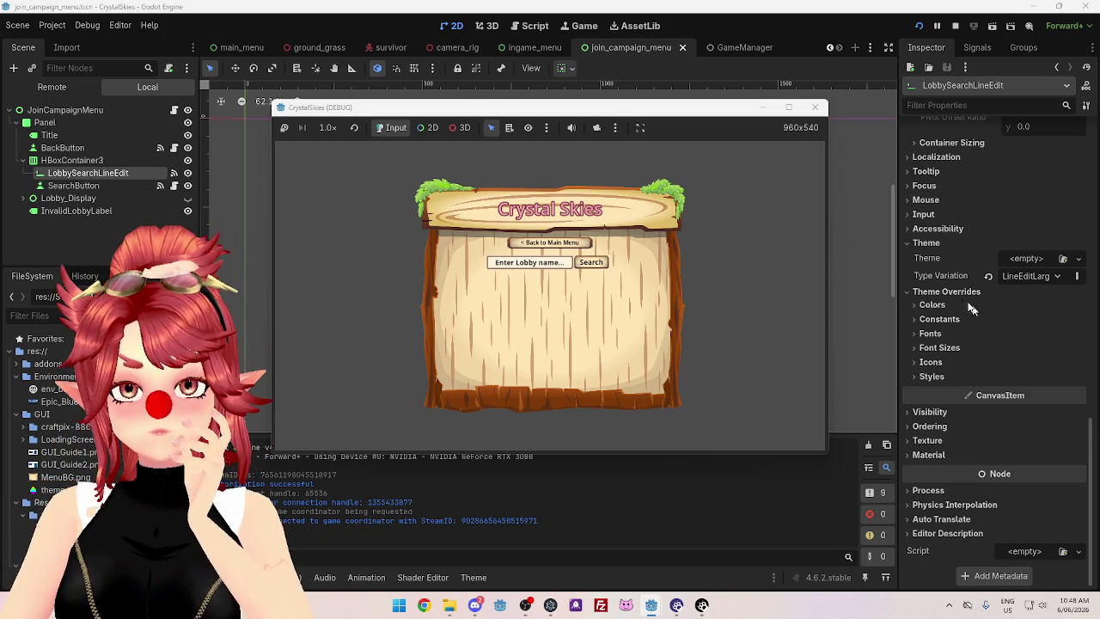
left_click(923, 215)
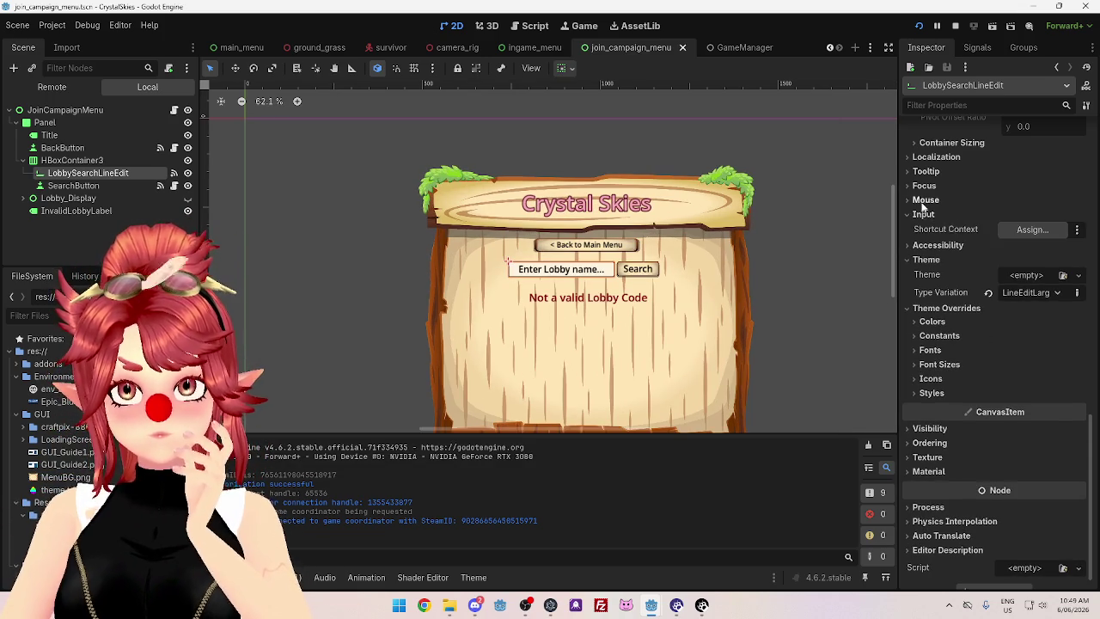
left_click(923, 214)
left_click(923, 186)
left_click(922, 187)
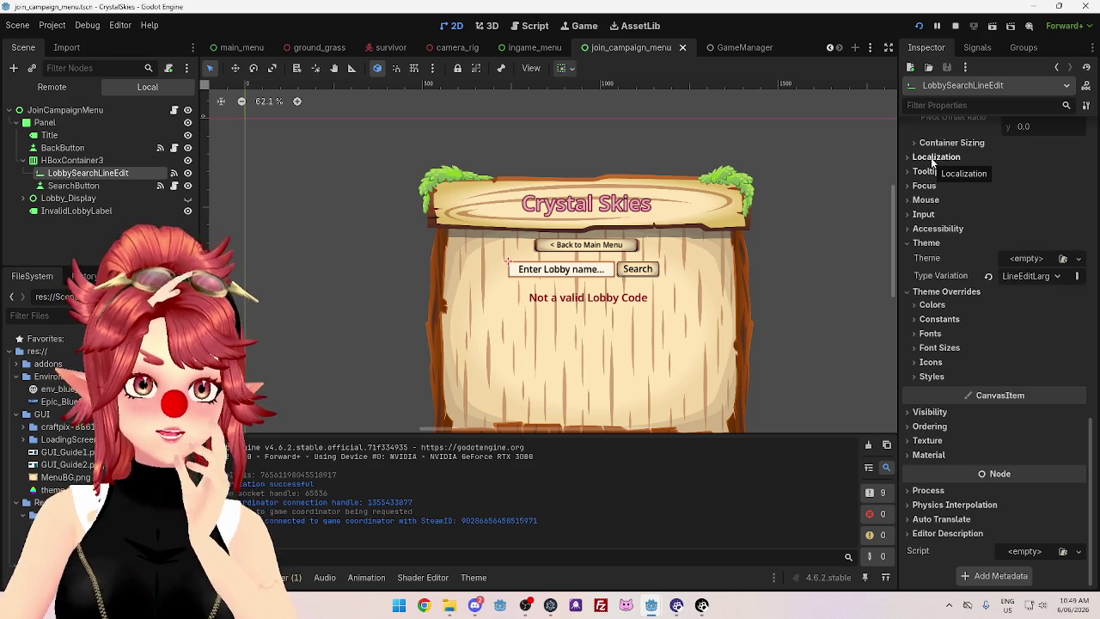
scroll(1016, 316, "up", 10)
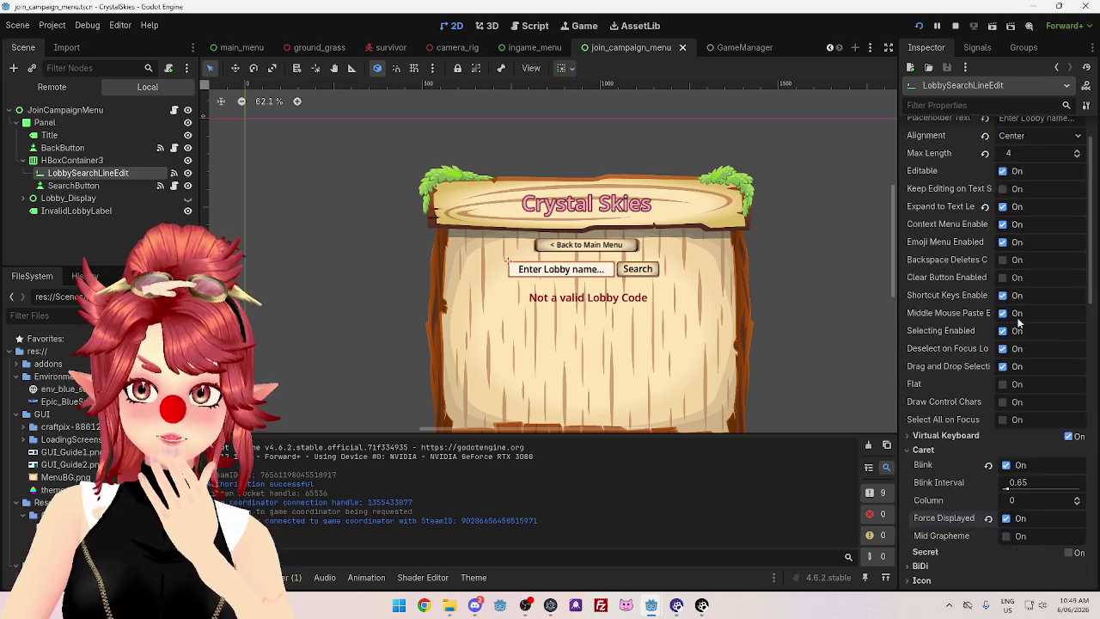
scroll(1020, 322, "up", 2)
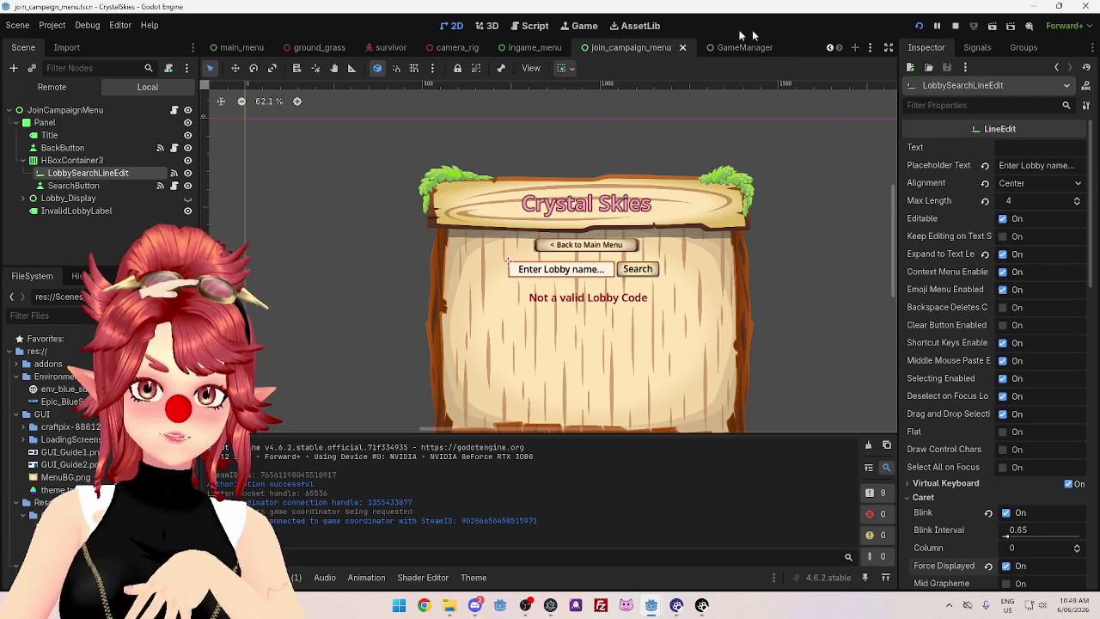
left_click(581, 25)
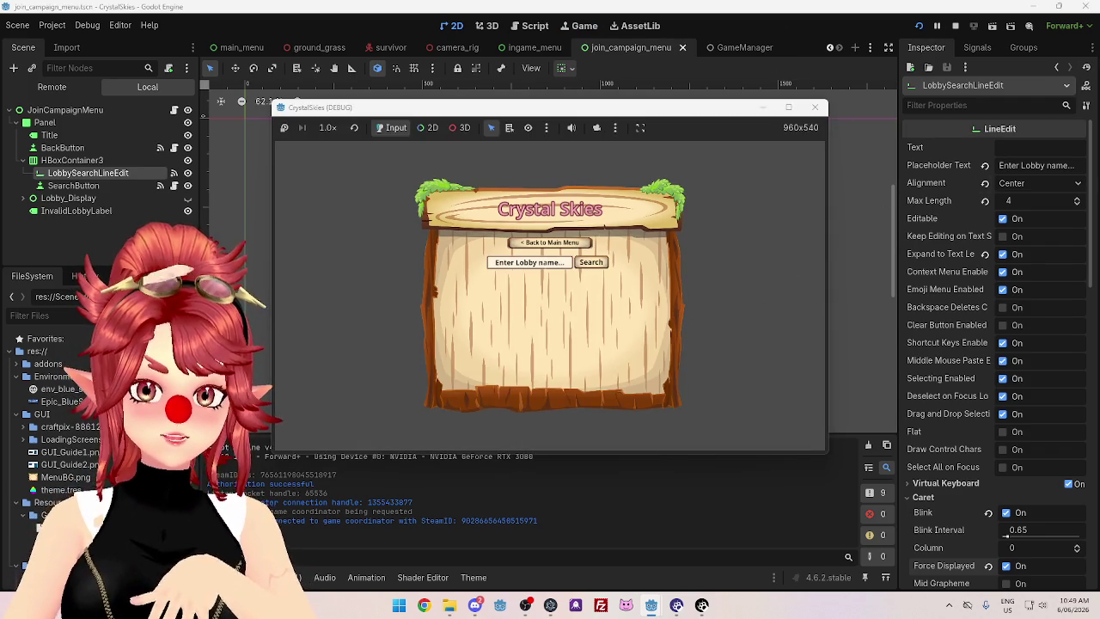
Search an invalid code in the game's lobby field, then delete and retype characters to hide the error
left_click(548, 265)
type("jkl")
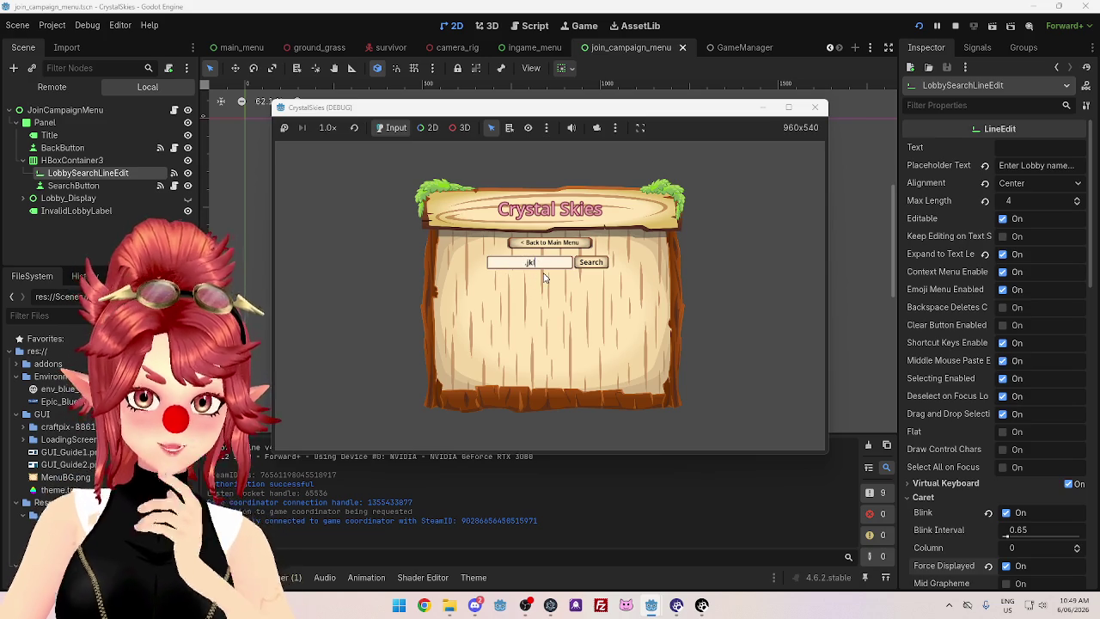
key("BackSpace")
key("BackSpace")
key("BackSpace")
type("ghjj")
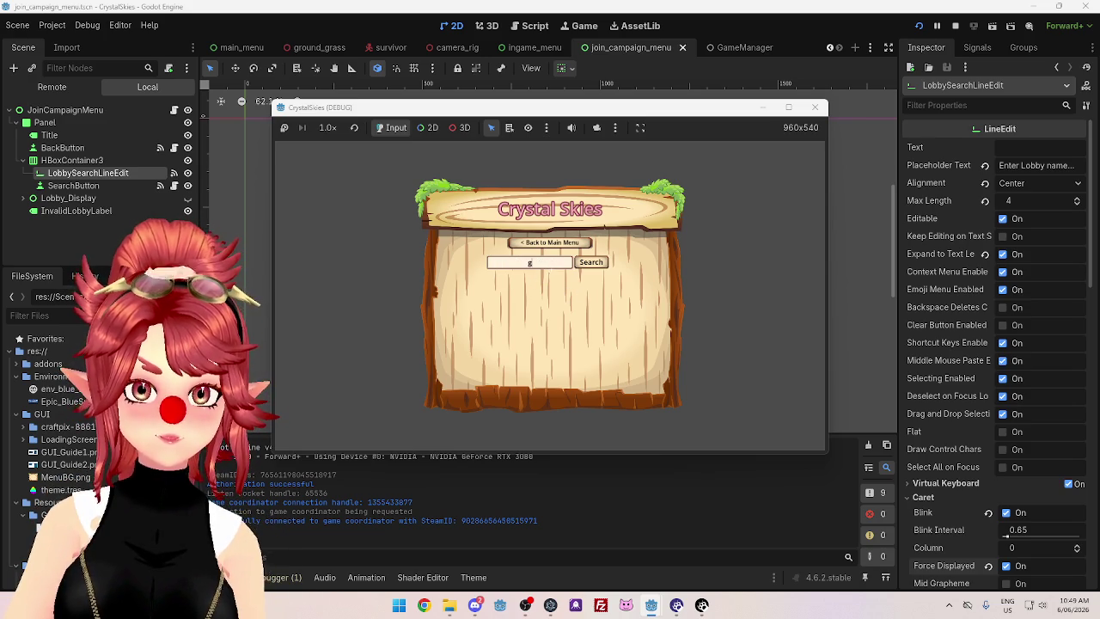
left_click(590, 262)
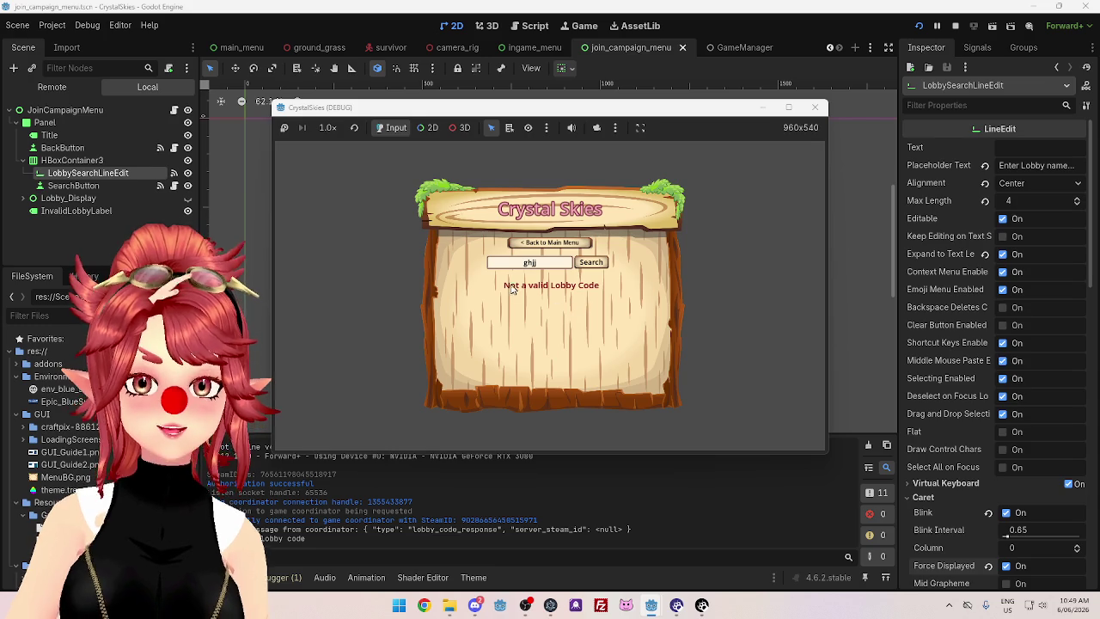
key("BackSpace")
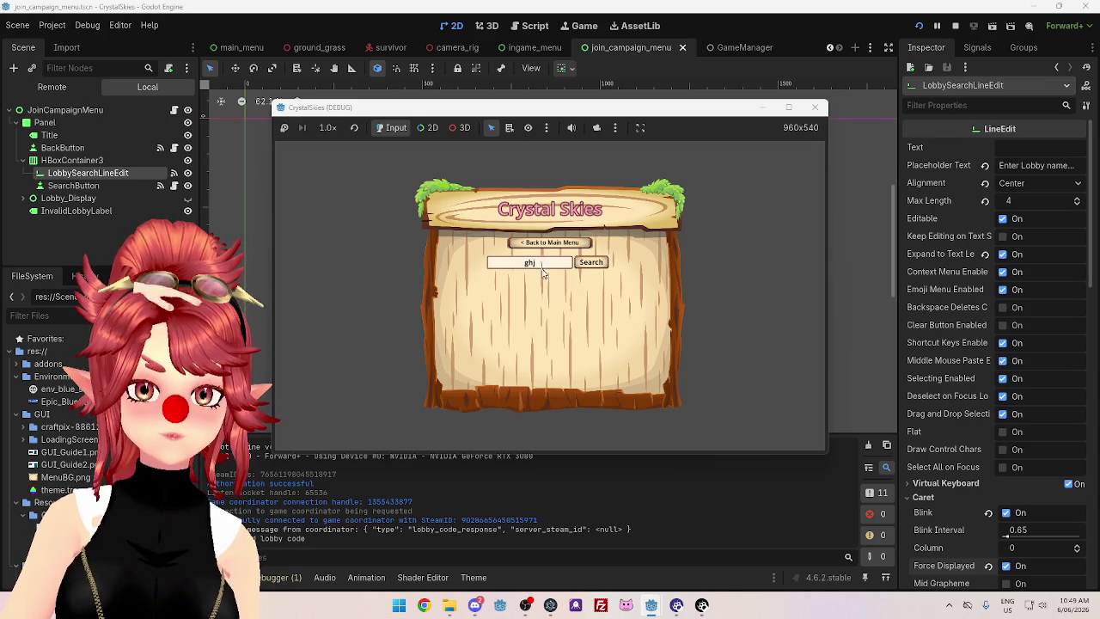
key("BackSpace")
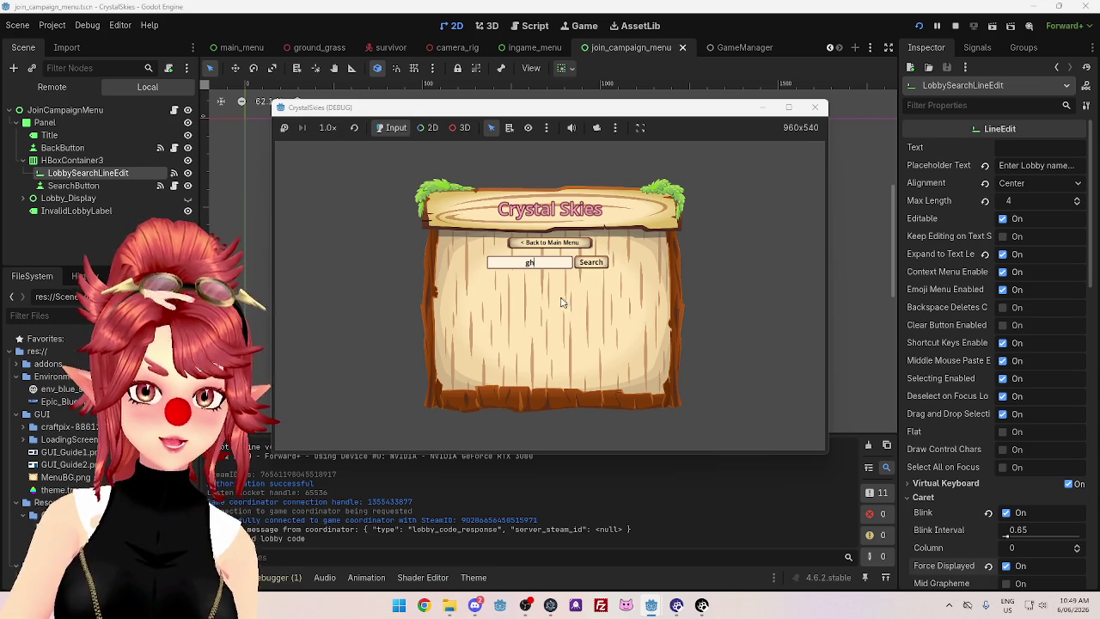
type("uy")
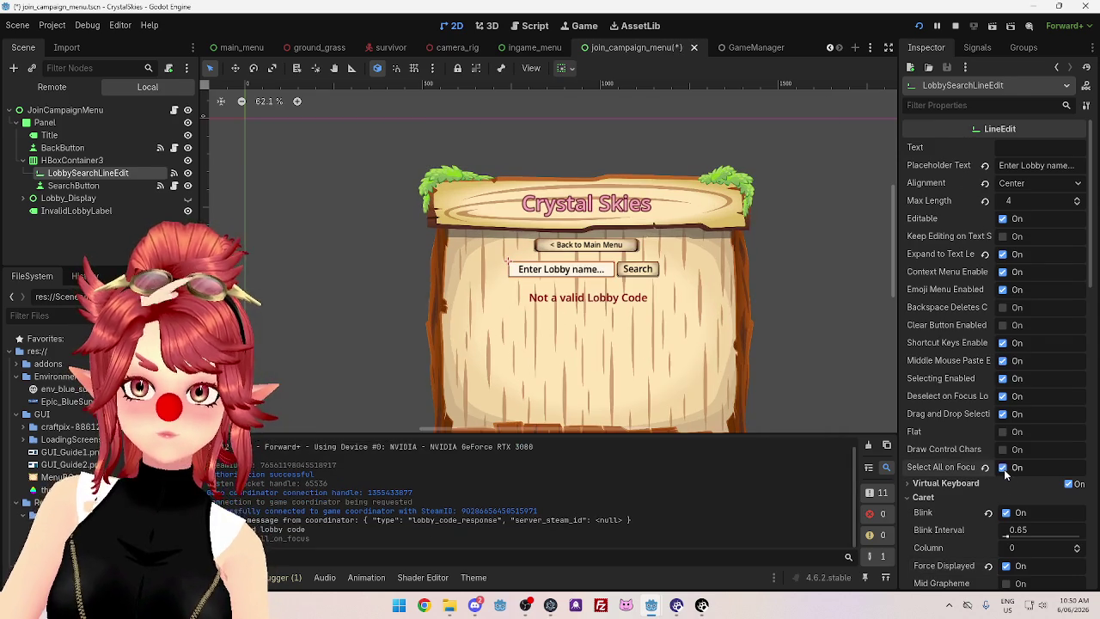
Enable Select All on Focus on the lobby search field and rerun the game
left_click(1003, 468)
left_click(954, 27)
left_click(919, 25)
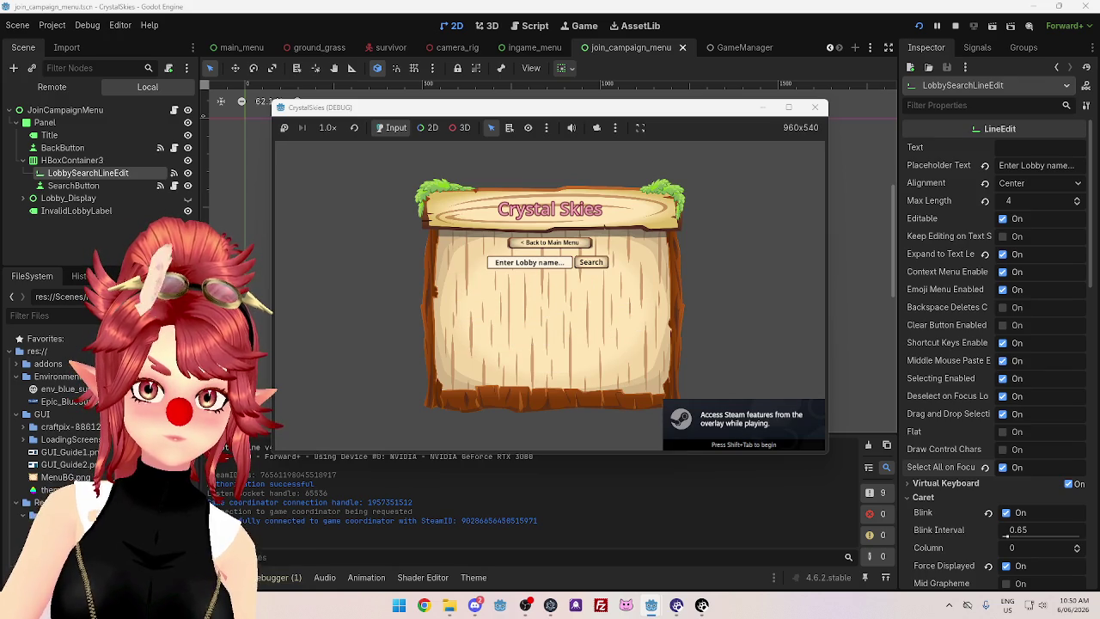
Search codes 'gh' and 'g45g', confirm refocusing selects the whole code, then return to the editor
type("gh")
left_click(590, 262)
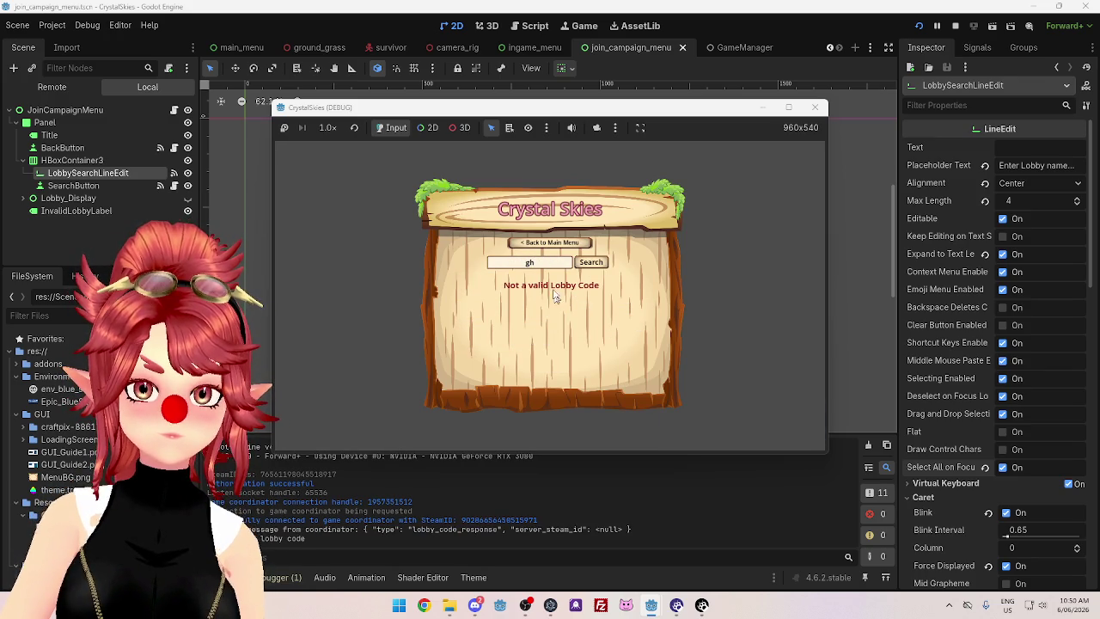
type("g45g")
left_click(590, 262)
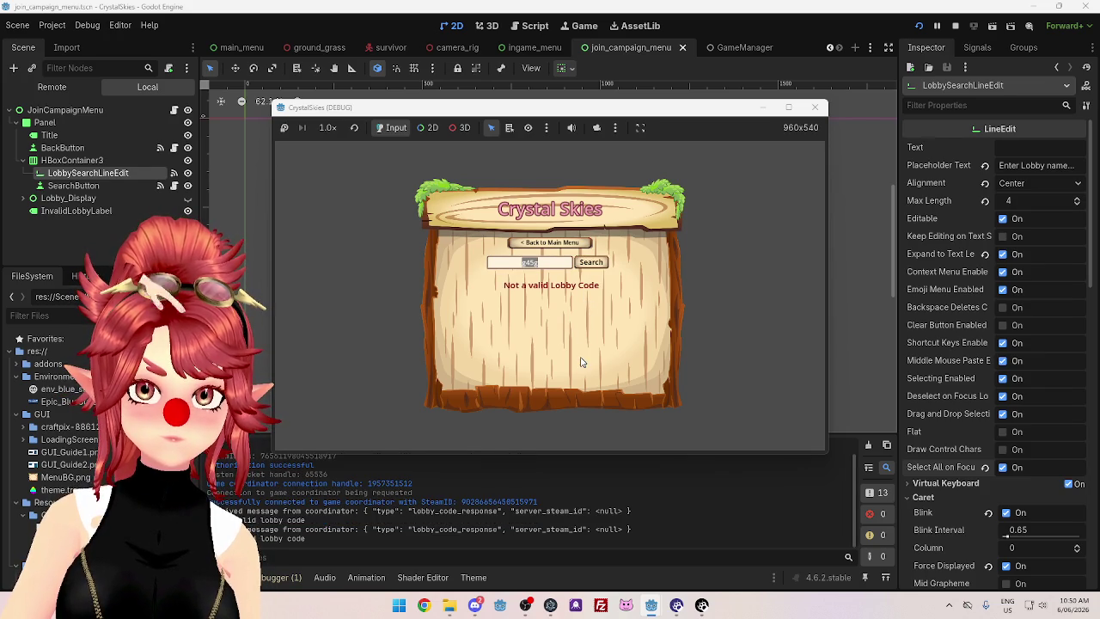
left_click(545, 266)
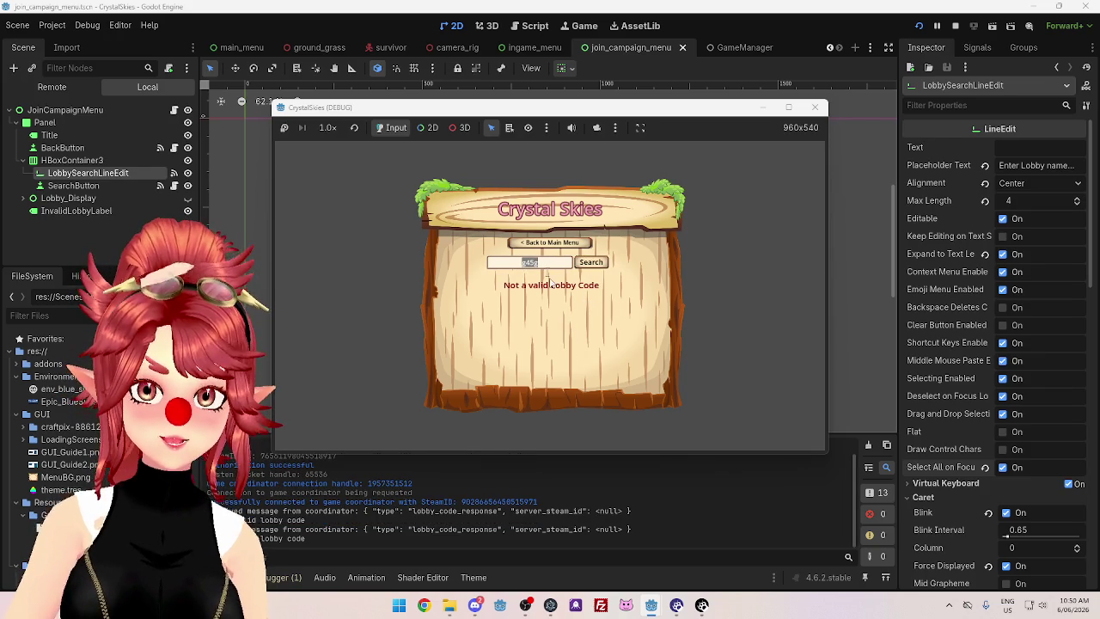
left_click(591, 295)
left_click(591, 262)
left_click(543, 262)
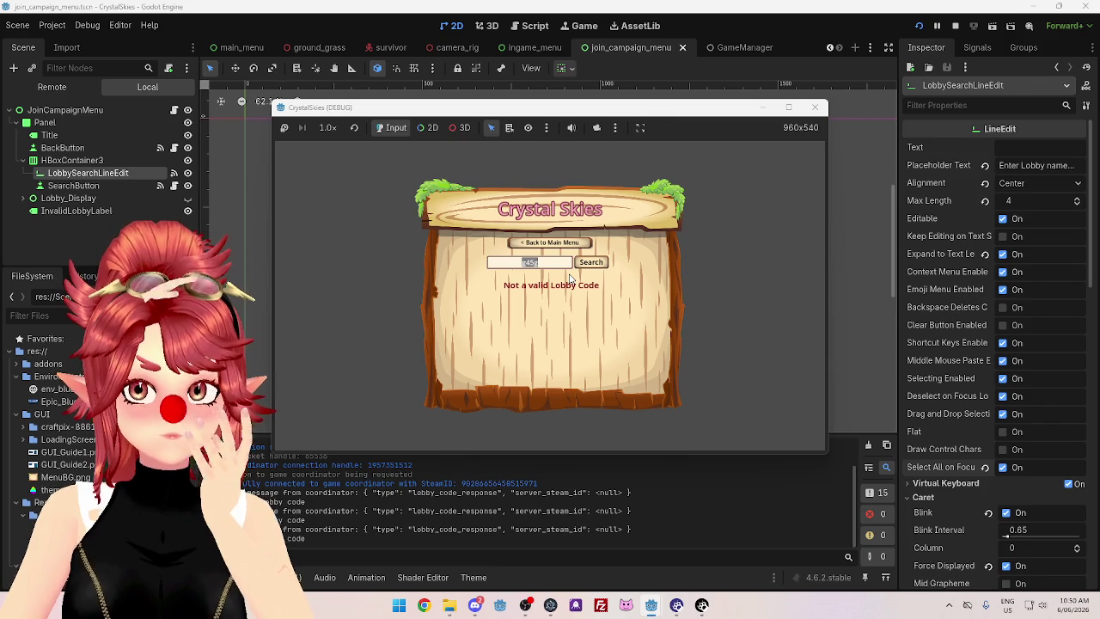
left_click(1047, 166)
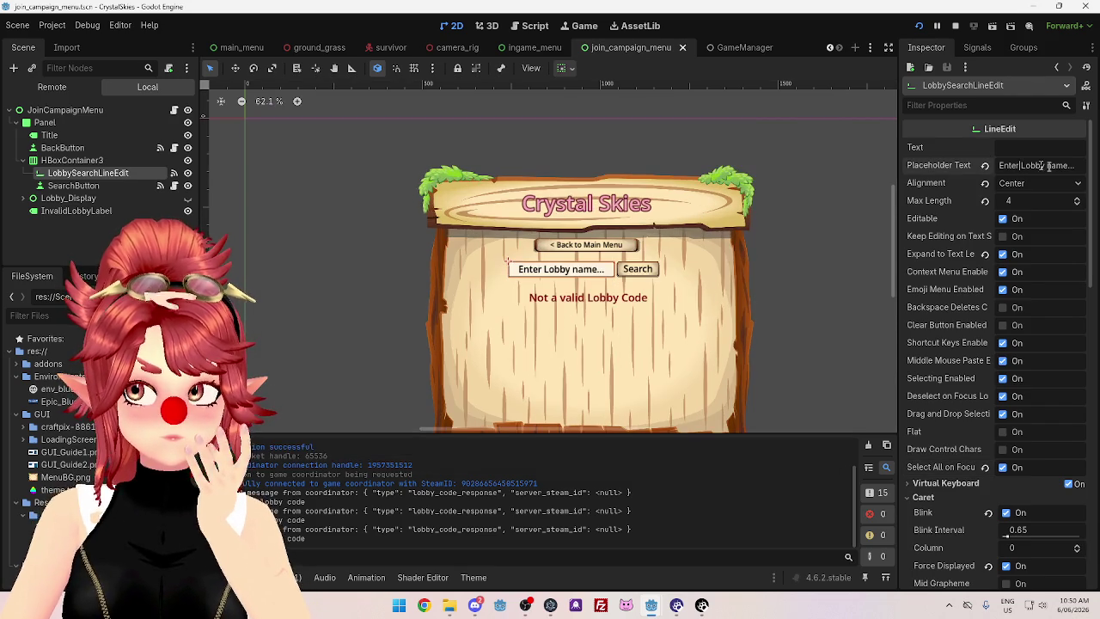
Change the placeholder to 'Enter Lobby code...' and show the field's signals list
double_click(1049, 165)
type("code")
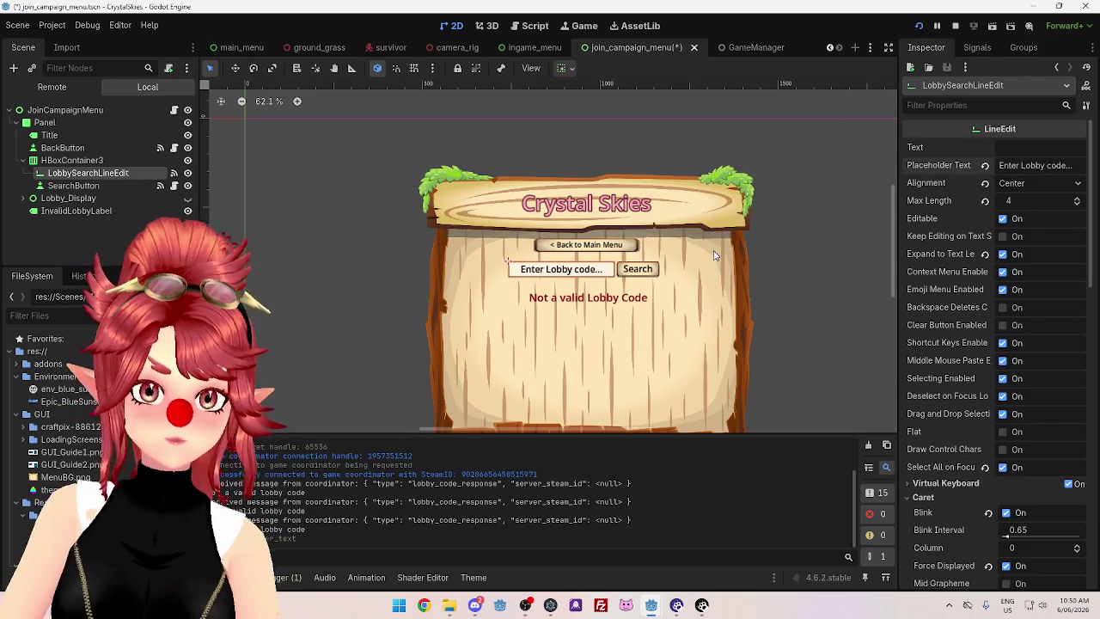
left_click(977, 47)
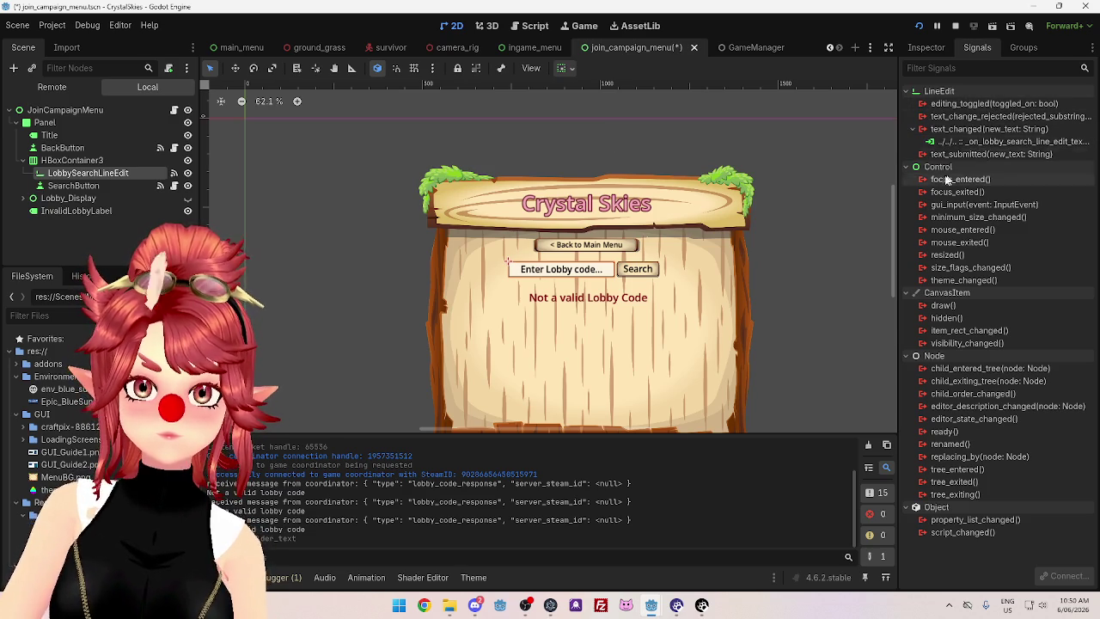
Connect editing_toggled to a new _on_lobby_search_line_edit_editing_toggled function in join_campaign_menu.gd
left_click_drag(899, 189, 832, 189)
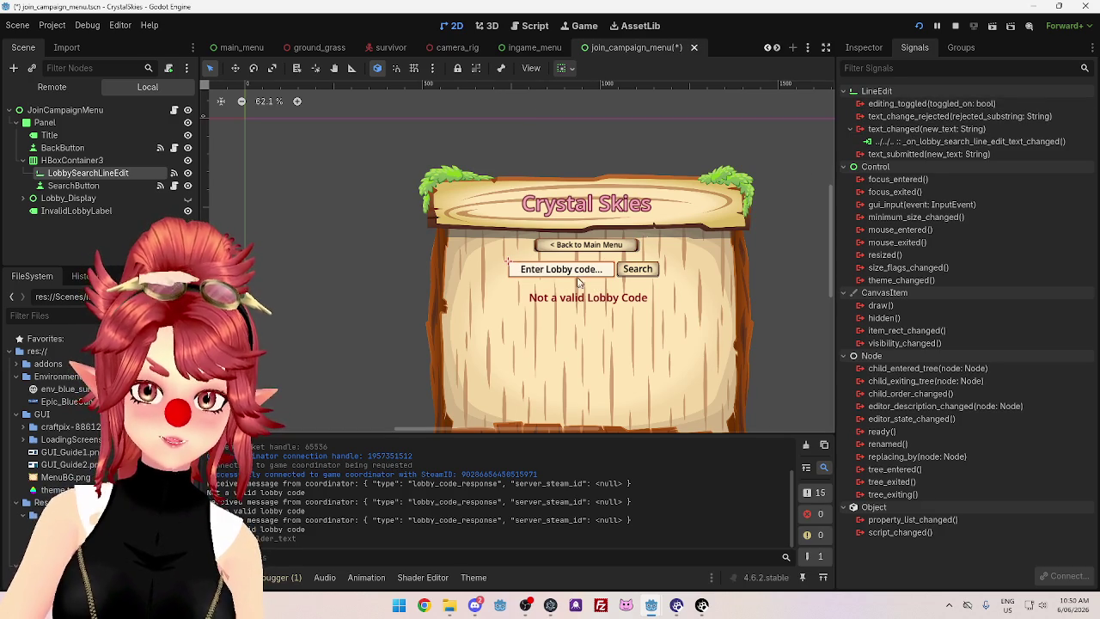
right_click(922, 104)
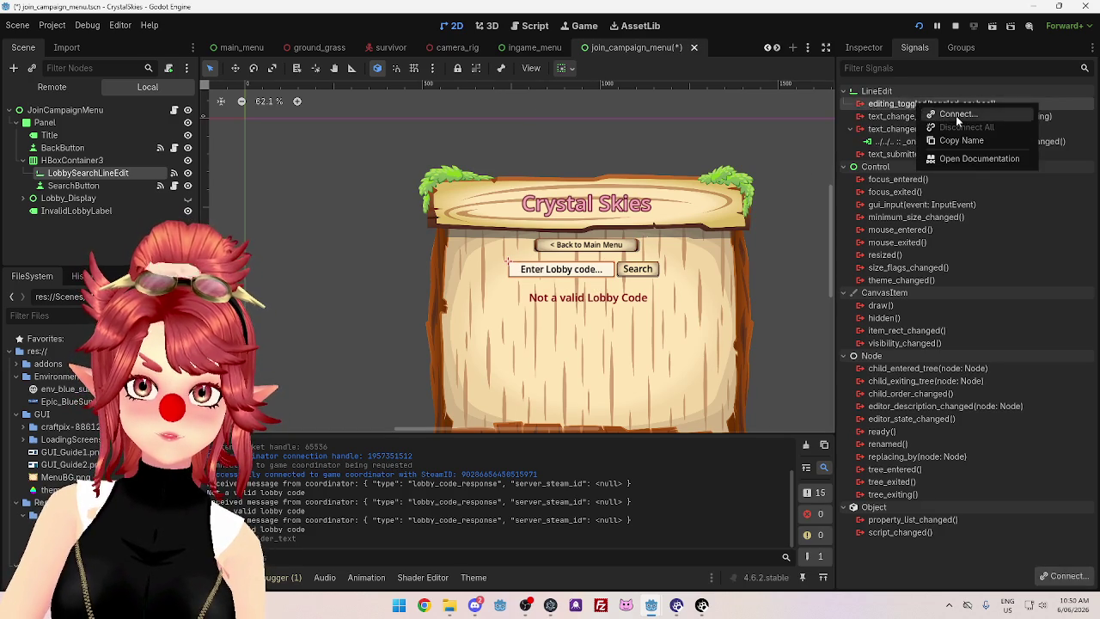
left_click(954, 115)
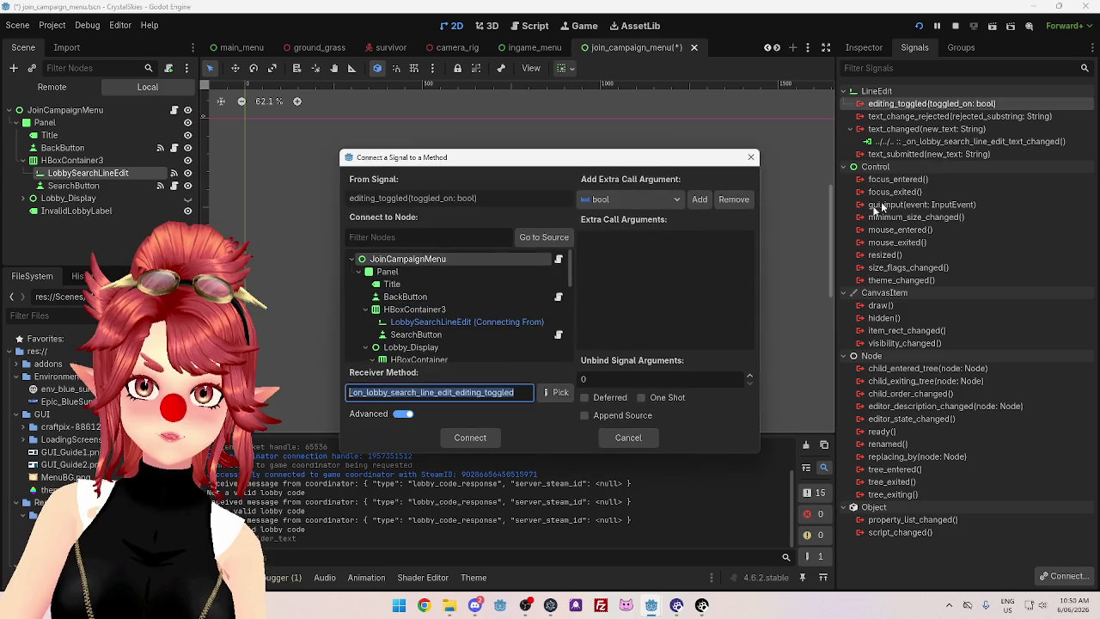
left_click(479, 444)
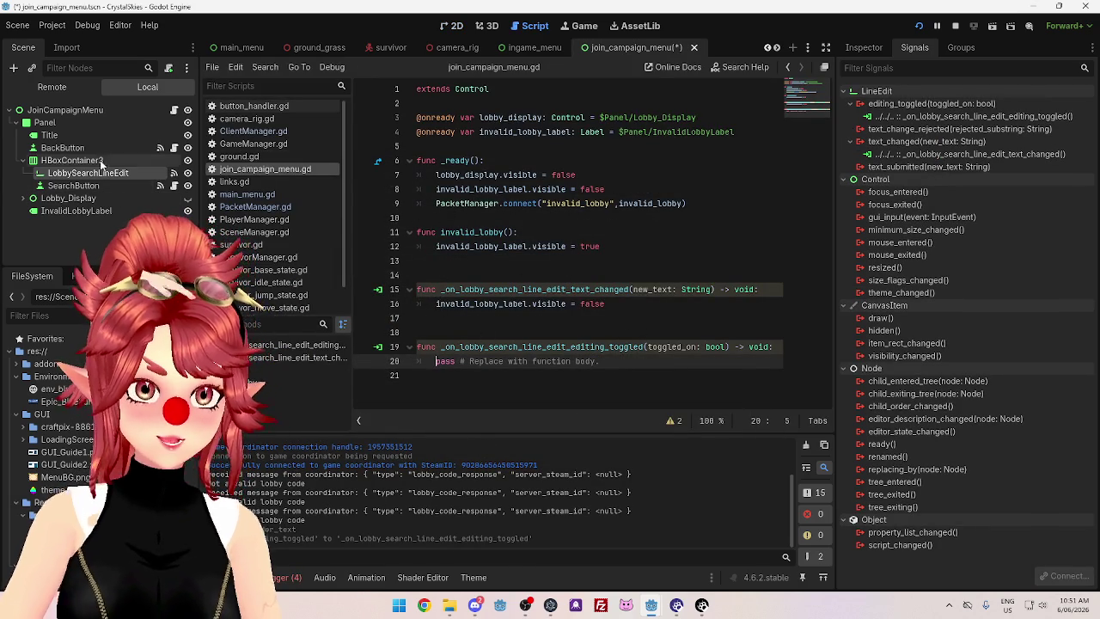
Add a lobby_search_line_edit variable referencing the LobbySearchLineEdit node to the script
mouse_move(95, 176)
left_mouse_down()
mouse_move(492, 118)
mouse_move(491, 104)
left_mouse_up()
key("Return")
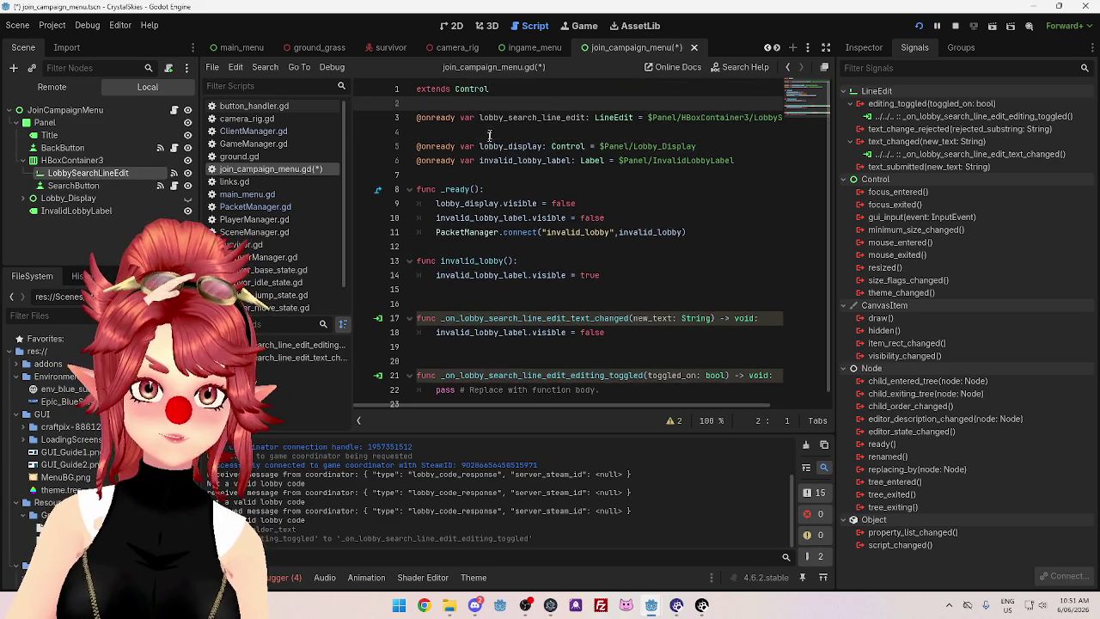
left_click(489, 134)
key("BackSpace")
left_click(485, 116)
double_click(486, 117)
key("ctrl+c")
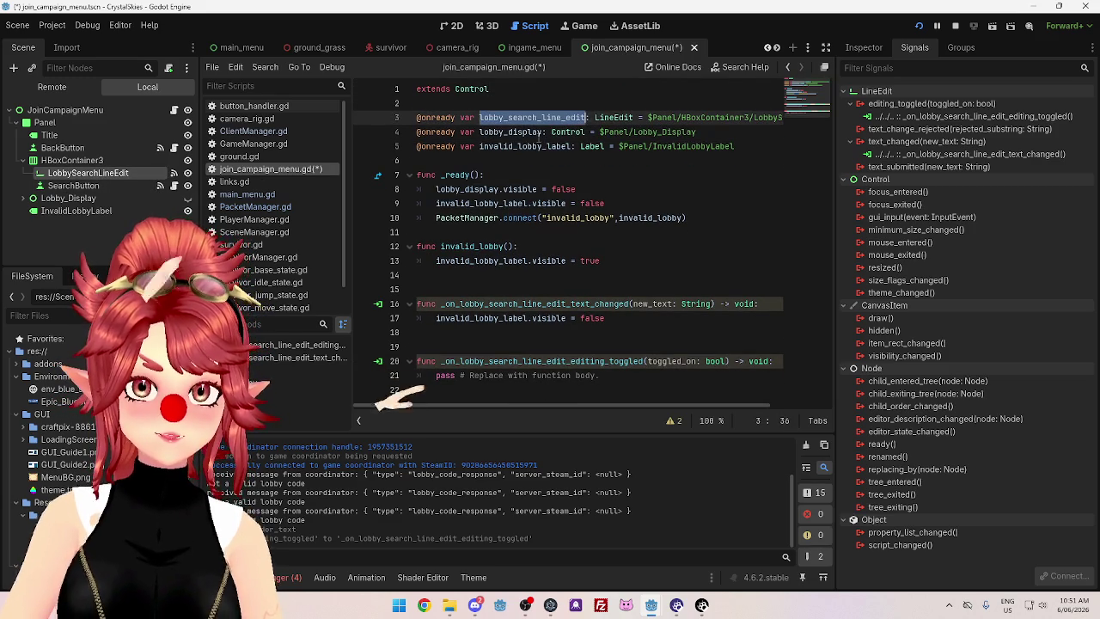
Make the editing_toggled handler set lobby_search_line_edit.placeholder_text to ""
left_click_drag(599, 376, 435, 375)
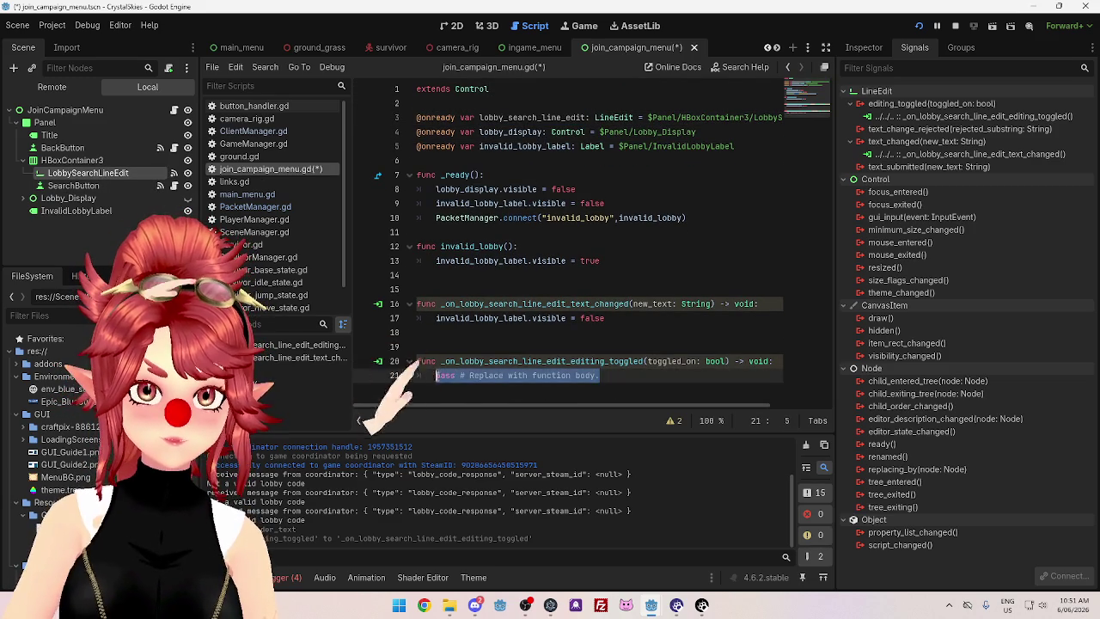
key("ctrl+v")
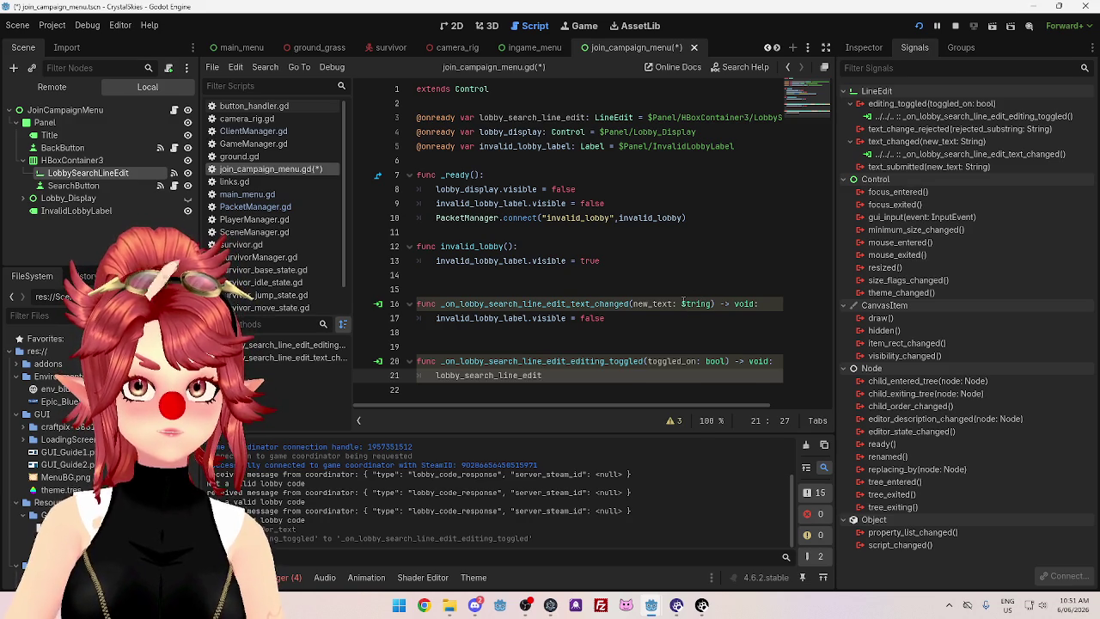
mouse_move(683, 303)
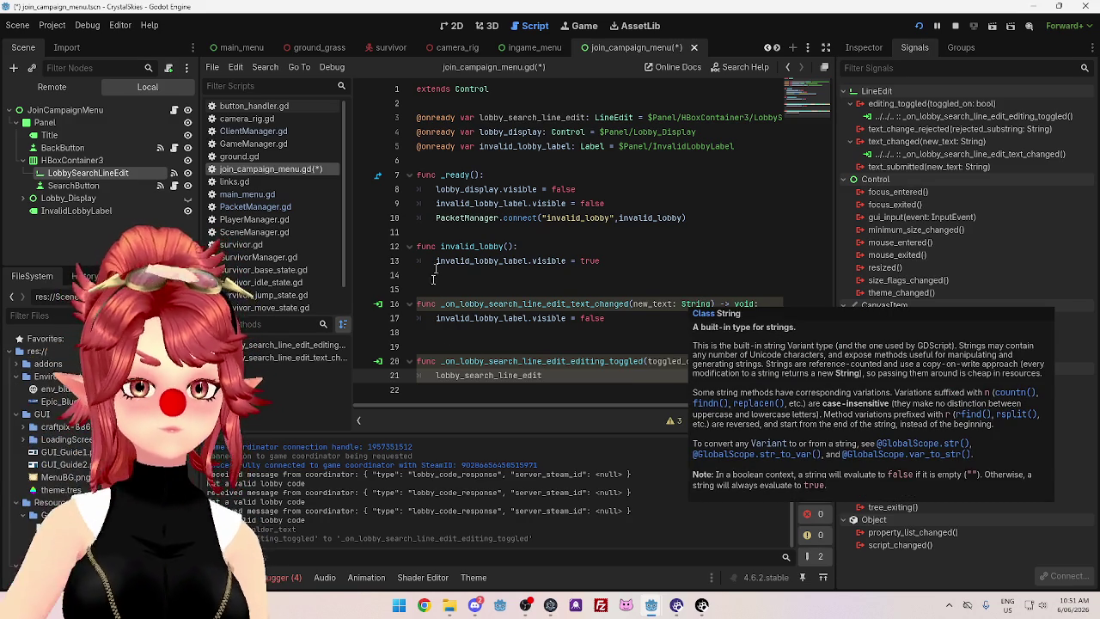
type(".pl")
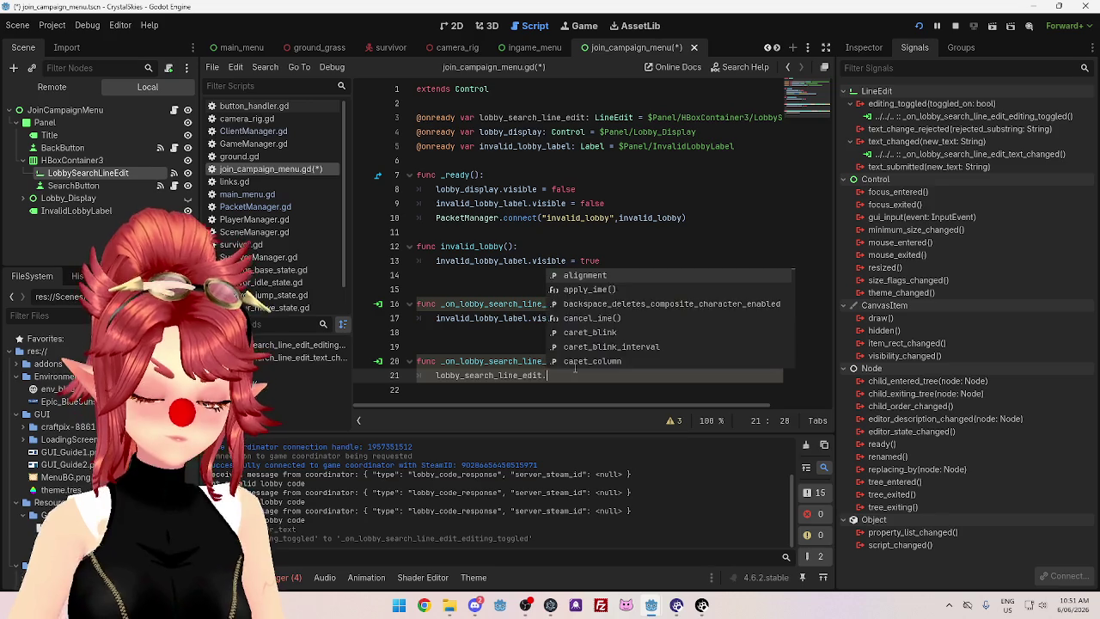
key("Return")
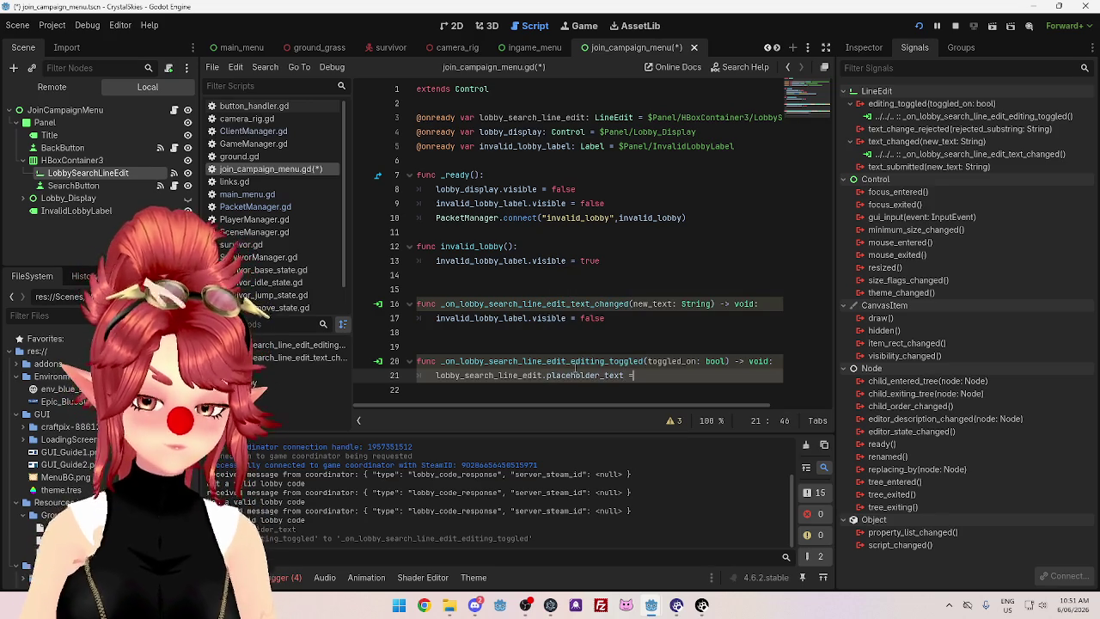
type("\"\"")
Save the script and run the project
left_click(627, 336)
key("ctrl+s")
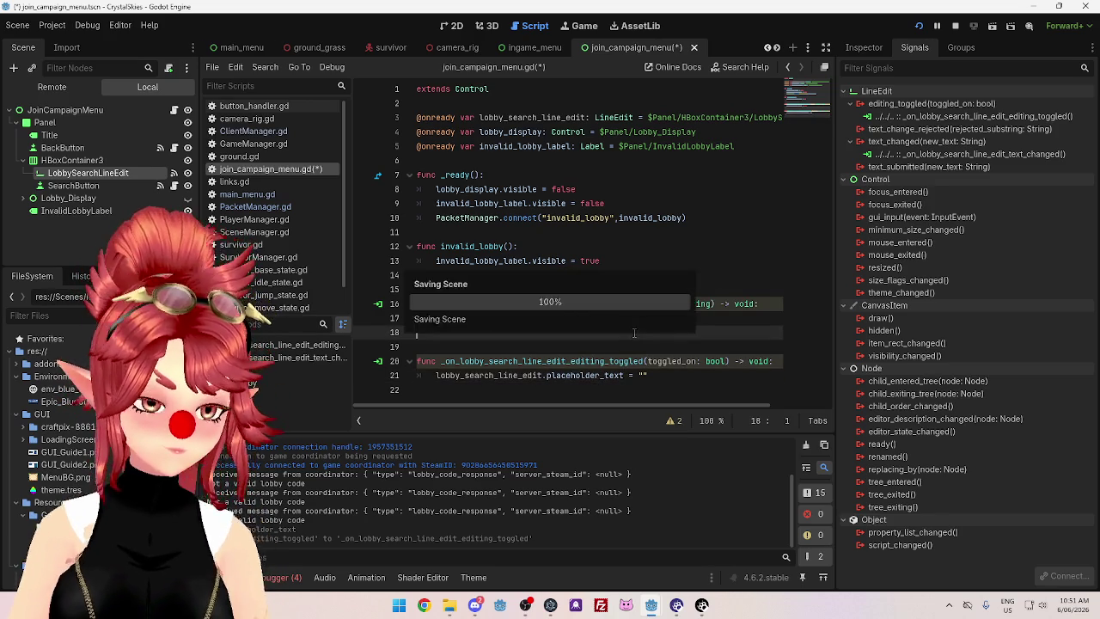
left_click(917, 27)
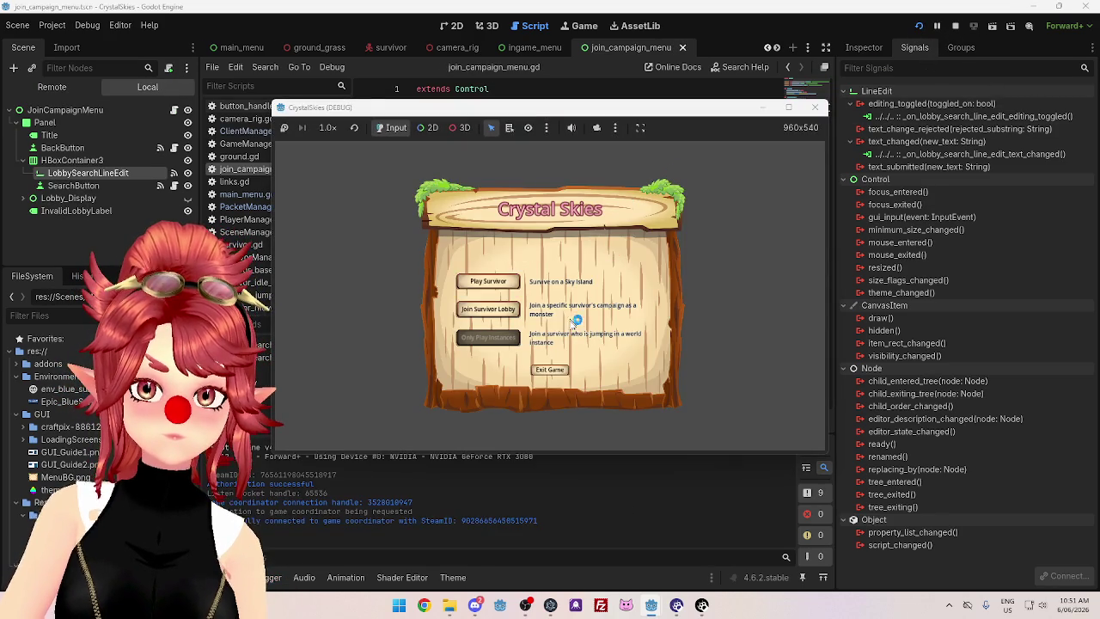
Focus the lobby code field to see its placeholder vanish, then stop the game
left_click(529, 263)
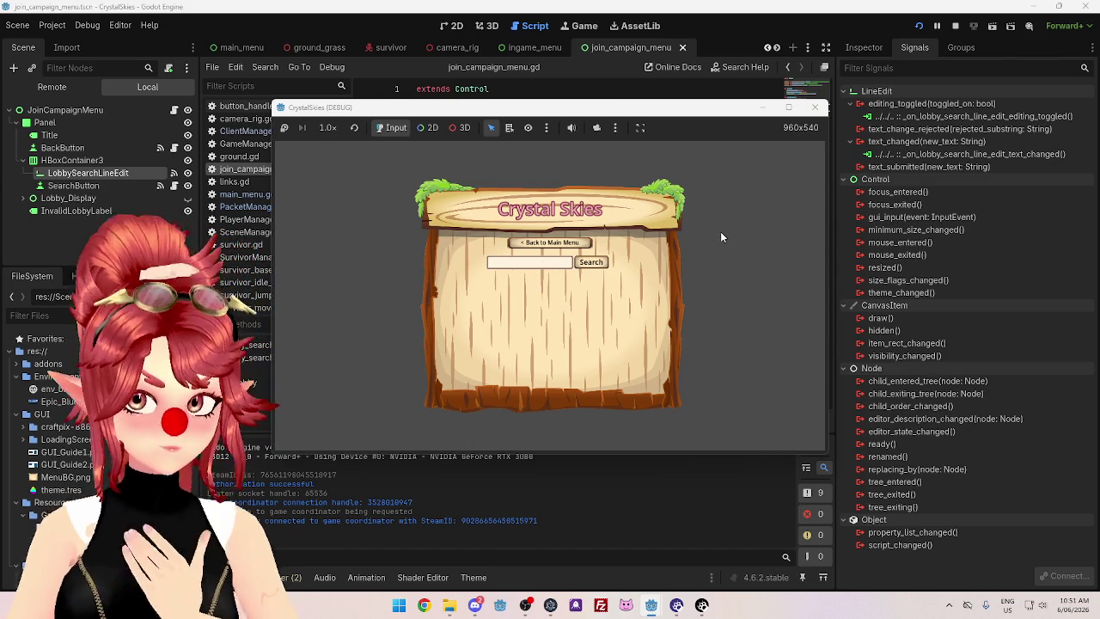
left_click(955, 25)
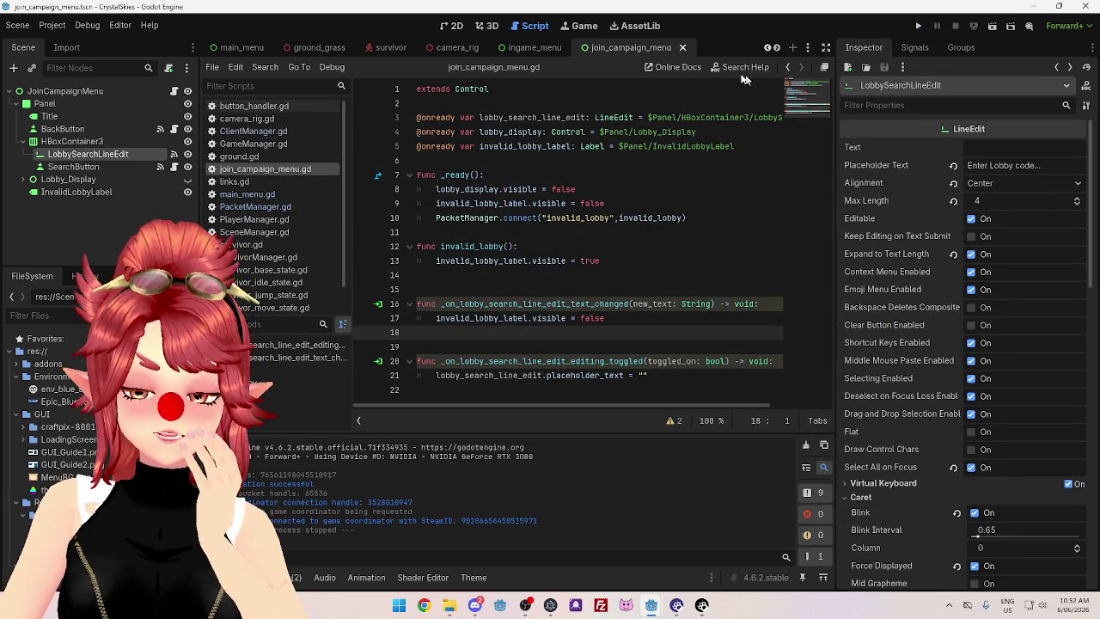
Set LineEditLarge's font_placeholder_color to dark grey 262626 in the theme editor
left_click(474, 577)
scroll(656, 494, "down", 1)
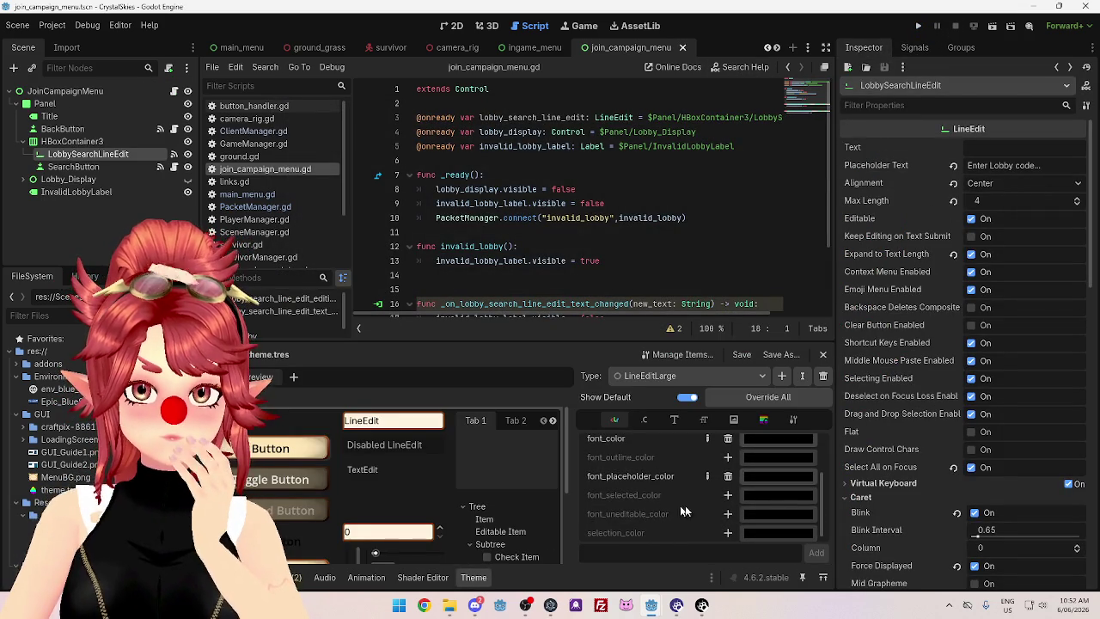
left_click(761, 478)
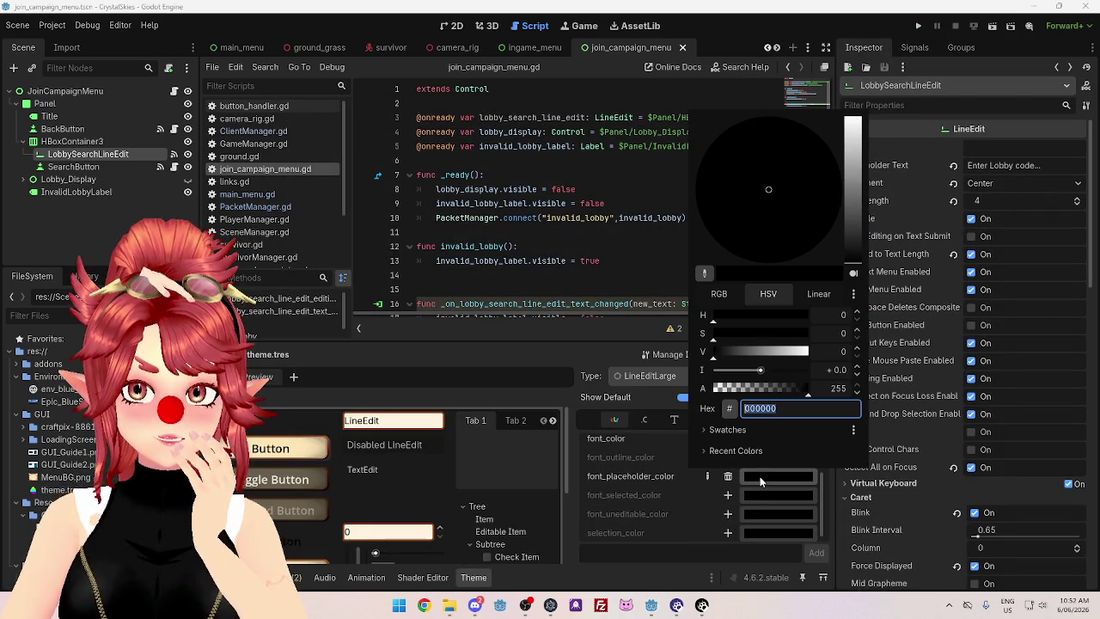
left_click(723, 352)
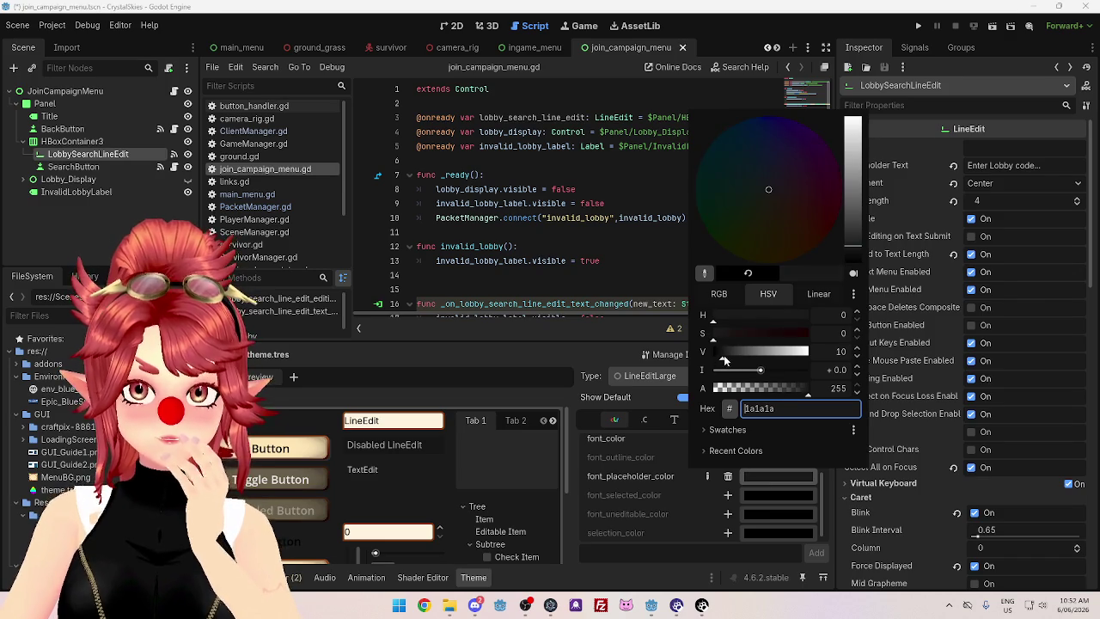
left_click_drag(724, 356, 728, 358)
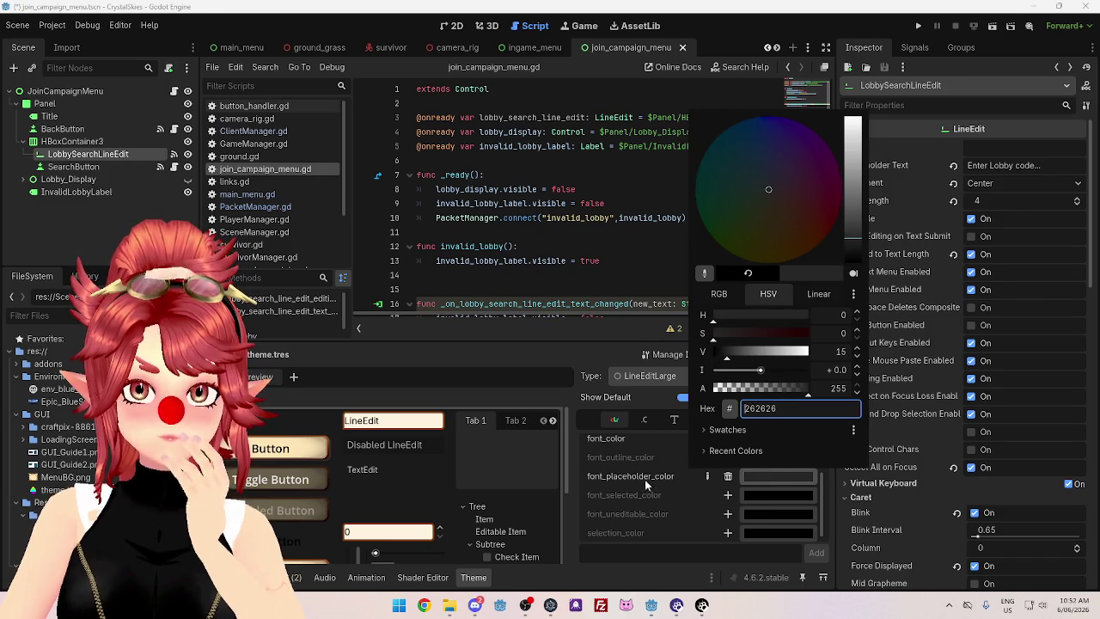
left_click(645, 486)
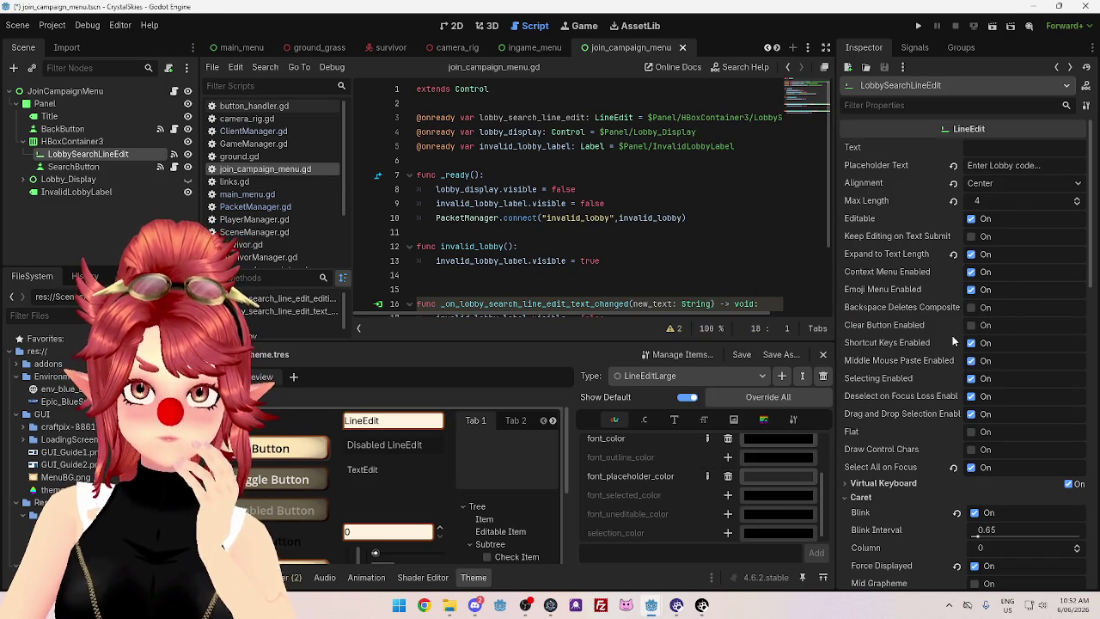
Widen the theme property list, review it, and switch to the Game workspace
mouse_move(901, 324)
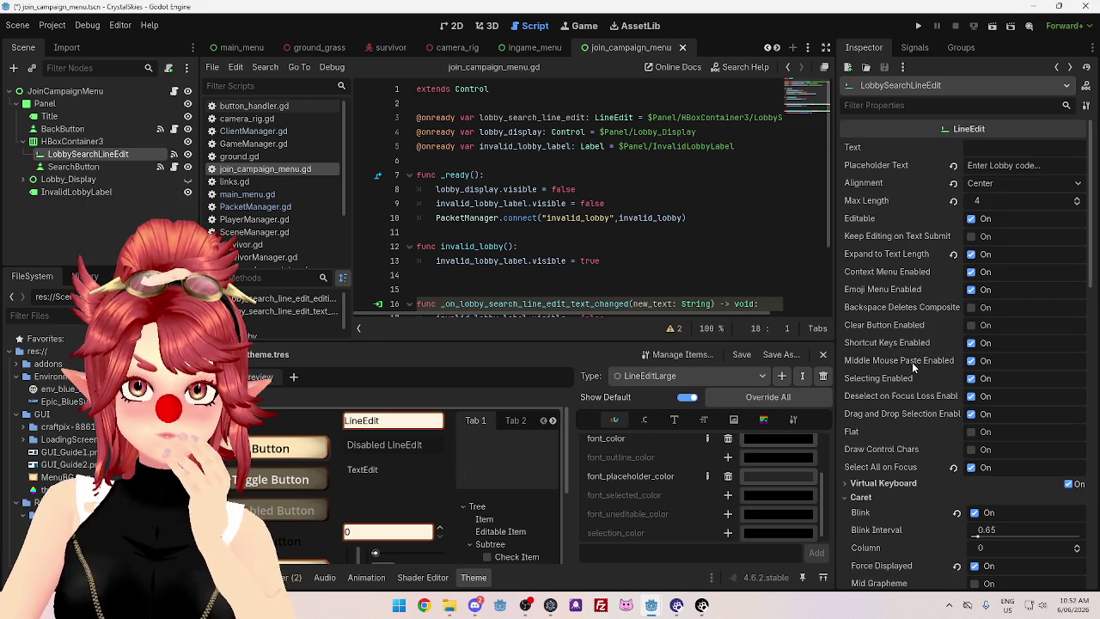
mouse_move(891, 382)
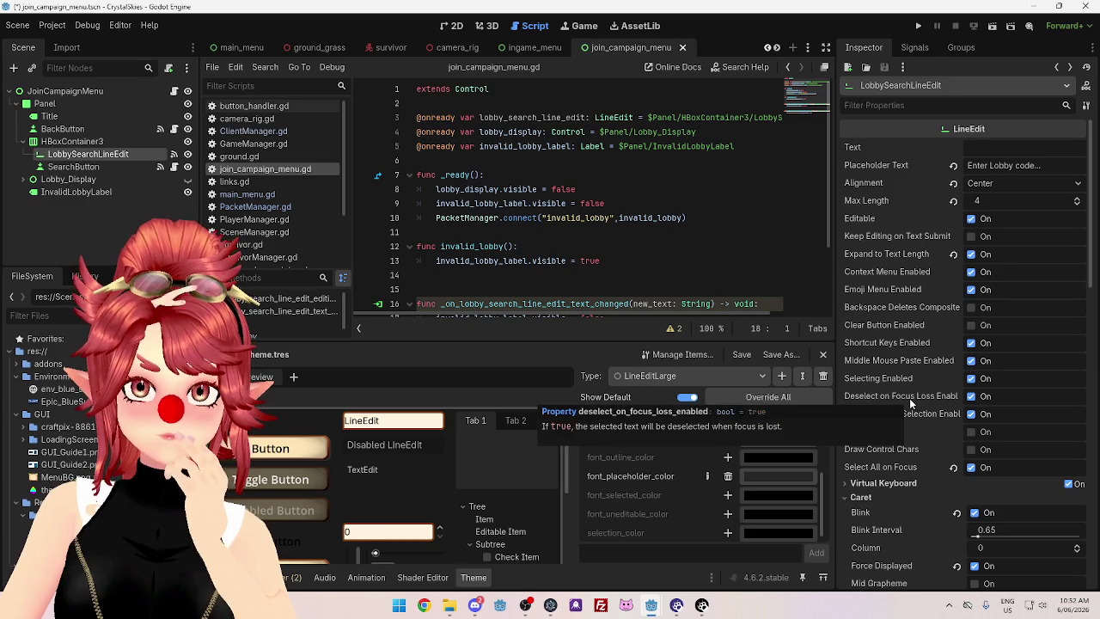
left_click_drag(837, 370, 756, 368)
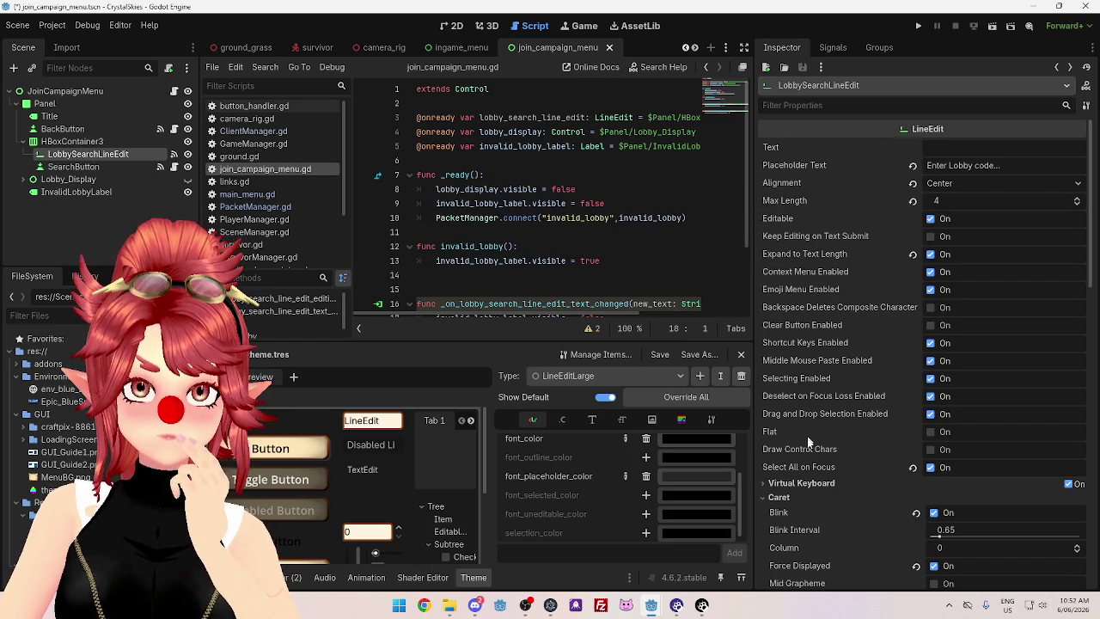
scroll(789, 485, "down", 3)
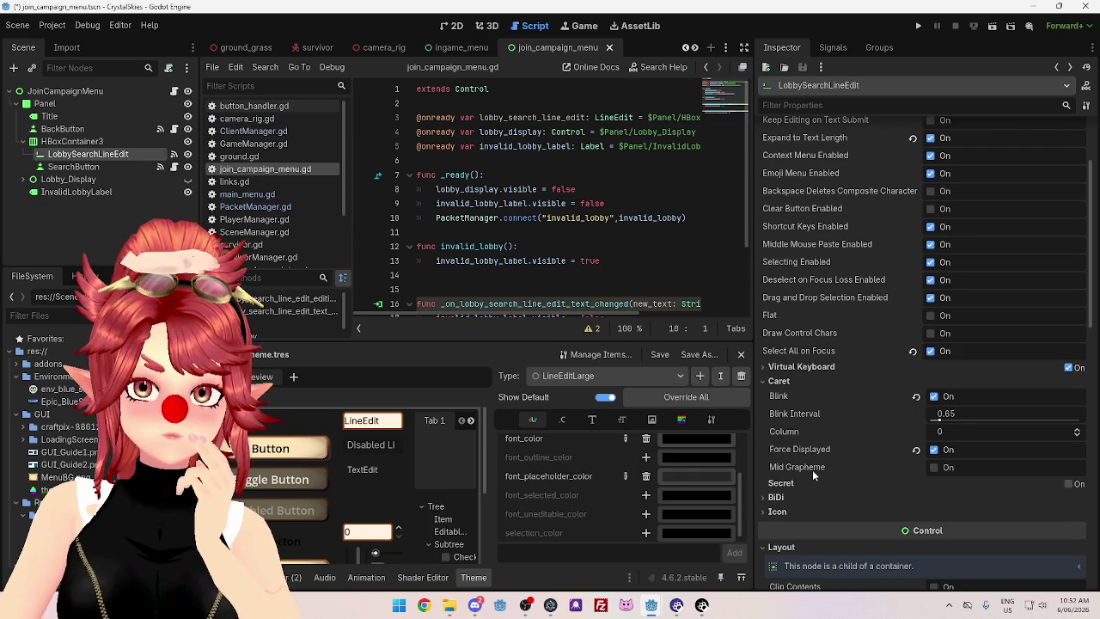
mouse_move(812, 470)
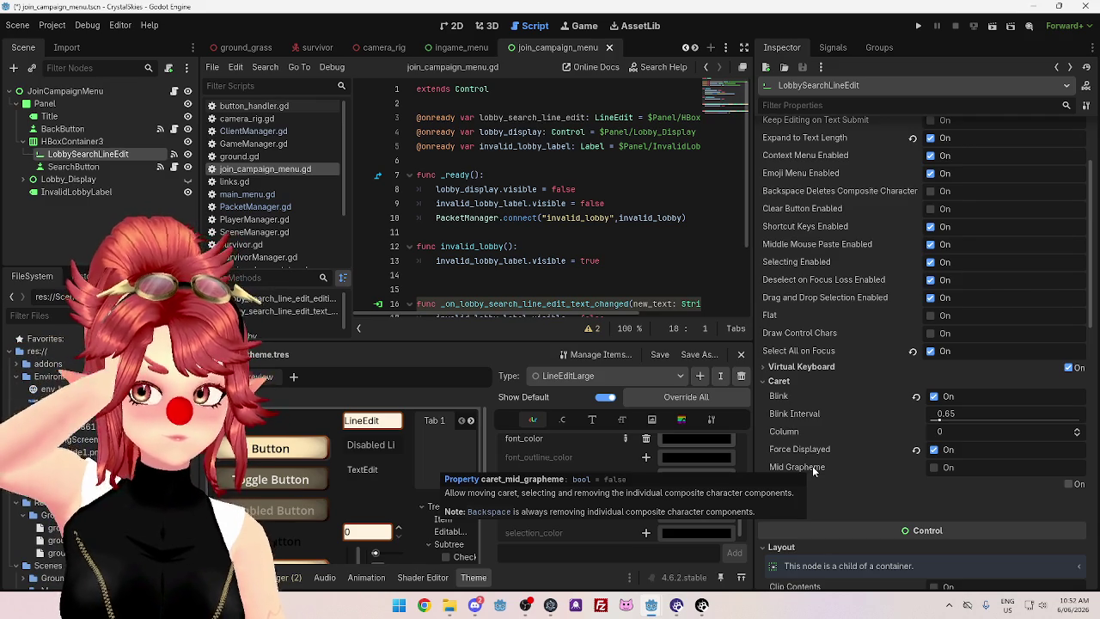
left_click(582, 26)
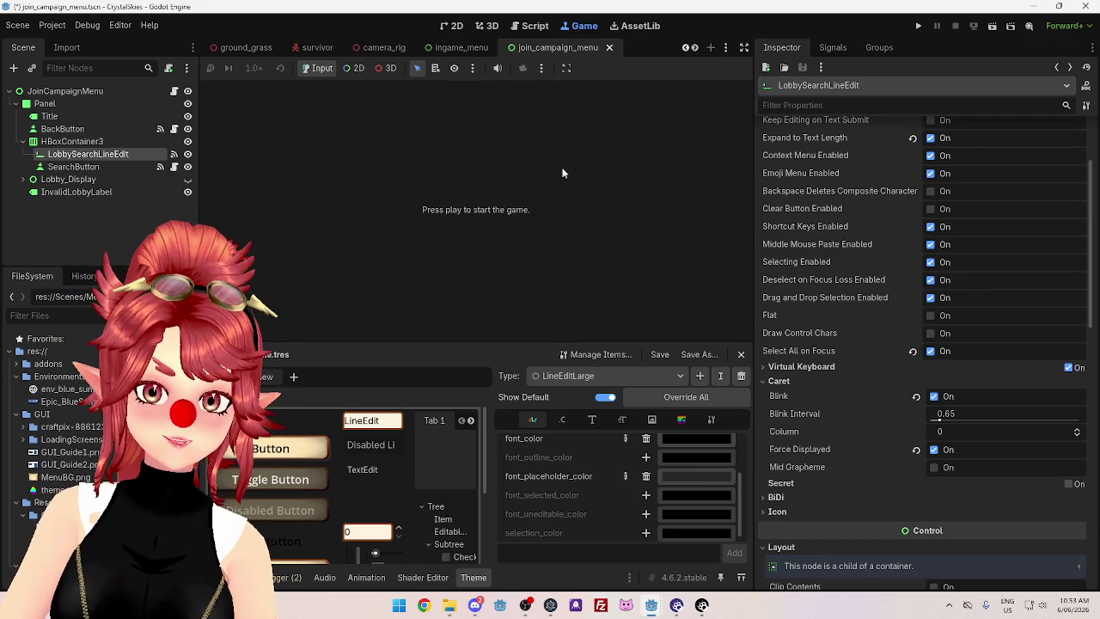
Try null as the placeholder value on line 21, then restore it to an empty string
left_click(540, 27)
scroll(602, 258, "down", 2)
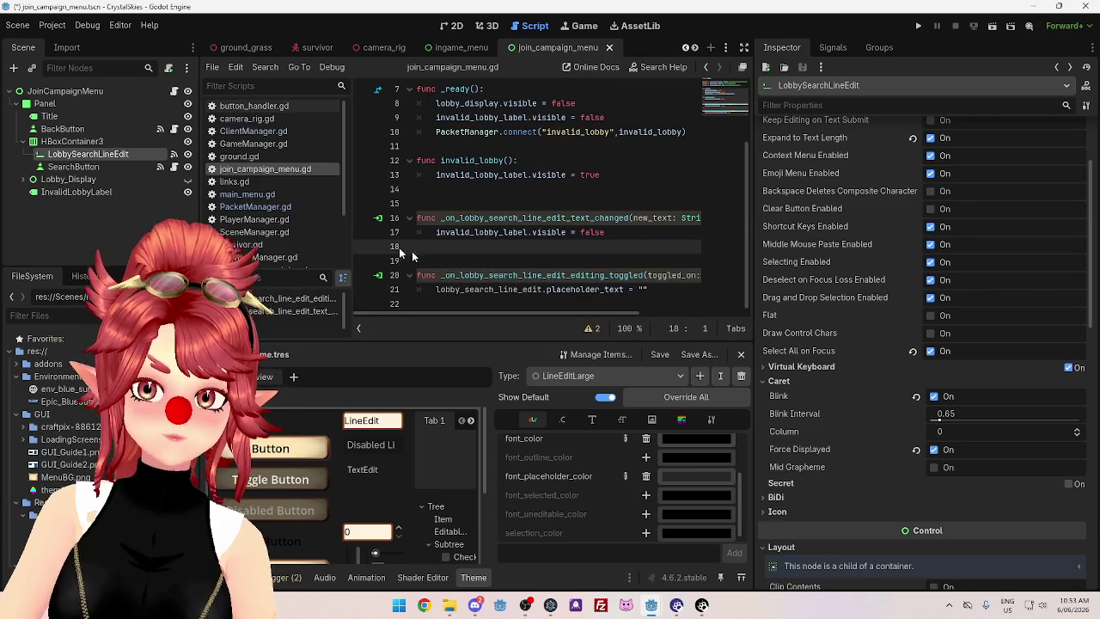
left_click(642, 290)
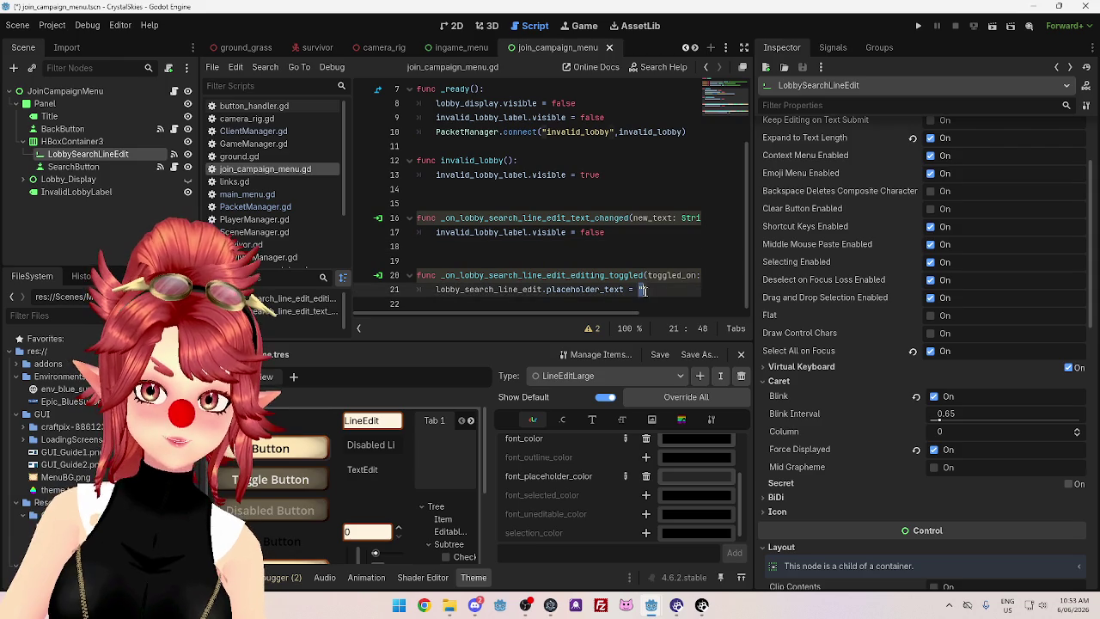
key("BackSpace")
type("null")
left_click(670, 234)
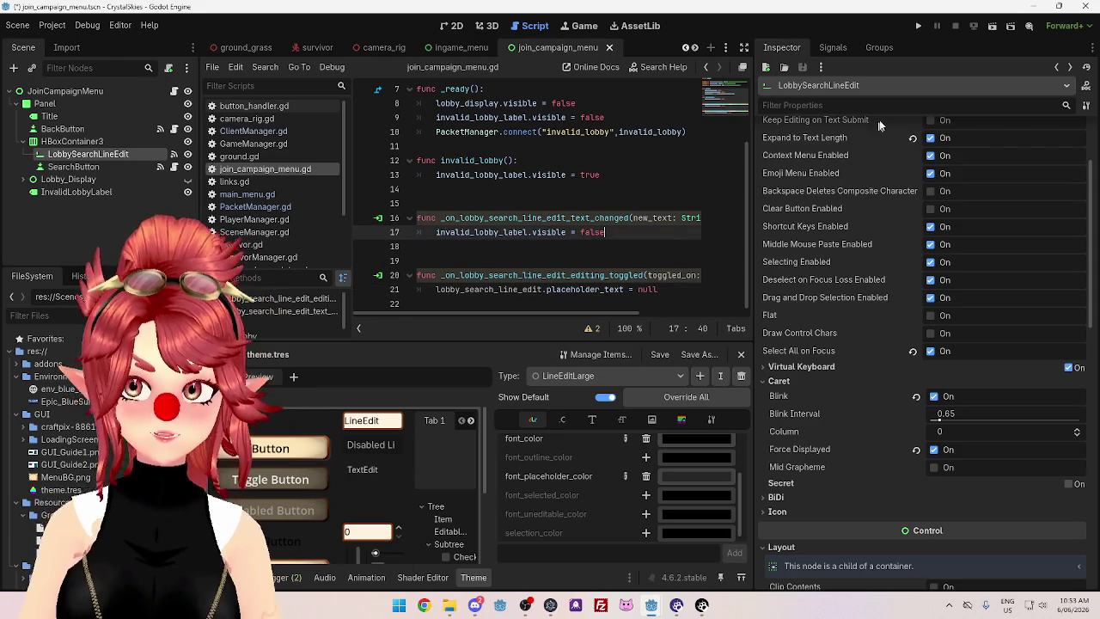
double_click(644, 290)
type("\"")
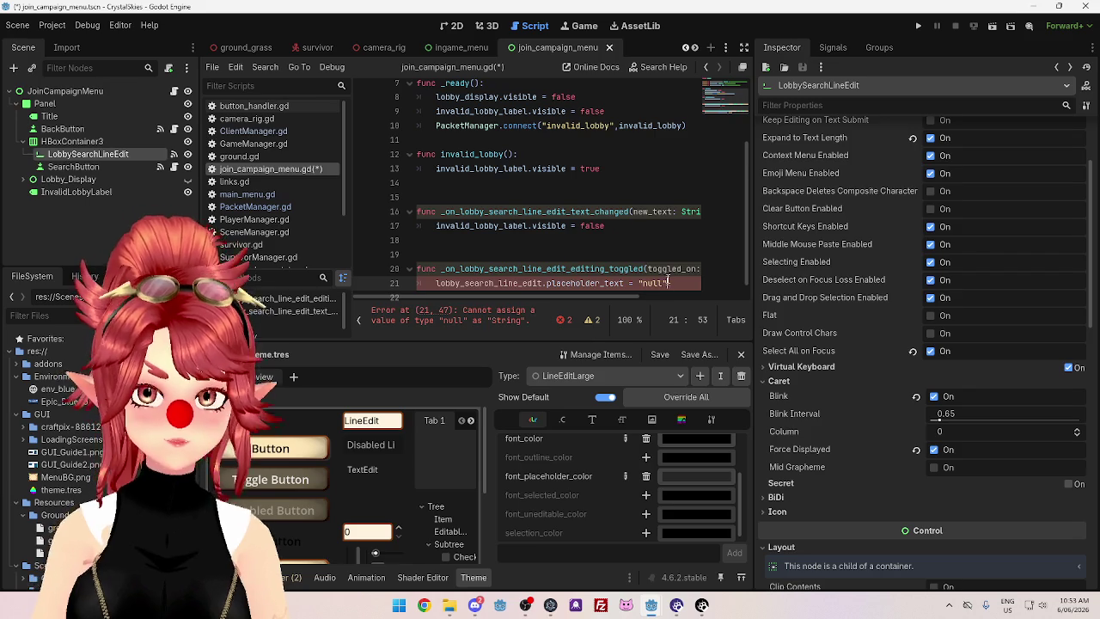
left_click_drag(644, 290, 667, 290)
key("BackSpace")
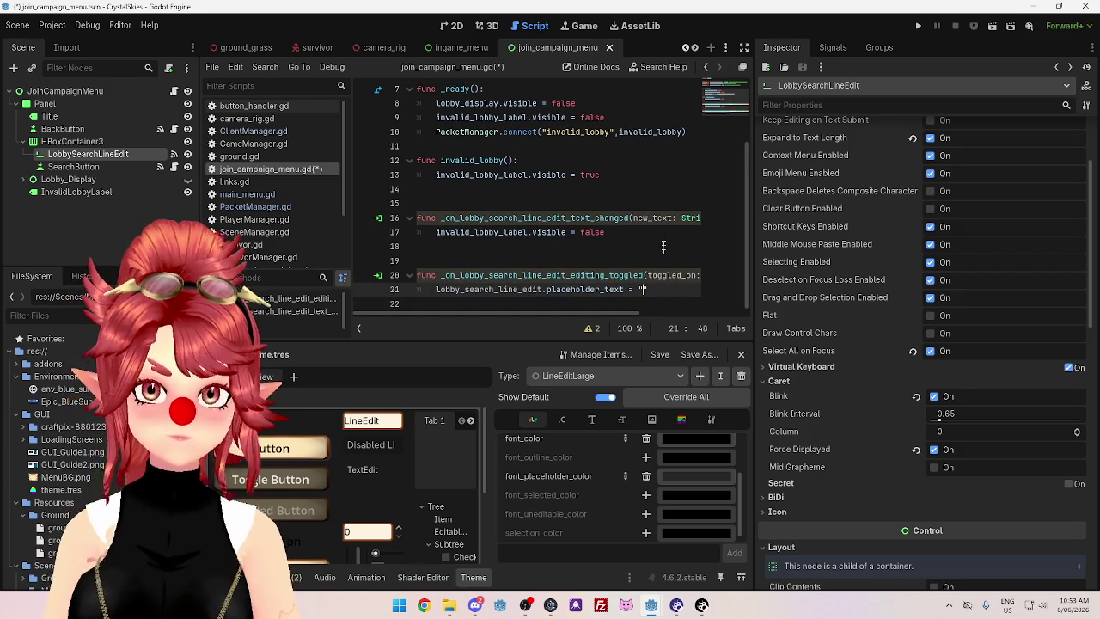
left_click(664, 250)
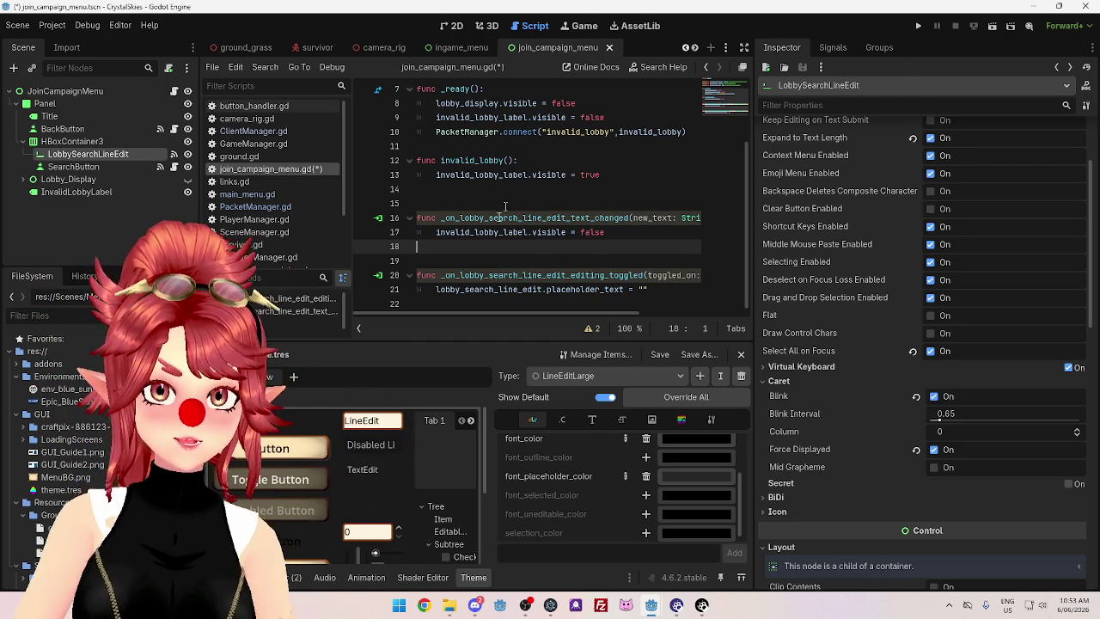
Insert lobby_search_line_edit.text = "" above the placeholder line, then save and run with F5
double_click(473, 292)
key("ctrl+c")
left_click(436, 290)
key("ctrl+shift+Return")
key("ctrl+v")
type("text")
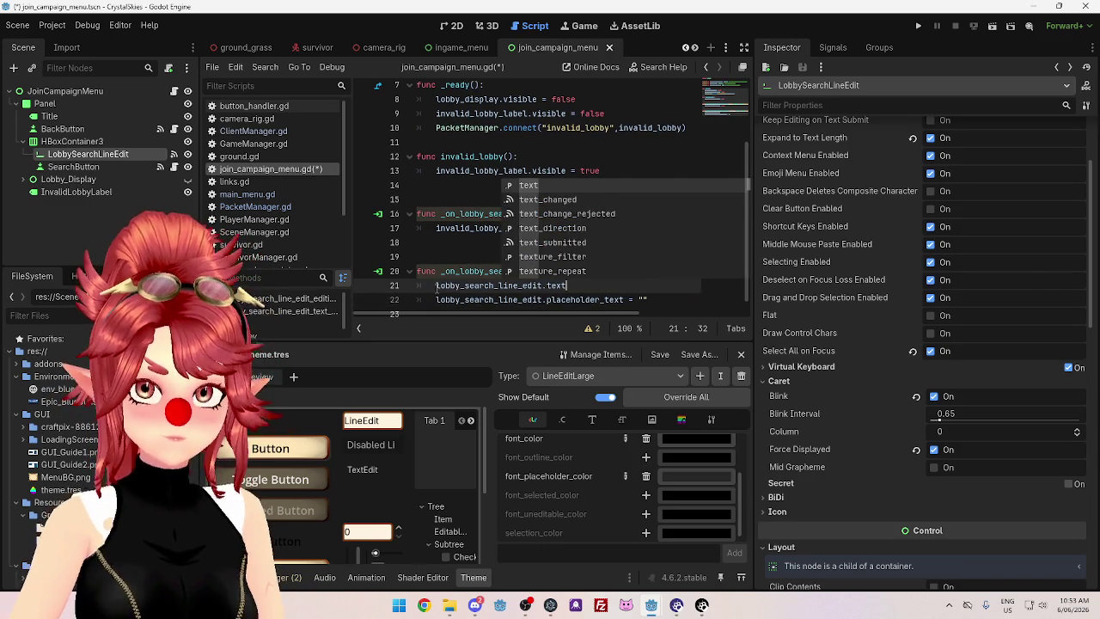
type(" = \"\"")
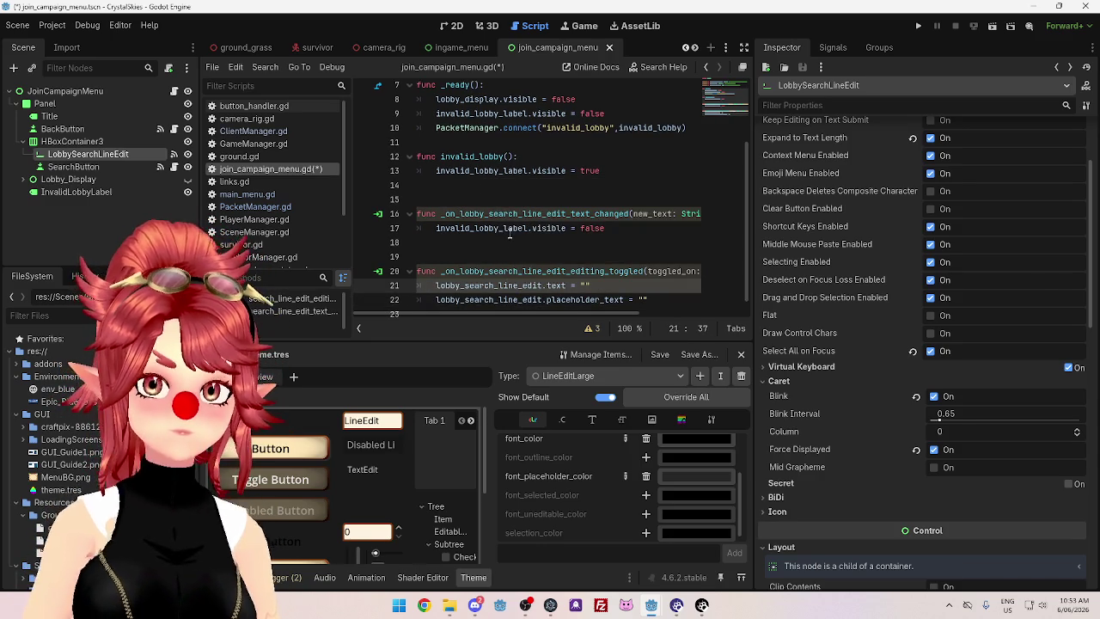
key("F5")
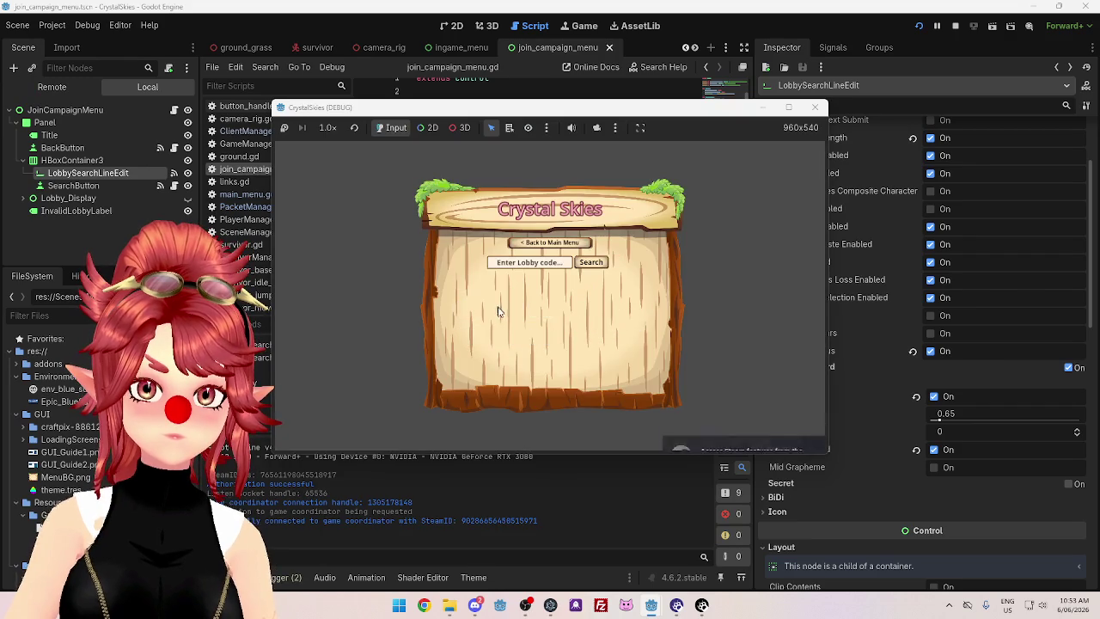
Search the invalid lobby code 'd' in the running game, then stop the game
left_click(529, 262)
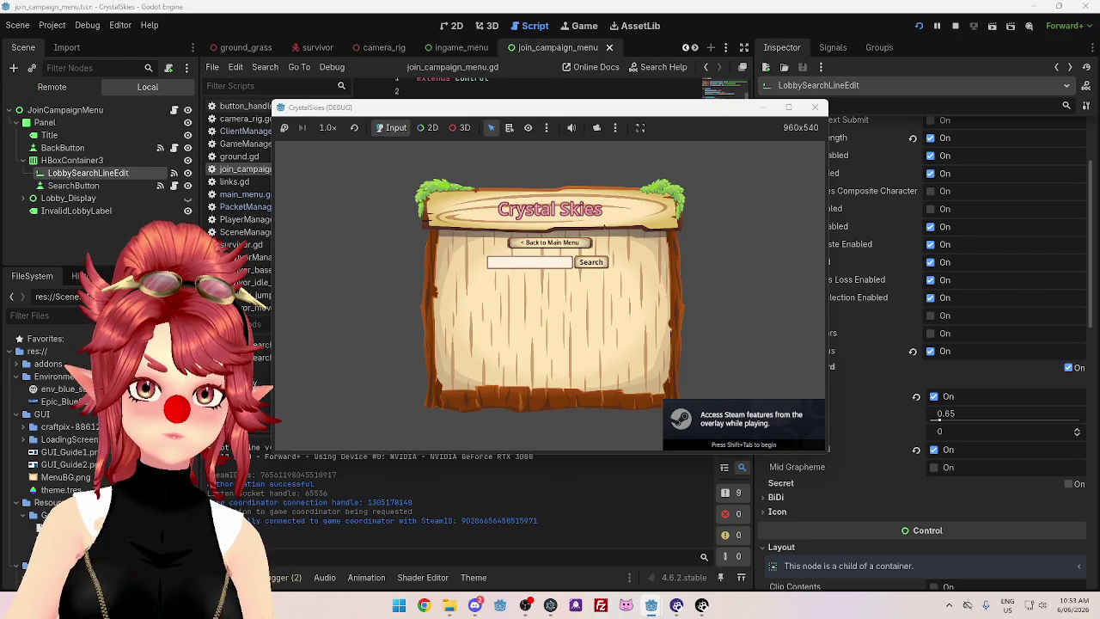
type("dsd")
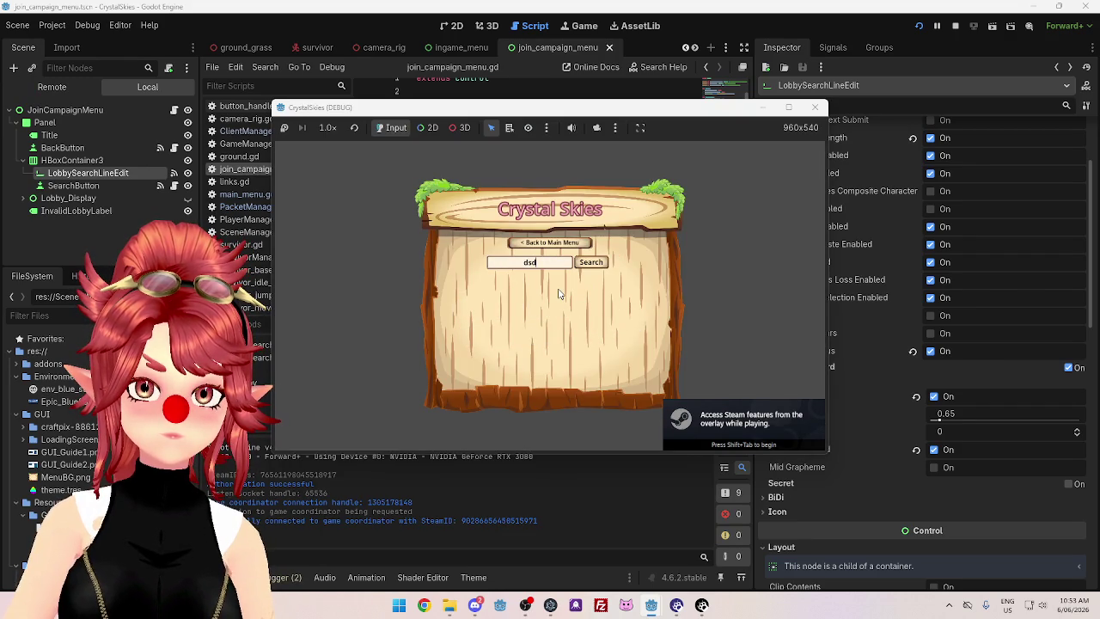
left_click(576, 265)
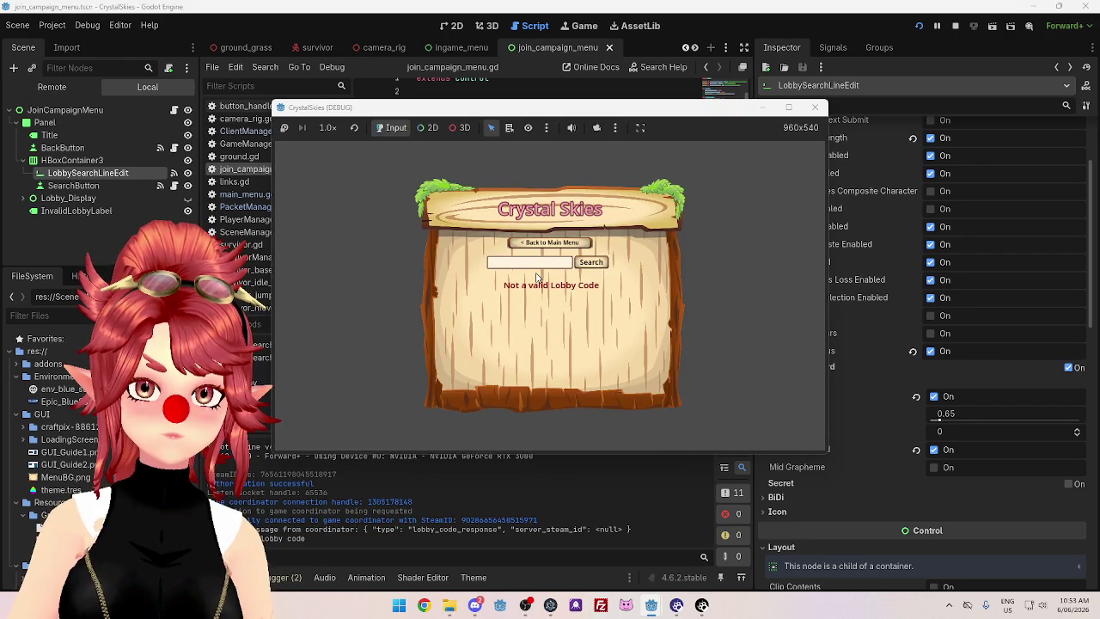
left_click(815, 106)
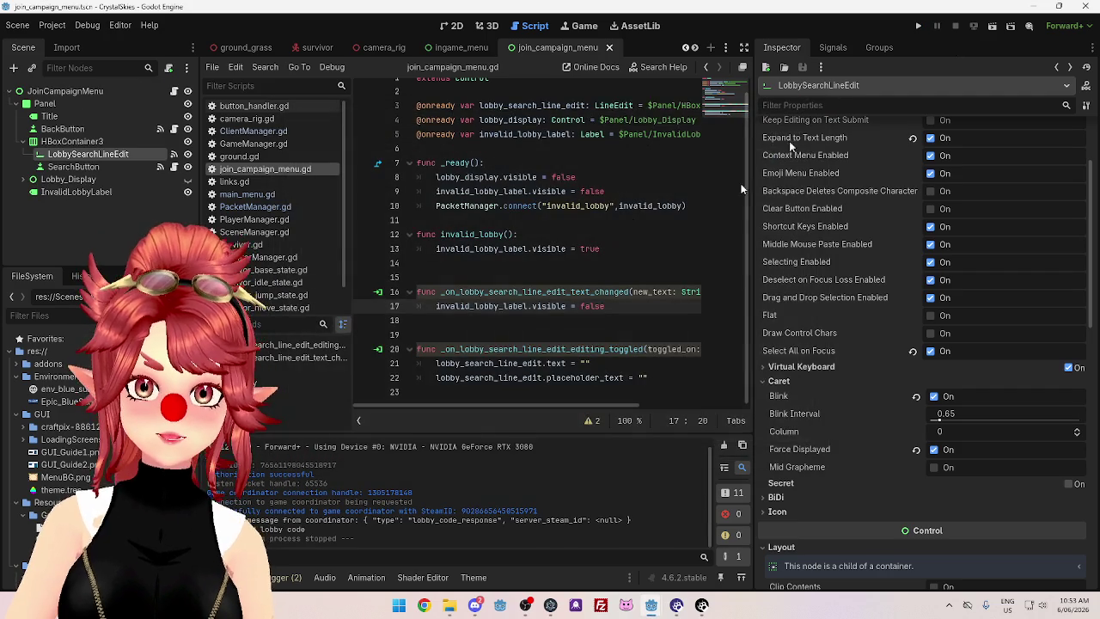
left_click_drag(590, 363, 460, 349)
Delete script line 21, which cleared the search field's text
left_click(591, 363)
left_click_drag(590, 363, 428, 370)
key("BackSpace")
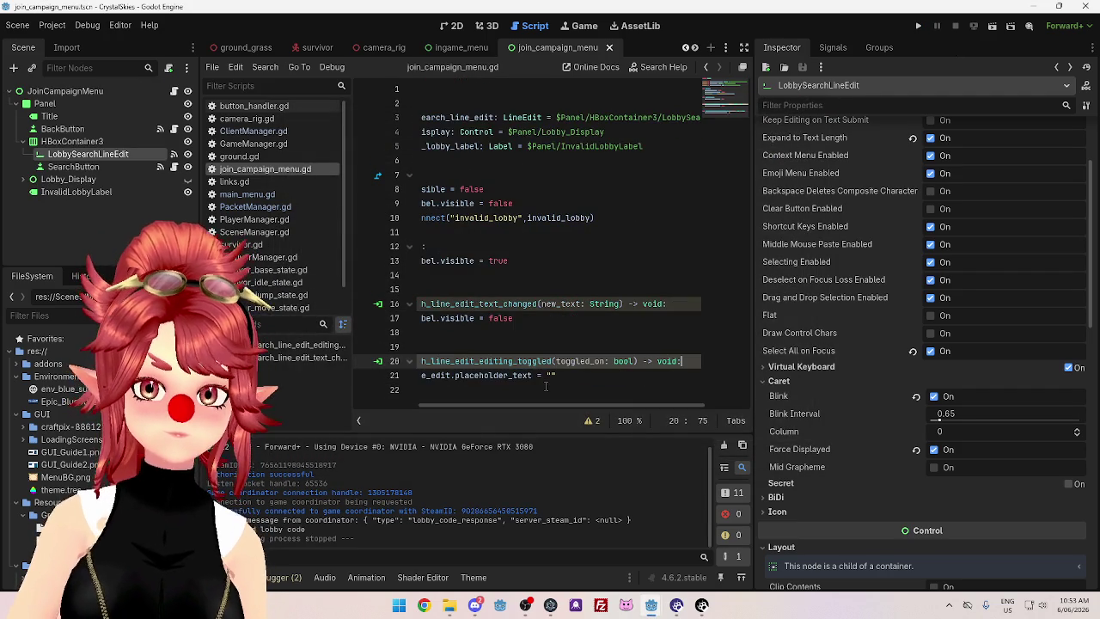
left_click(513, 375)
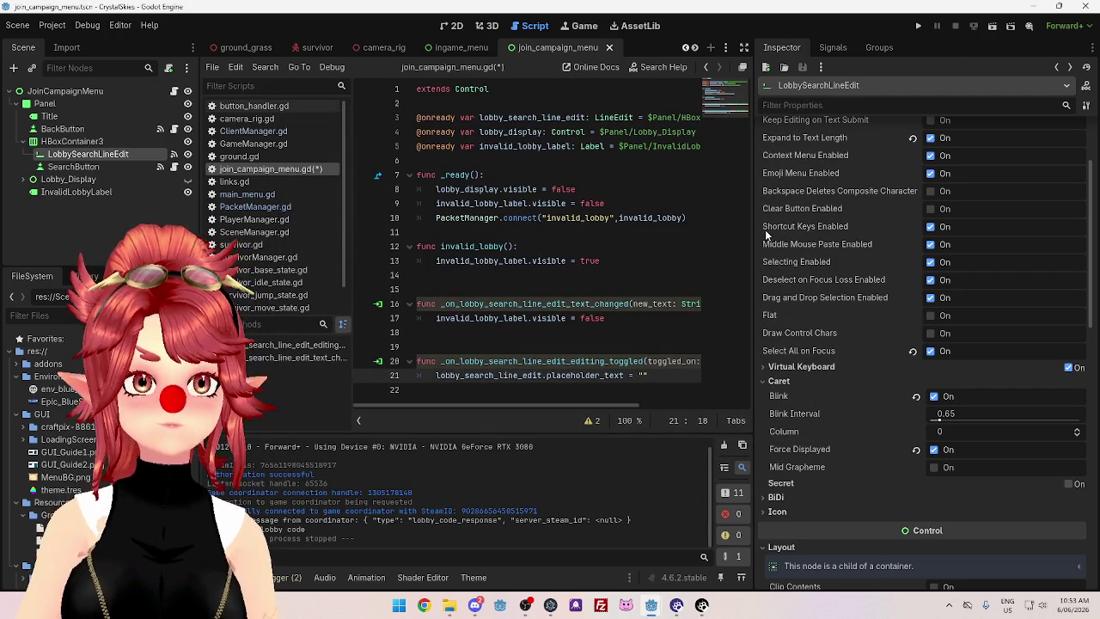
Collapse the field's Layout and Theme properties and show the scene in the 2D view
scroll(971, 330, "down", 3)
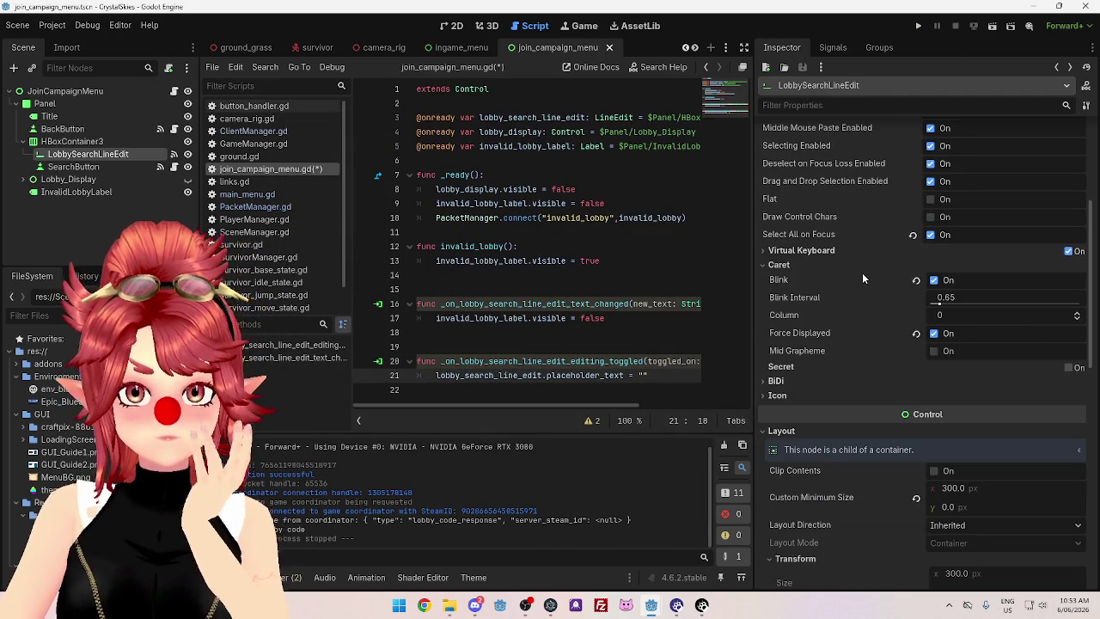
scroll(862, 273, "down", 5)
scroll(863, 275, "up", 4)
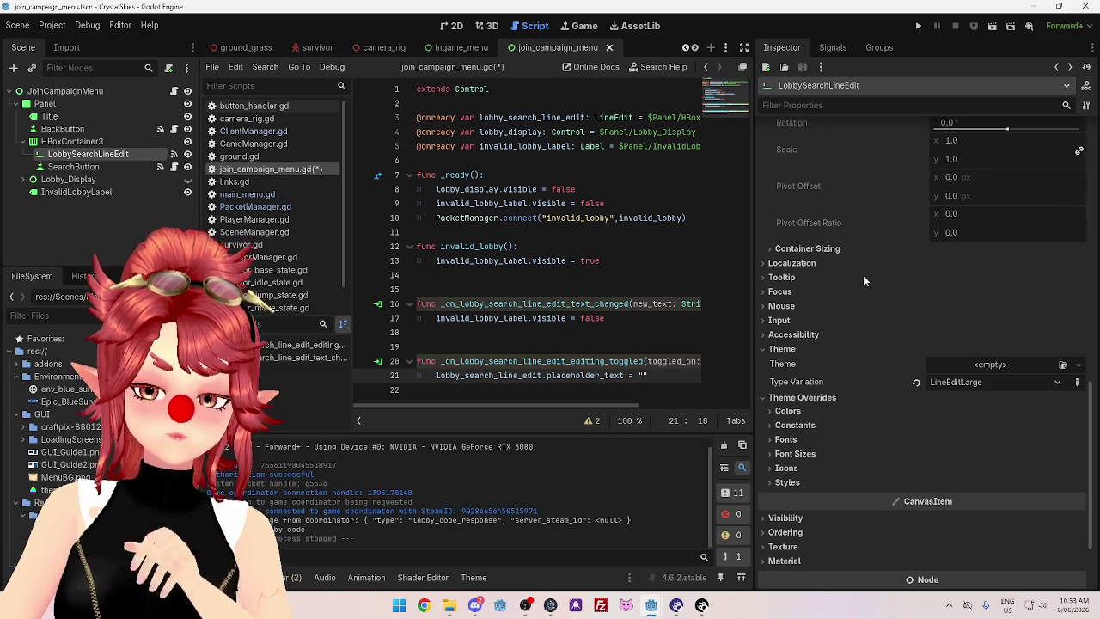
left_click(768, 256)
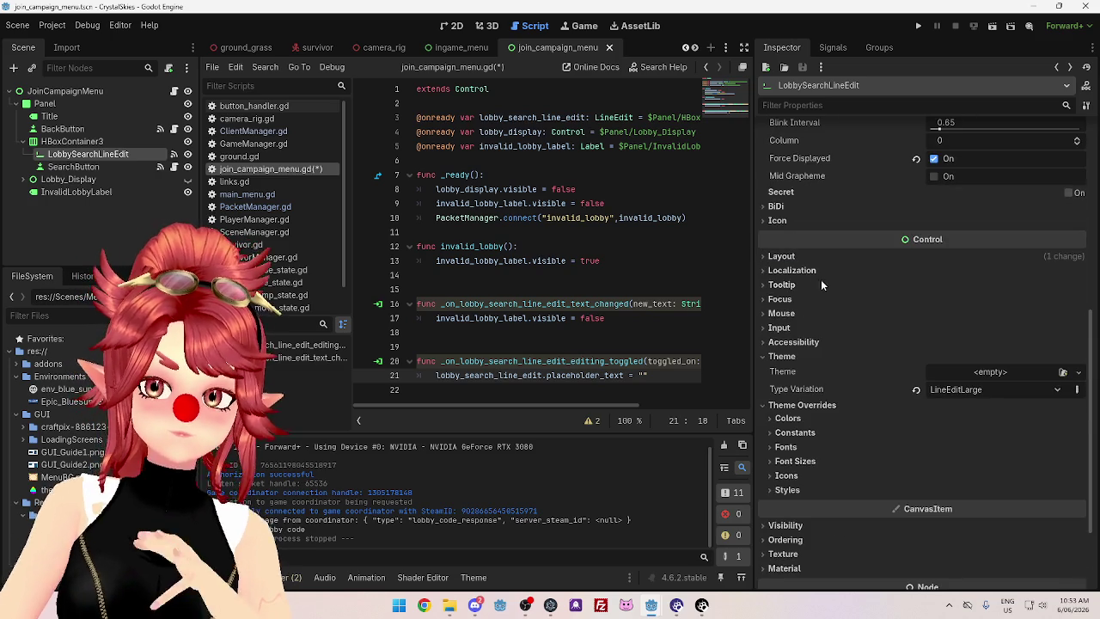
left_click(764, 354)
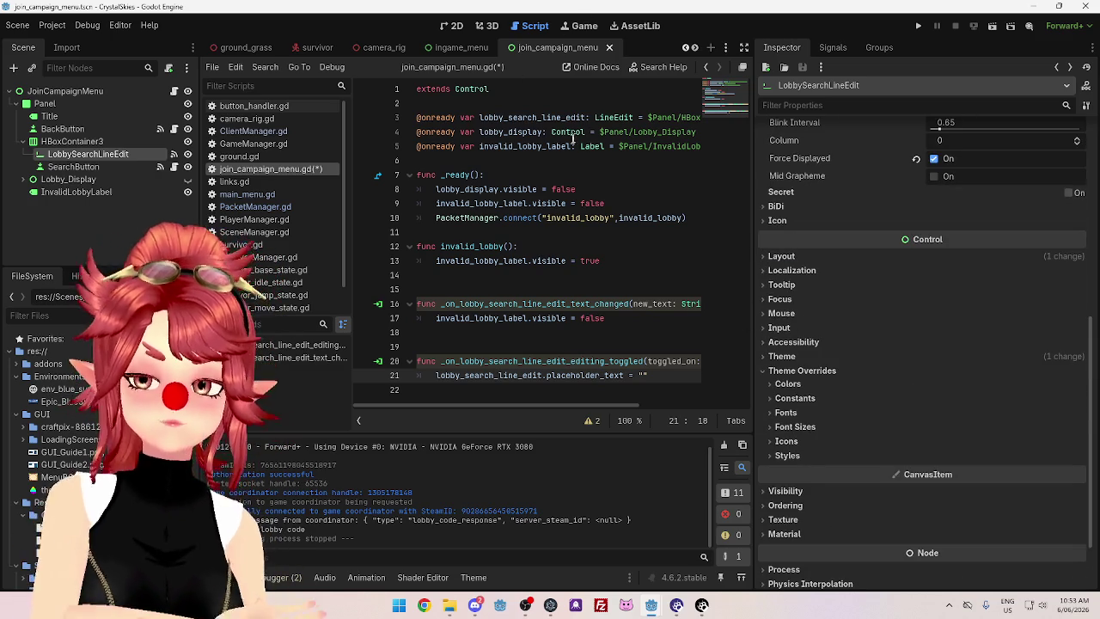
left_click(453, 26)
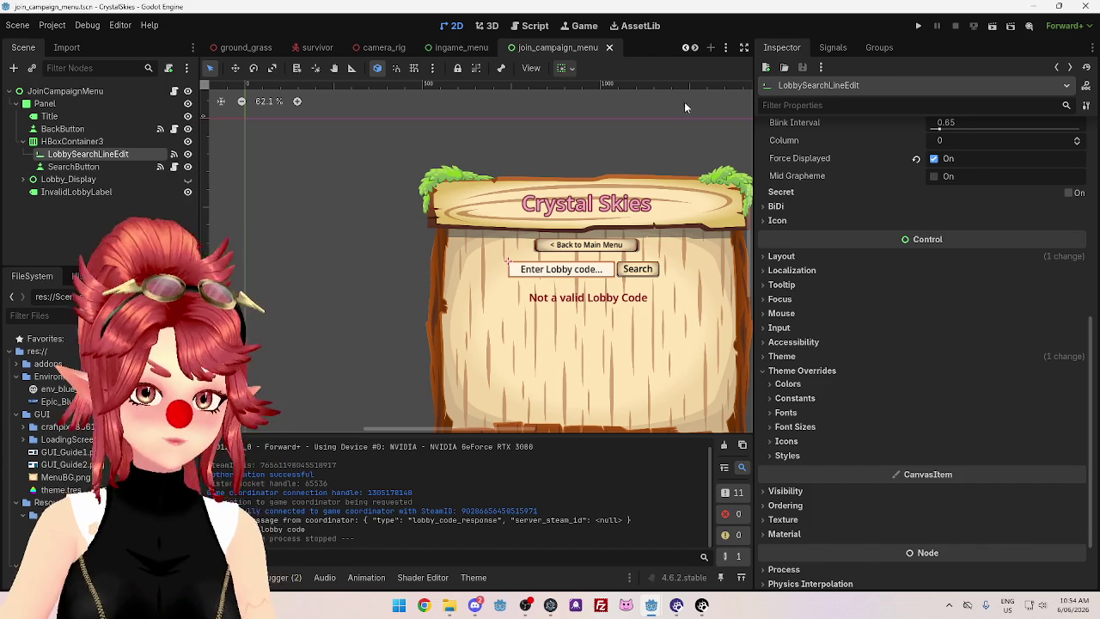
left_click(915, 26)
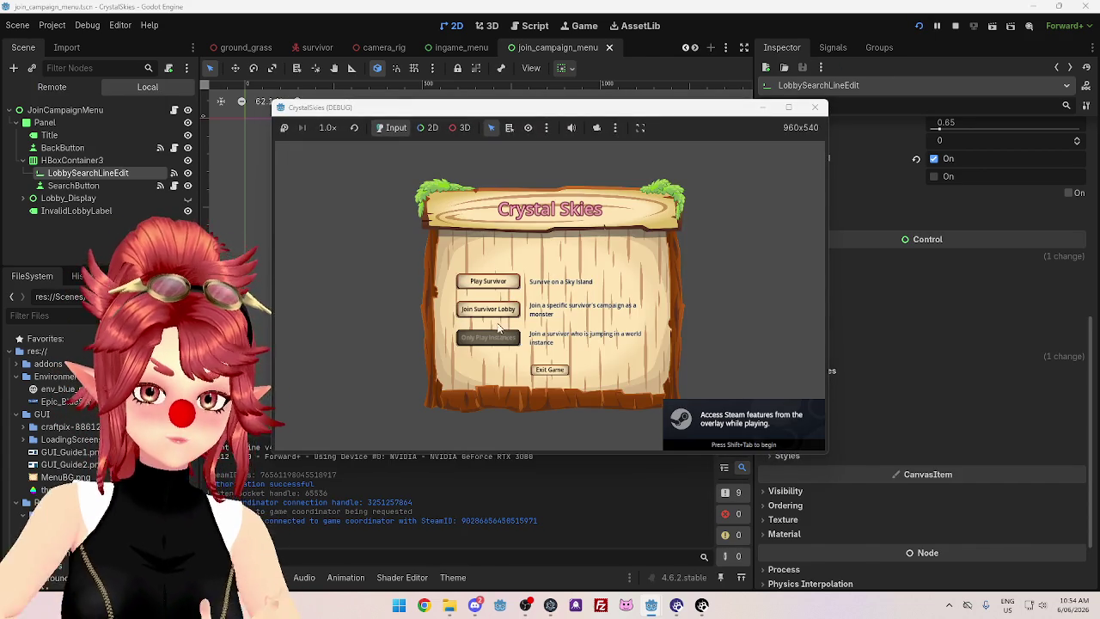
left_click(495, 316)
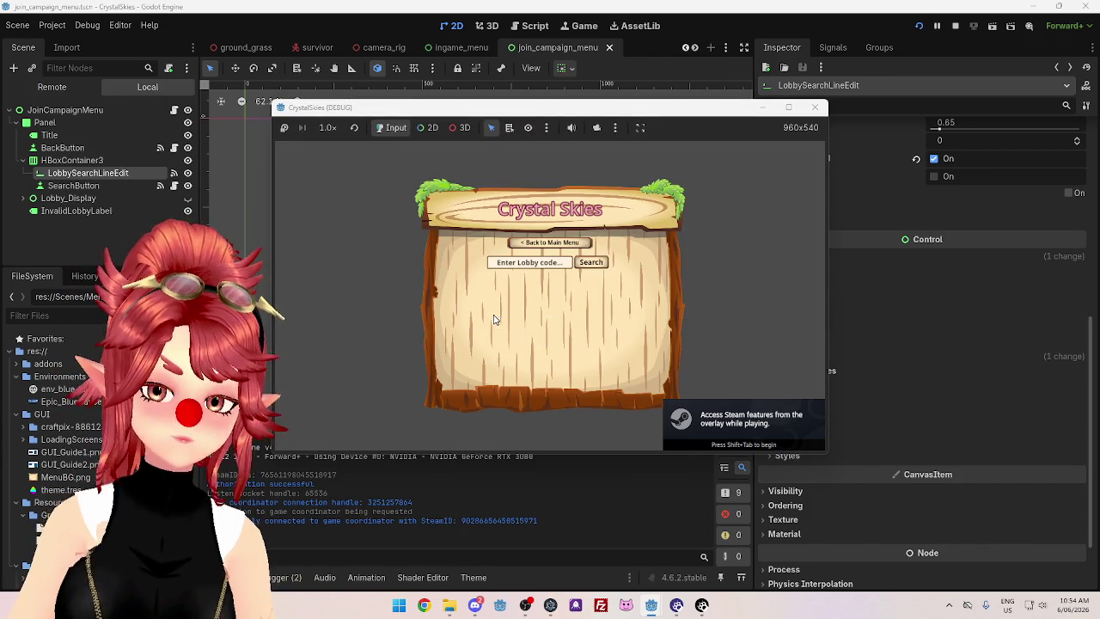
left_click(547, 262)
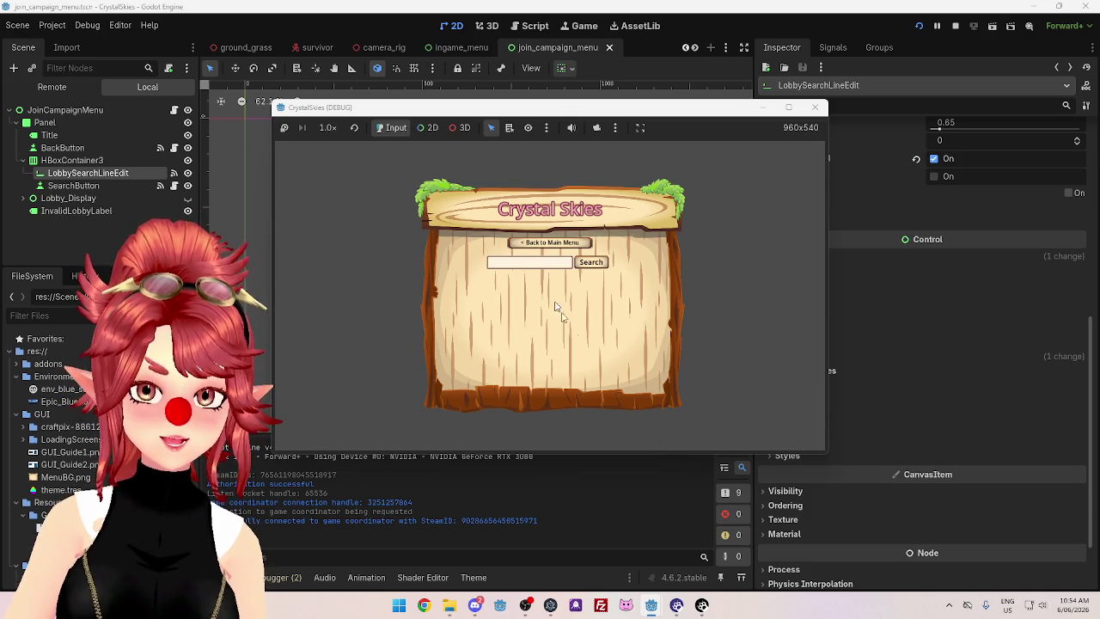
type("dfgg")
left_click(592, 262)
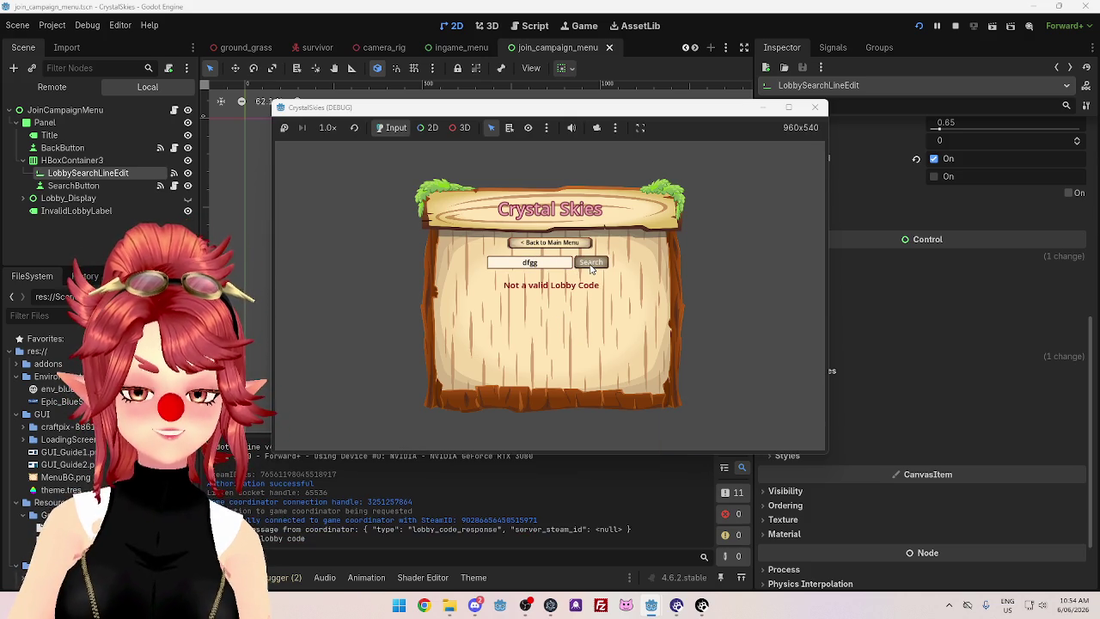
double_click(530, 262)
key("BackSpace")
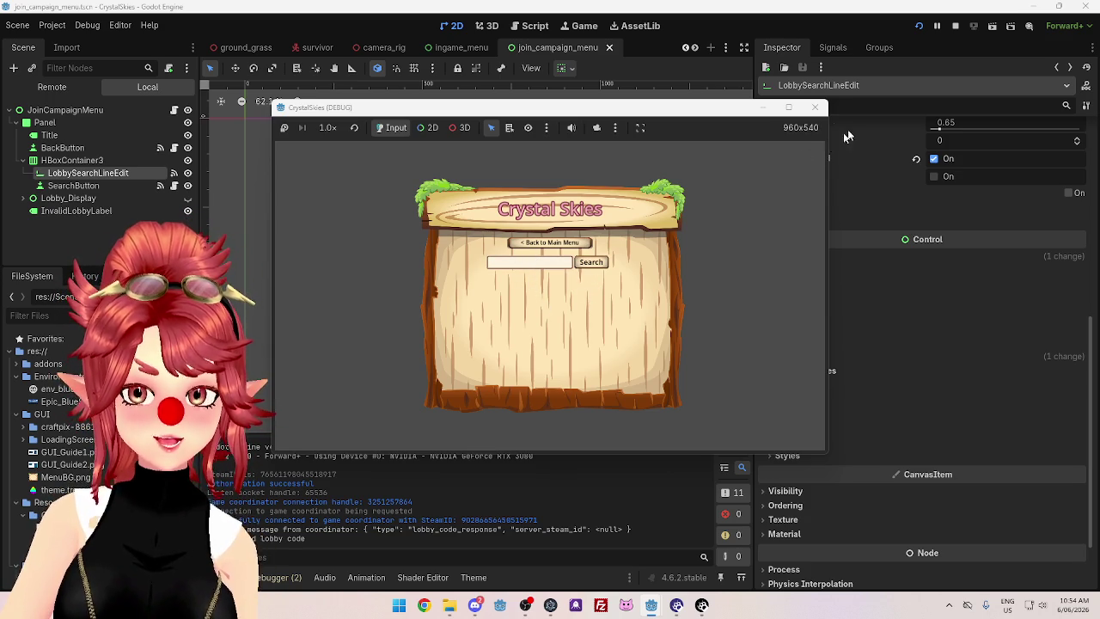
left_click(955, 26)
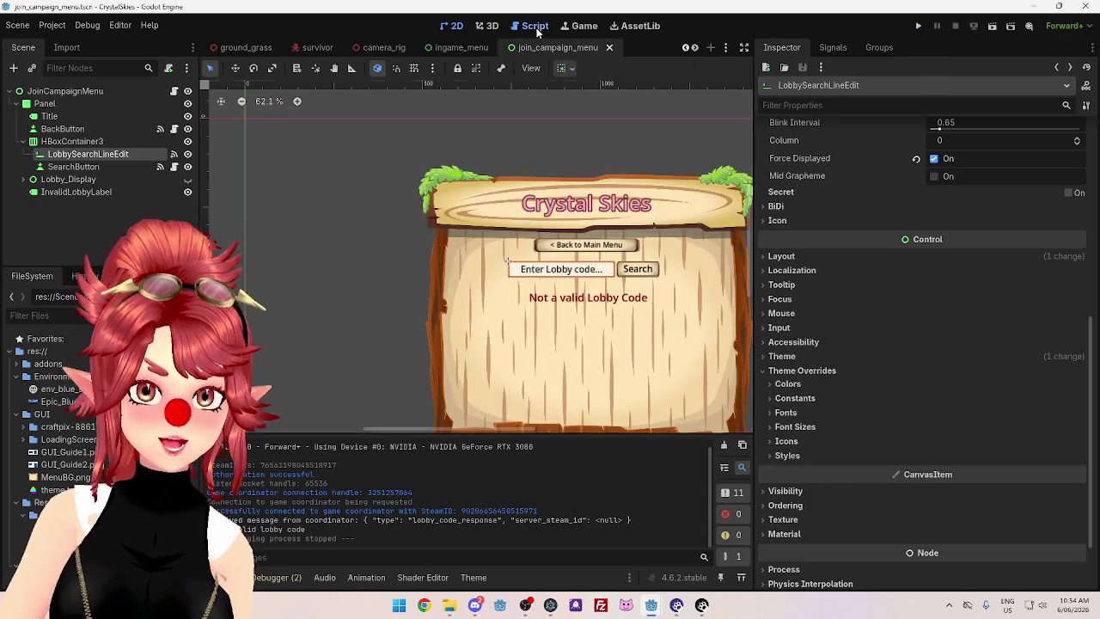
Review the lobby search field's signals in the Node dock, jumping to its text_changed handler
left_click(530, 26)
left_click_drag(645, 376, 416, 376)
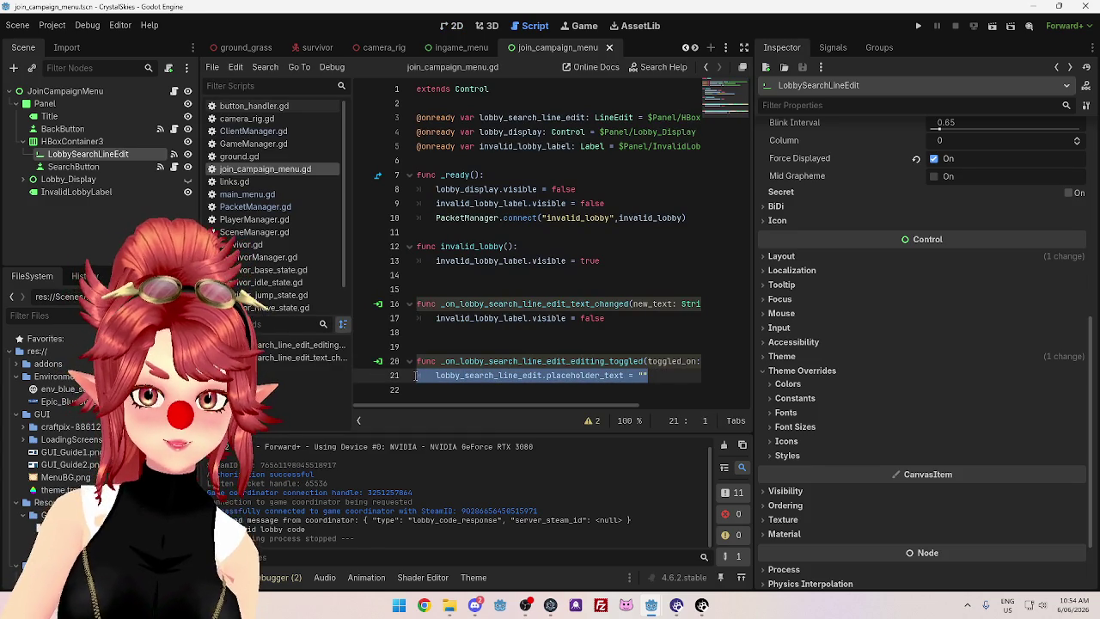
mouse_move(525, 404)
left_mouse_down()
mouse_move(576, 408)
mouse_move(496, 402)
left_mouse_up()
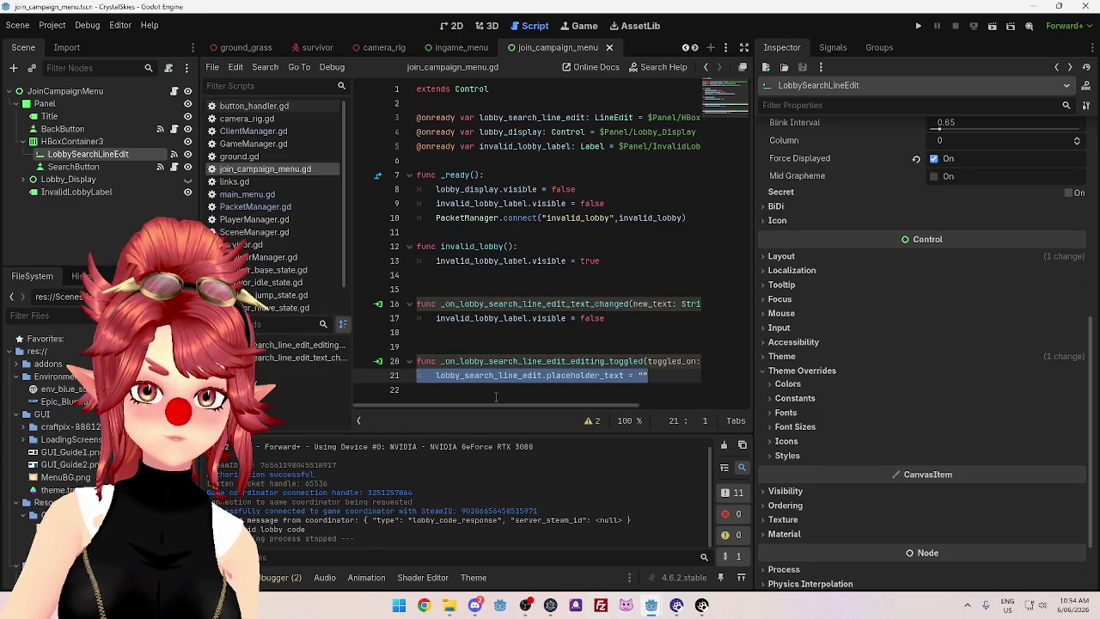
left_click(458, 26)
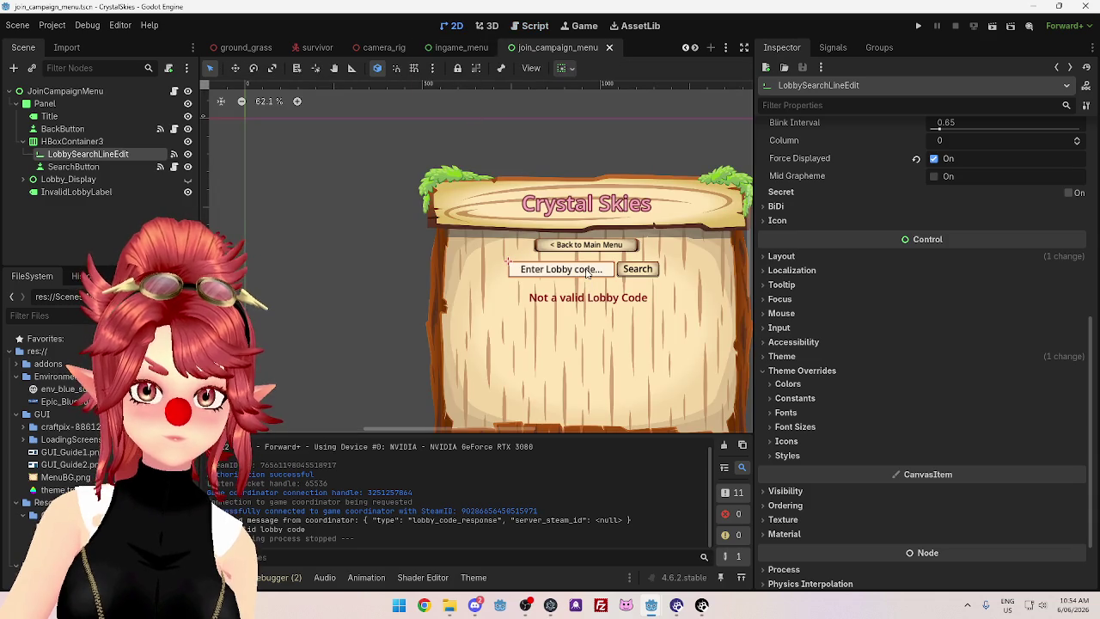
left_click(833, 47)
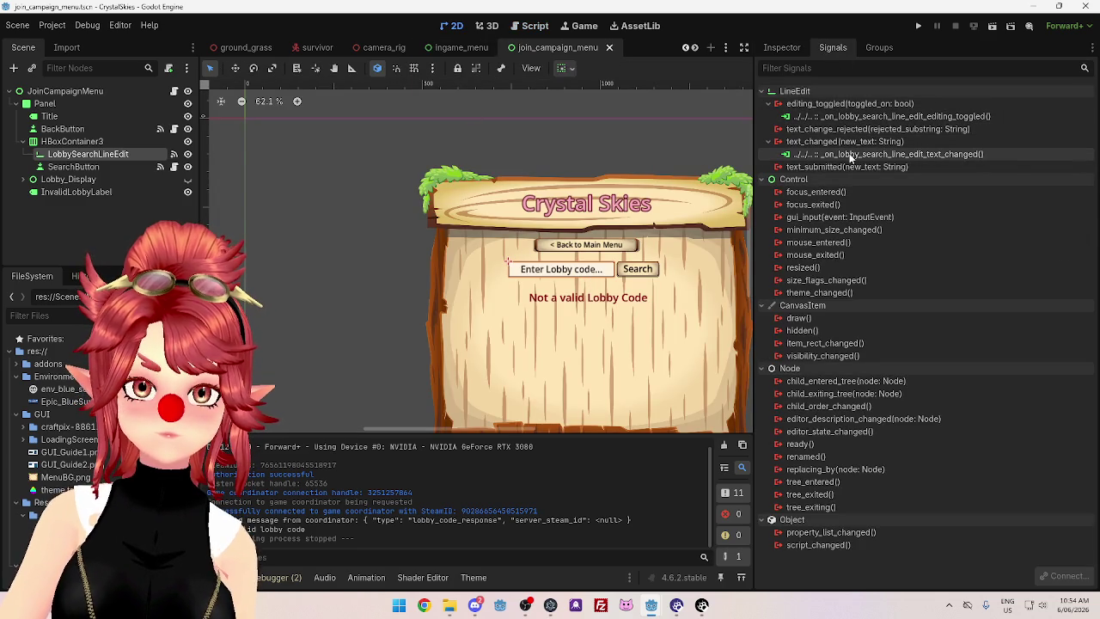
double_click(850, 154)
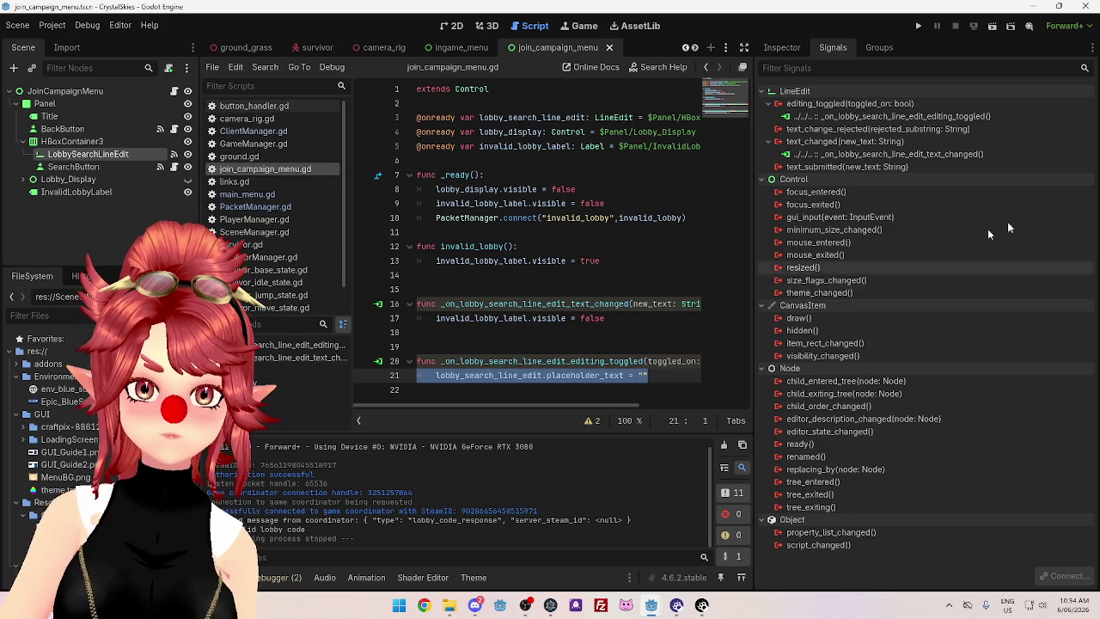
Disconnect the editing_toggled signal from its handler
left_click(898, 116)
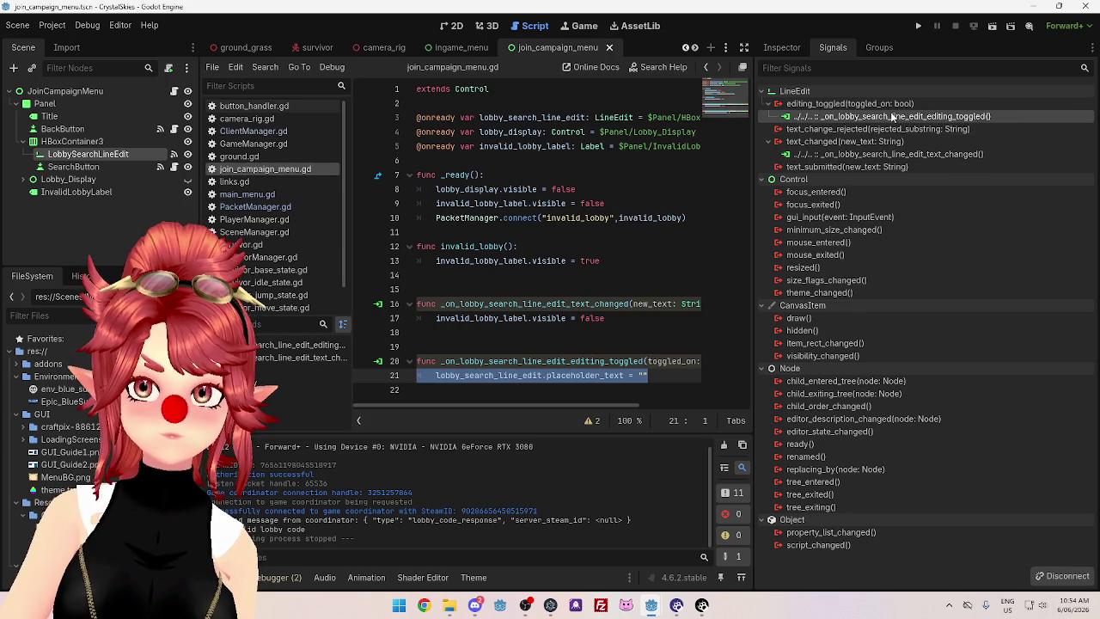
right_click(895, 117)
left_click(918, 151)
Delete the editing_toggled function on lines 20–21, save the script, and run the game
left_click(658, 375)
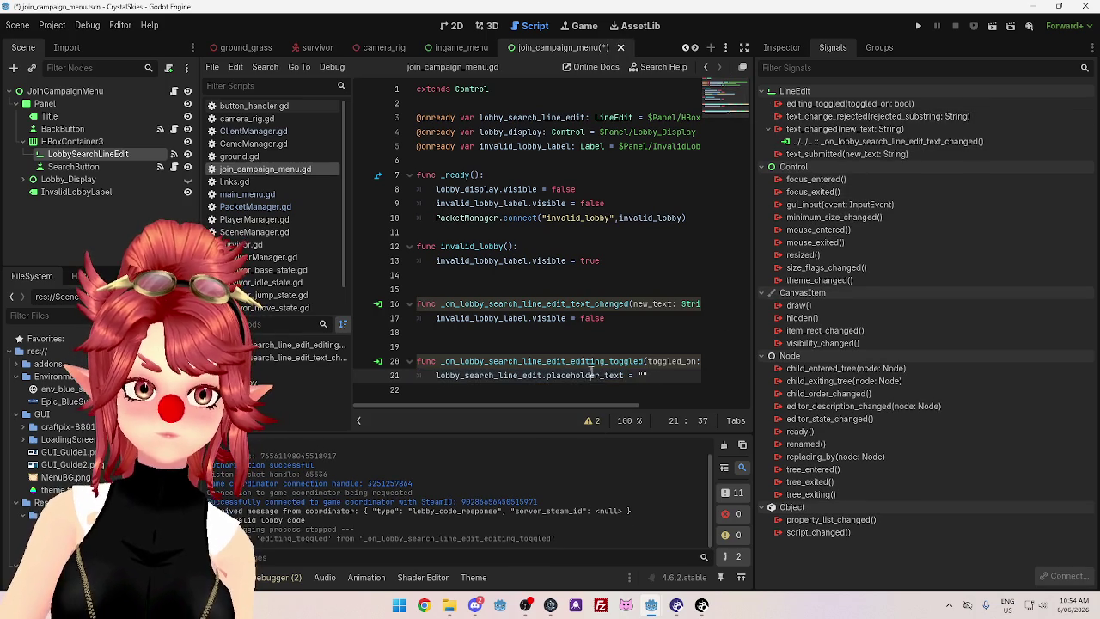
left_click_drag(658, 376, 372, 362)
key("BackSpace")
key("BackSpace")
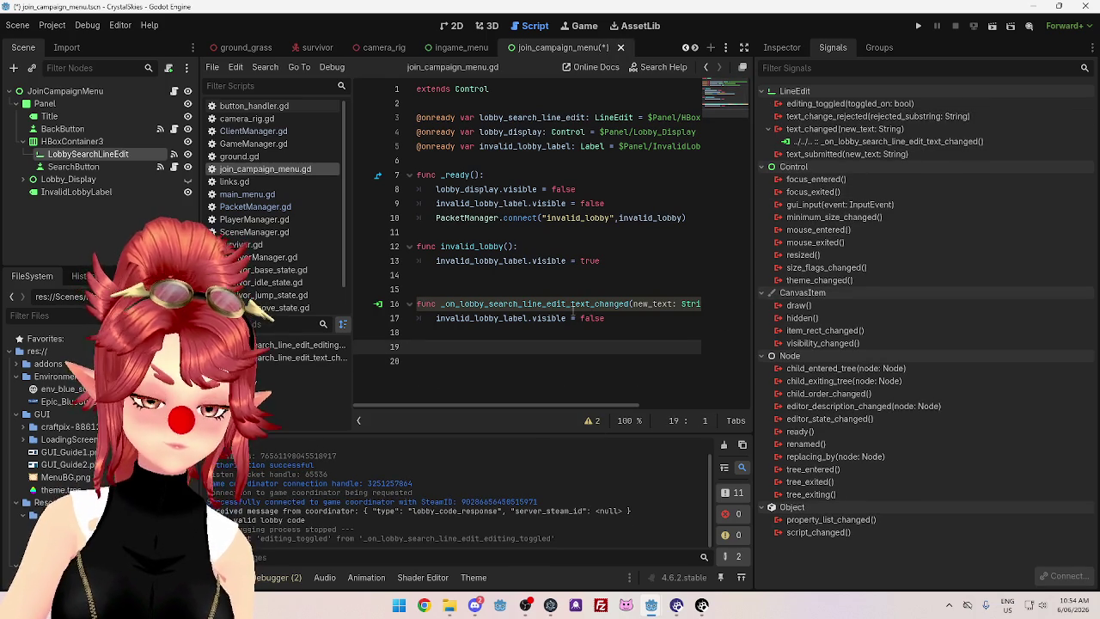
key("ctrl+s")
left_click(918, 29)
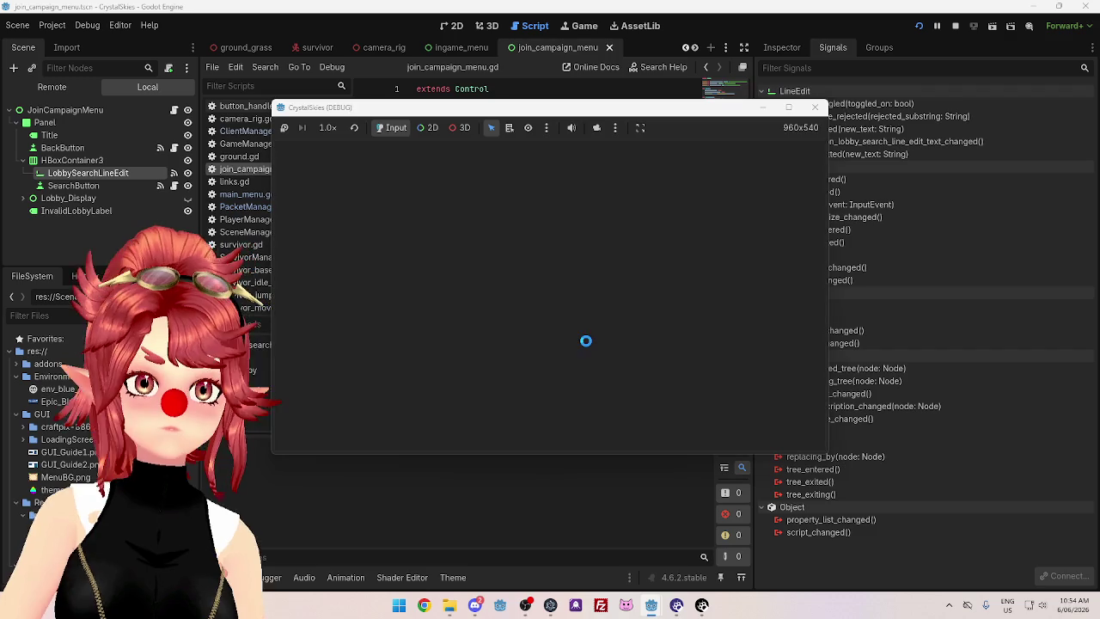
Open the lobby search screen, search codes 'dfg' and 'dfgd', then stop the game
left_click(514, 313)
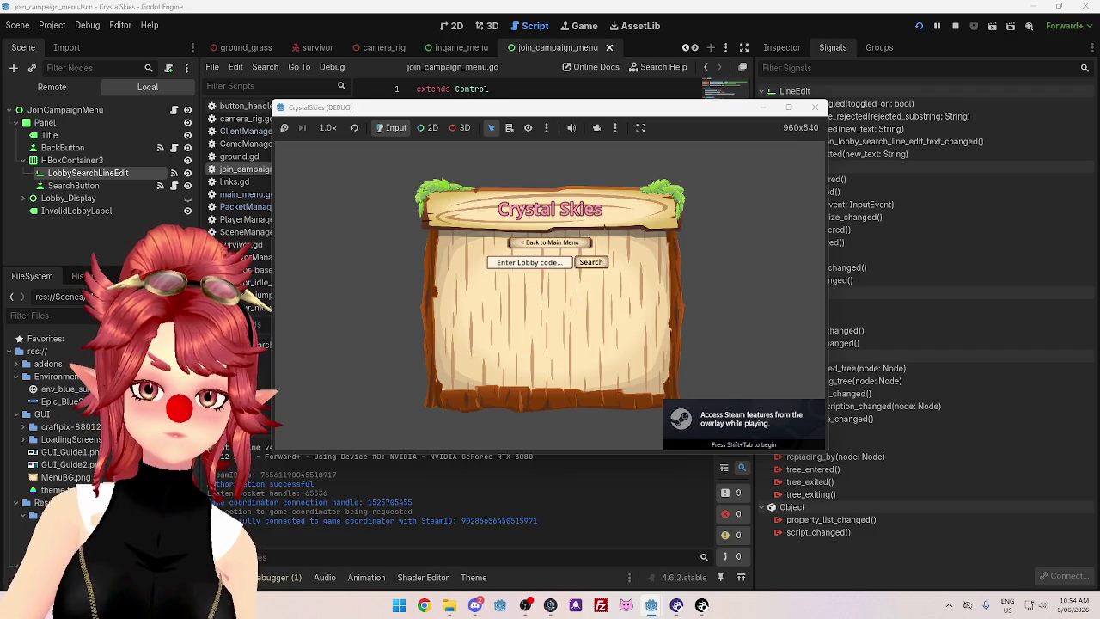
type("dfg")
left_click(591, 262)
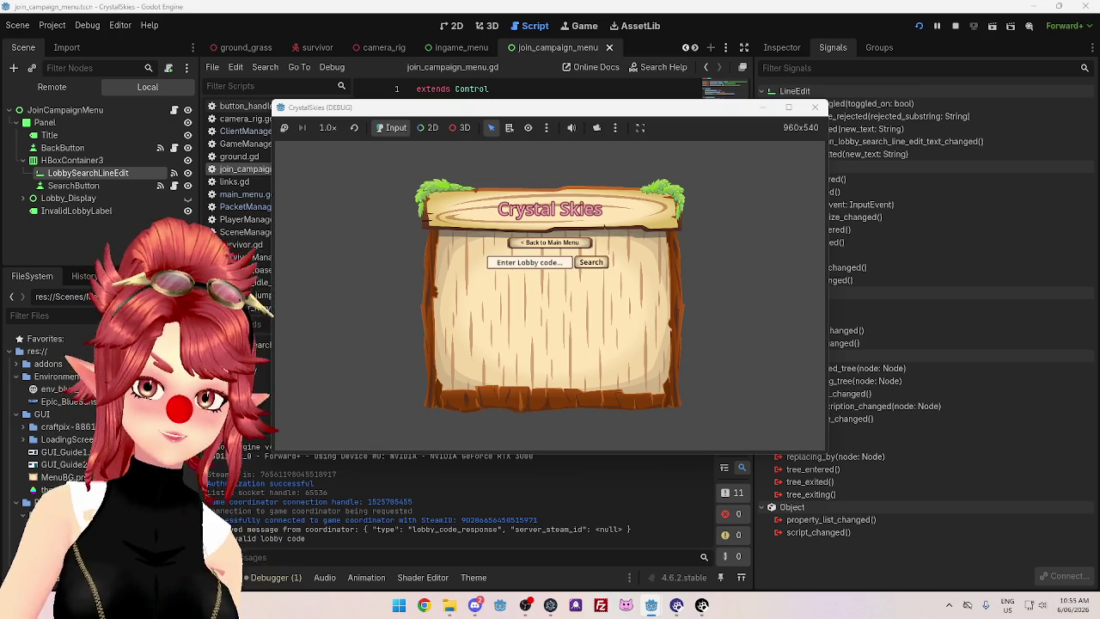
type("dfgd")
left_click(590, 262)
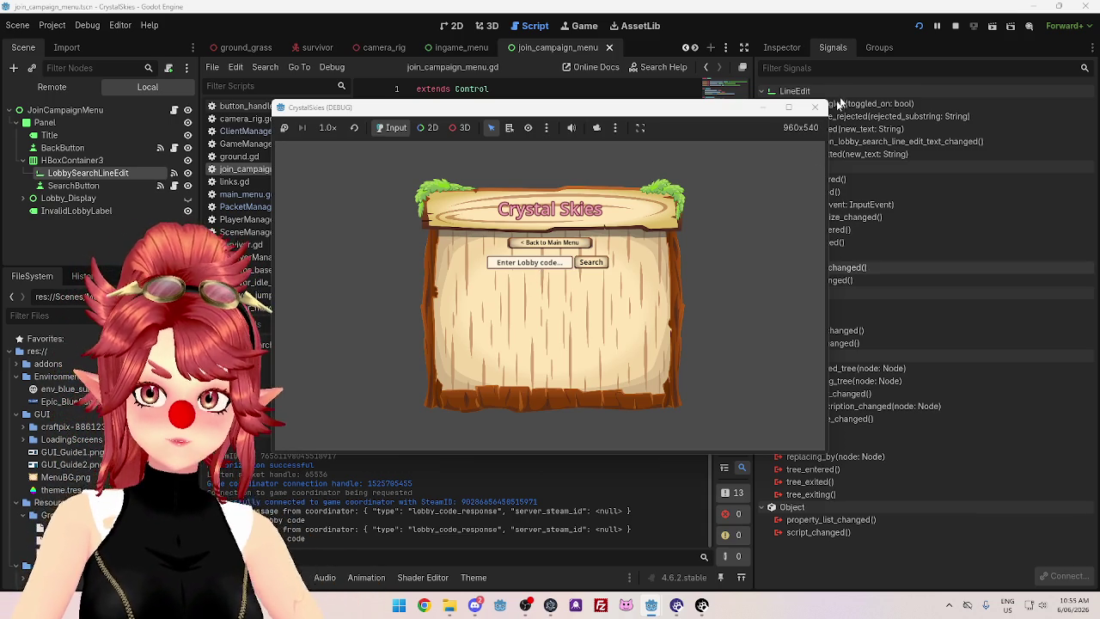
left_click(815, 113)
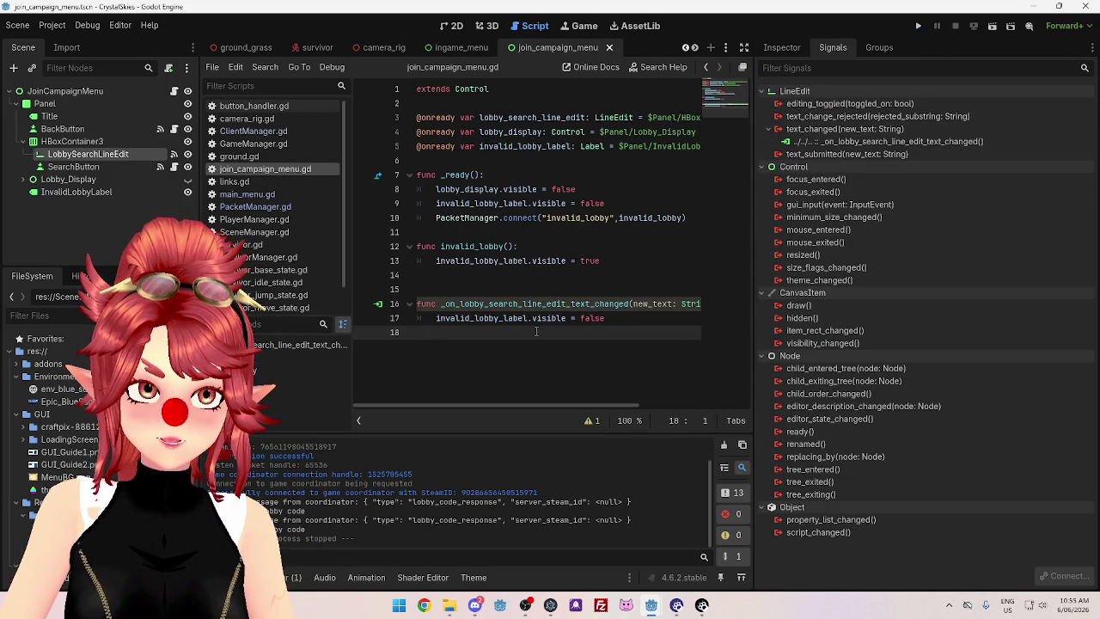
Switch to the 2D view and run the project again with F5
mouse_move(543, 325)
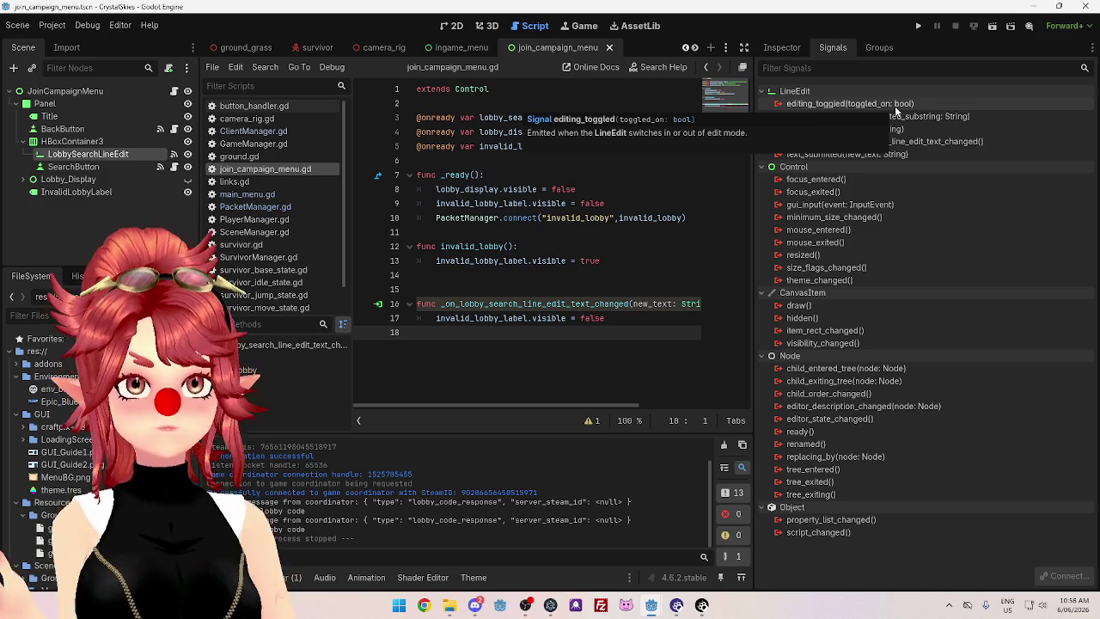
left_click(442, 28)
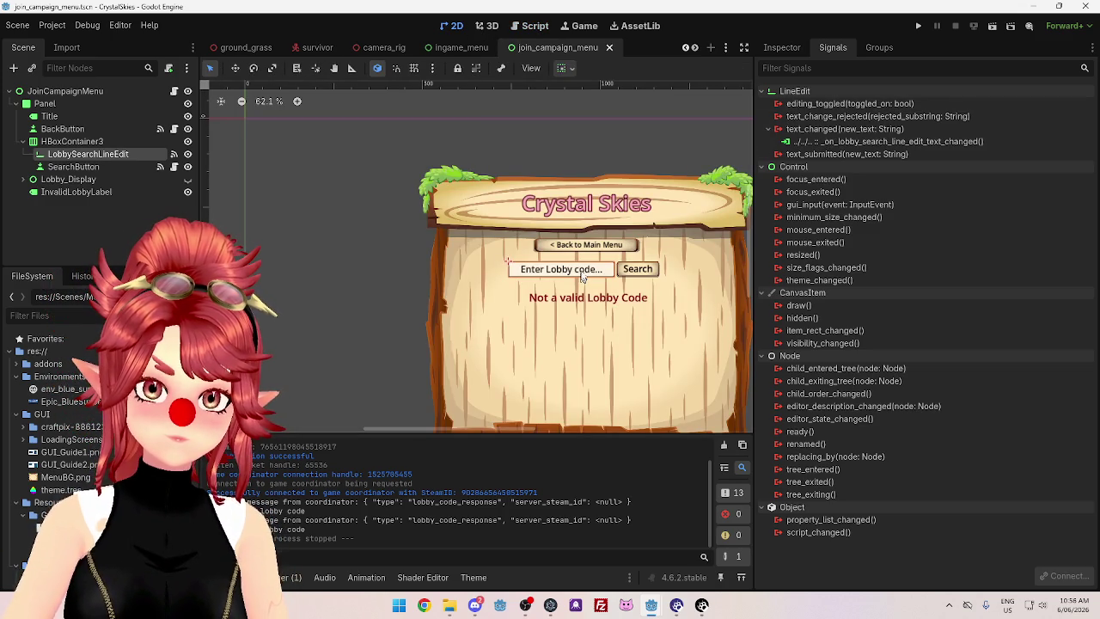
key("F5")
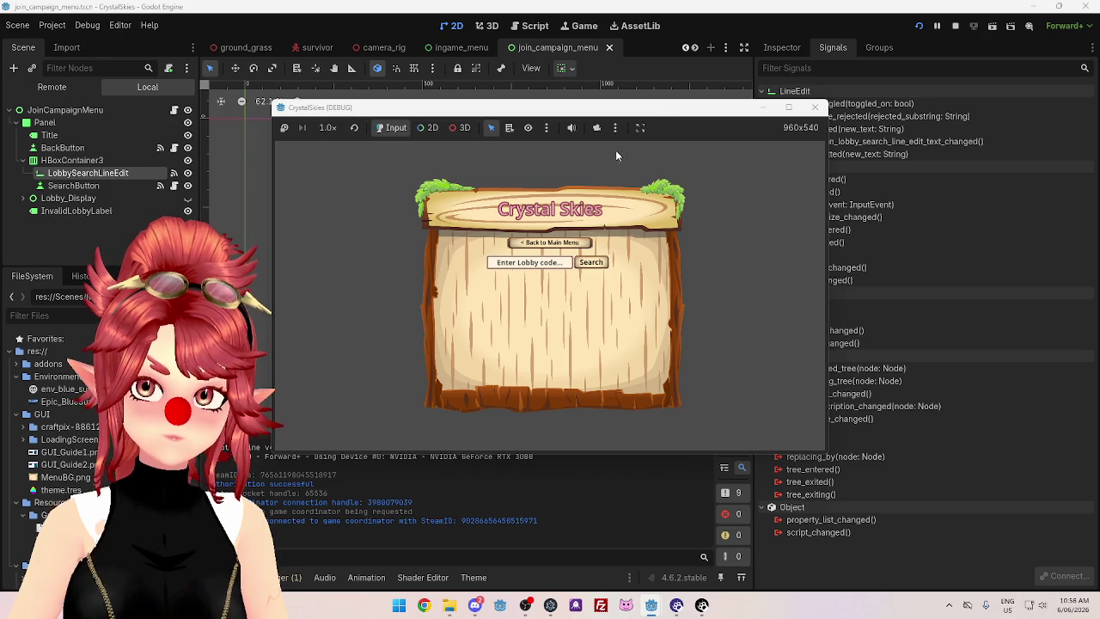
Move the Crystal Skies game window aside and close it
left_click_drag(660, 106, 540, 78)
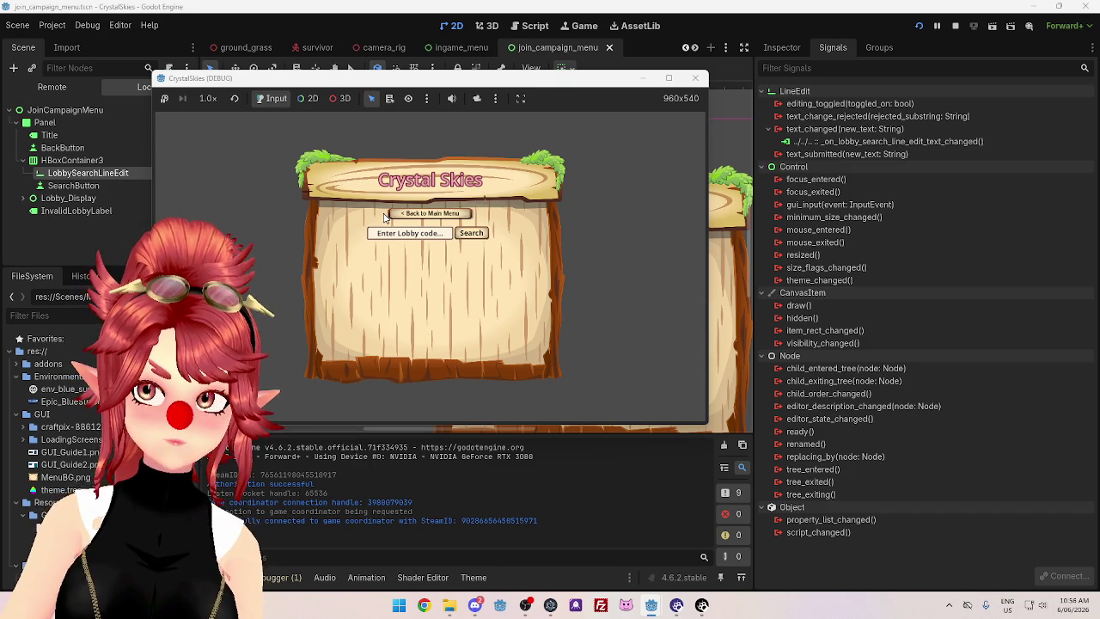
left_click(695, 78)
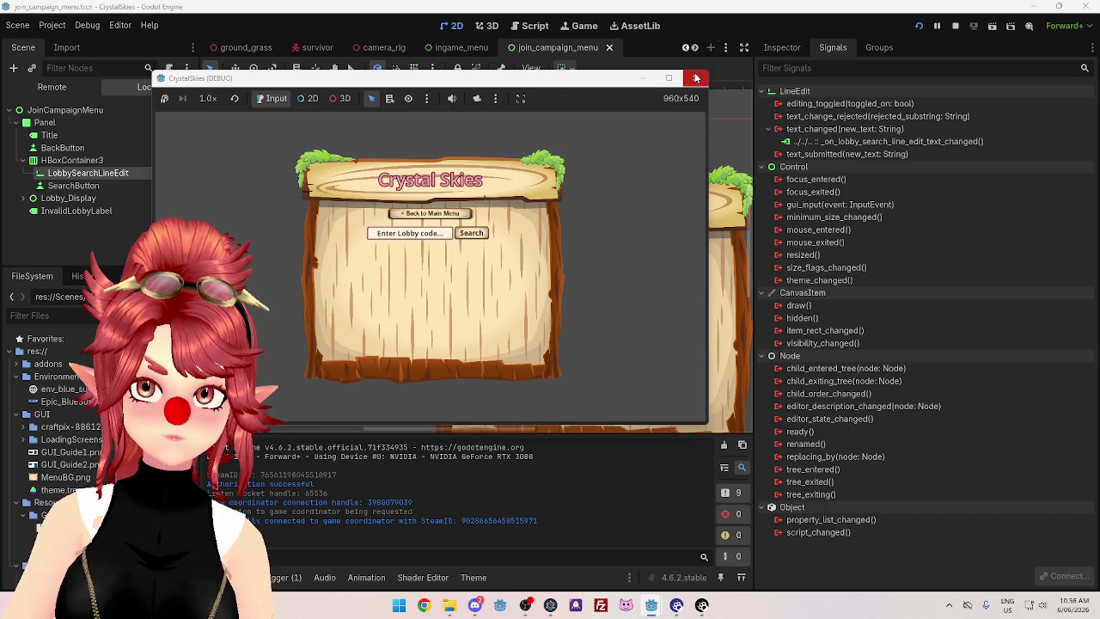
Reconnect the search field's editing_toggled signal to a handler in the script
right_click(857, 109)
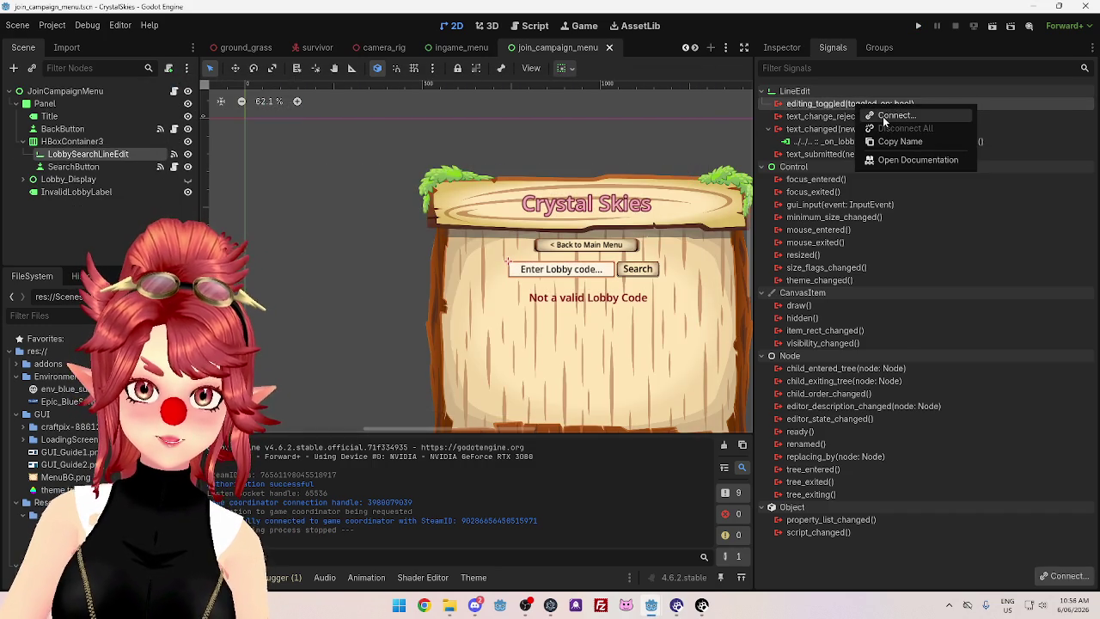
left_click(883, 116)
left_click(473, 438)
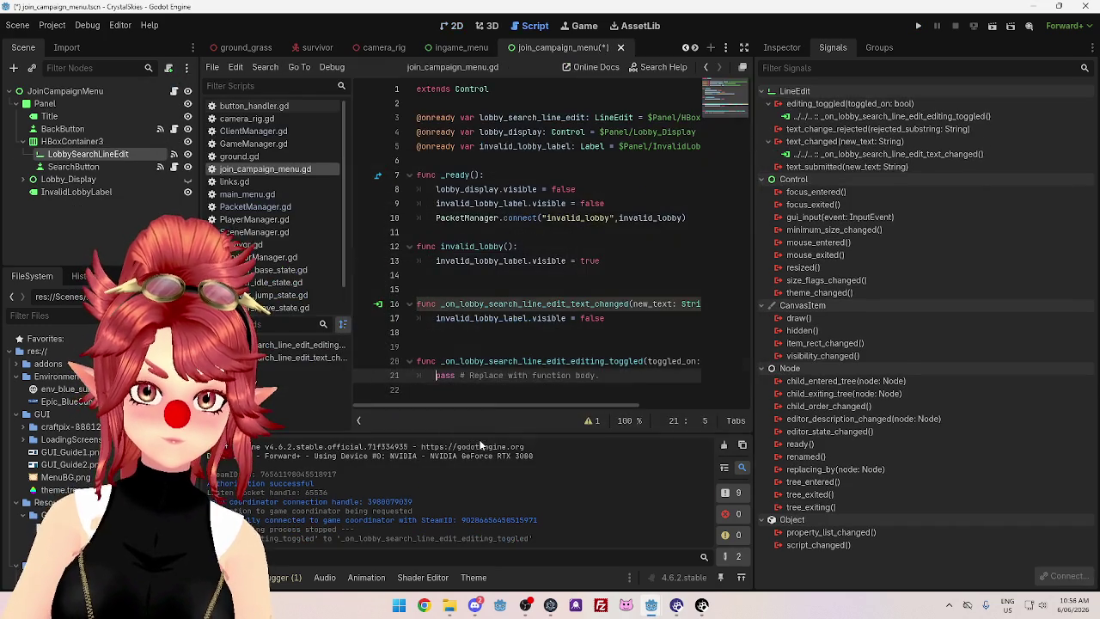
double_click(529, 118)
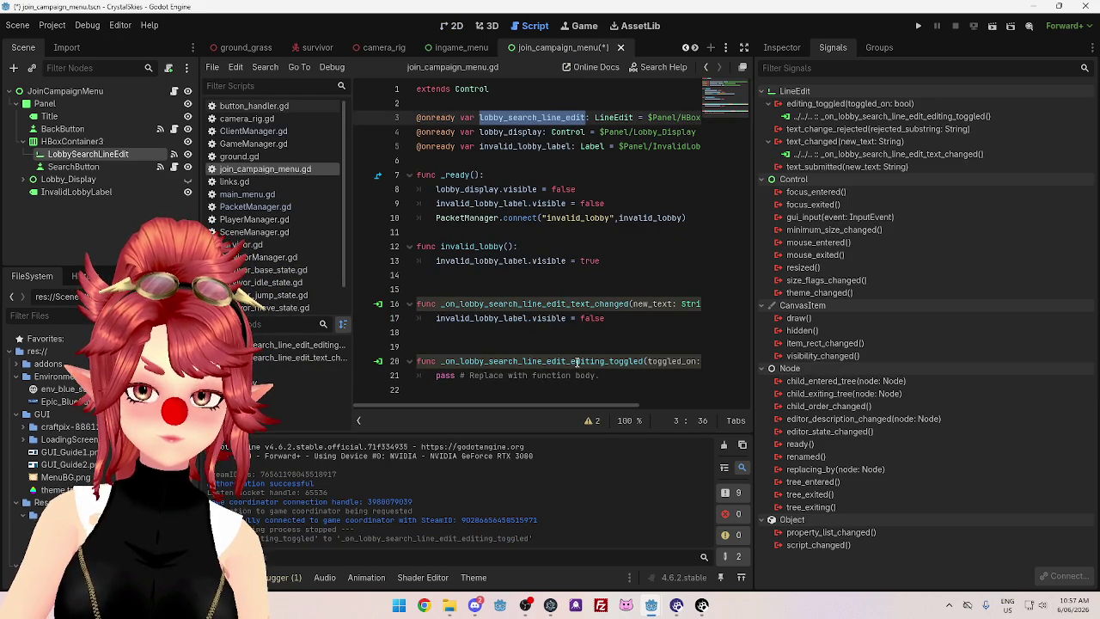
left_click_drag(436, 376, 605, 376)
Replace pass with 'if toggled_on == true:' setting lobby_search_line_edit.placeholder_text = ""
type("if togg")
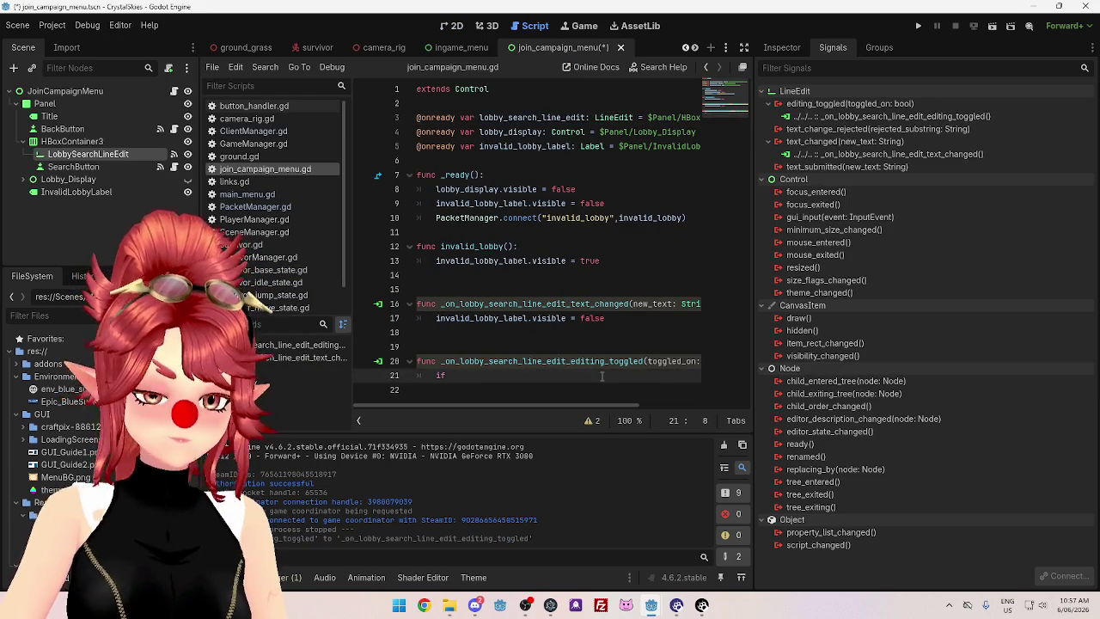
key("Return")
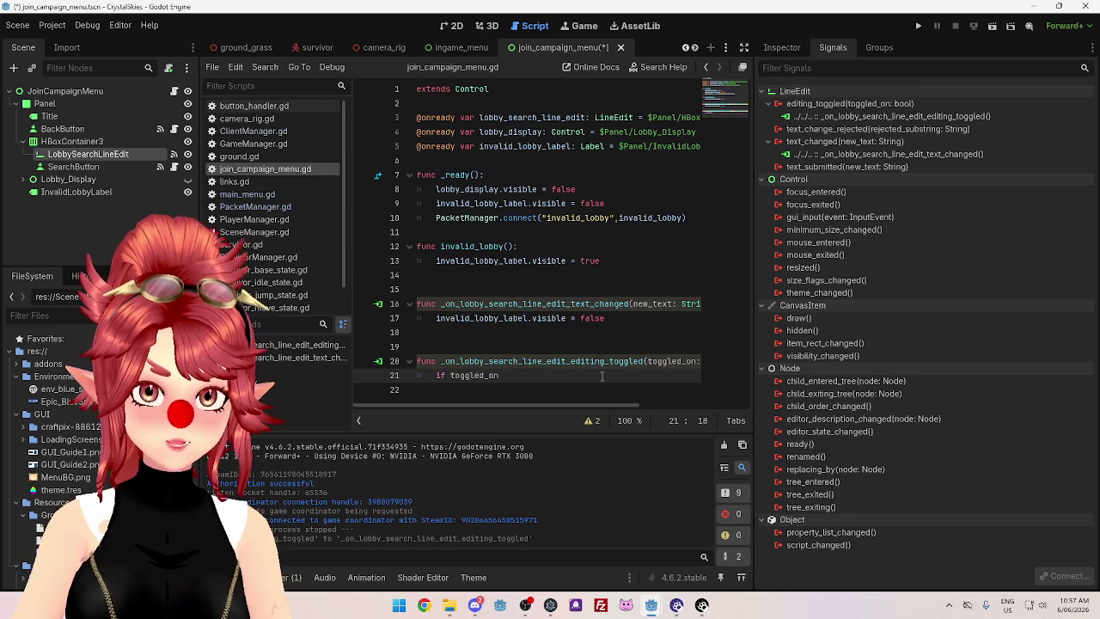
type(" ==")
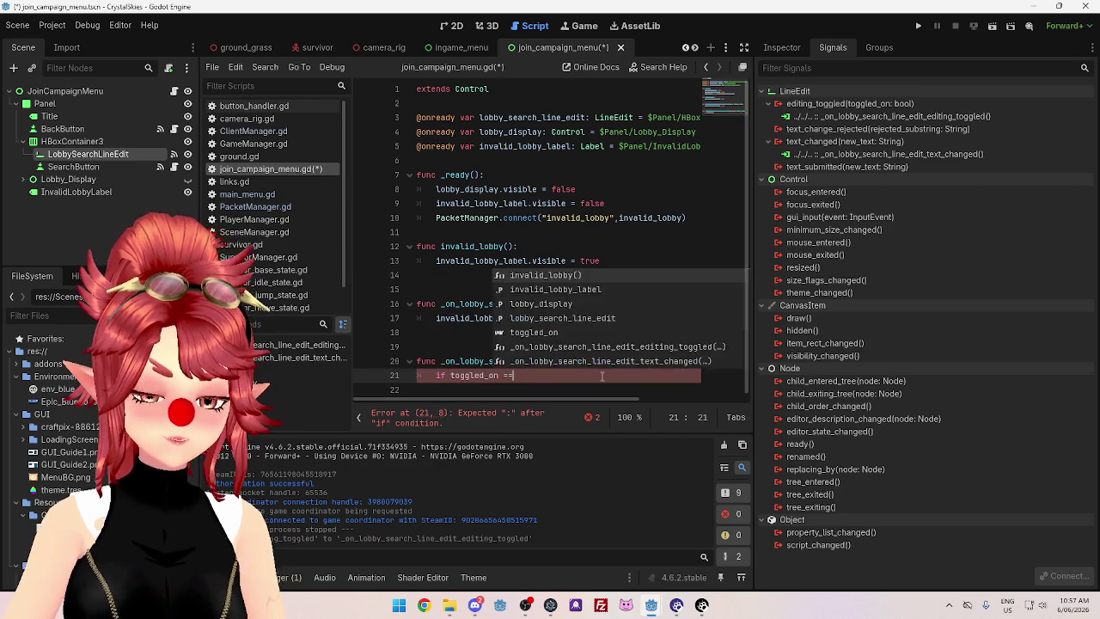
type(" true:")
key("Return")
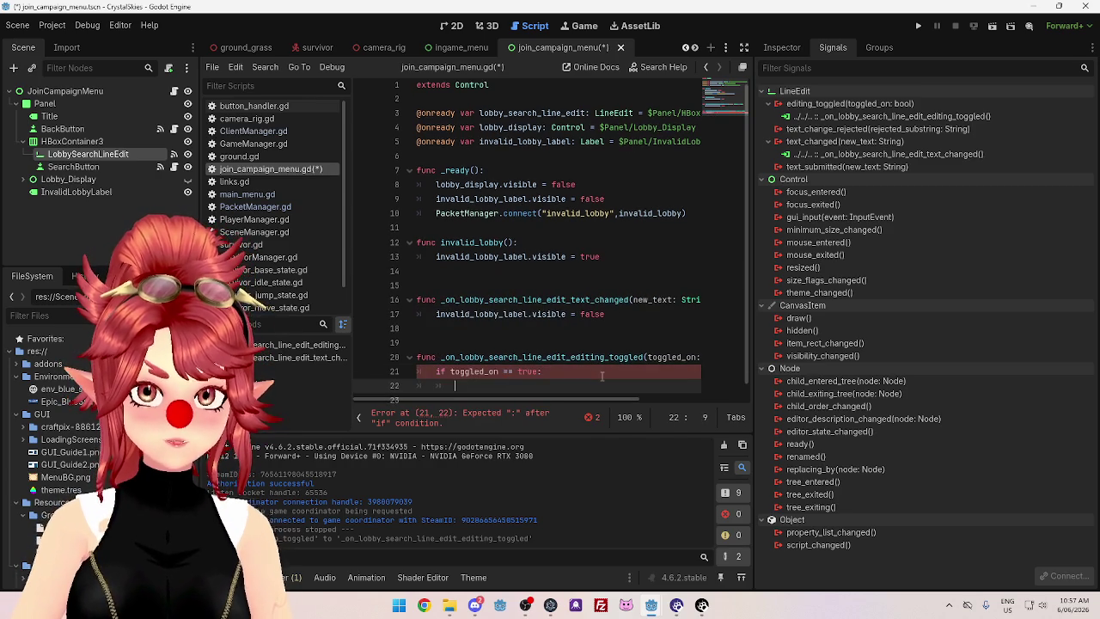
type("lobby_search_line_edit")
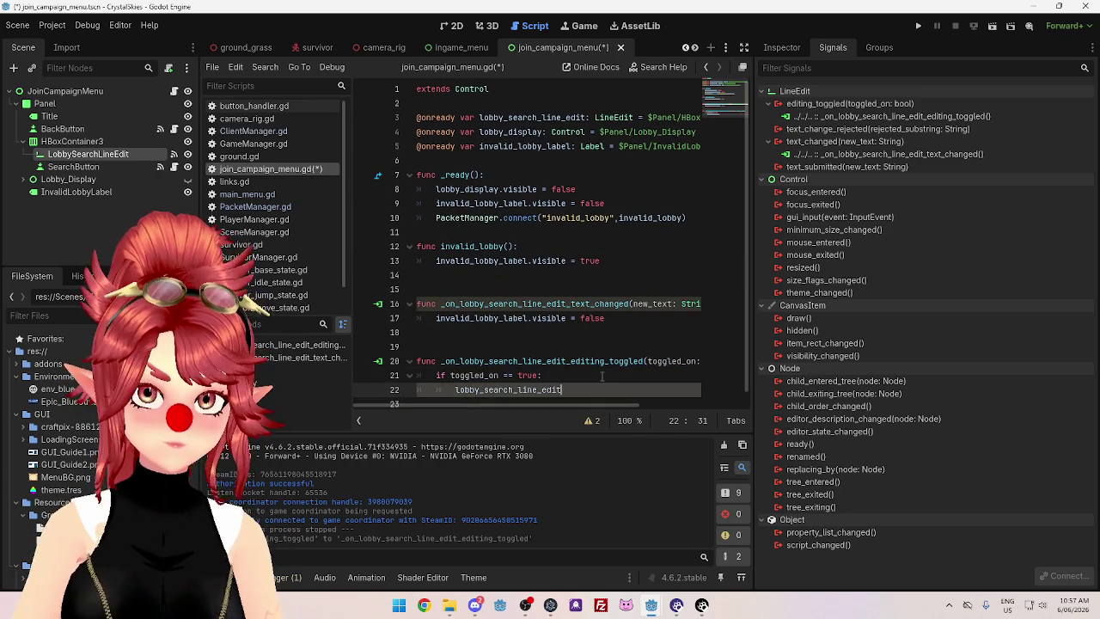
type(".place")
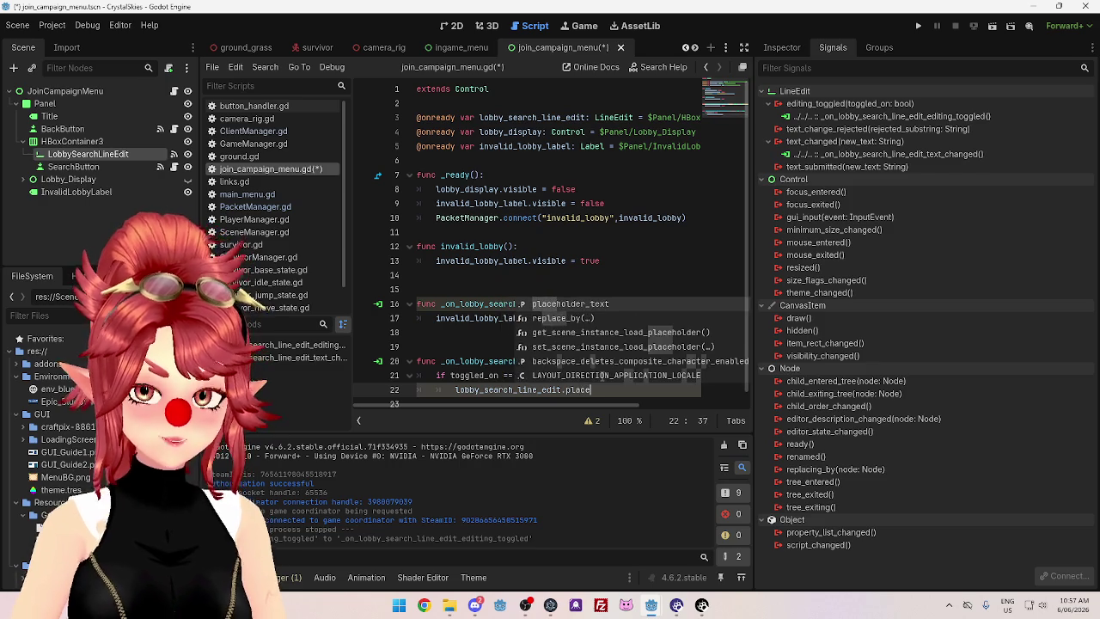
key("Return")
type("= \"\"")
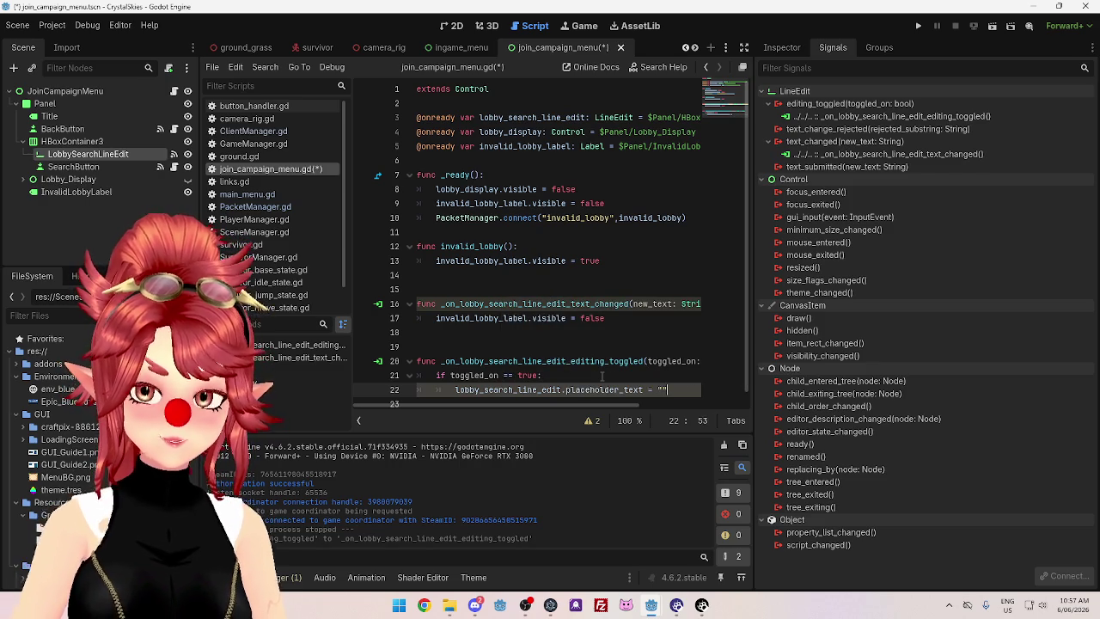
key("Return")
Add an else branch that also assigns lobby_search_line_edit.placeholder_text a string
key("BackSpace")
type("else")
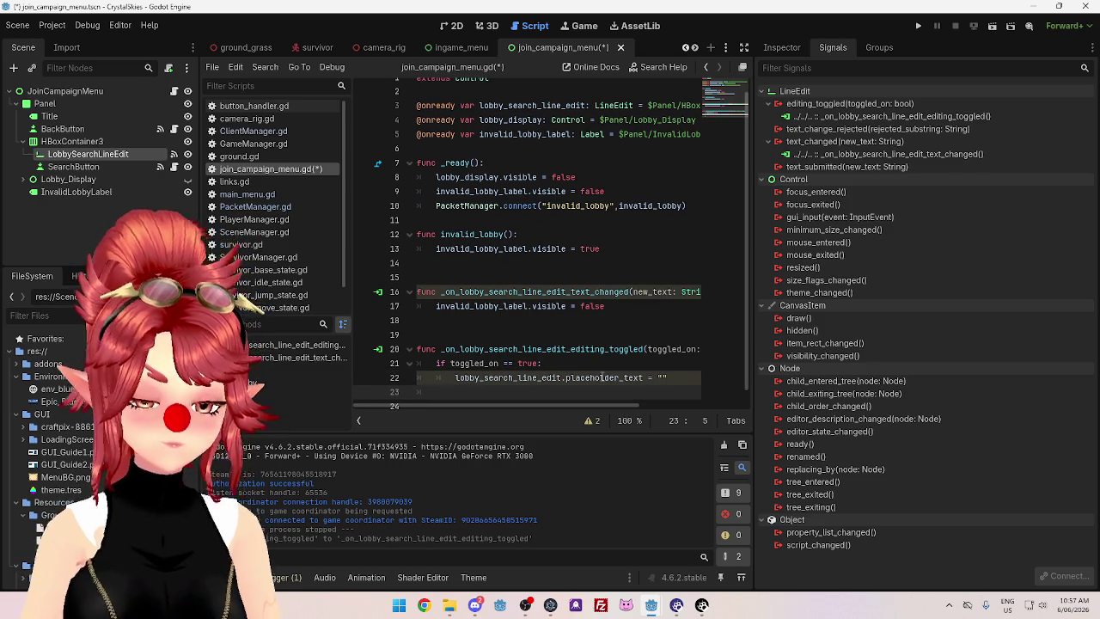
type(":")
key("Return")
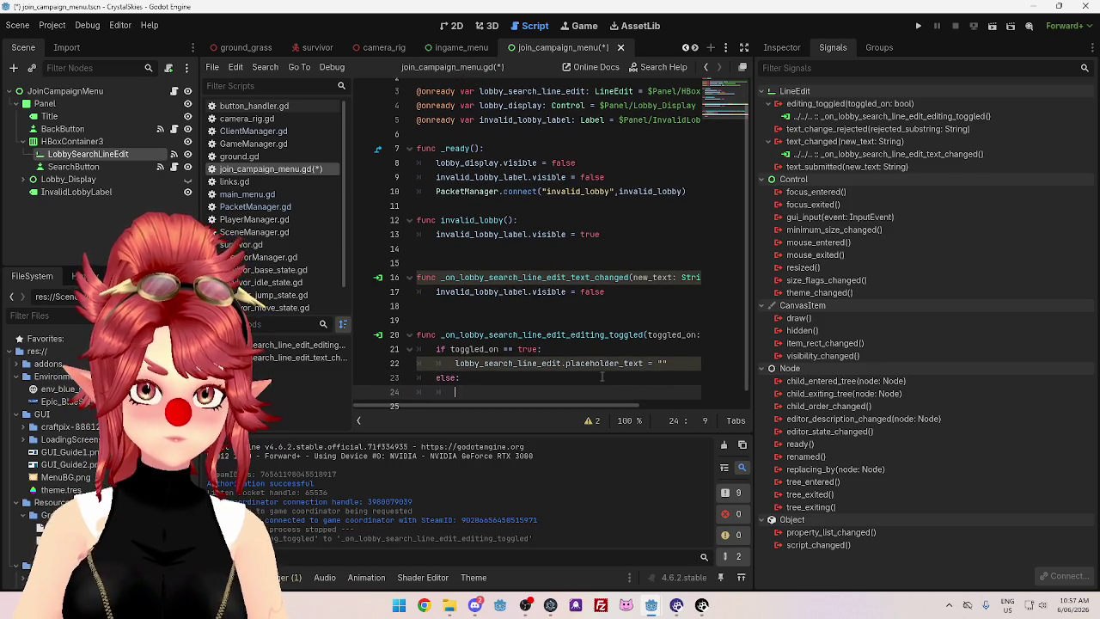
type("lobby_search_line_edit")
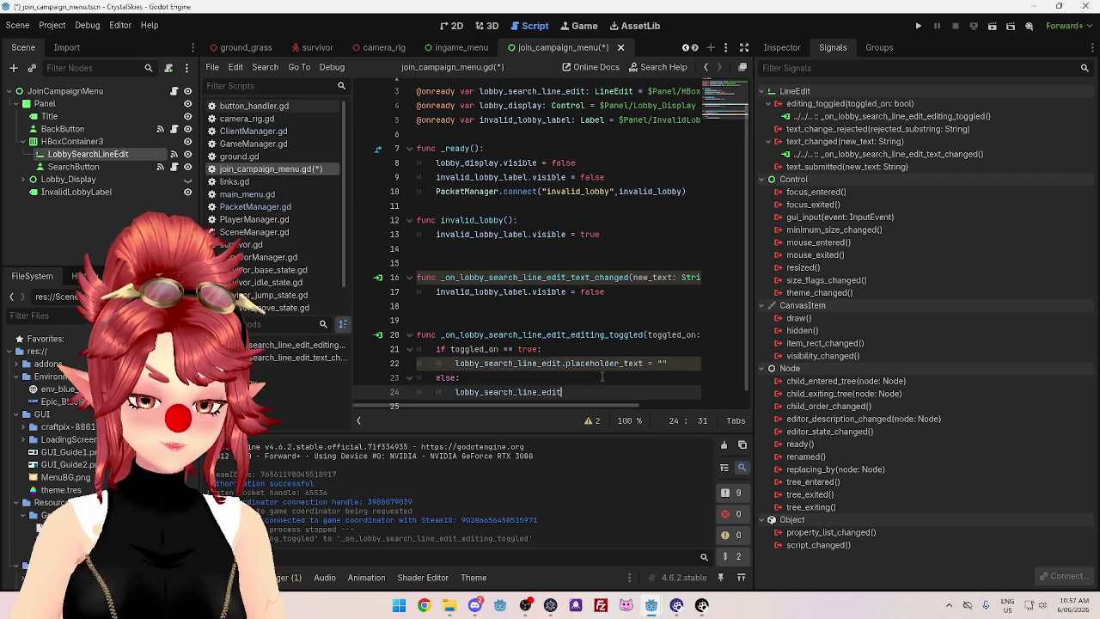
type(".place")
key("Return")
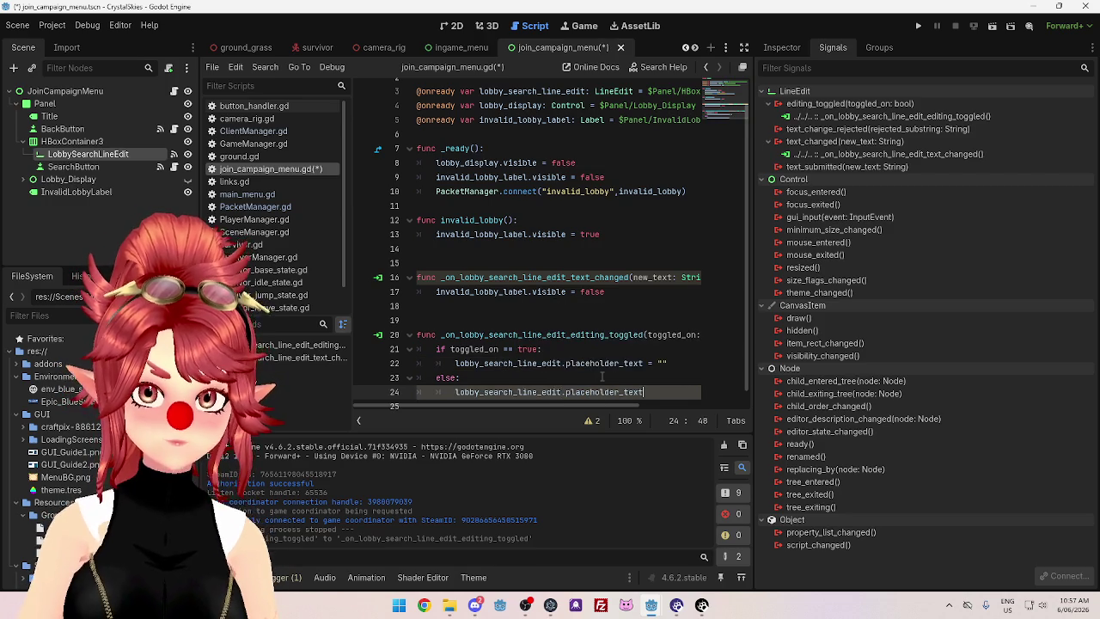
type(" = \"")
key("Escape")
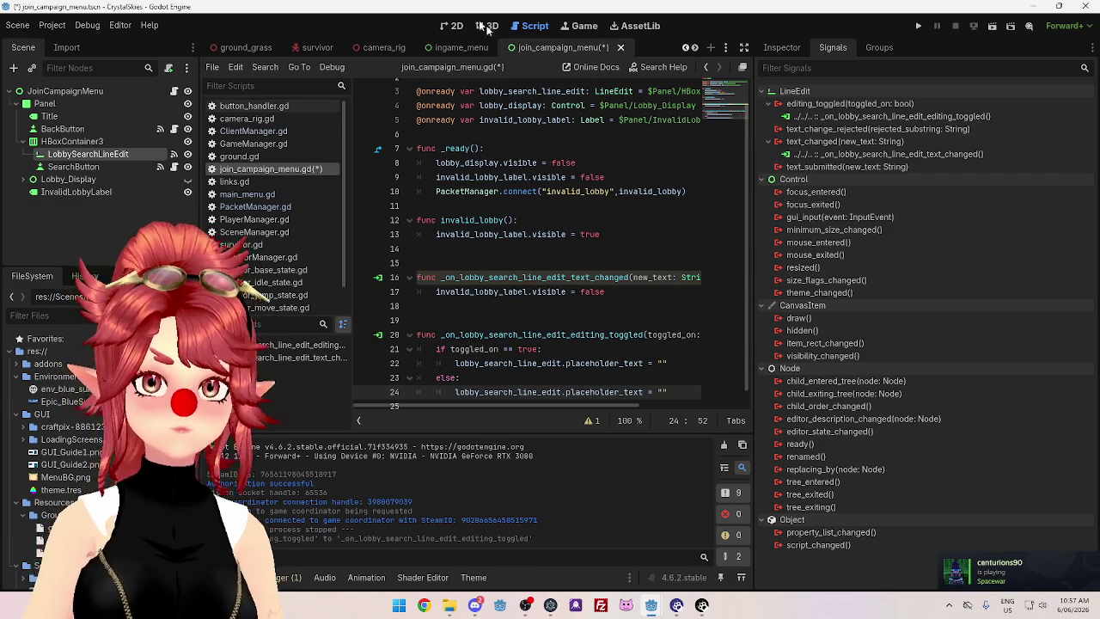
Fill the else-branch placeholder with 'Enter Lobby code...' and capitalise Code, comparing with the scene
left_click(451, 29)
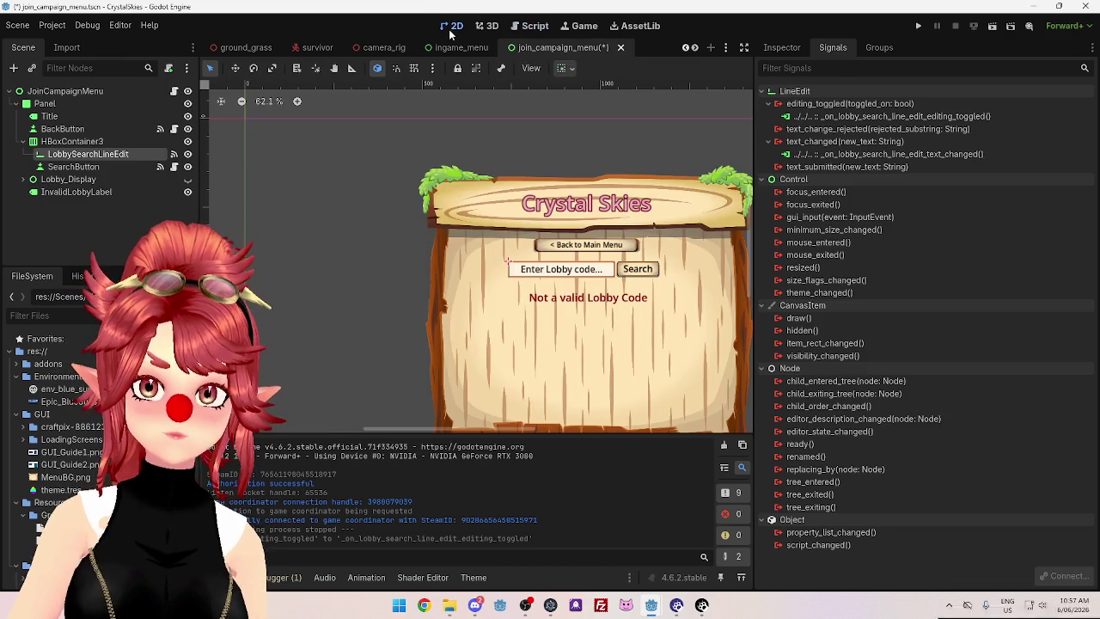
left_click(534, 26)
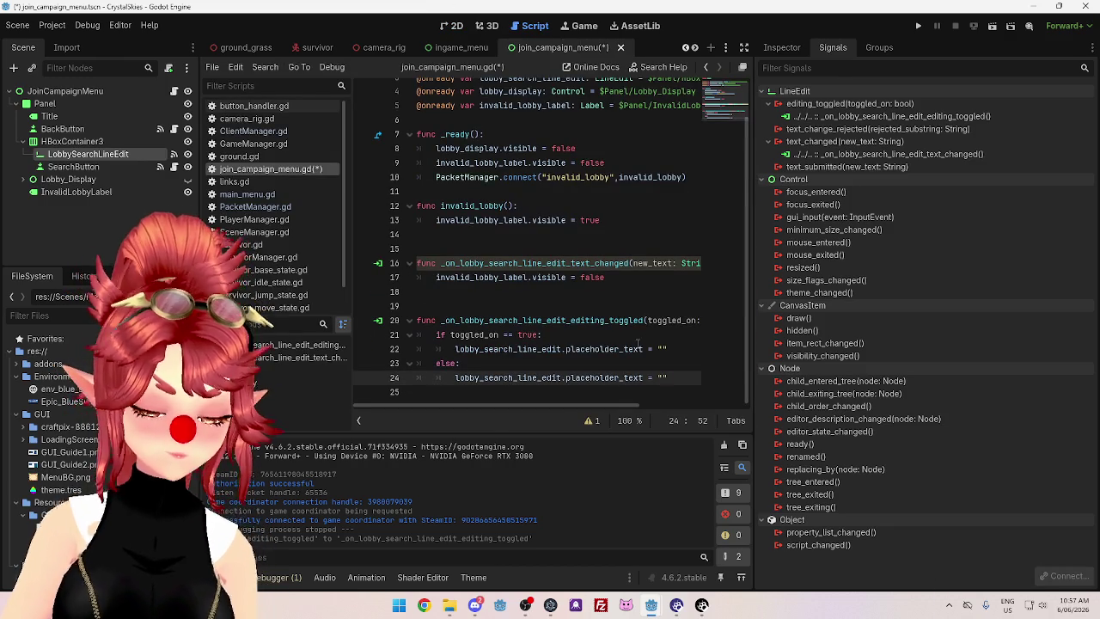
type("Enter Lobby code...")
left_click(647, 377)
key("Delete")
type("C")
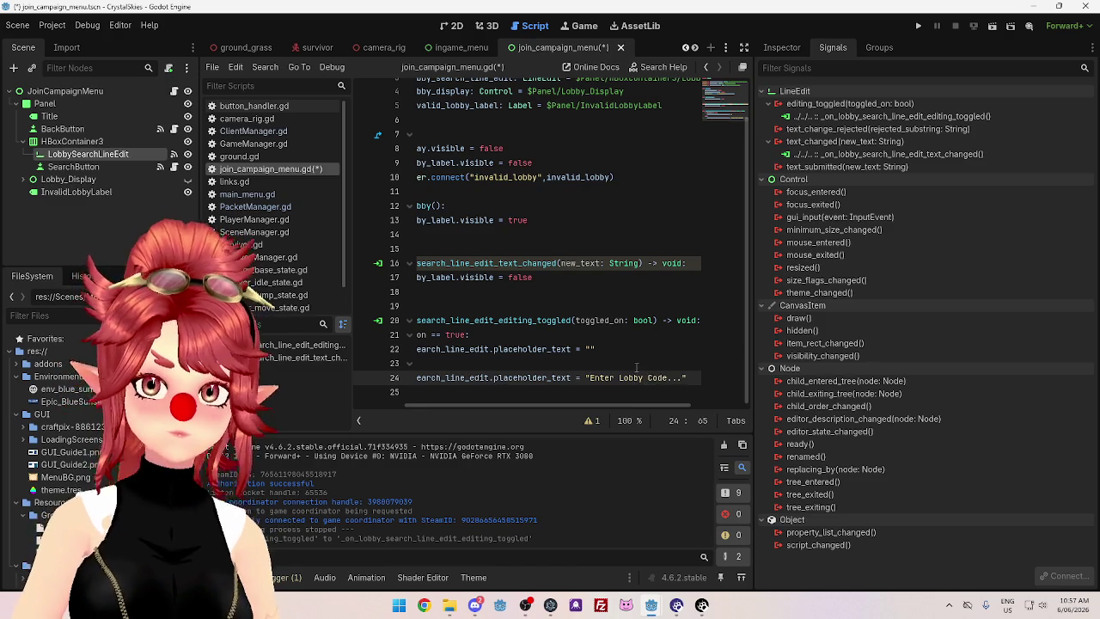
key("Up")
left_click(454, 27)
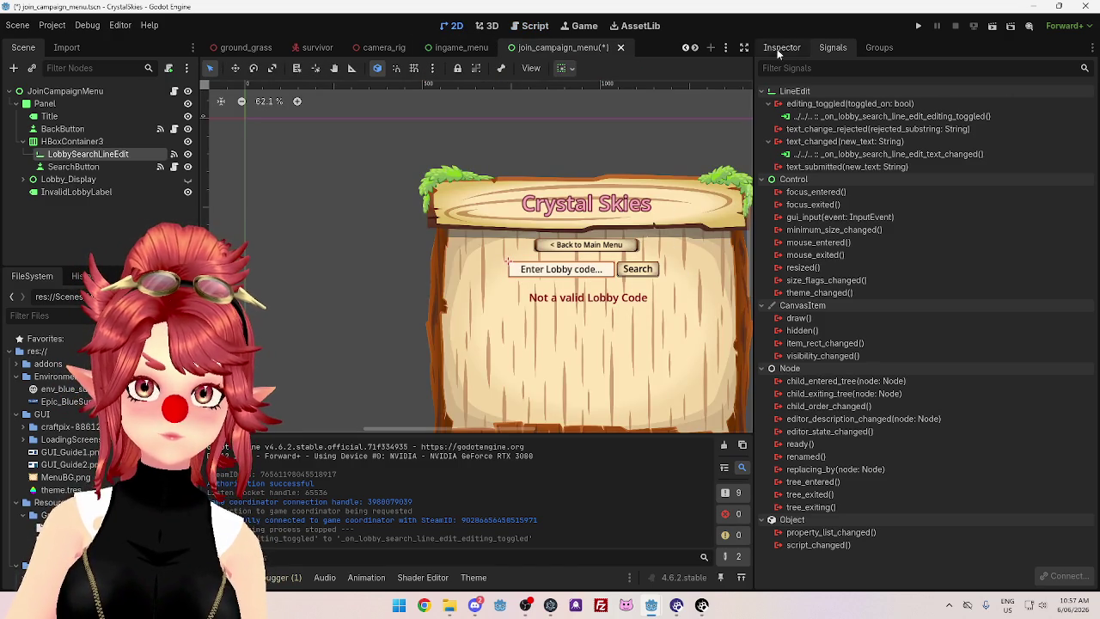
left_click(531, 26)
left_click(681, 391)
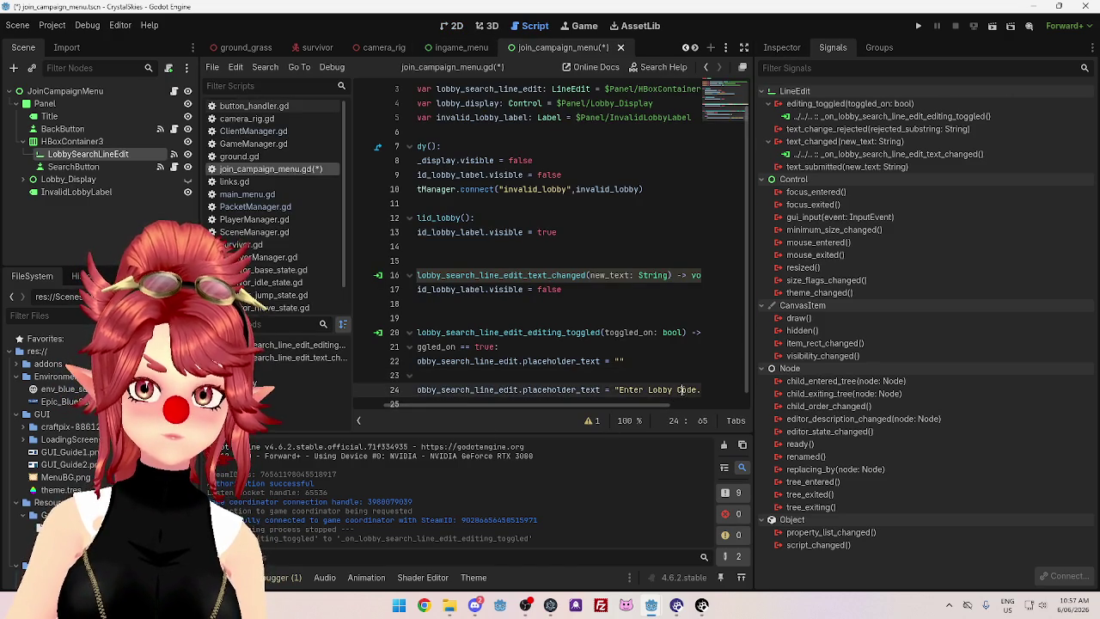
key("Left")
key("Left")
key("Left")
Lowercase 'Lobby' in the script placeholder and in the field's Placeholder Text property
key("BackSpace")
type("l")
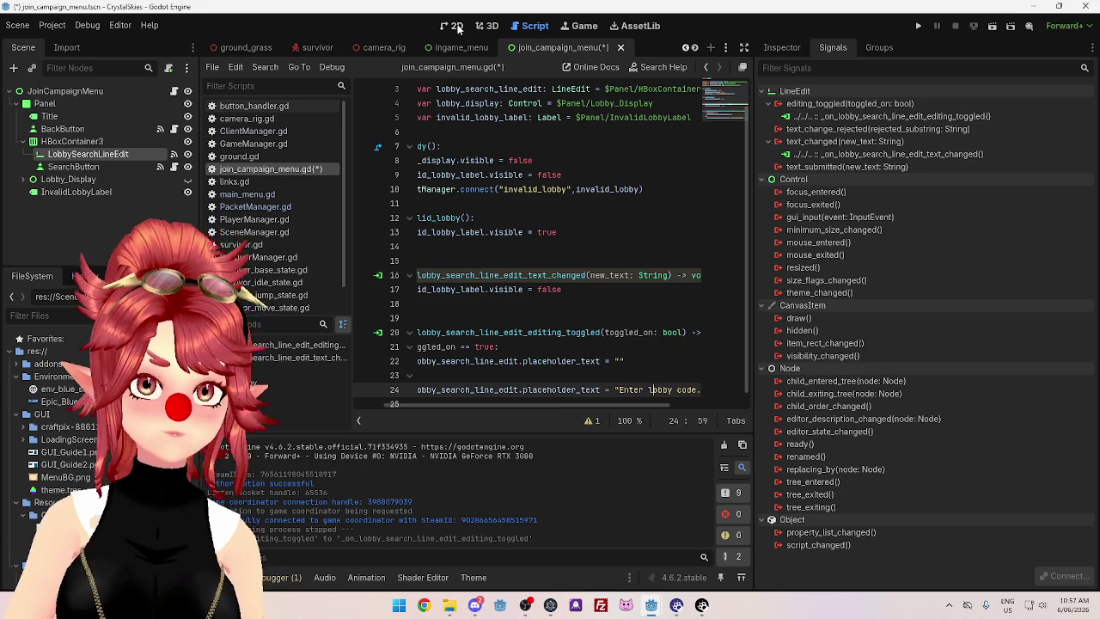
left_click(458, 28)
left_click(783, 48)
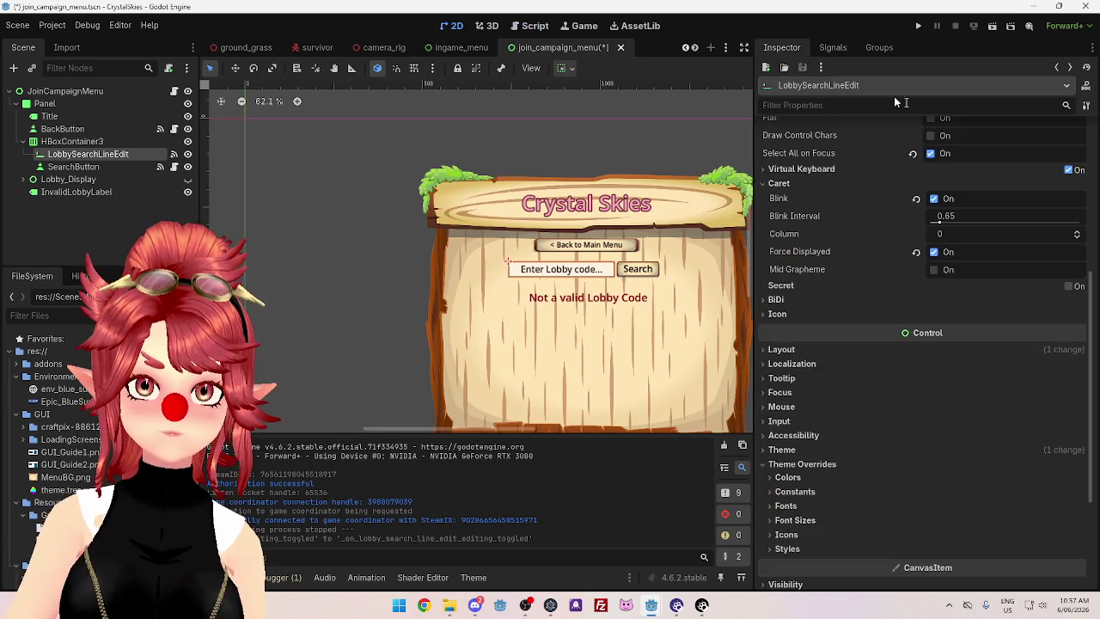
scroll(908, 188, "up", 5)
left_click(949, 164)
key("Delete")
type("l")
key("Return")
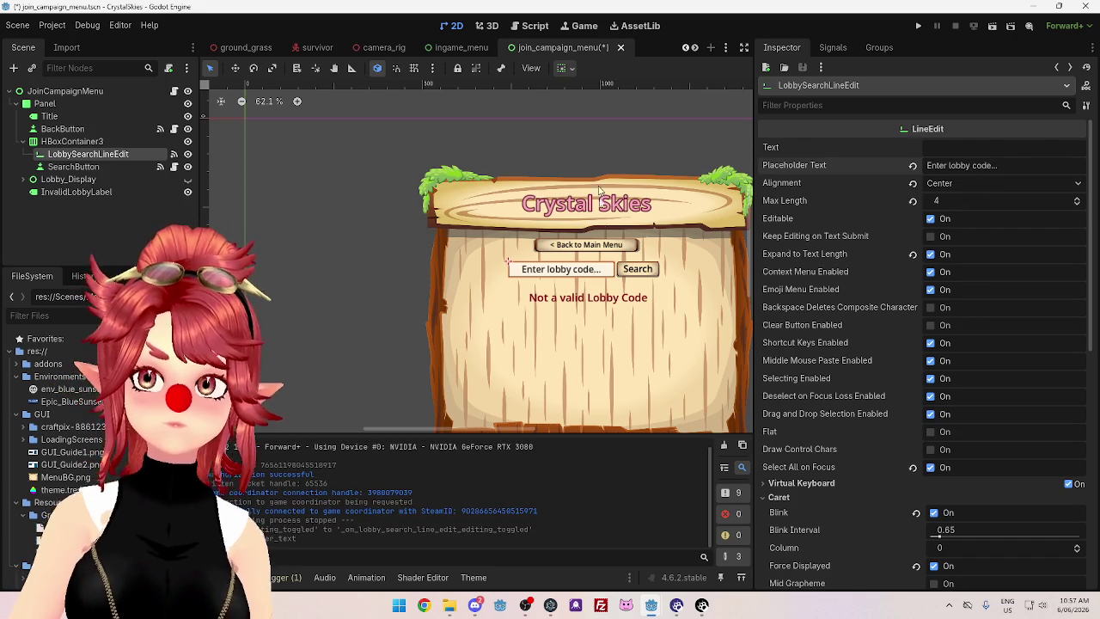
Return to join_campaign_menu.gd and save the scene and script
left_click(534, 27)
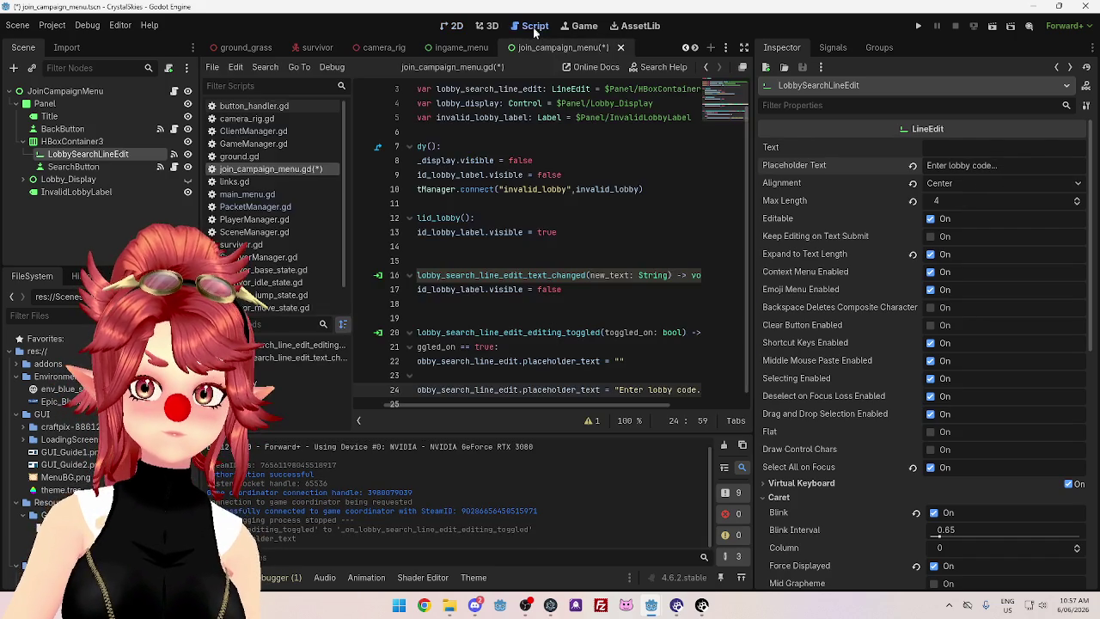
scroll(651, 327, "down", 1)
scroll(616, 404, "left", 3)
left_click(594, 362)
key("ctrl+s")
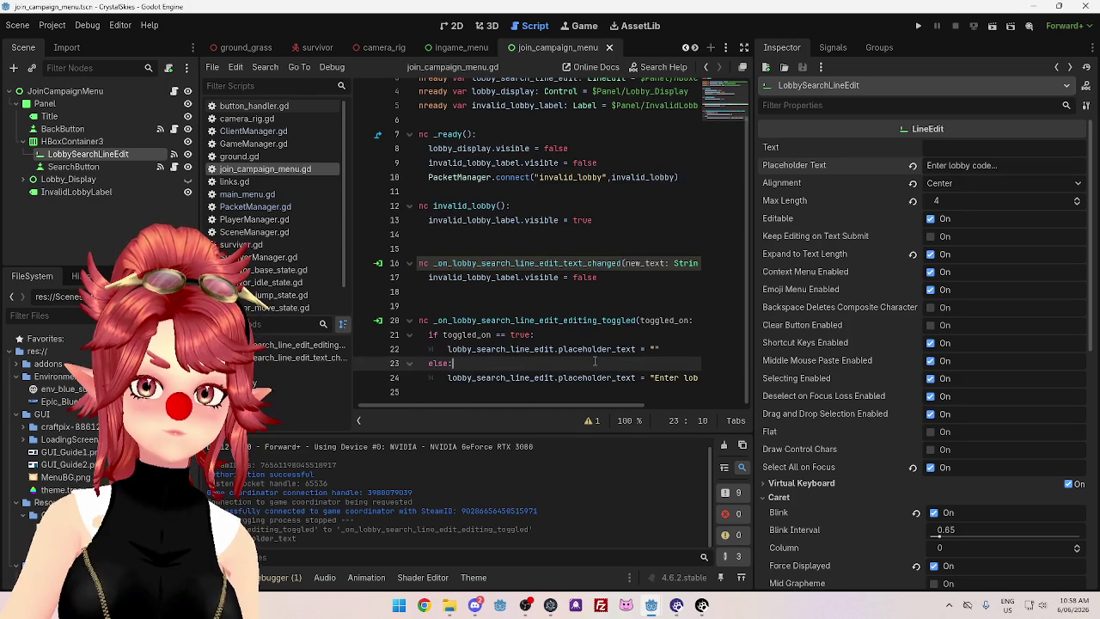
scroll(431, 406, "left", 1)
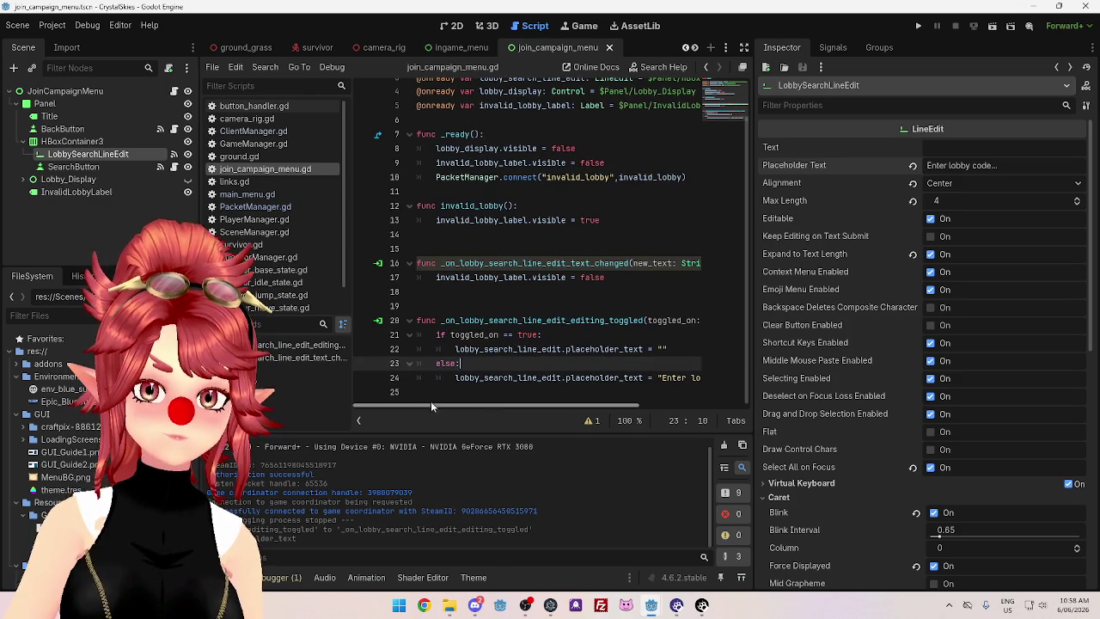
Run the game, enter test lobby code 'asds' to confirm it is rejected, then delete it
left_click(918, 26)
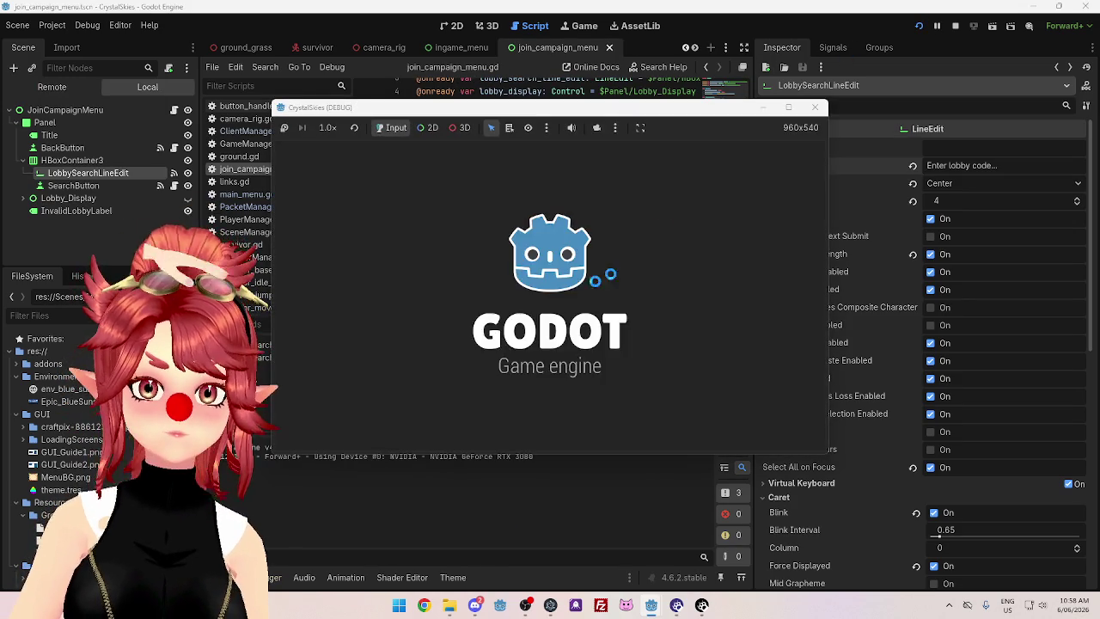
left_click(548, 263)
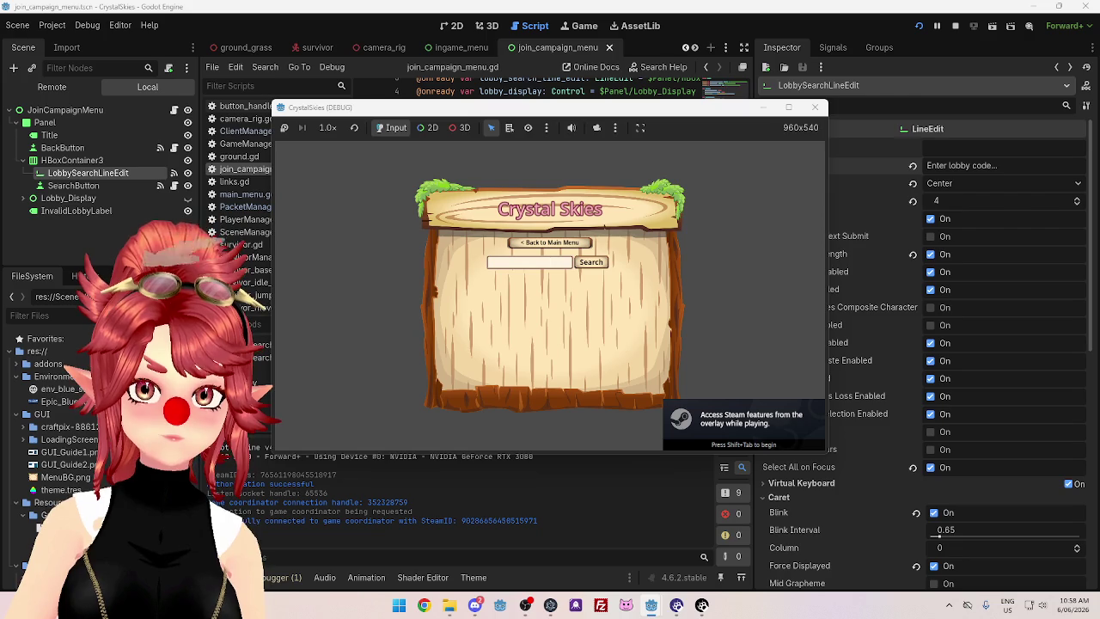
type("asds")
left_click(593, 263)
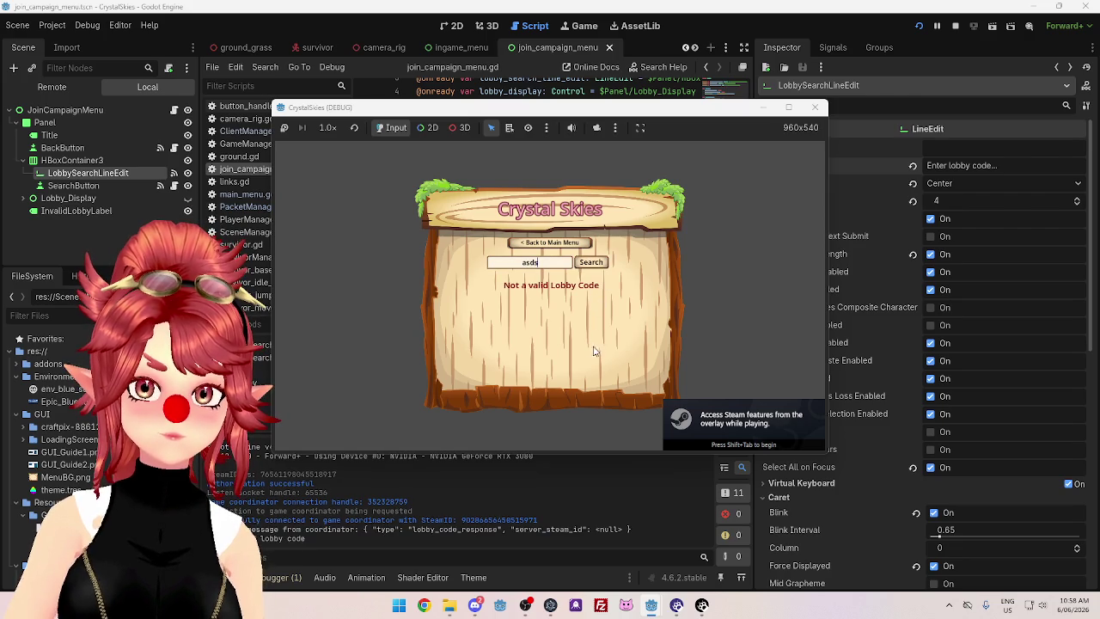
left_click_drag(554, 265, 483, 271)
key("BackSpace")
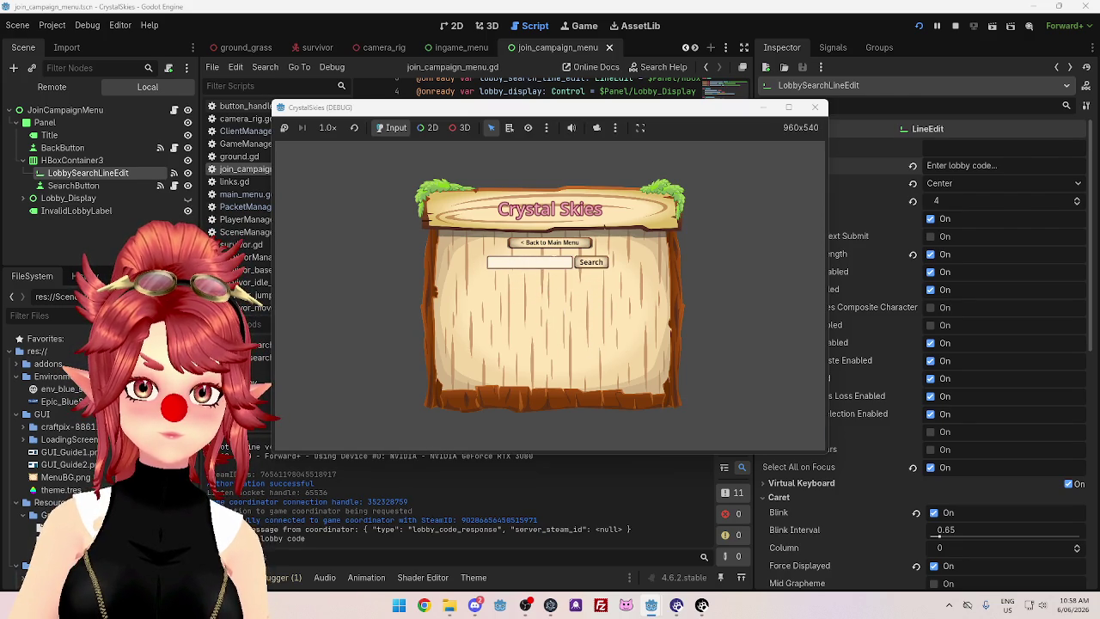
Stop the test run and delete the editing_toggled handler function from the script
left_click(820, 108)
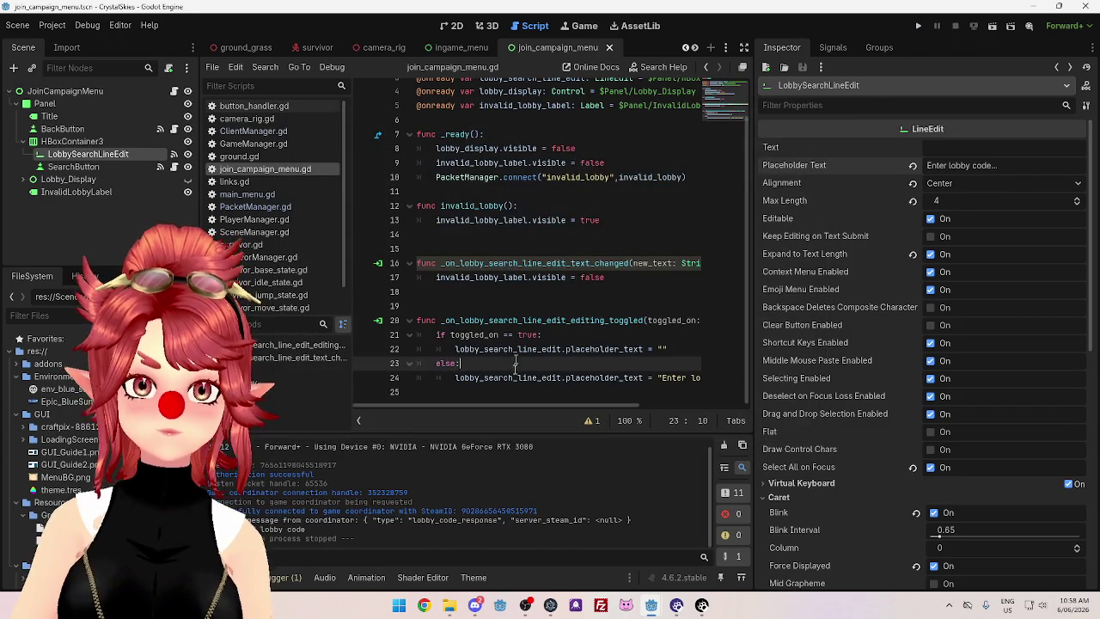
left_click_drag(464, 392, 416, 306)
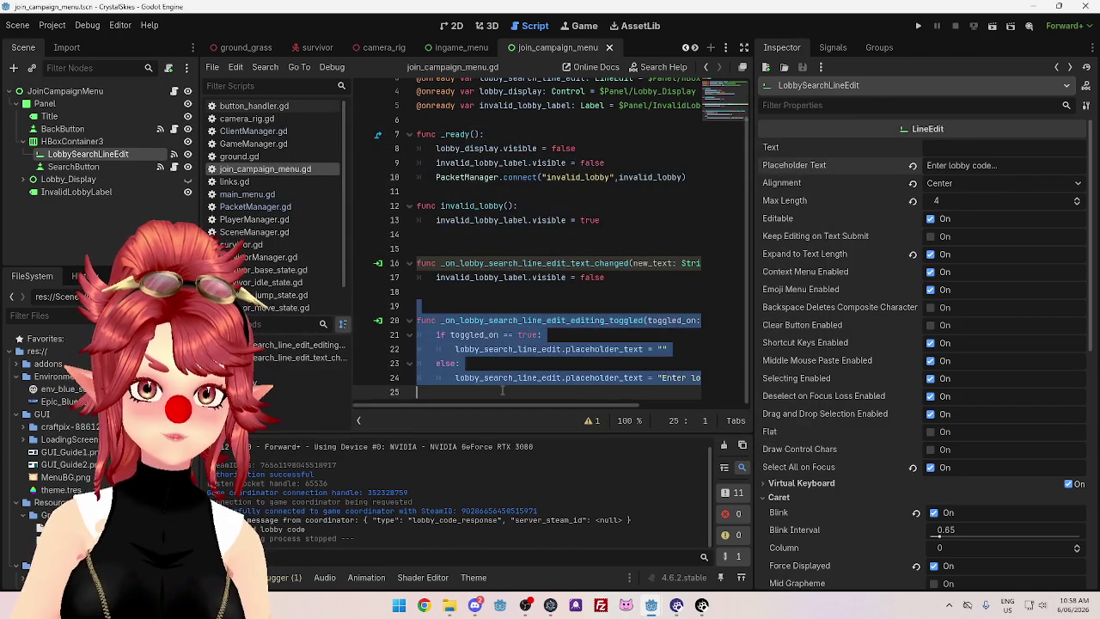
key("BackSpace")
Disconnect the lobby search field's editing_toggled signal and save the join_campaign_menu scene
left_click(833, 47)
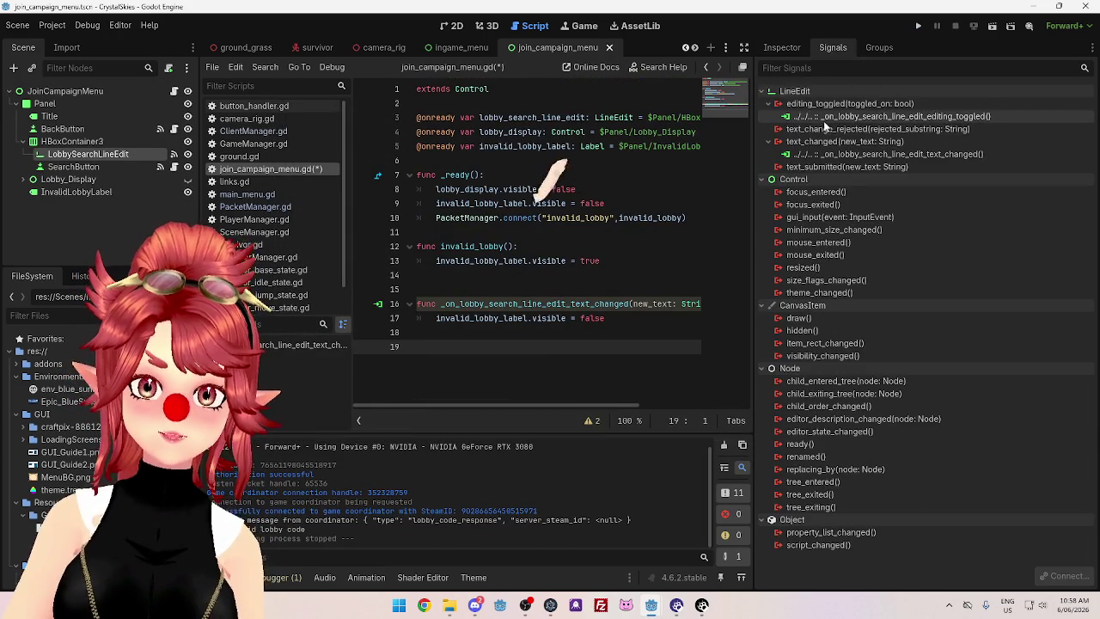
right_click(870, 118)
left_click(897, 151)
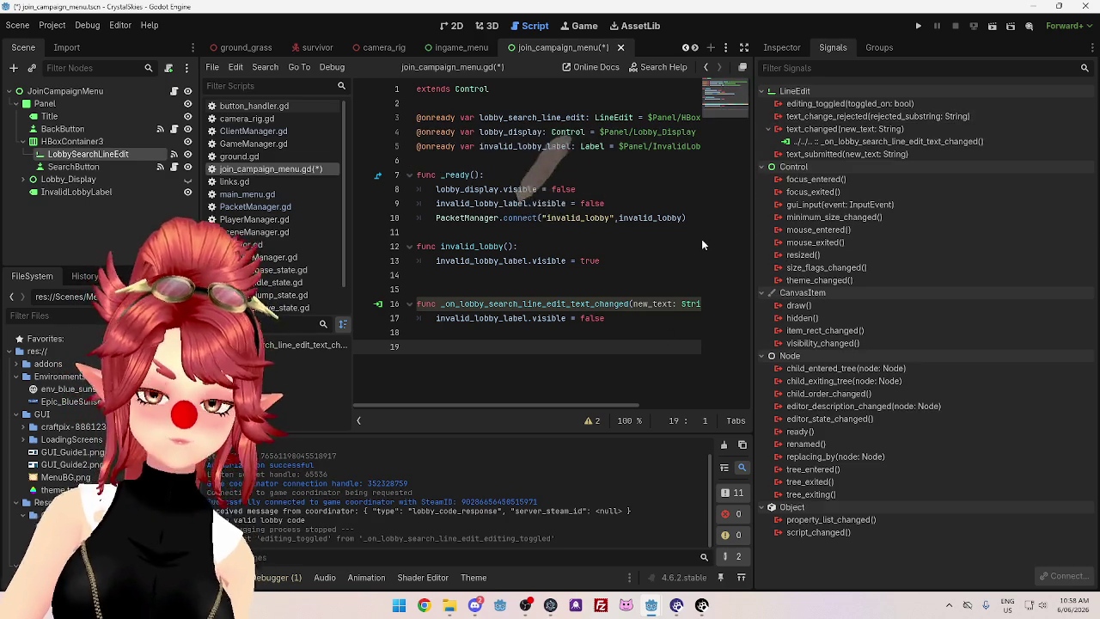
key("ctrl+s")
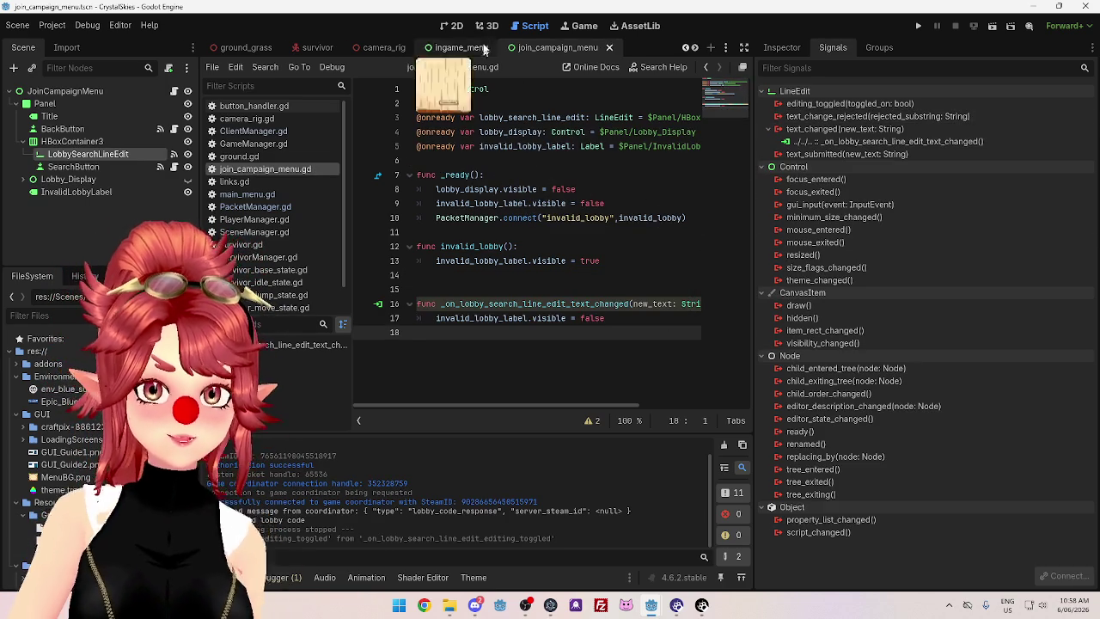
left_click(456, 28)
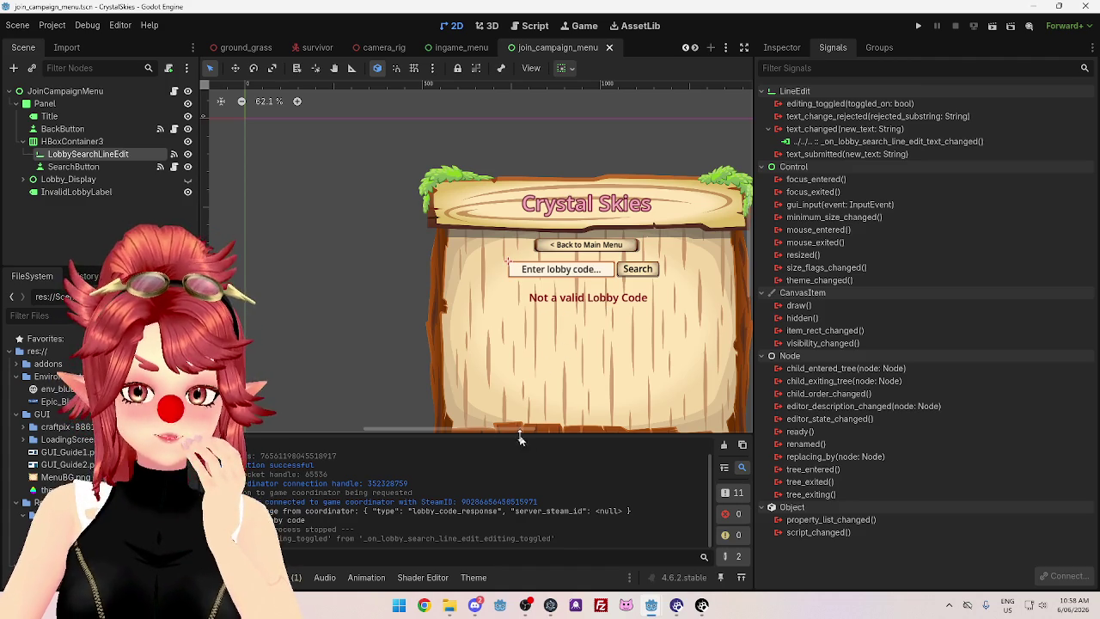
Make Lobby_Display visible and hide InvalidLobbyLabel in the Scene tree
scroll(499, 430, "right", 2)
scroll(404, 314, "left", 1)
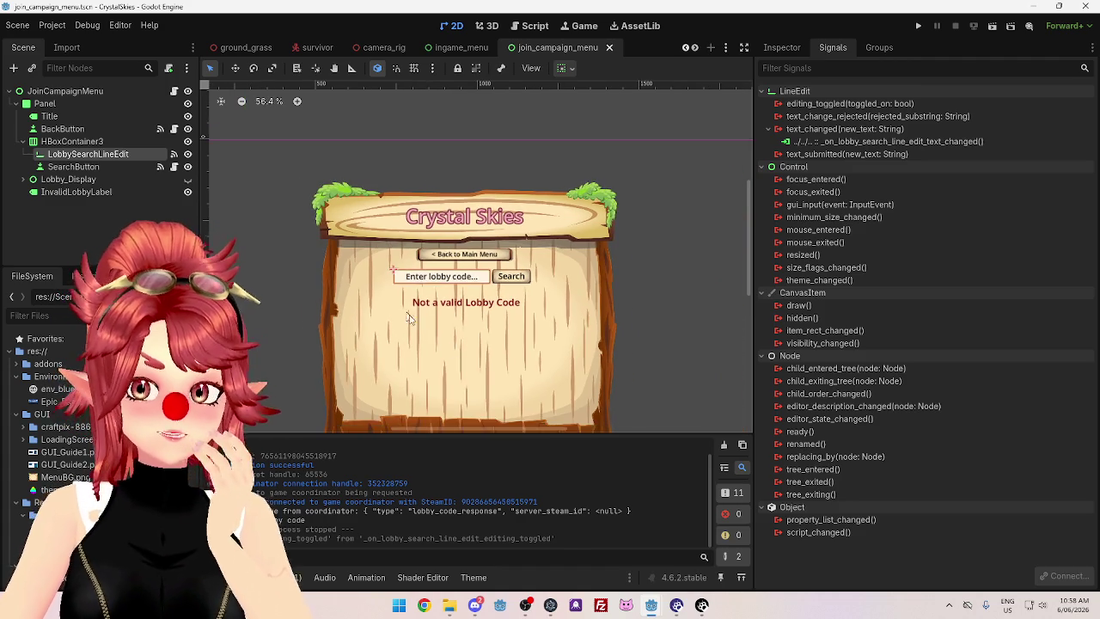
left_click(188, 179)
left_click(186, 193)
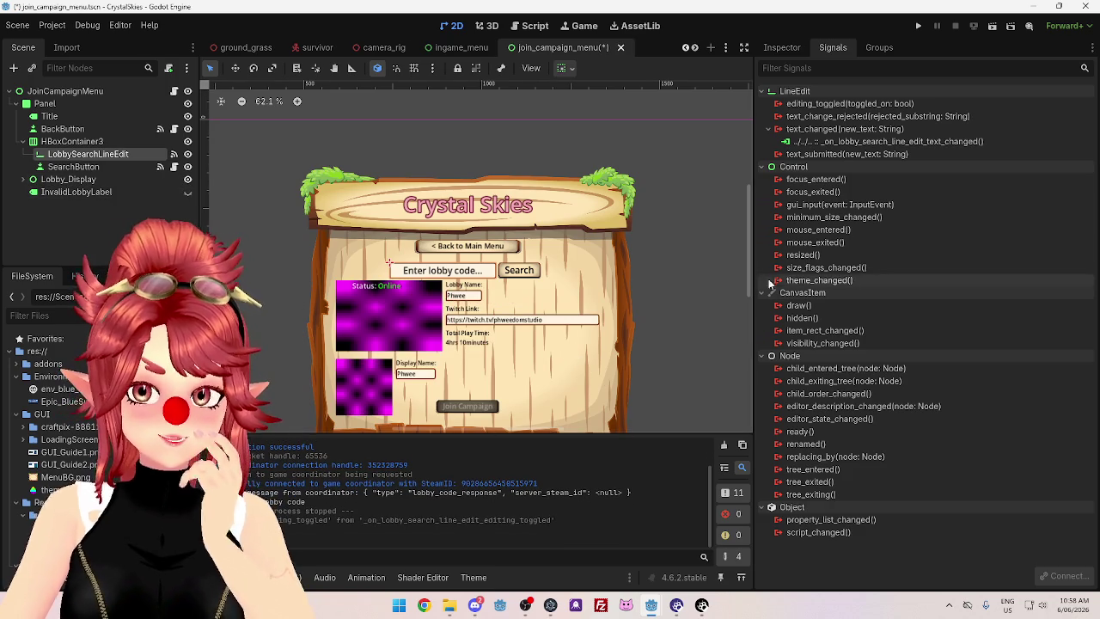
left_click_drag(750, 266, 750, 299)
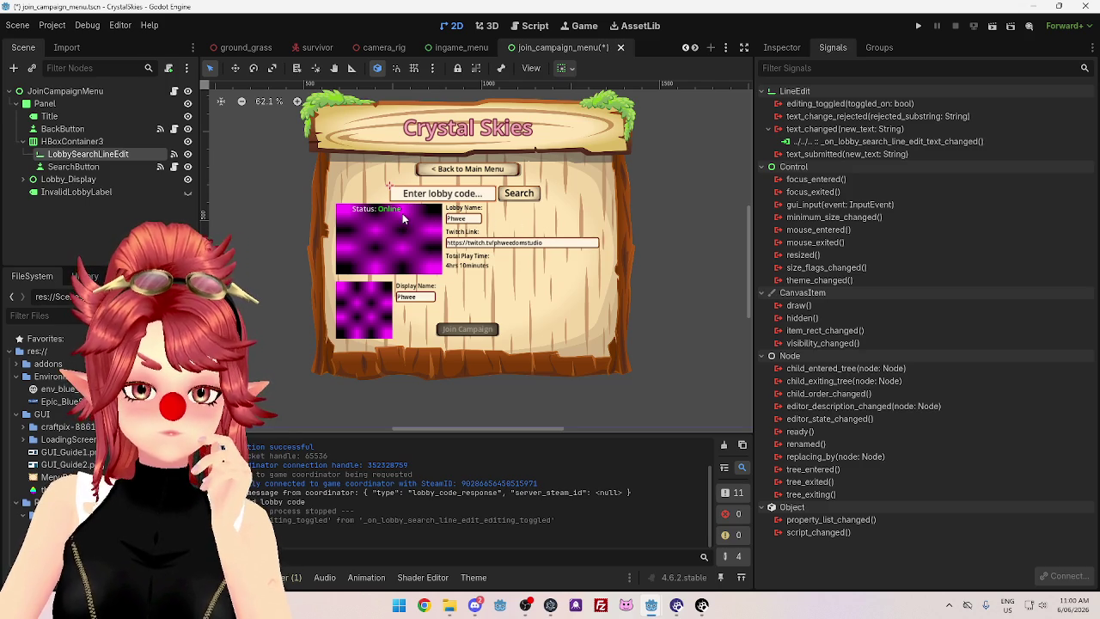
Delete the sample Text values of LobbyNameLineEdit and TwitchLineEdit in the Inspector
left_click(478, 221)
left_click(782, 47)
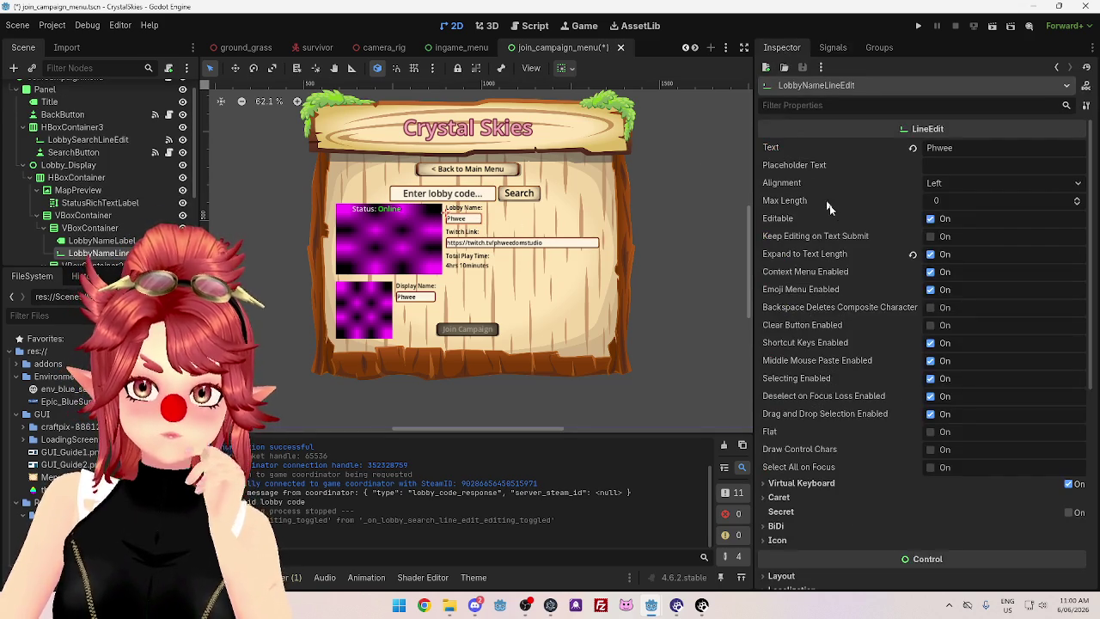
left_click(967, 148)
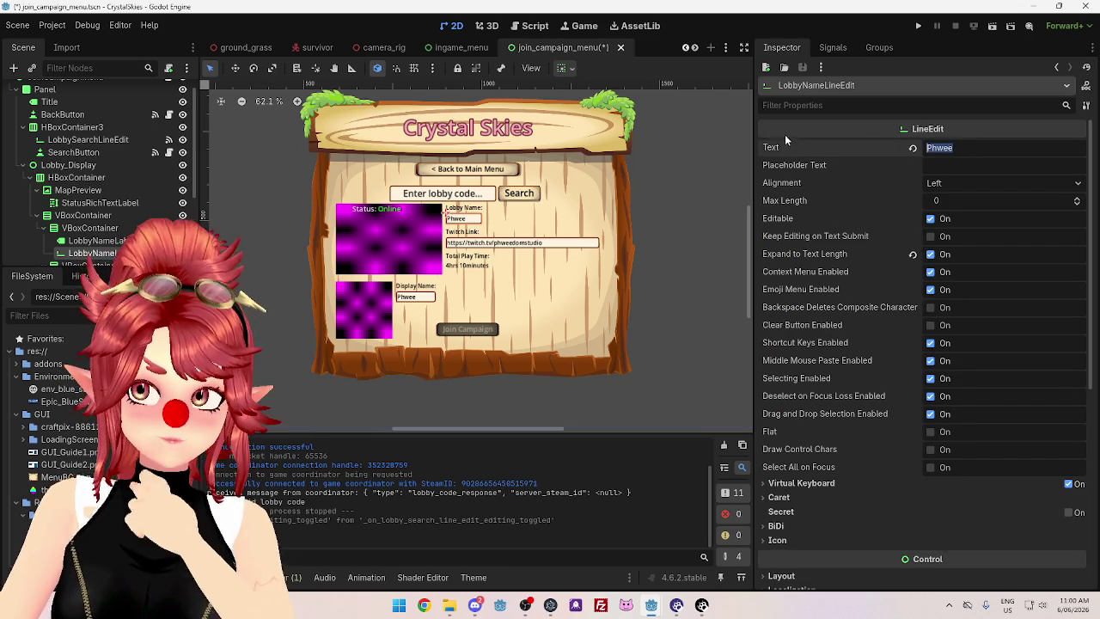
key("BackSpace")
left_click(568, 243)
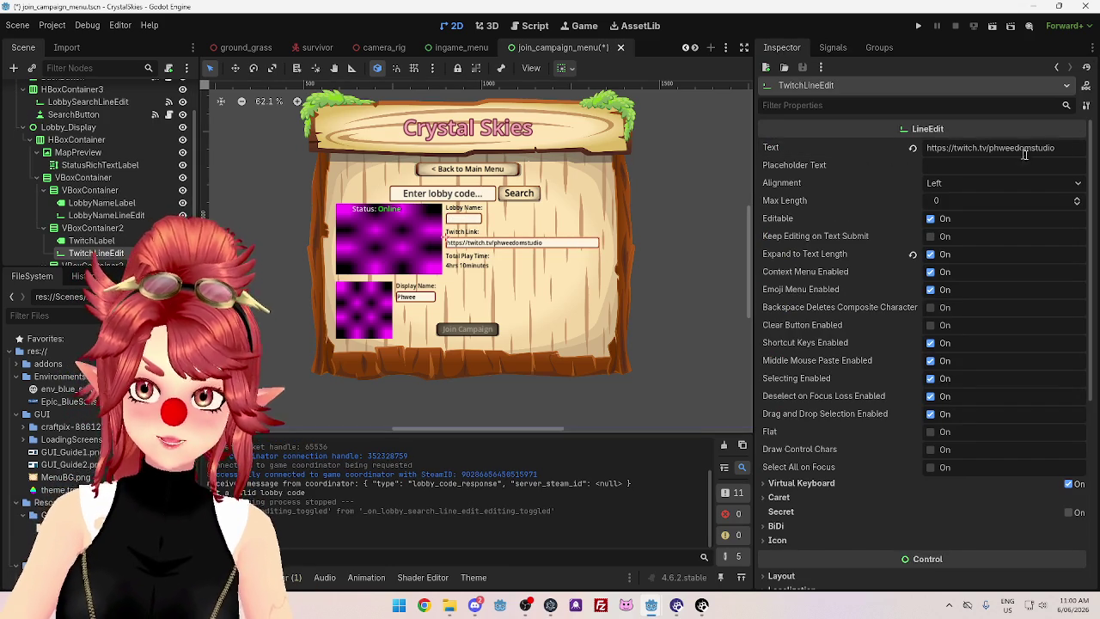
key("BackSpace")
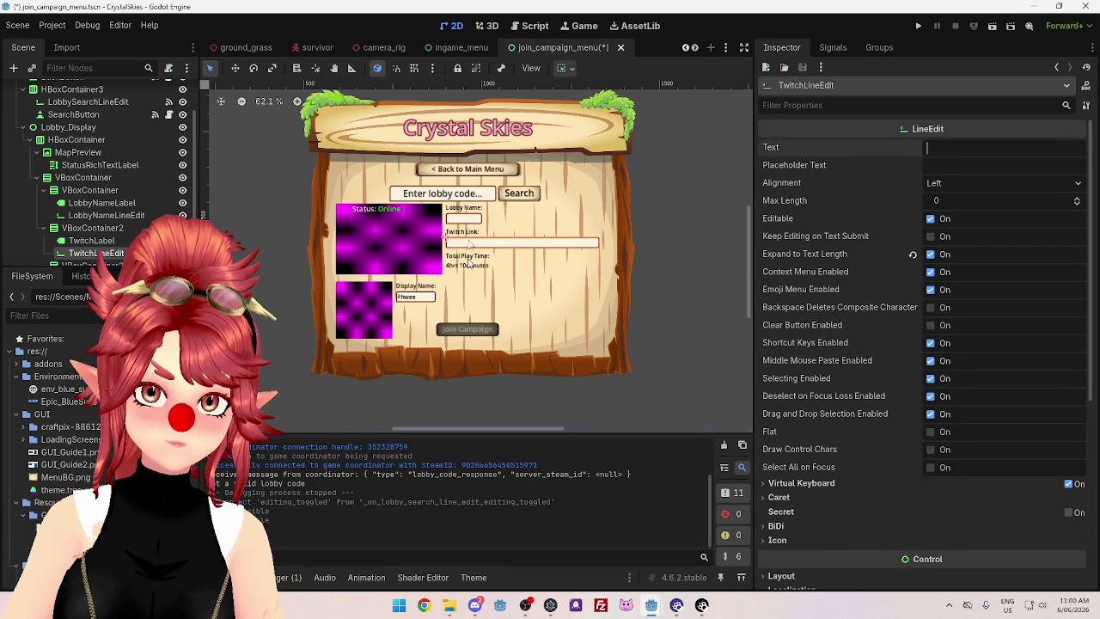
left_click(425, 302)
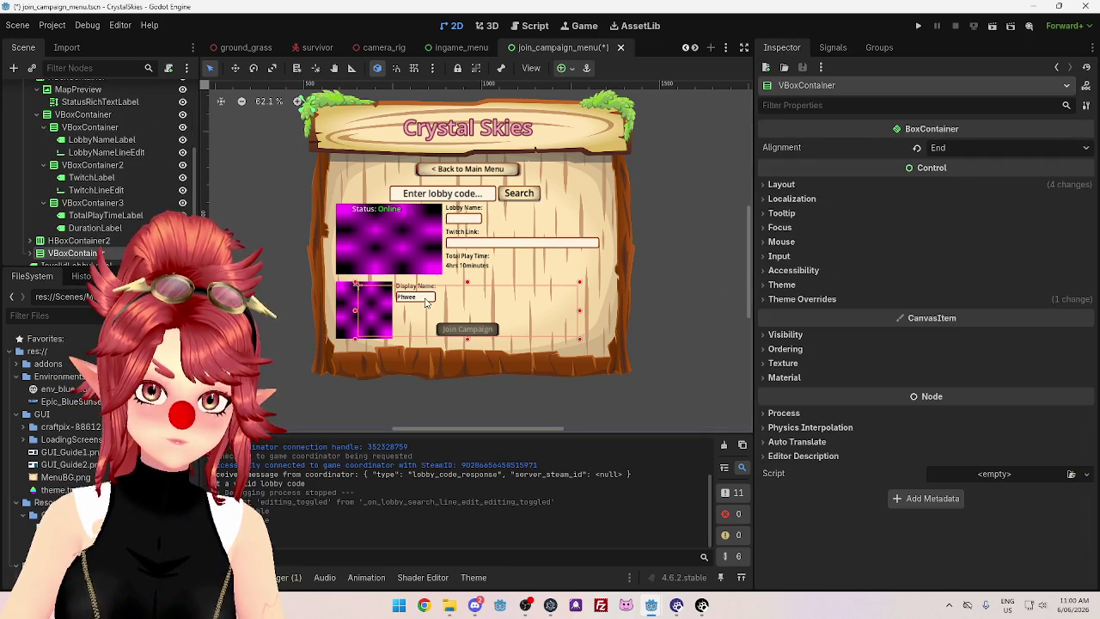
Open theme.tres via the root, then select and expand the VBoxContainer holding StartButton to view its Transform
left_click(398, 297)
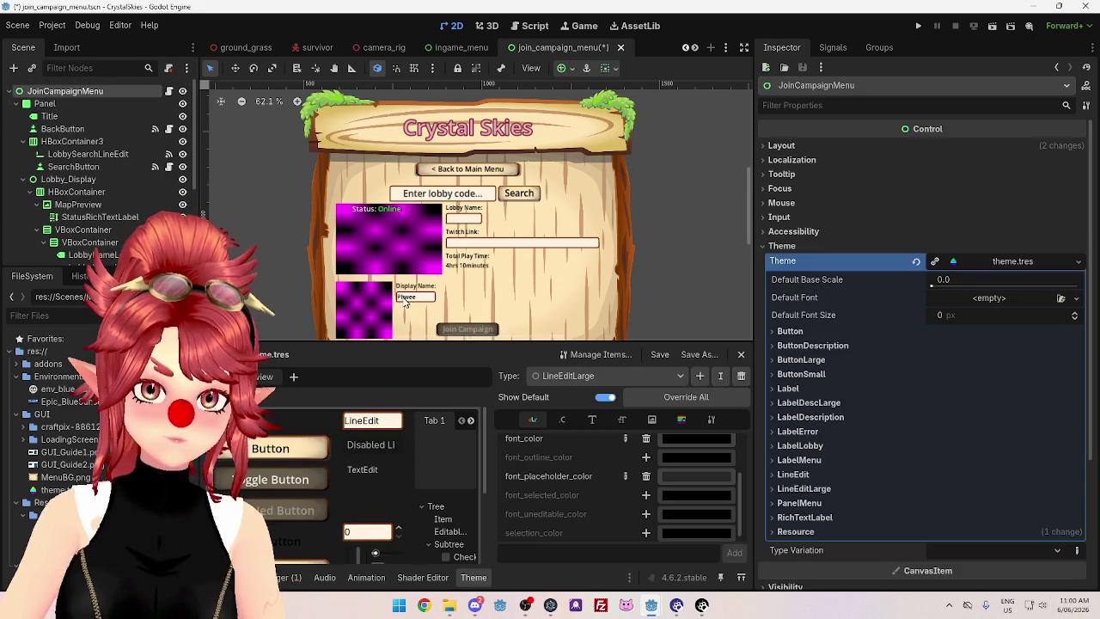
left_click(405, 301)
scroll(620, 253, "down", 1)
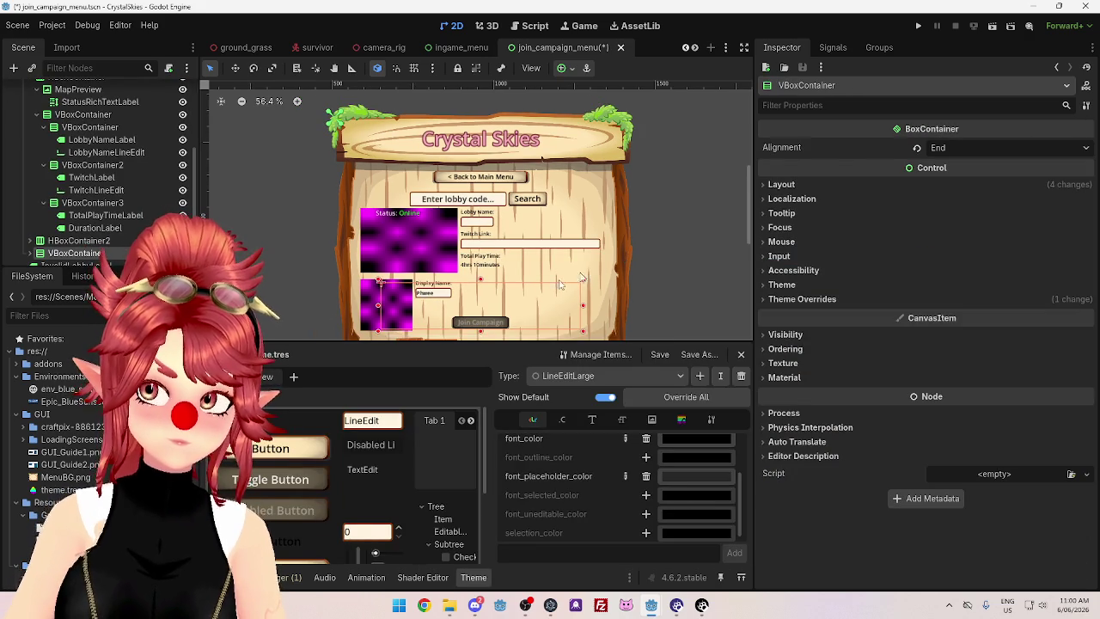
scroll(24, 246, "down", 1)
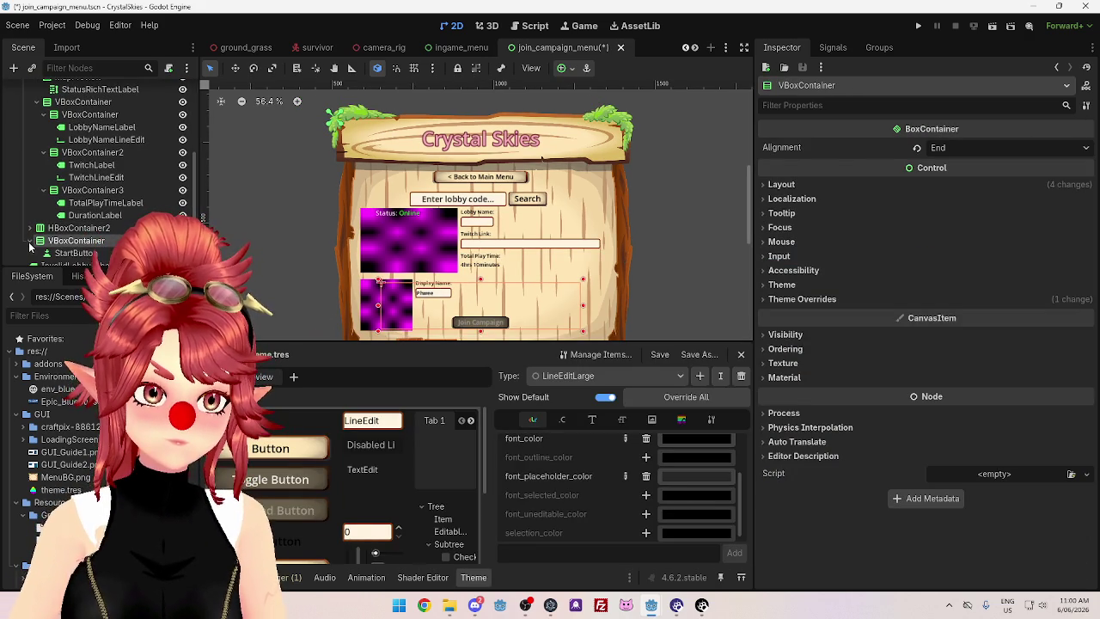
left_click(30, 241)
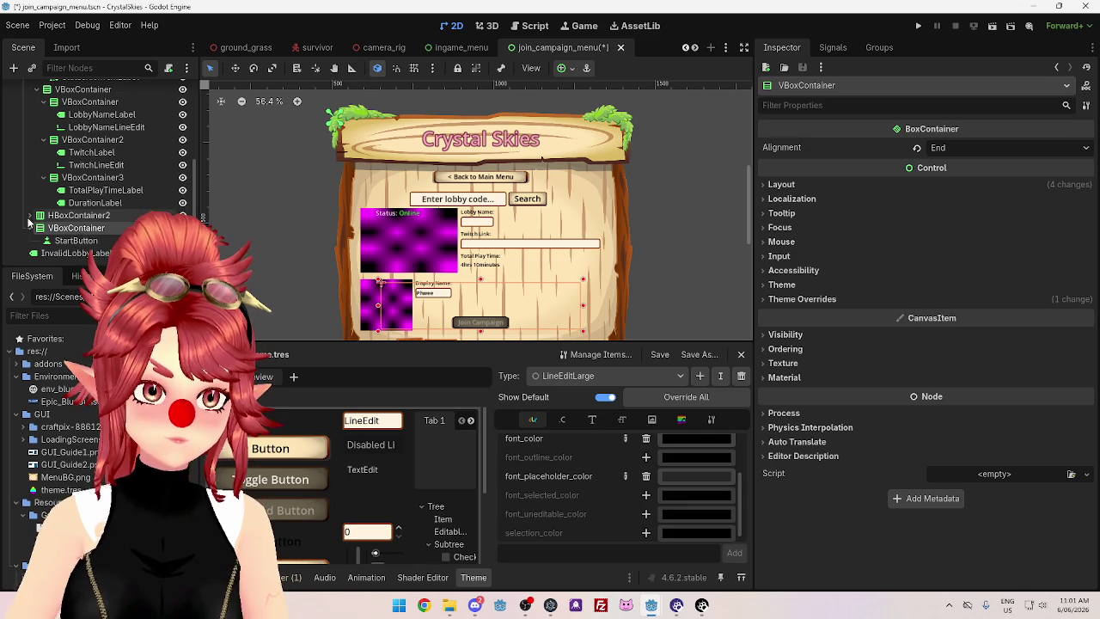
mouse_move(748, 234)
left_mouse_down()
mouse_move(748, 267)
mouse_move(748, 249)
left_mouse_up()
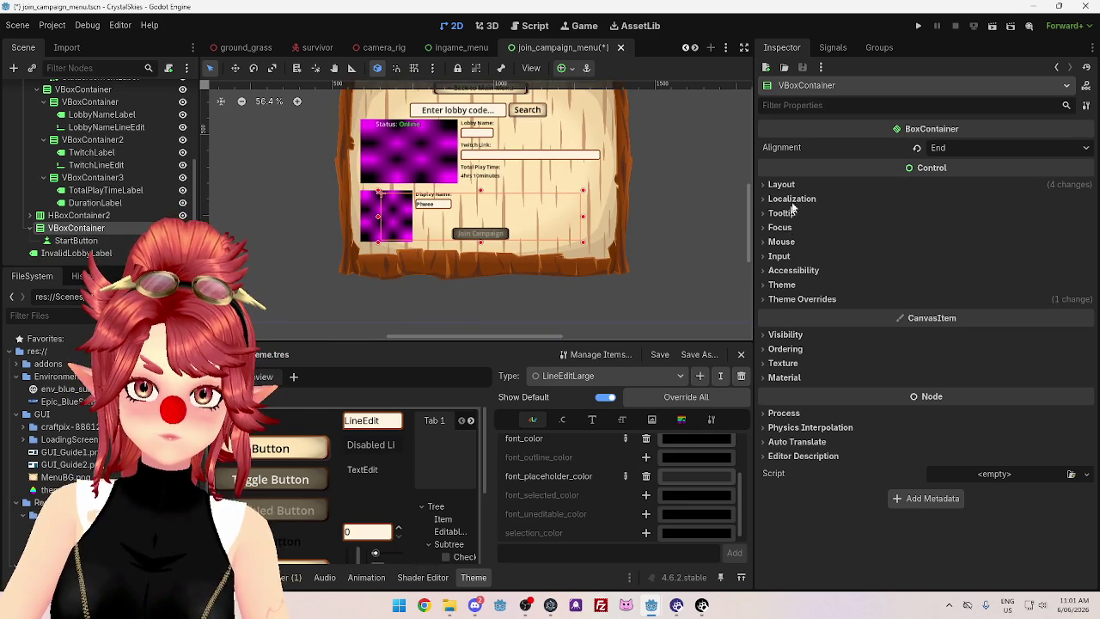
left_click(782, 184)
left_click(791, 332)
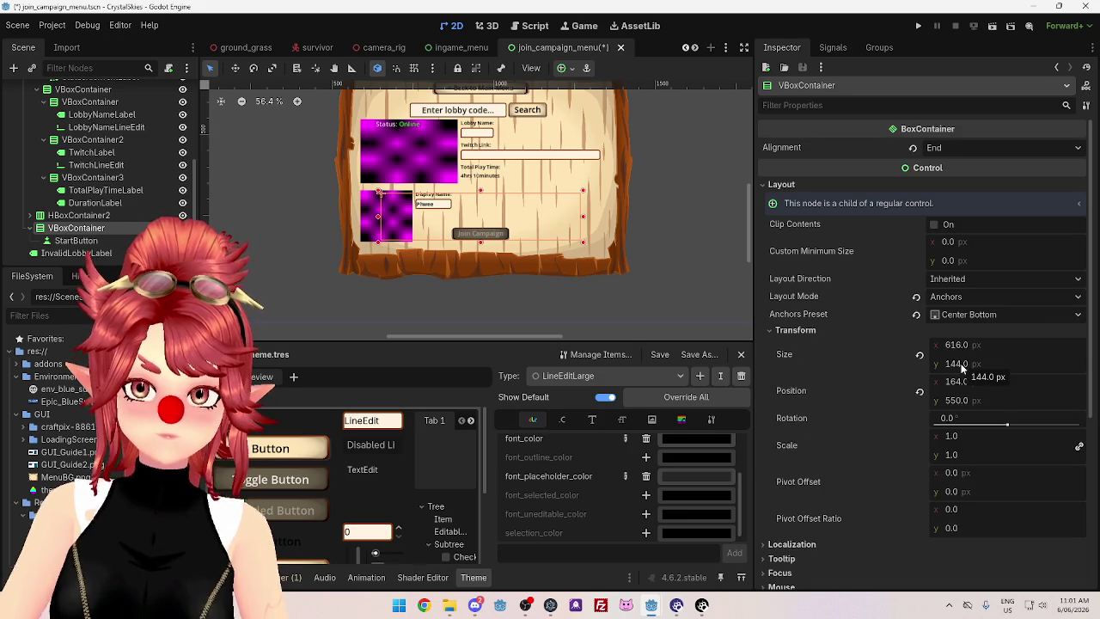
Set the container's Size y to 50 and its Position y to 650
left_click_drag(962, 368, 960, 368)
mouse_move(963, 363)
left_mouse_down()
mouse_move(937, 363)
mouse_move(962, 363)
left_mouse_up()
left_click(956, 364)
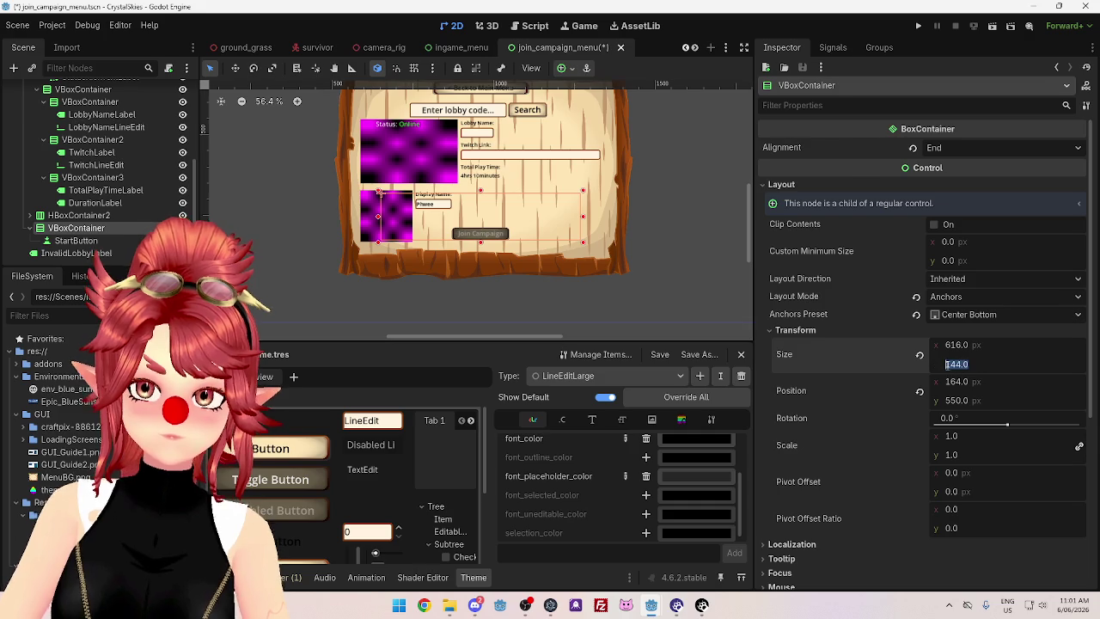
type("50")
key("Return")
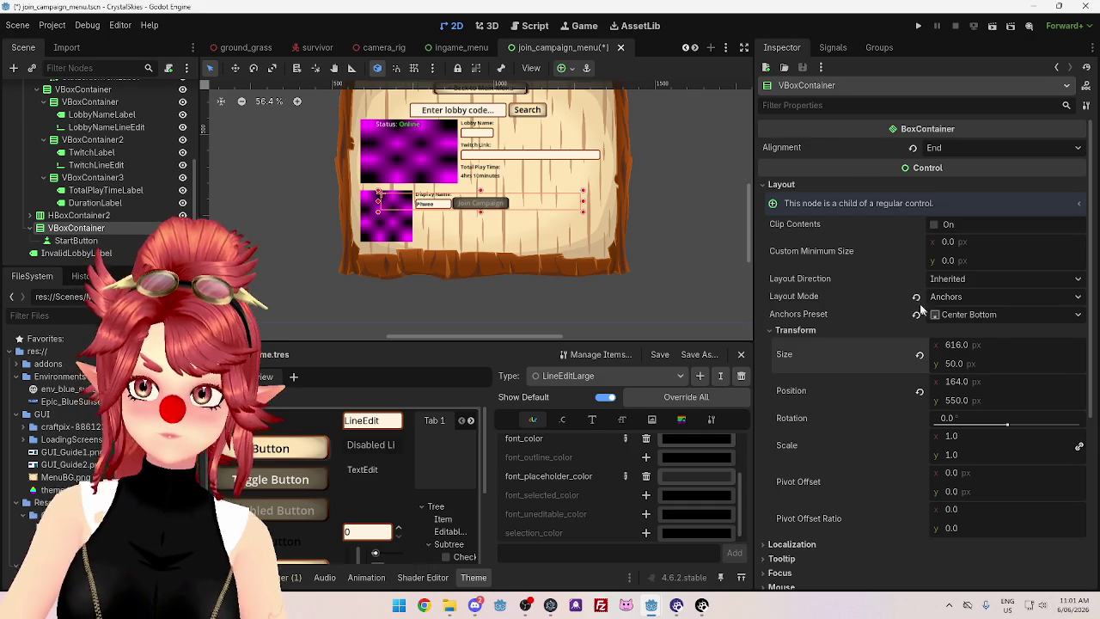
left_click(958, 401)
type("600")
key("Return")
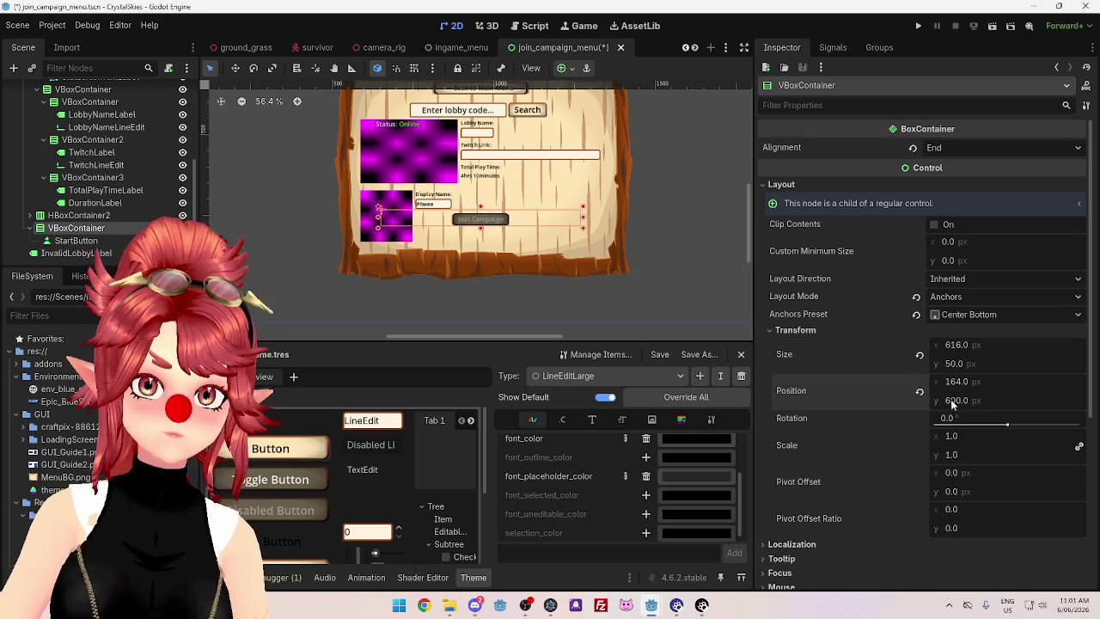
left_click(986, 402)
type("650")
key("Return")
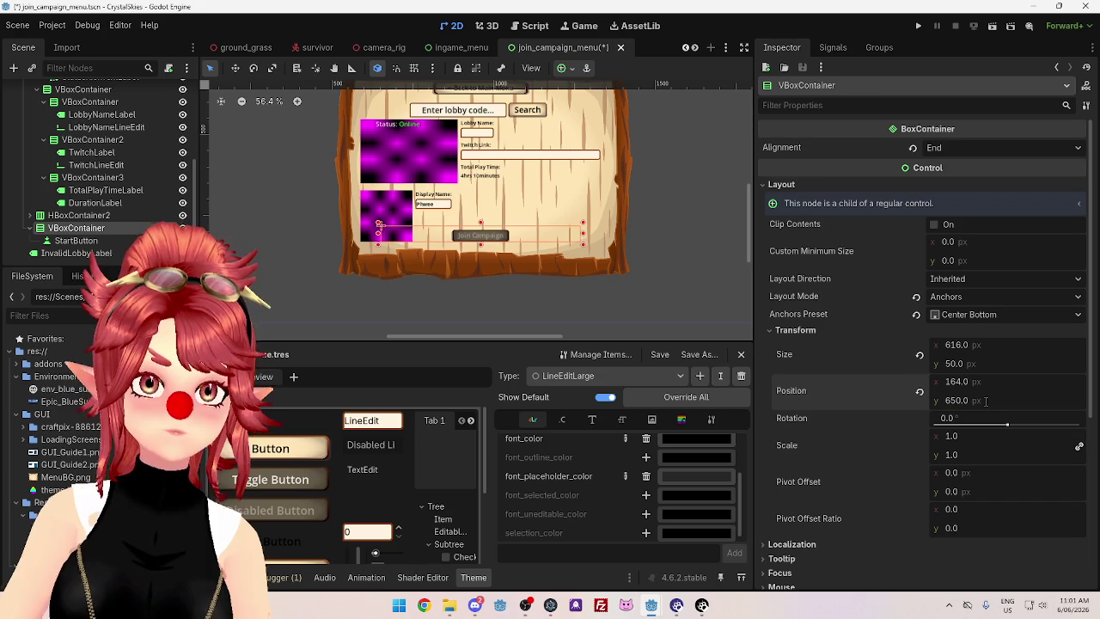
Select the DisplayNameLineEdit node to edit the Display Name field
mouse_move(510, 336)
left_mouse_down()
mouse_move(678, 332)
mouse_move(456, 336)
left_mouse_up()
scroll(639, 299, "down", 1)
scroll(442, 275, "up", 2)
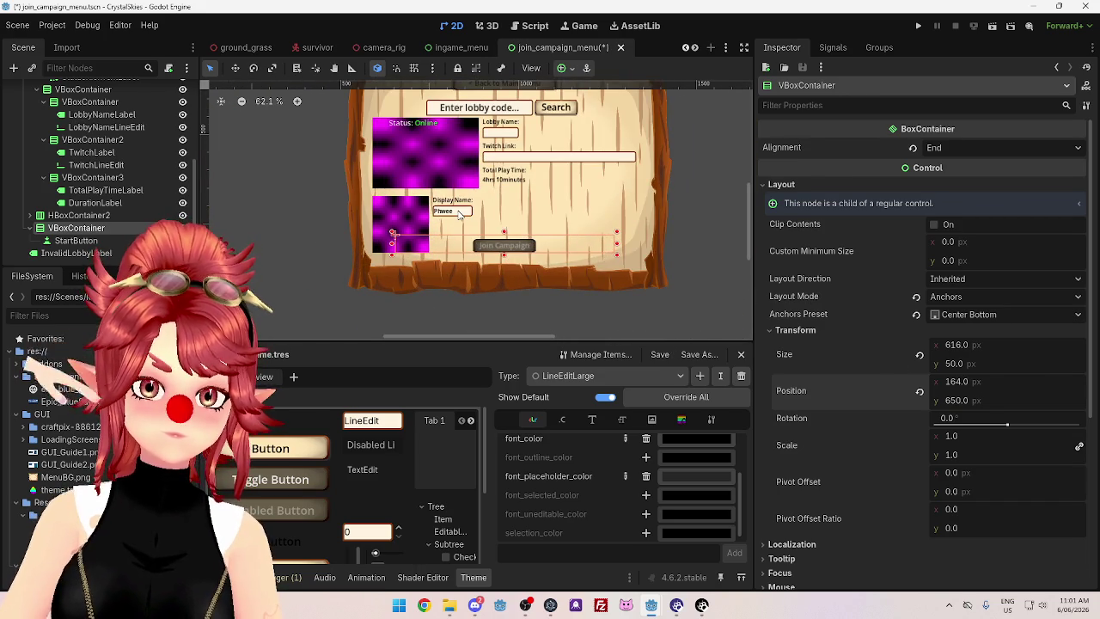
left_click(460, 214)
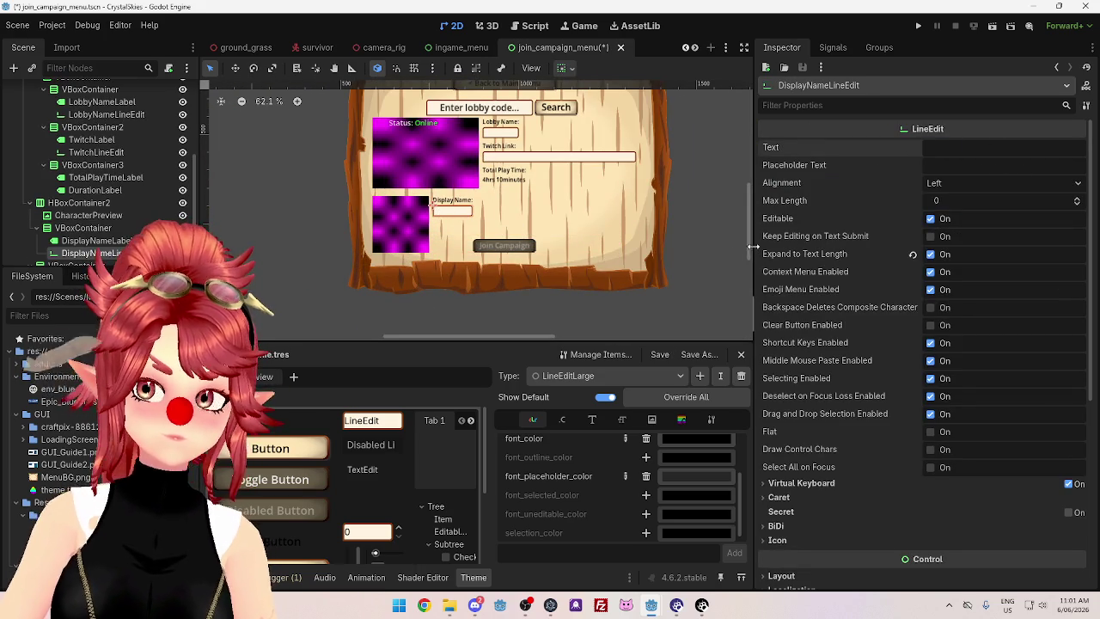
mouse_move(749, 244)
left_mouse_down()
mouse_move(749, 233)
mouse_move(750, 242)
left_mouse_up()
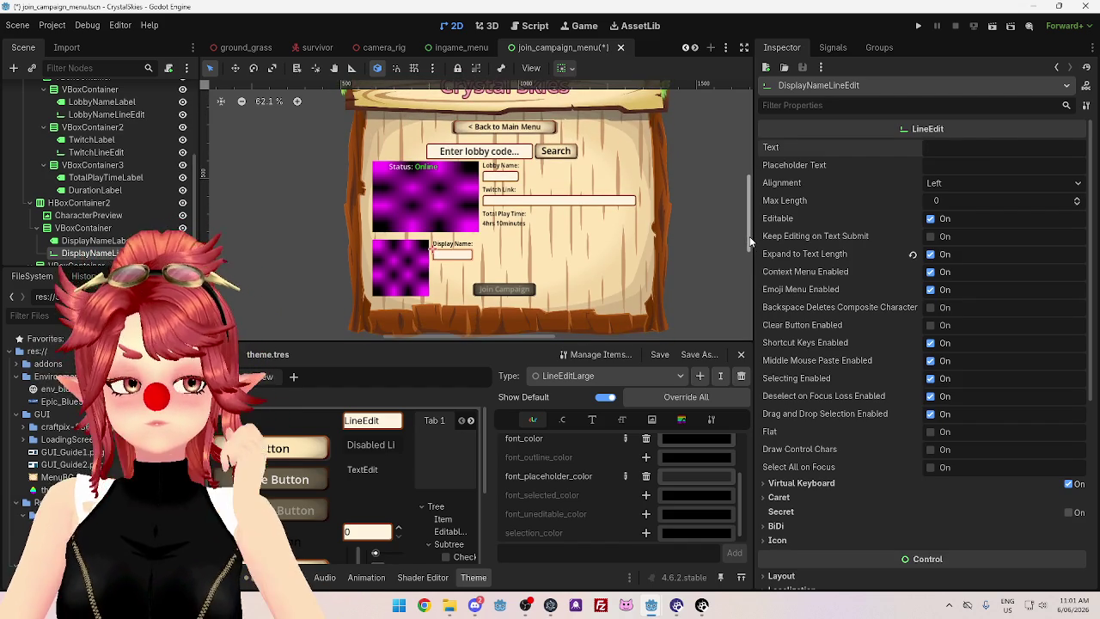
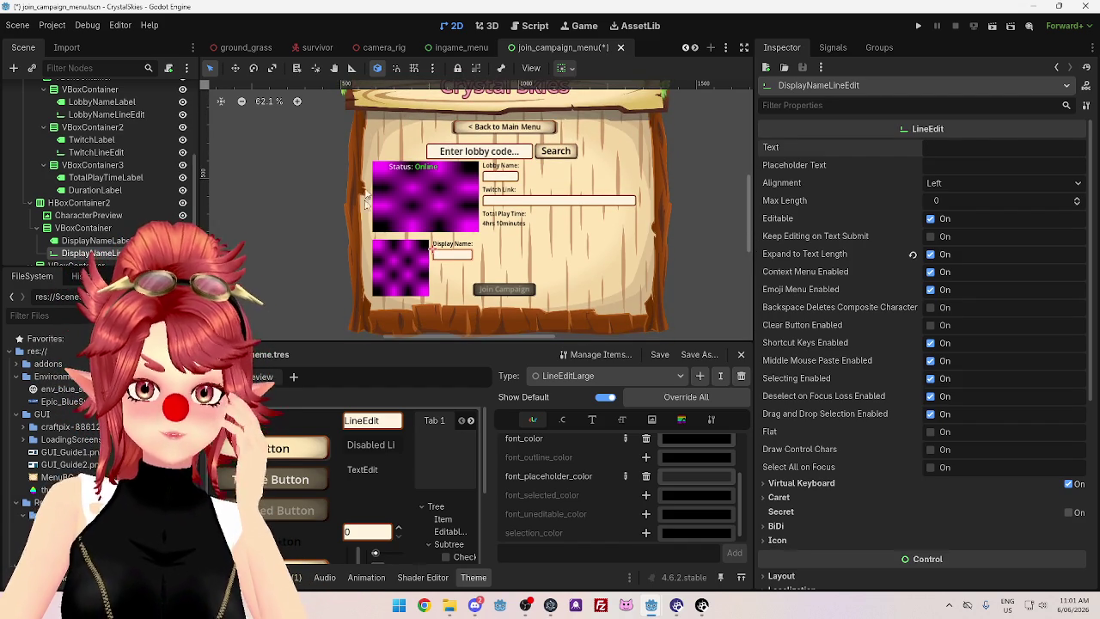
Turn off Editable for the Twitch link, lobby name and display name fields
left_click(565, 207)
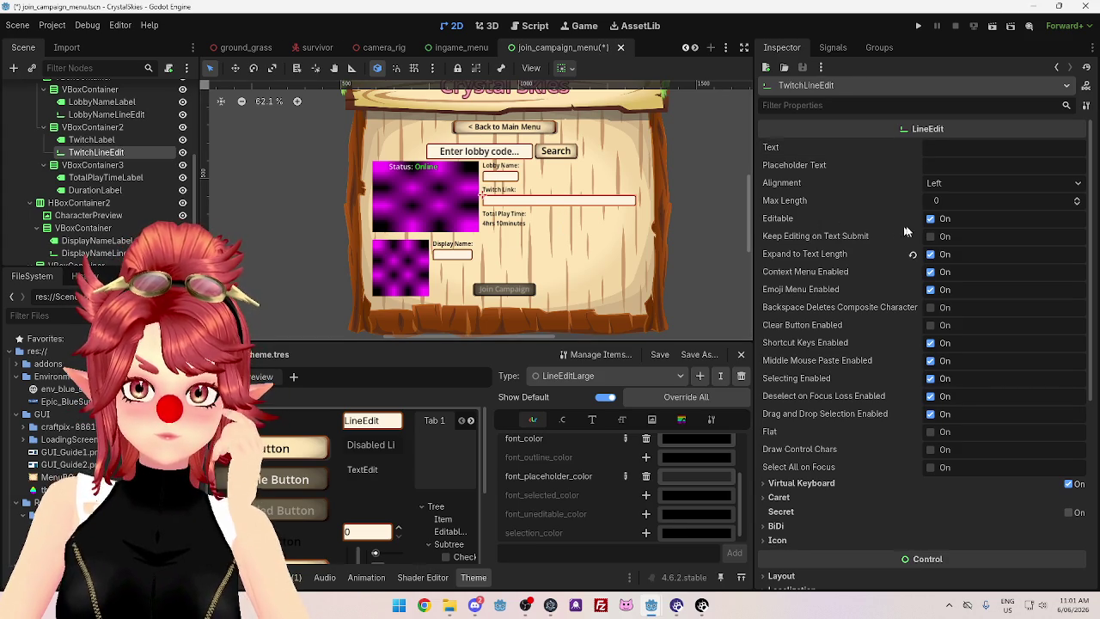
left_click(931, 219)
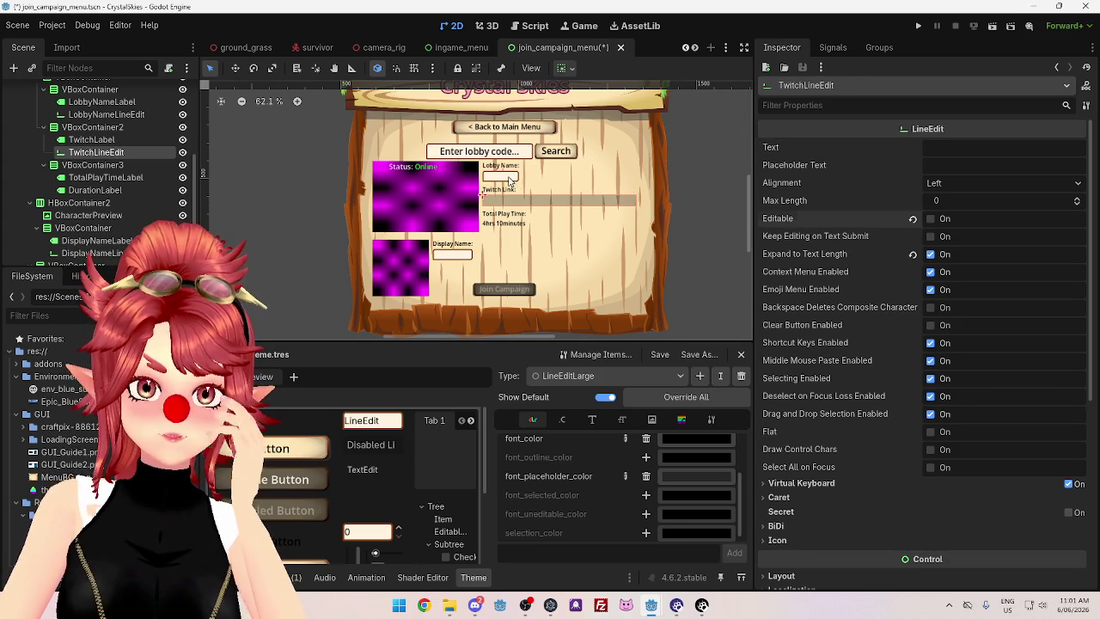
left_click(510, 178)
left_click(931, 219)
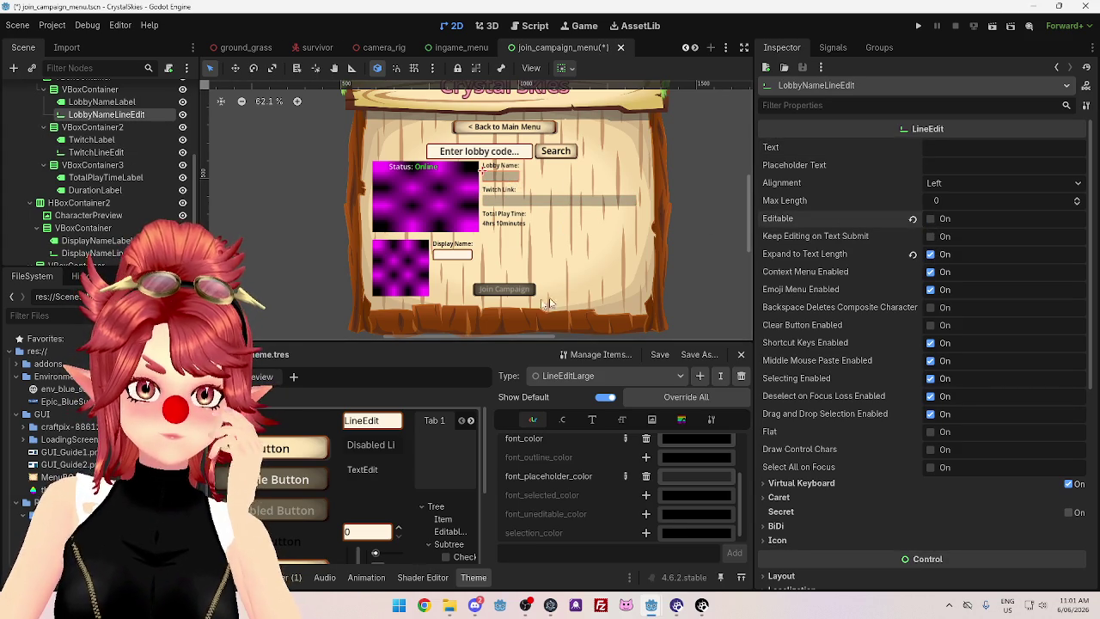
left_click(459, 258)
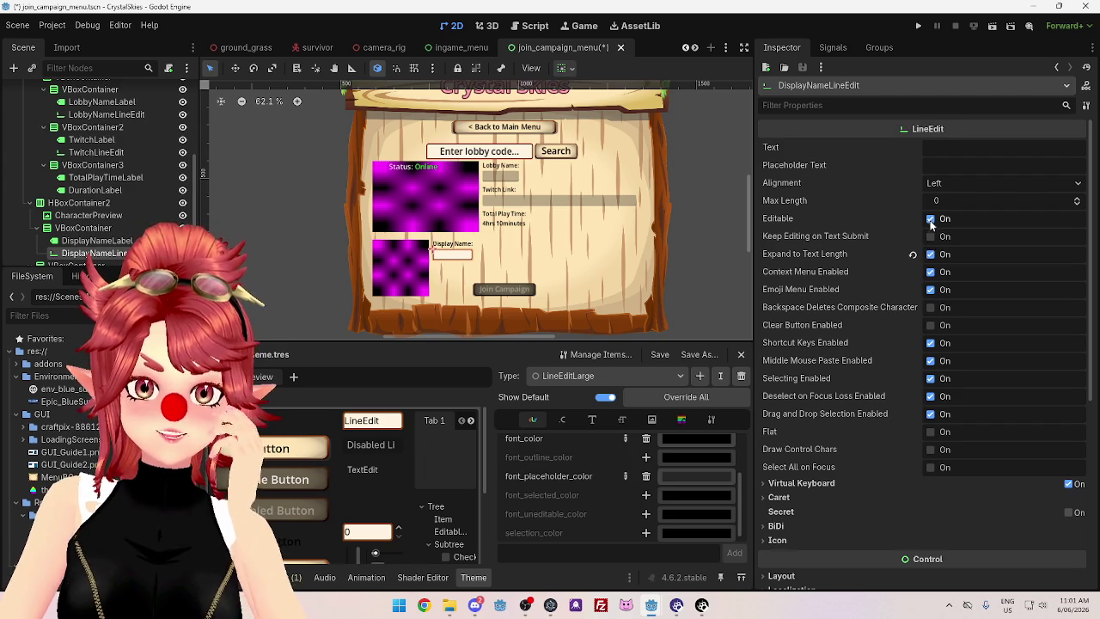
left_click(931, 219)
Change the duration label text to 'Xhrs XXminutes'
left_click(508, 227)
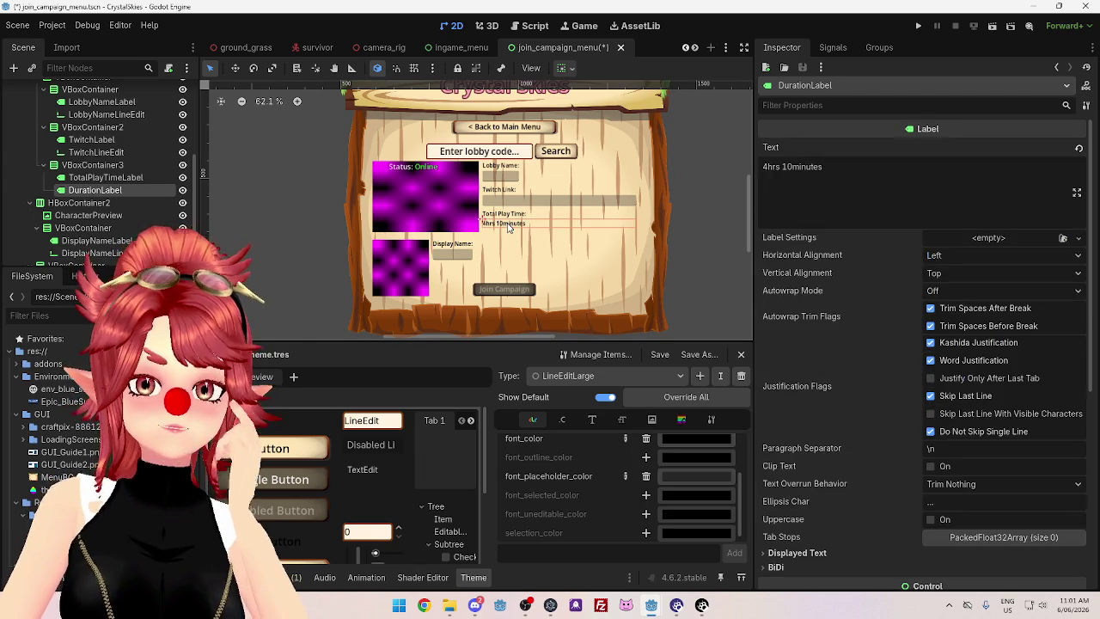
left_click(785, 169)
key("shift+Left")
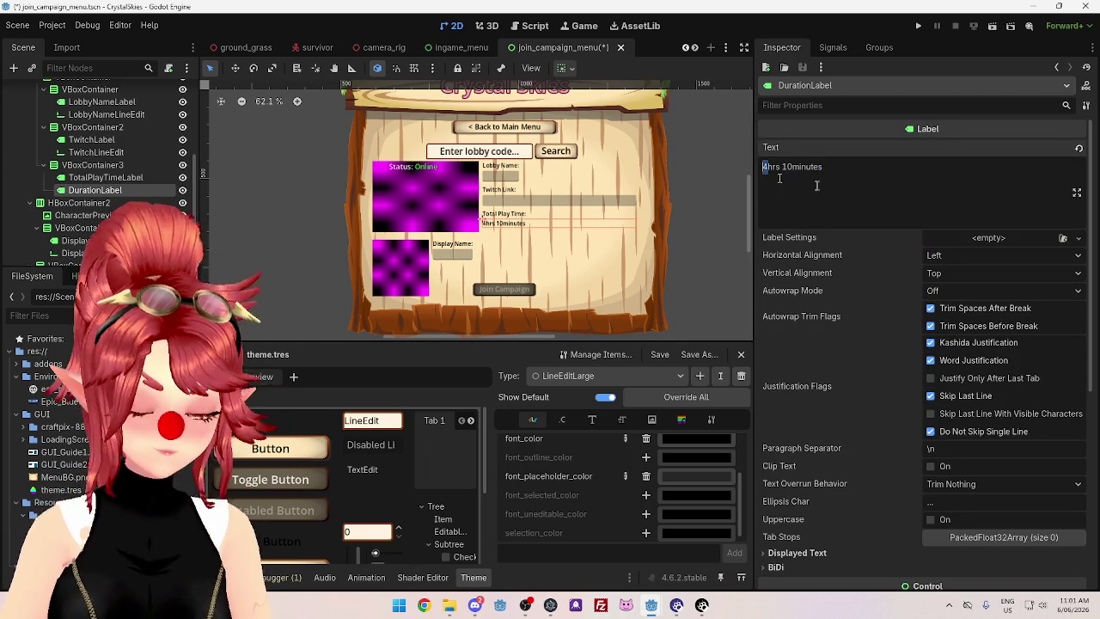
type("Xhrs XX")
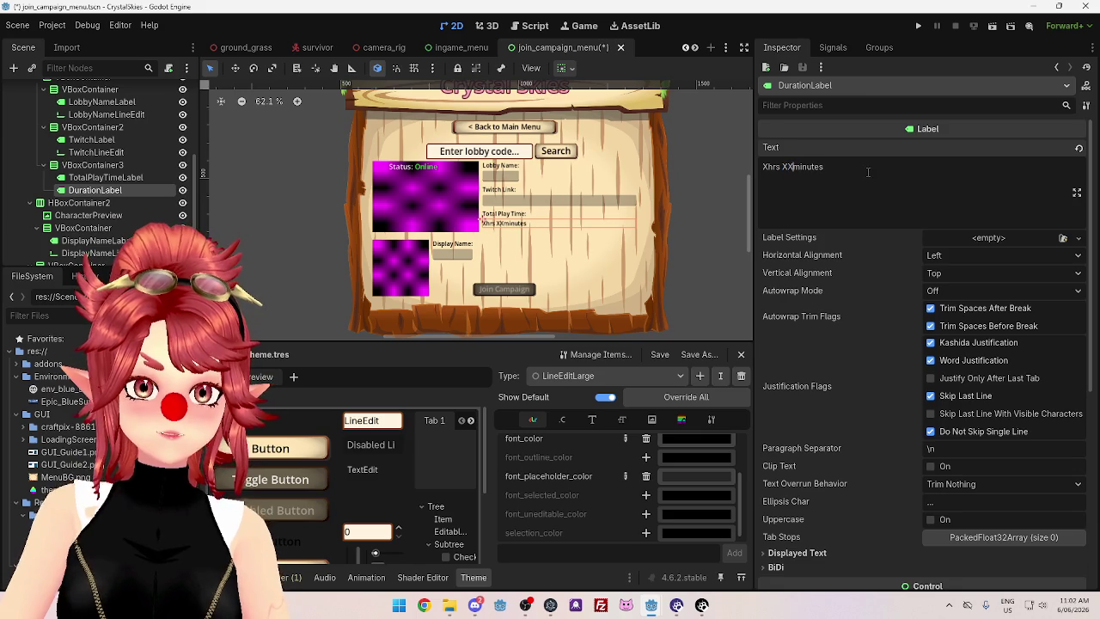
left_click(697, 289)
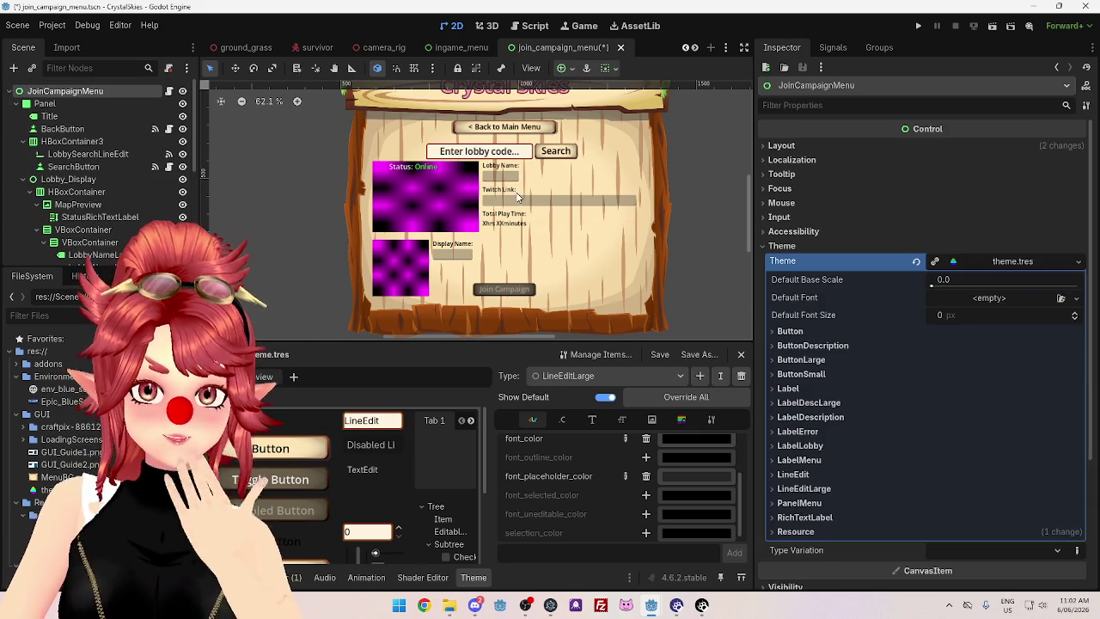
Set the lobby status label's horizontal alignment to Center
left_click(408, 170)
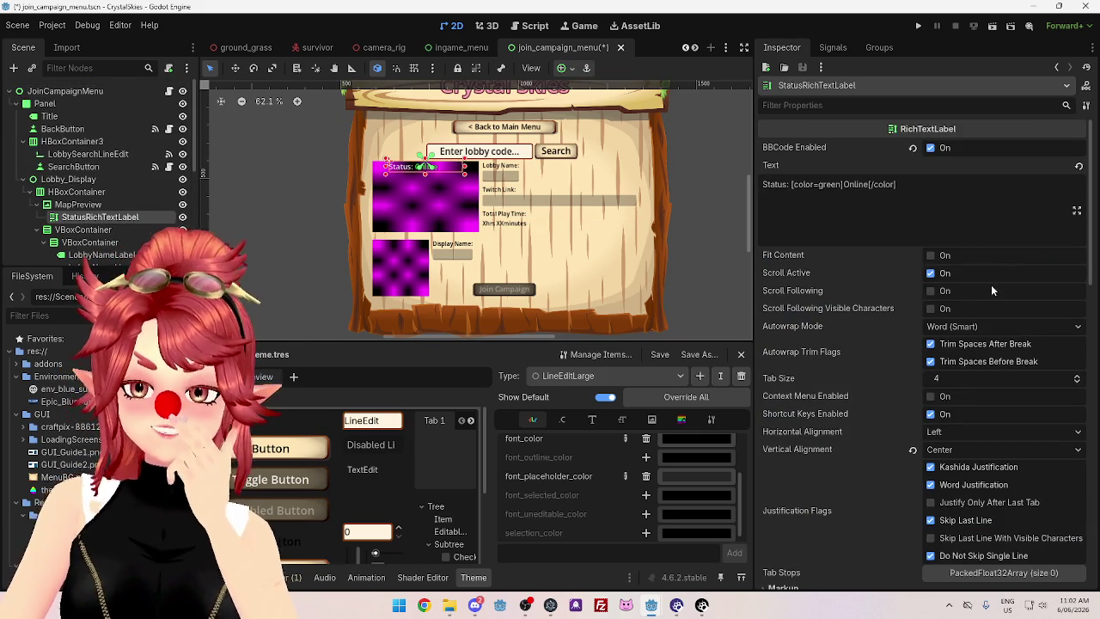
left_click(954, 432)
left_click(963, 464)
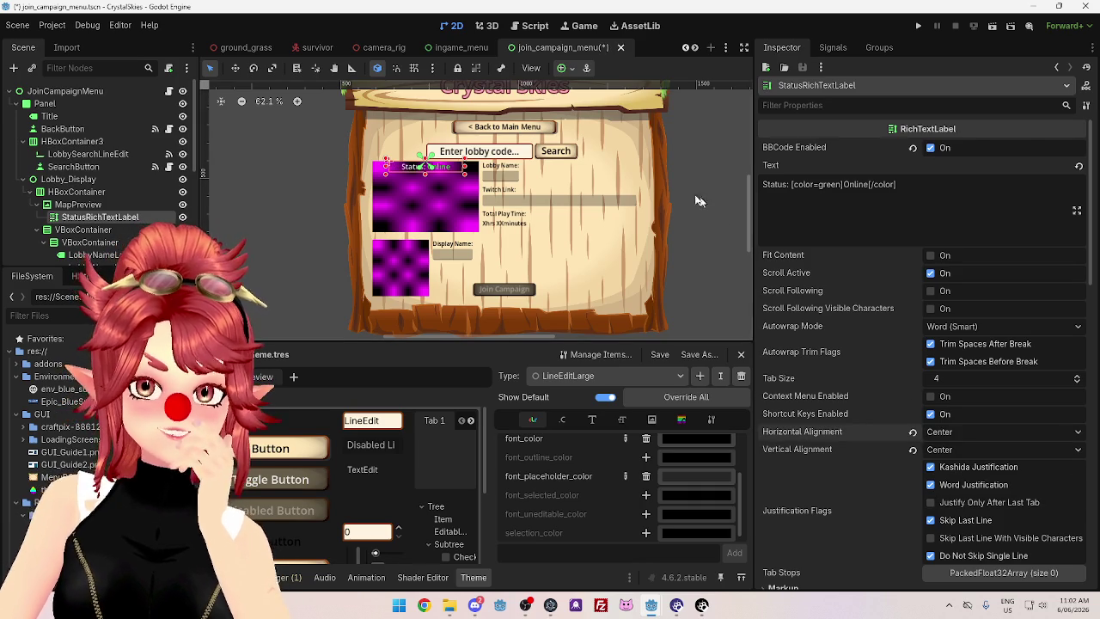
left_click(695, 232)
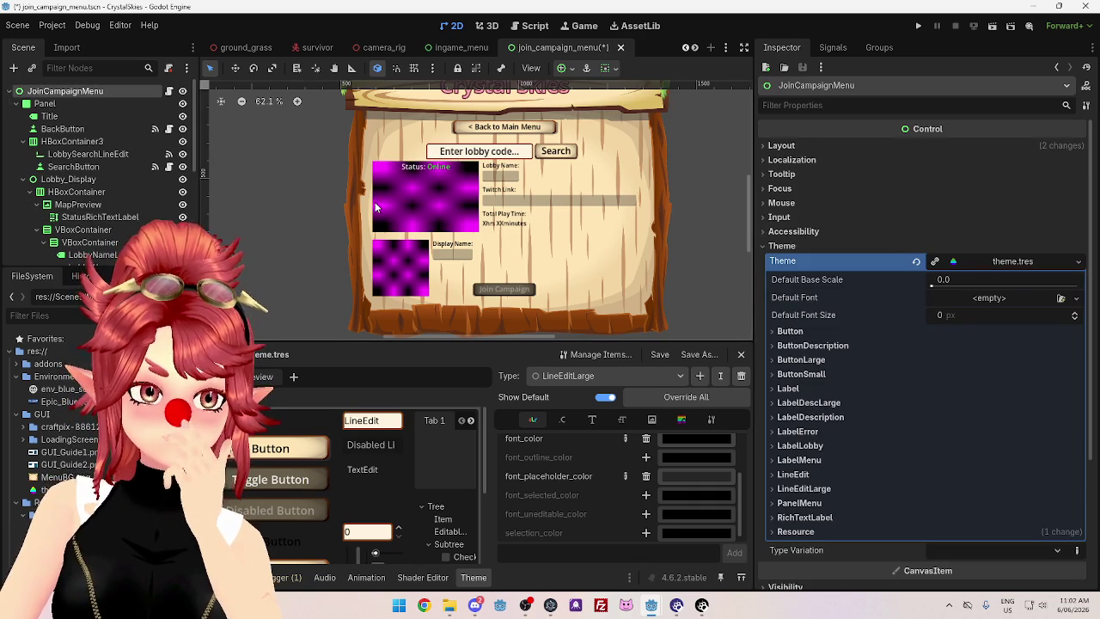
Hide and re-show the Lobby_Display panel, then open join_campaign_menu.gd
scroll(59, 180, "down", 5)
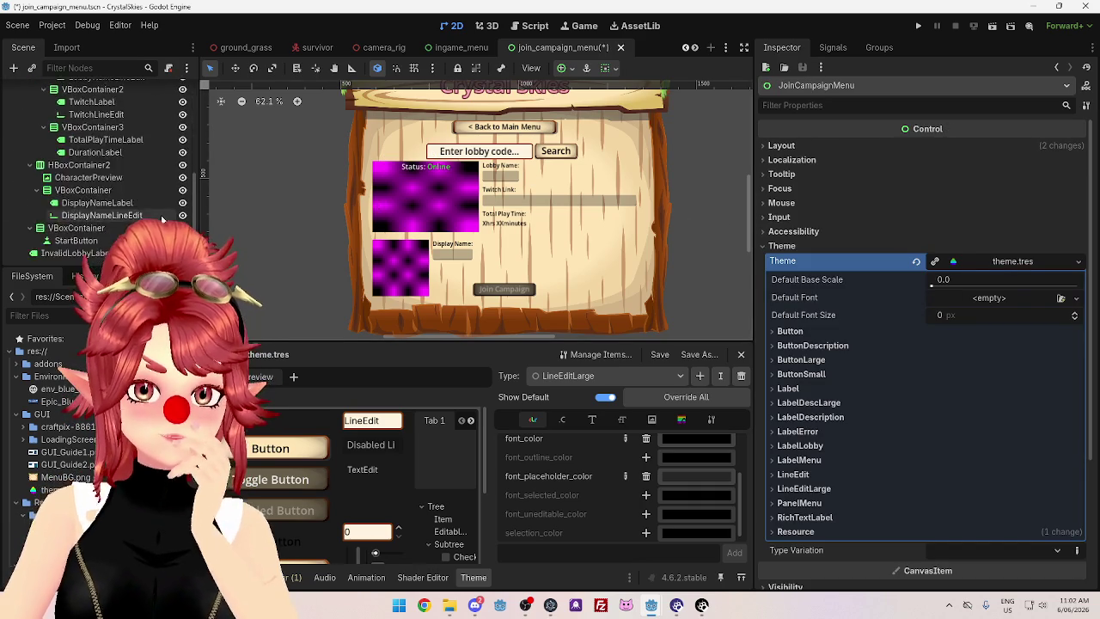
scroll(58, 180, "up", 3)
left_click(23, 141)
left_click(188, 179)
left_click(187, 179)
left_click(530, 26)
scroll(571, 232, "down", 1)
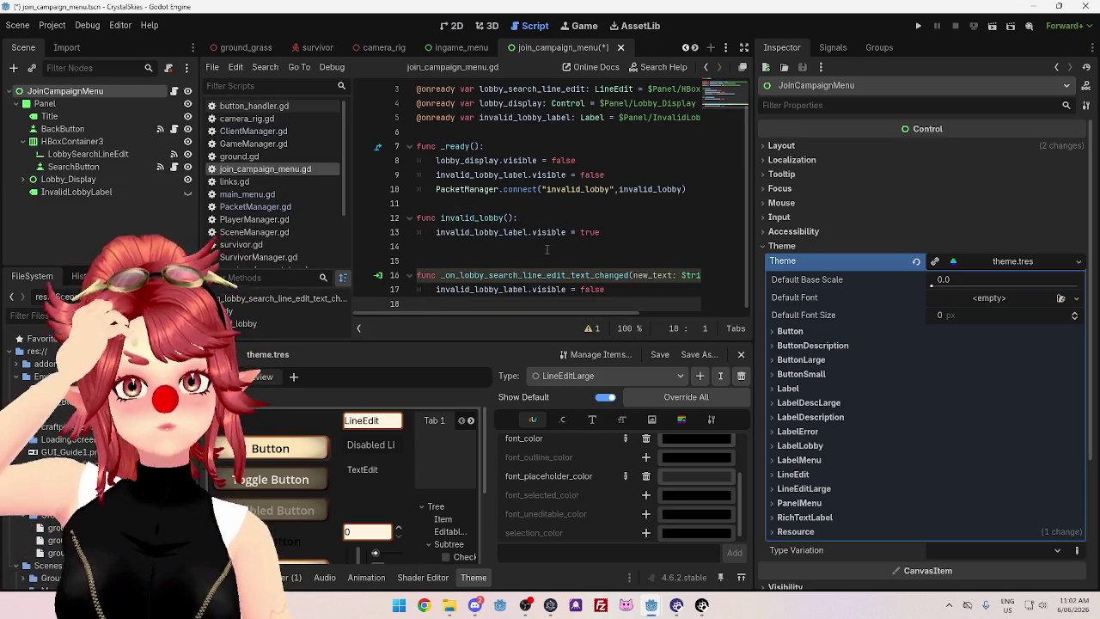
Save the menu script, open PacketManager.gd and delete the 'Not a valid lobby code' print line
key("ctrl+s")
scroll(275, 202, "down", 1)
left_click(255, 187)
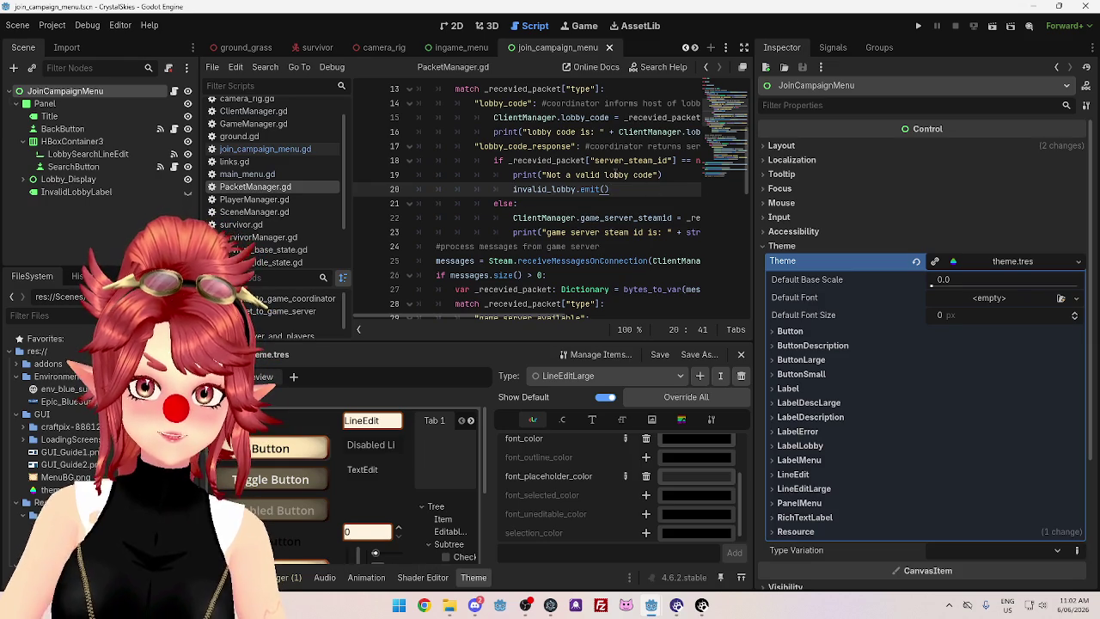
left_click_drag(667, 178, 384, 170)
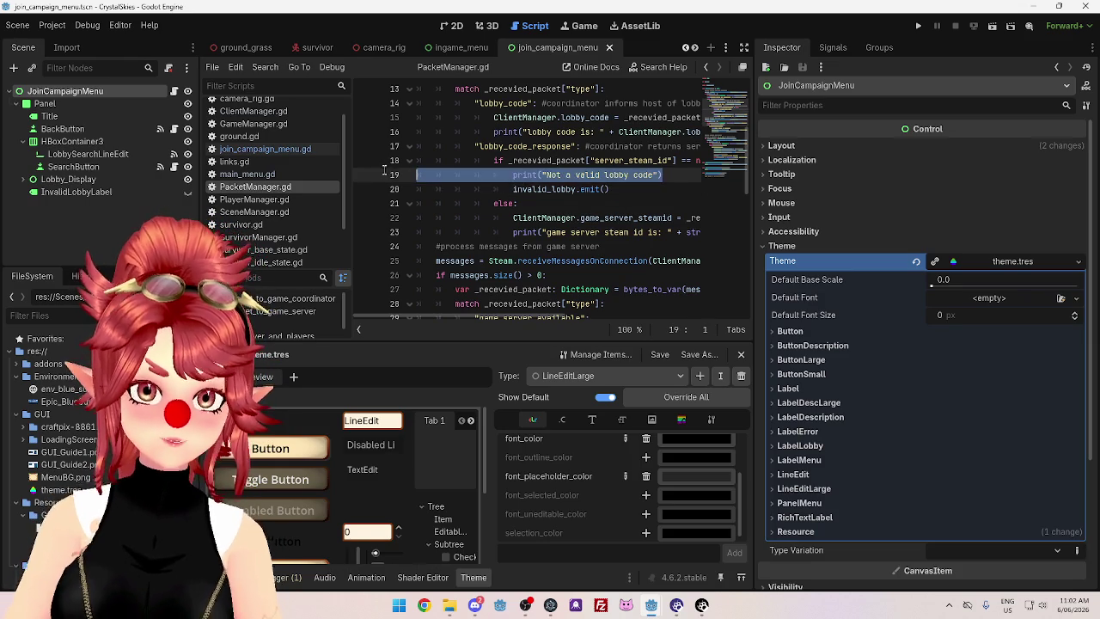
key("BackSpace")
key("BackSpace")
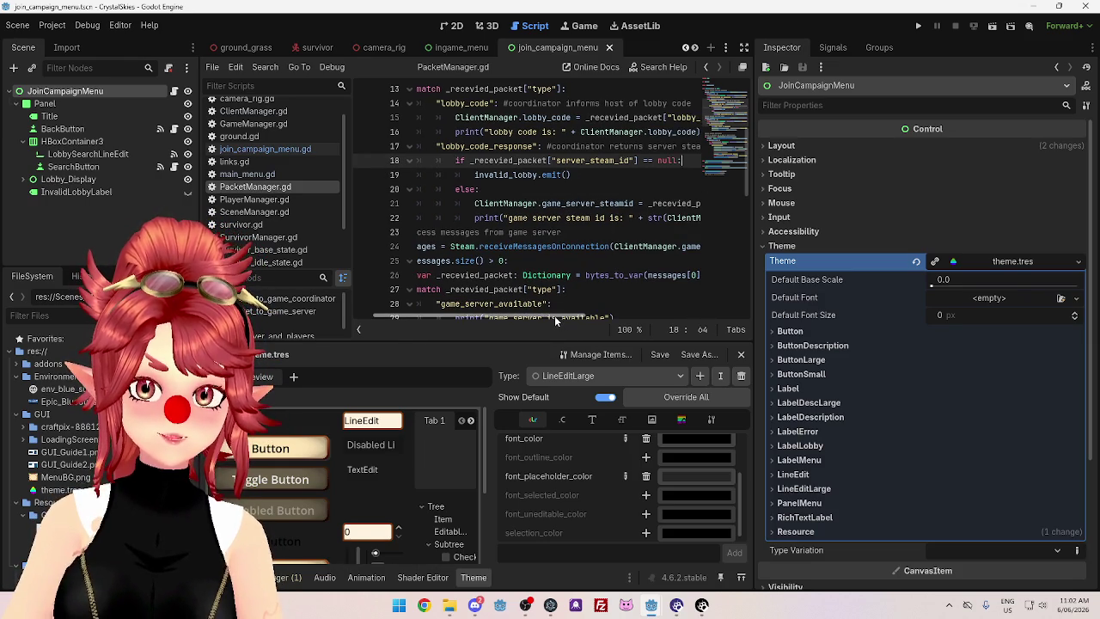
Review the game_server_steamid lines and position the caret after the invalid_lobby signal
scroll(559, 316, "left", 1)
scroll(615, 184, "down", 1)
left_click(539, 153)
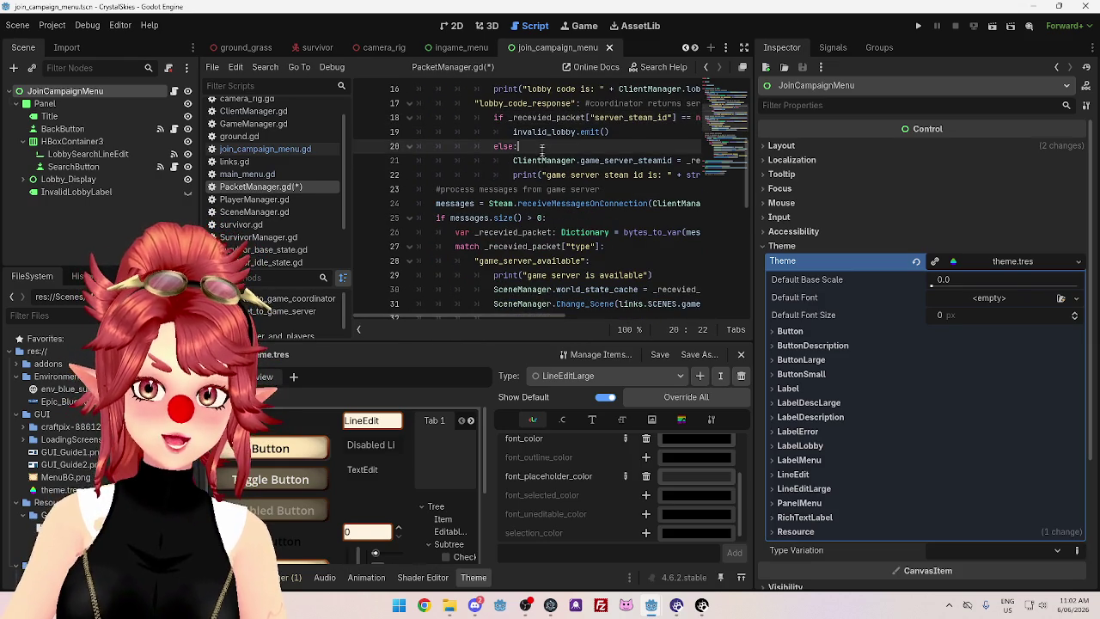
mouse_move(511, 320)
left_mouse_down()
mouse_move(621, 331)
mouse_move(521, 311)
mouse_move(585, 315)
mouse_move(543, 314)
left_mouse_up()
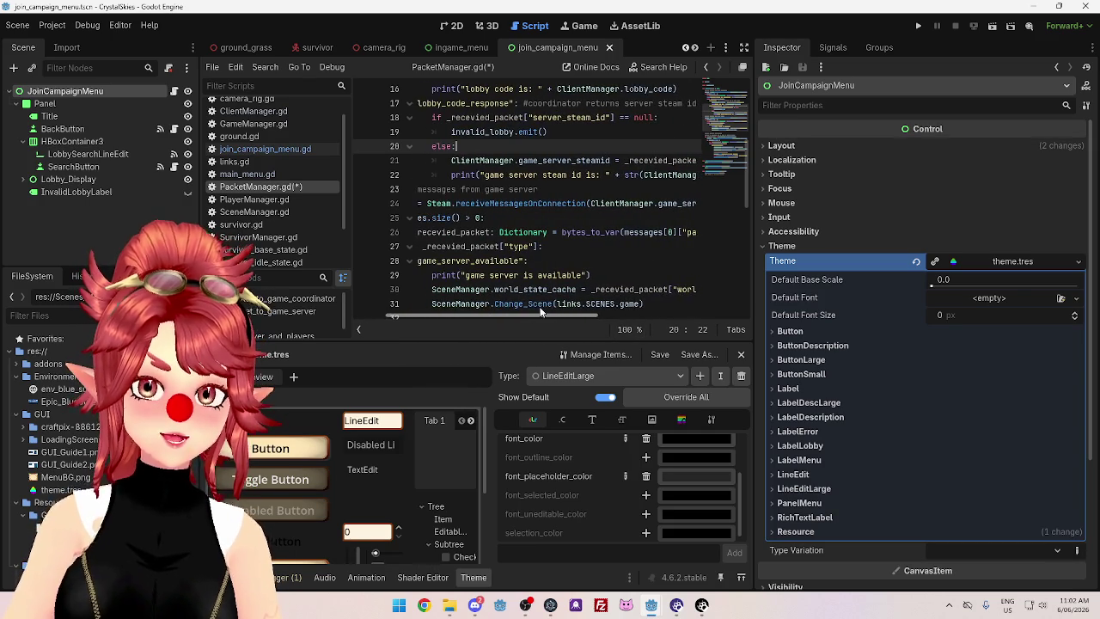
left_click_drag(610, 160, 517, 161)
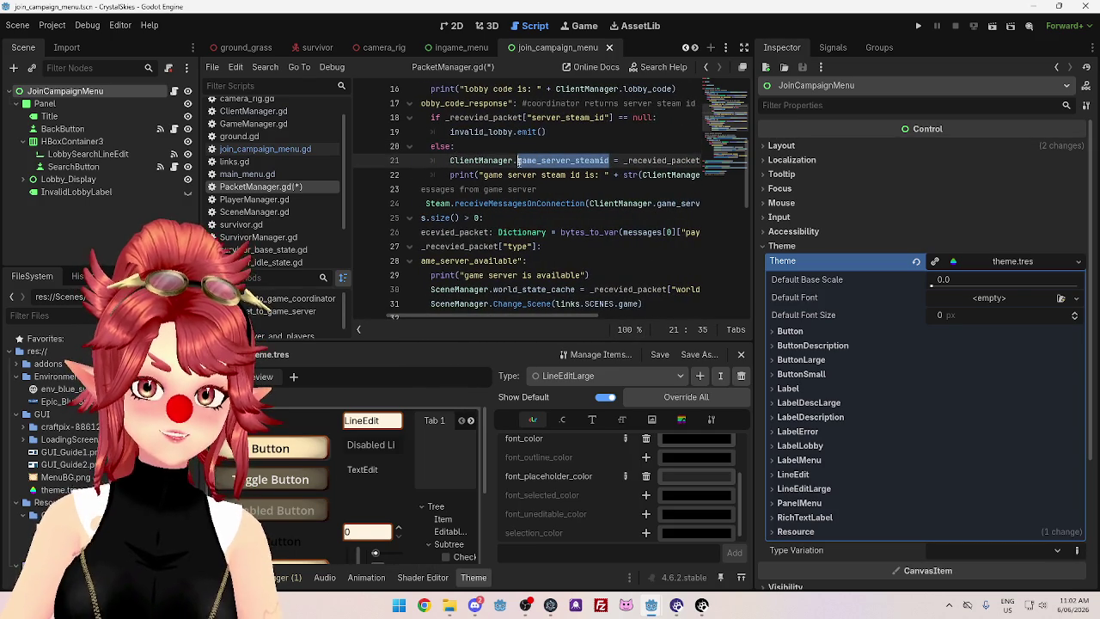
left_click_drag(488, 315, 565, 316)
left_click(652, 190)
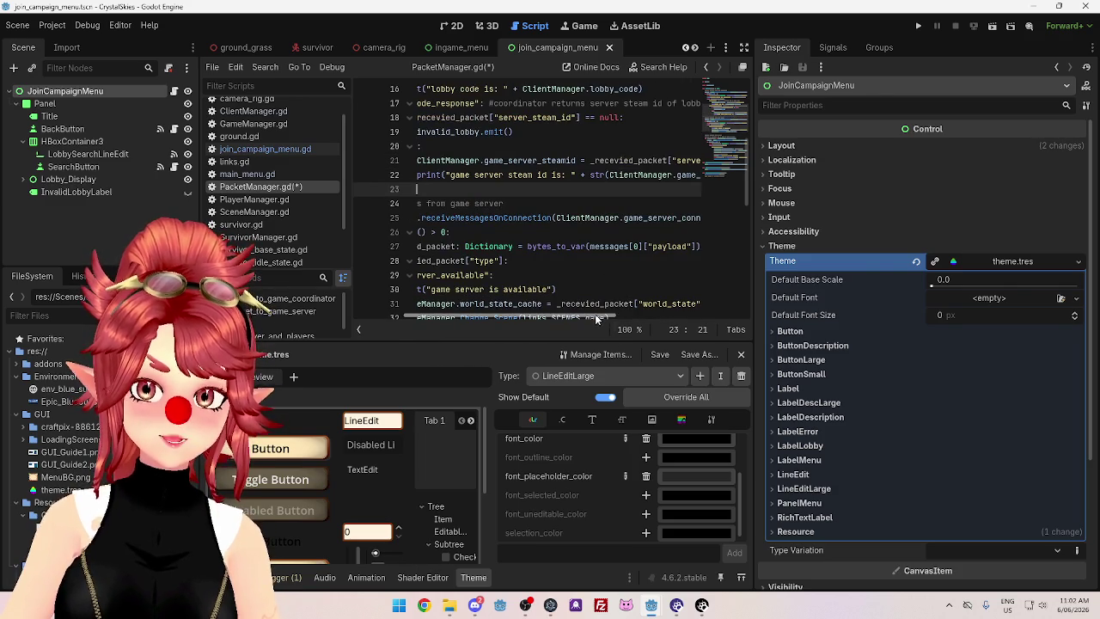
scroll(581, 251, "up", 1)
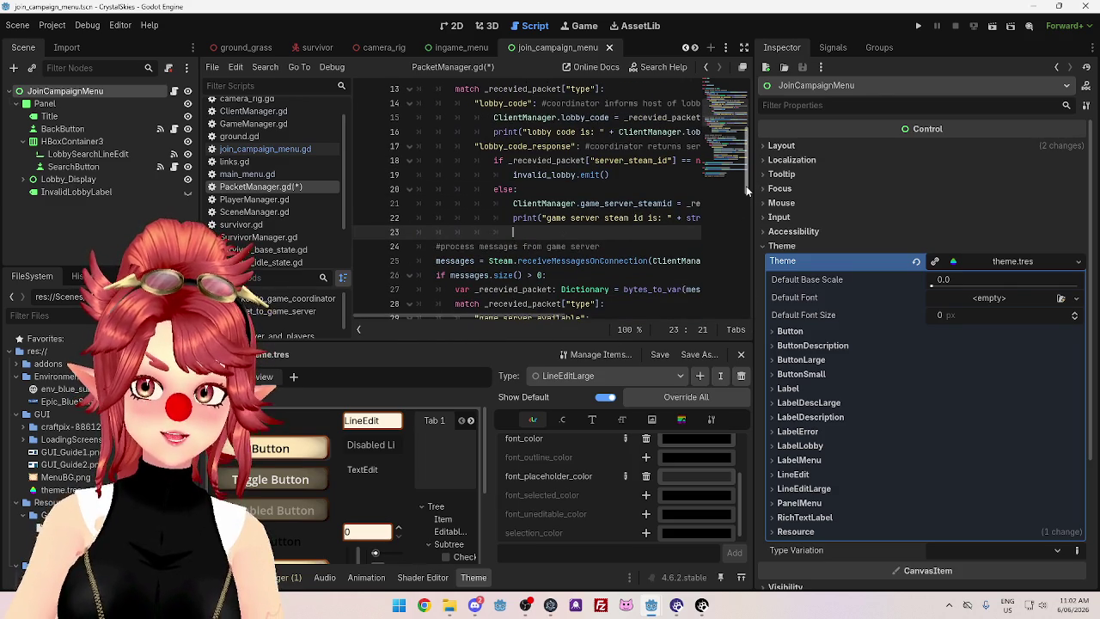
scroll(746, 186, "up", 4)
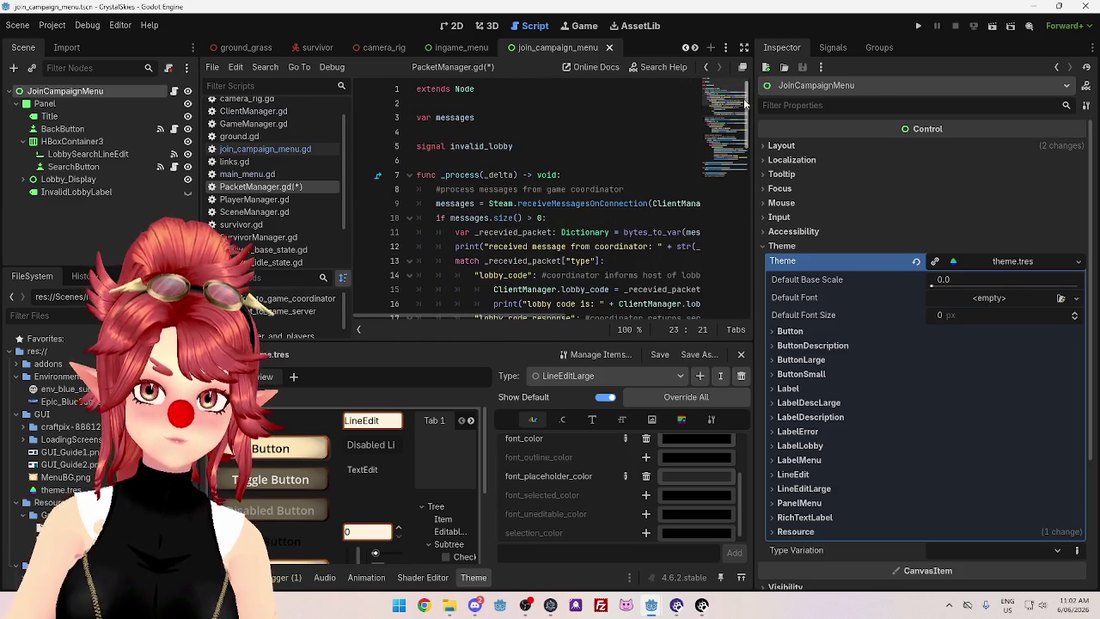
left_click(536, 146)
Declare a 'signal valid_lobby' below the invalid_lobby signal
key("Return")
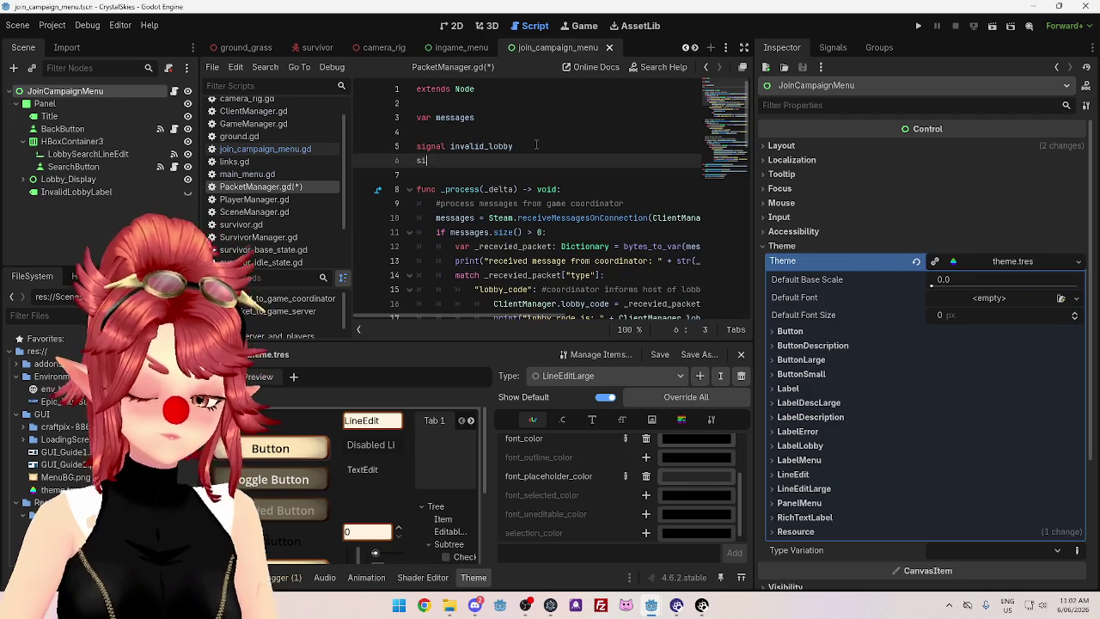
type("gnal valid_lobby")
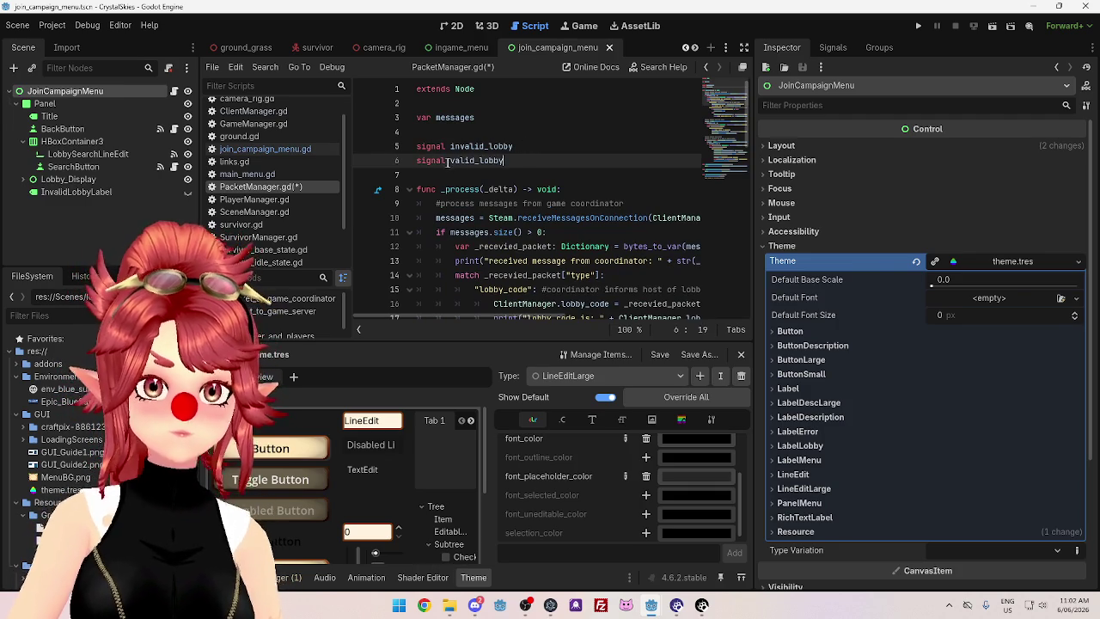
scroll(602, 219, "down", 10)
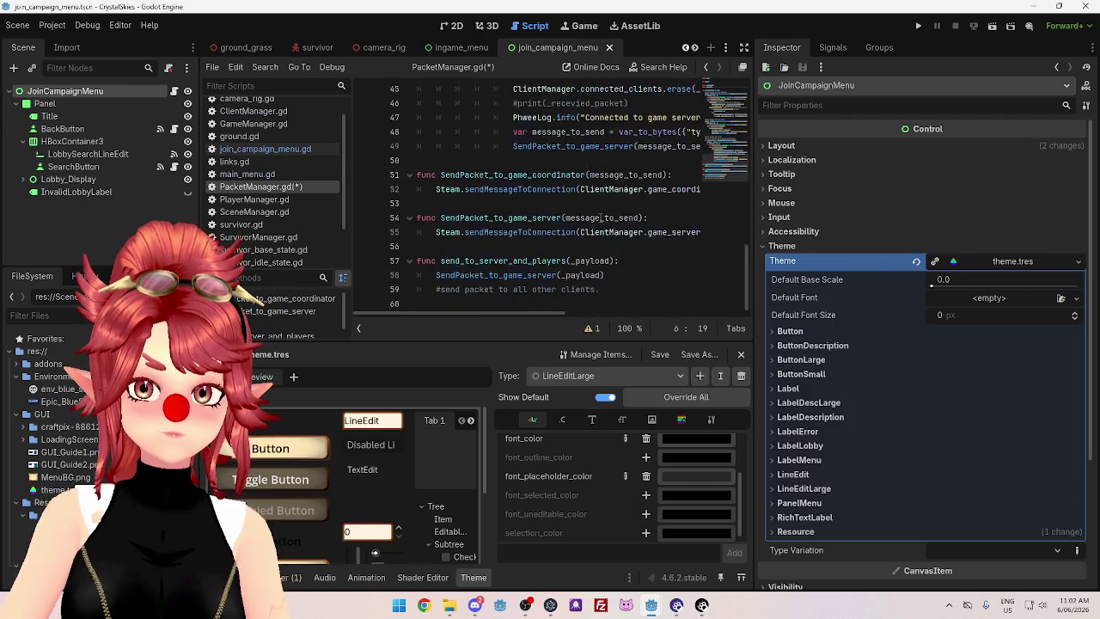
scroll(601, 217, "up", 6)
scroll(567, 214, "up", 5)
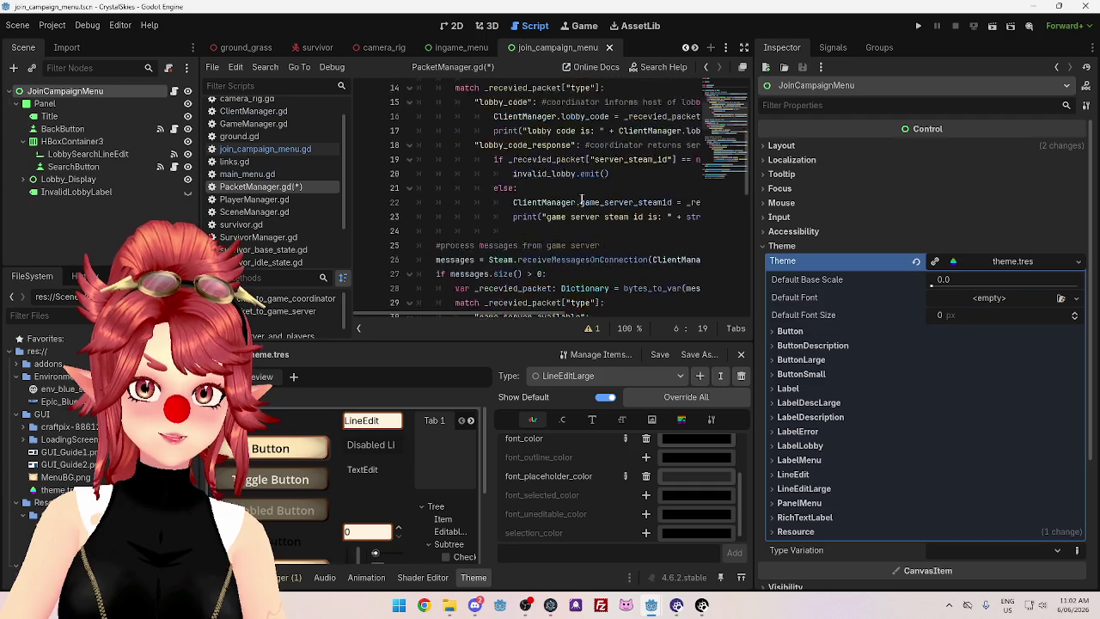
Add valid_lobby.emit() at the end of line 24 and save PacketManager.gd
left_click(568, 260)
type(".emit()")
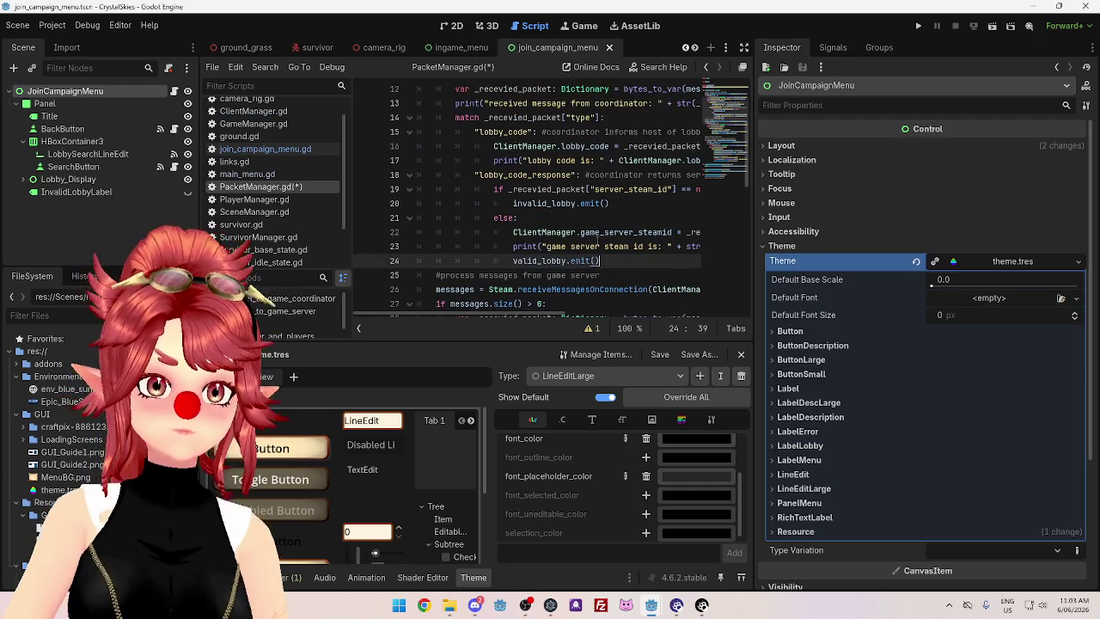
key("ctrl+s")
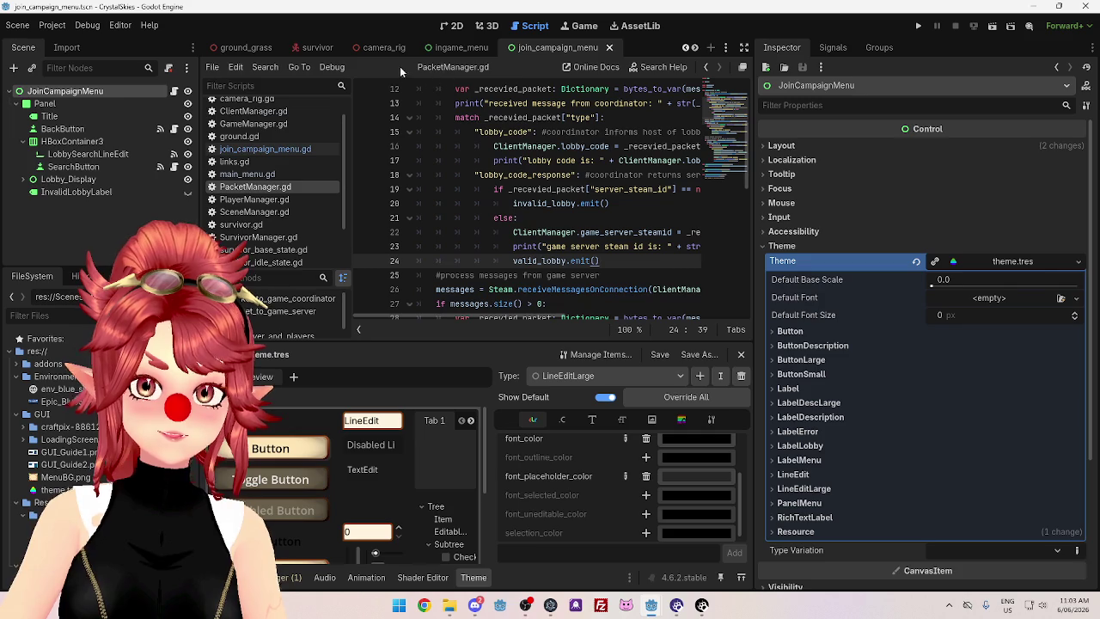
left_click(174, 91)
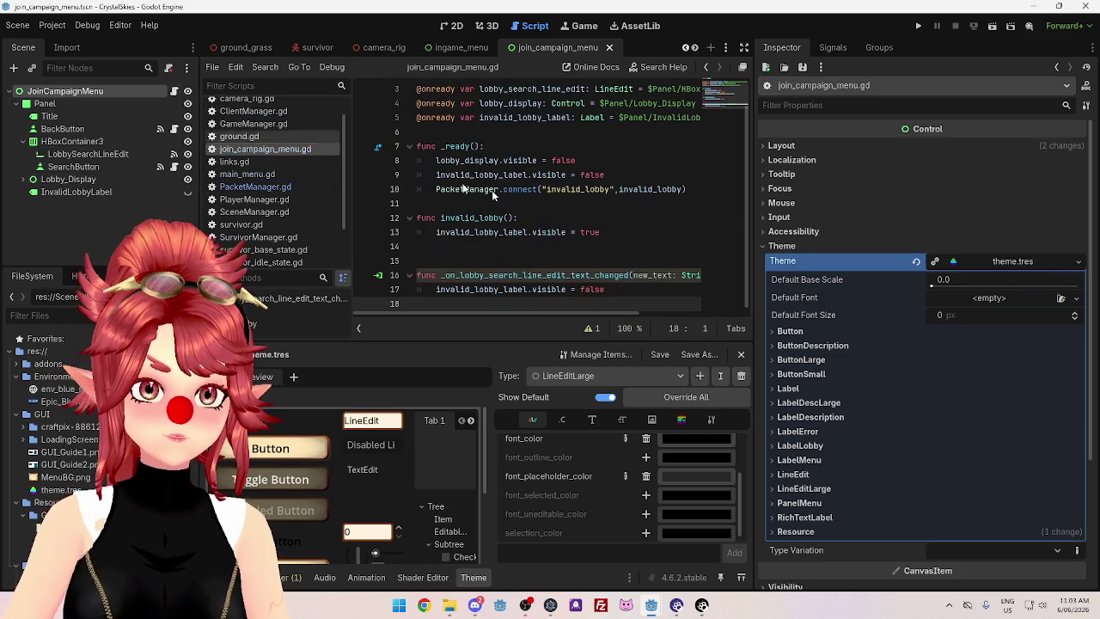
Add PacketManager.connect("valid_lobby", valid_lobby) on line 11 in _ready
left_click(492, 247)
key("BackSpace")
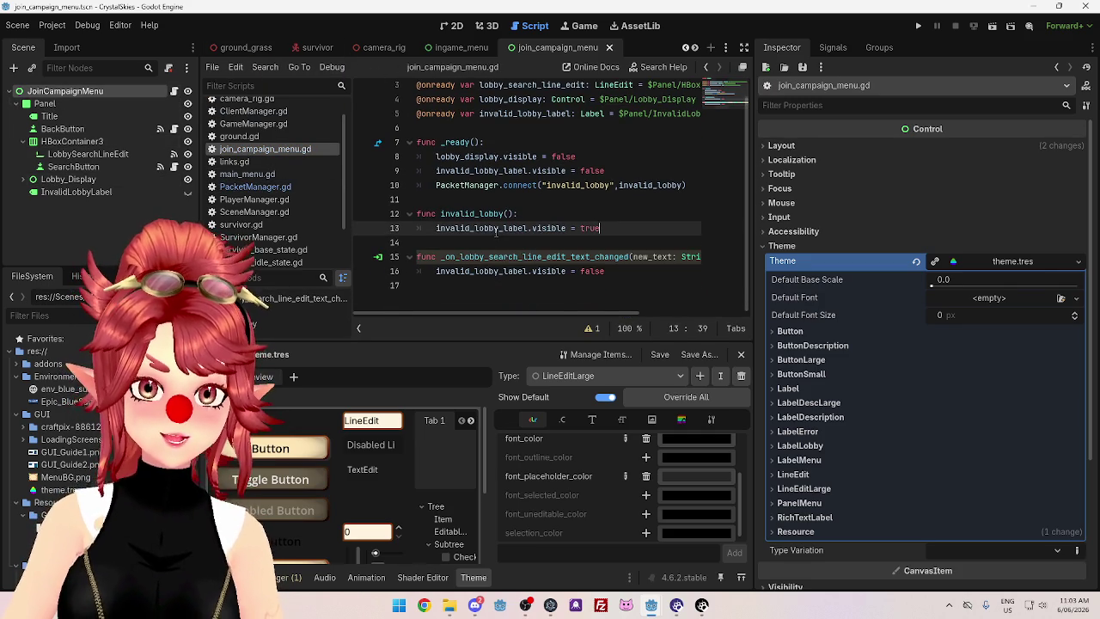
scroll(507, 229, "up", 2)
left_click(620, 232)
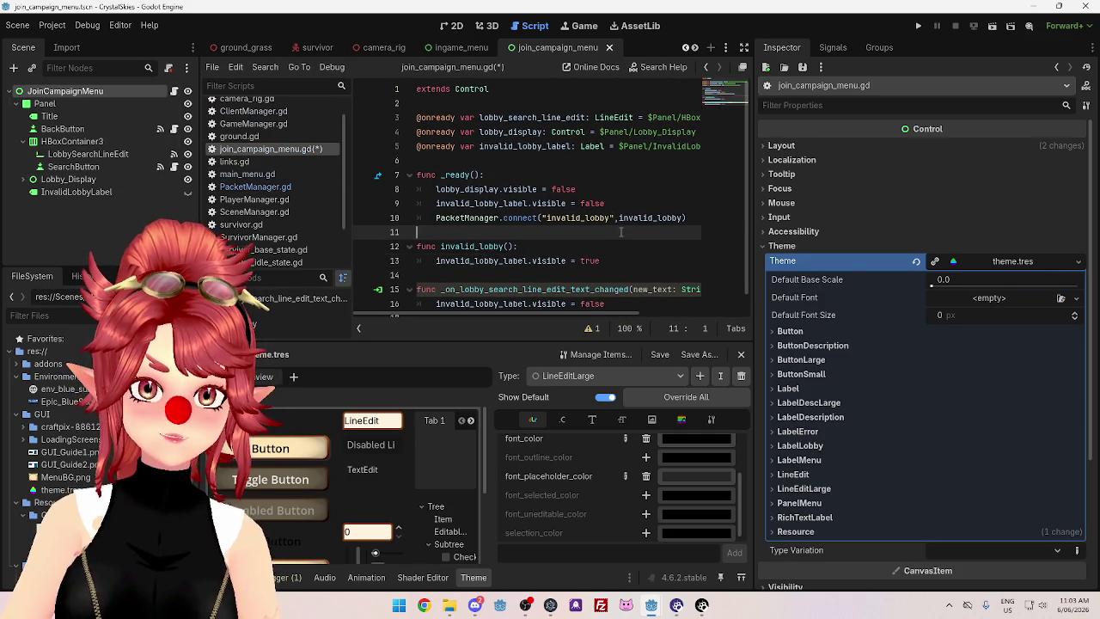
key("Tab")
type("Packet")
key("Return")
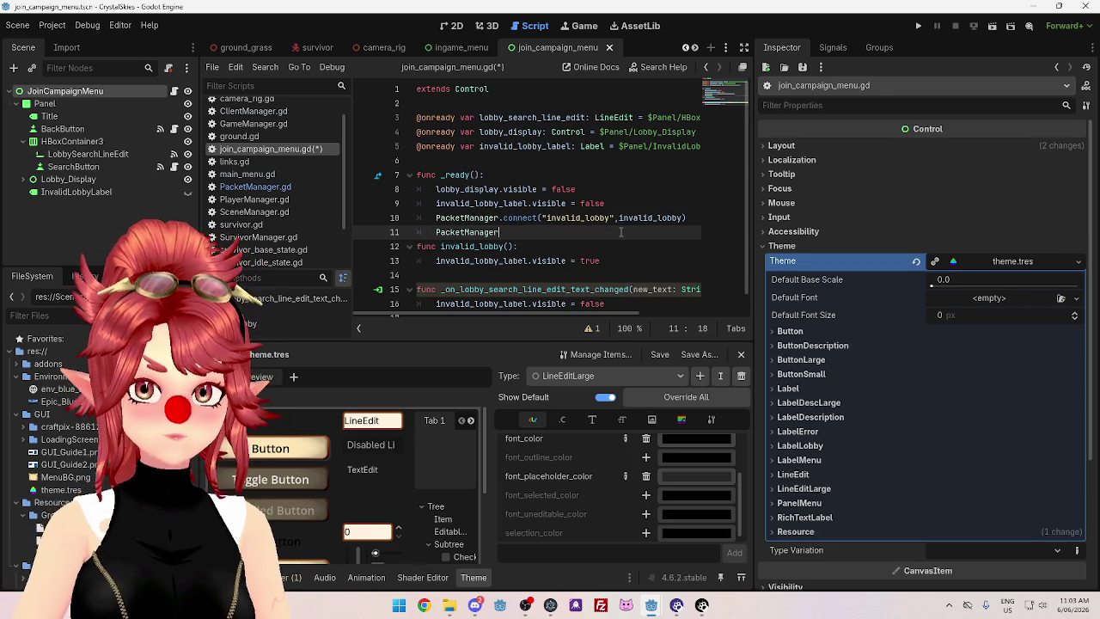
type(".co")
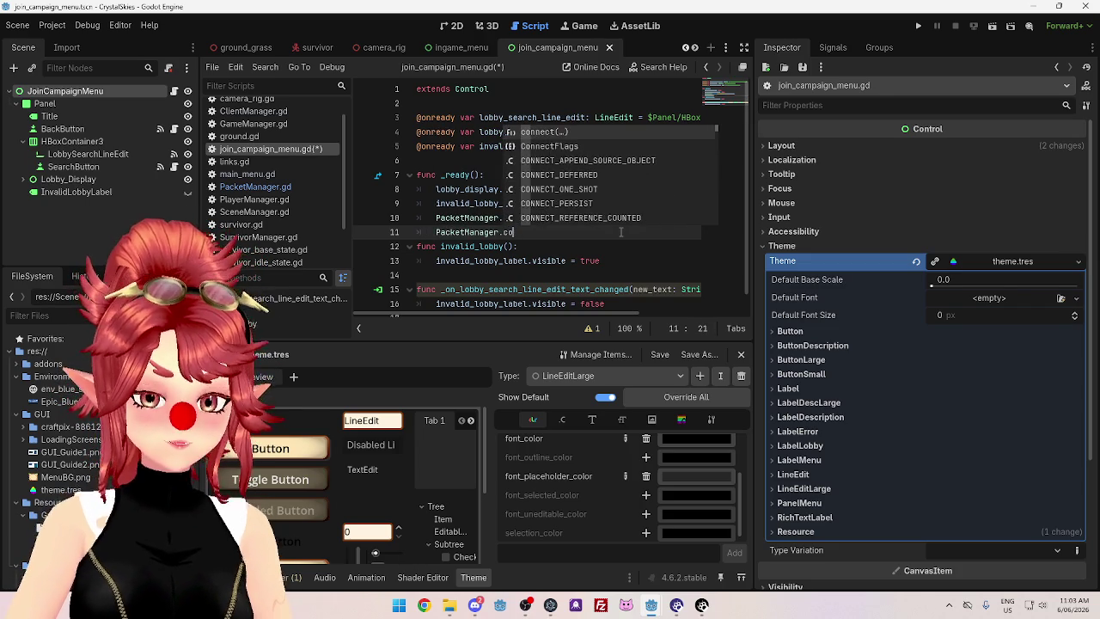
type("nnect(")
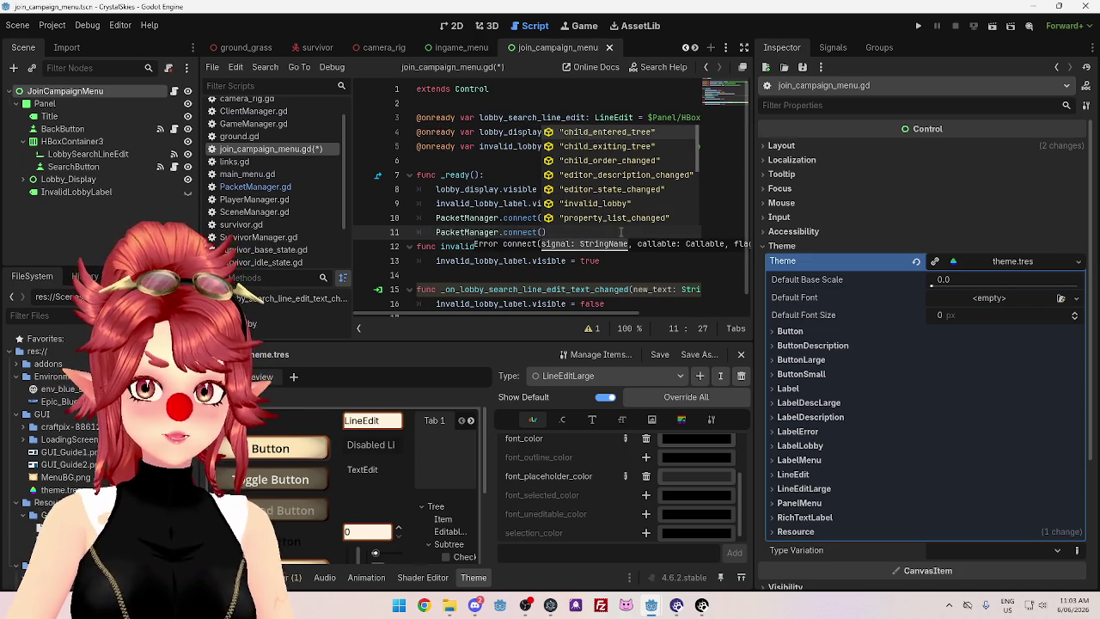
left_click(503, 217)
left_click(543, 232)
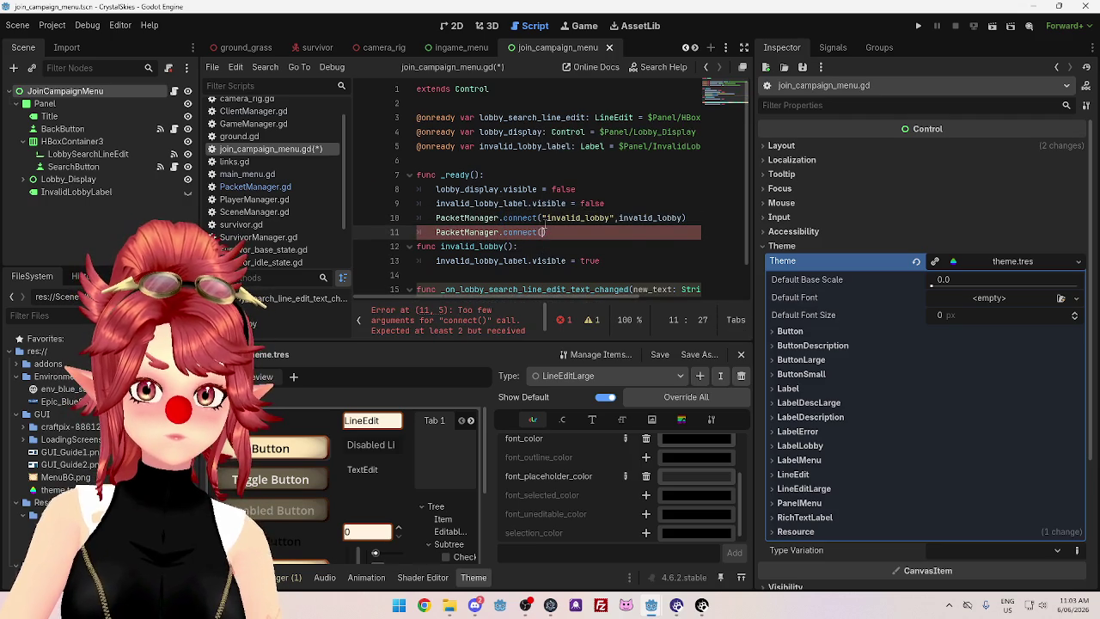
type("\"va;lid")
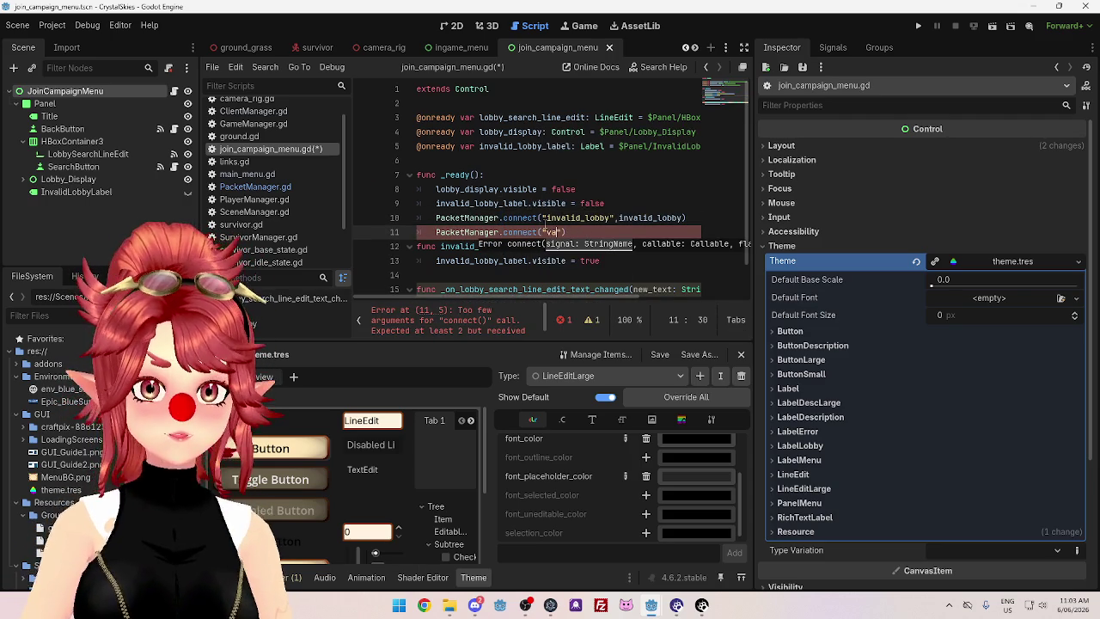
type("d_lobby\"")
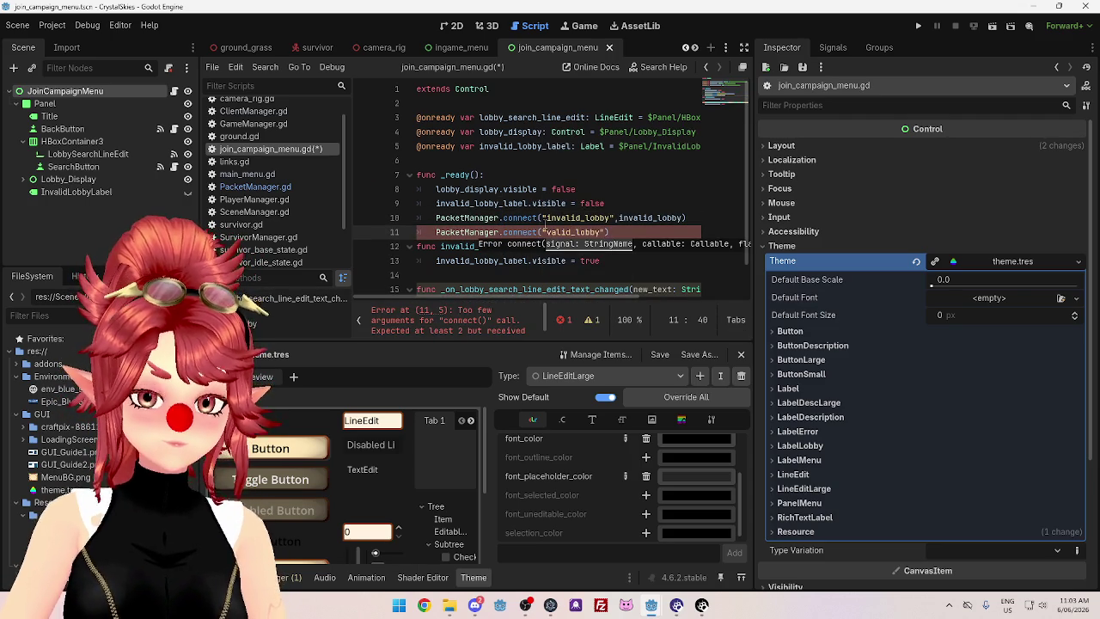
type(", valid_lobb")
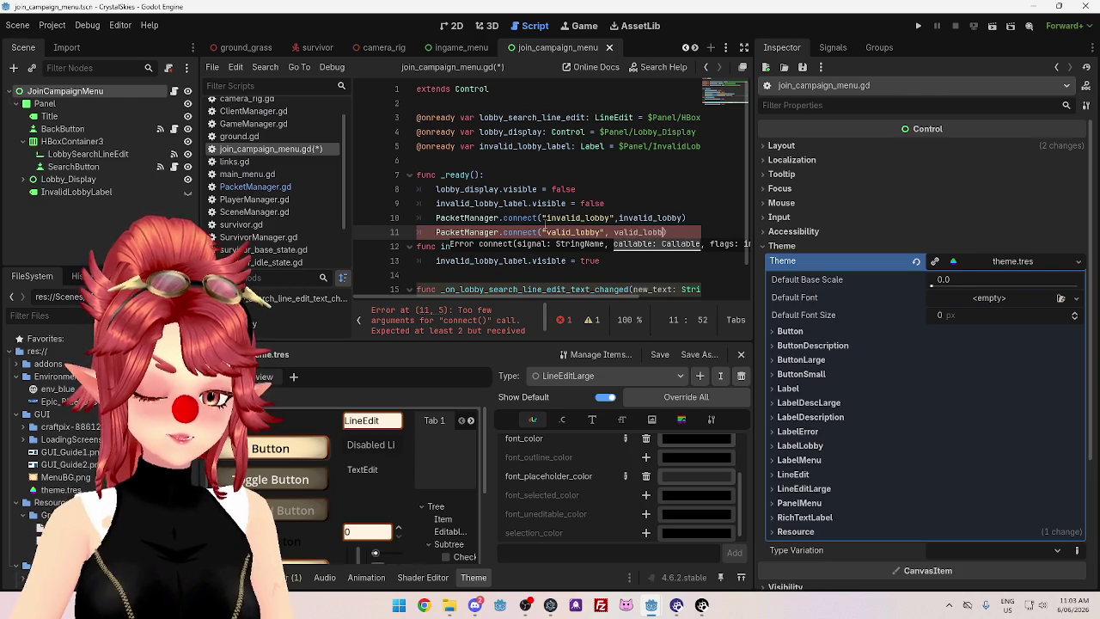
type("y")
scroll(541, 227, "down", 1)
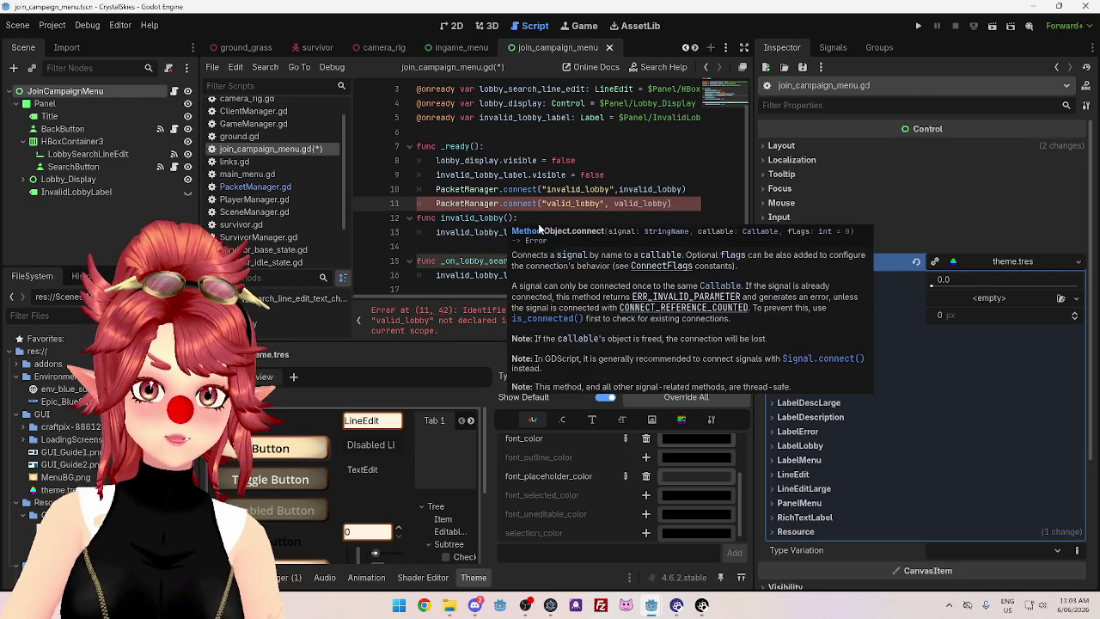
left_click(505, 217)
Move the invalid_lobby function below the lobby search text-changed handler
left_click(483, 285)
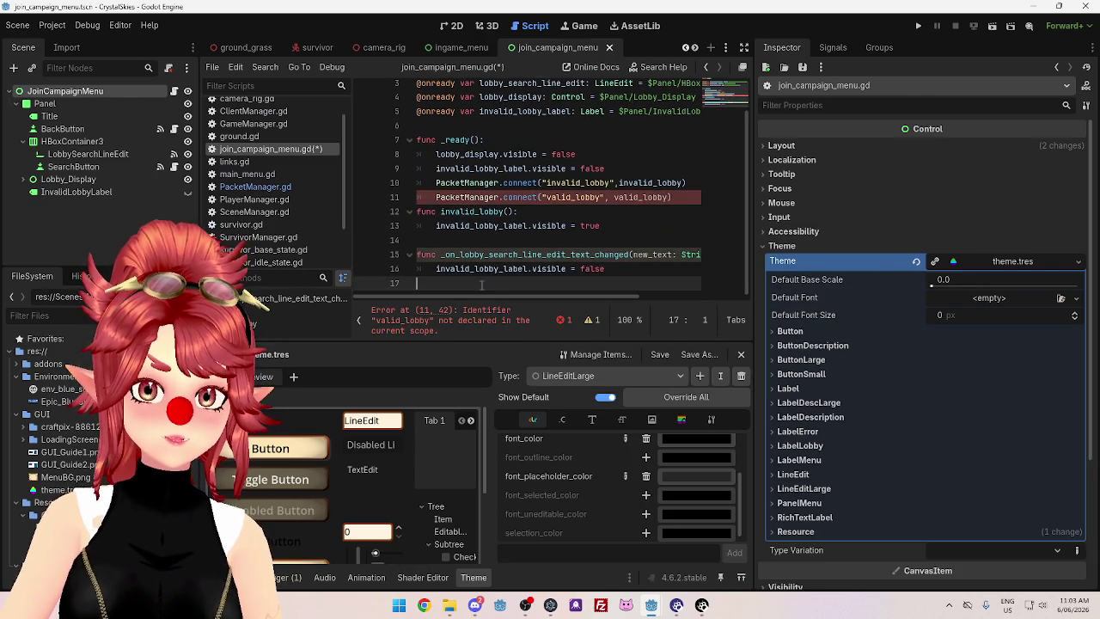
key("Return")
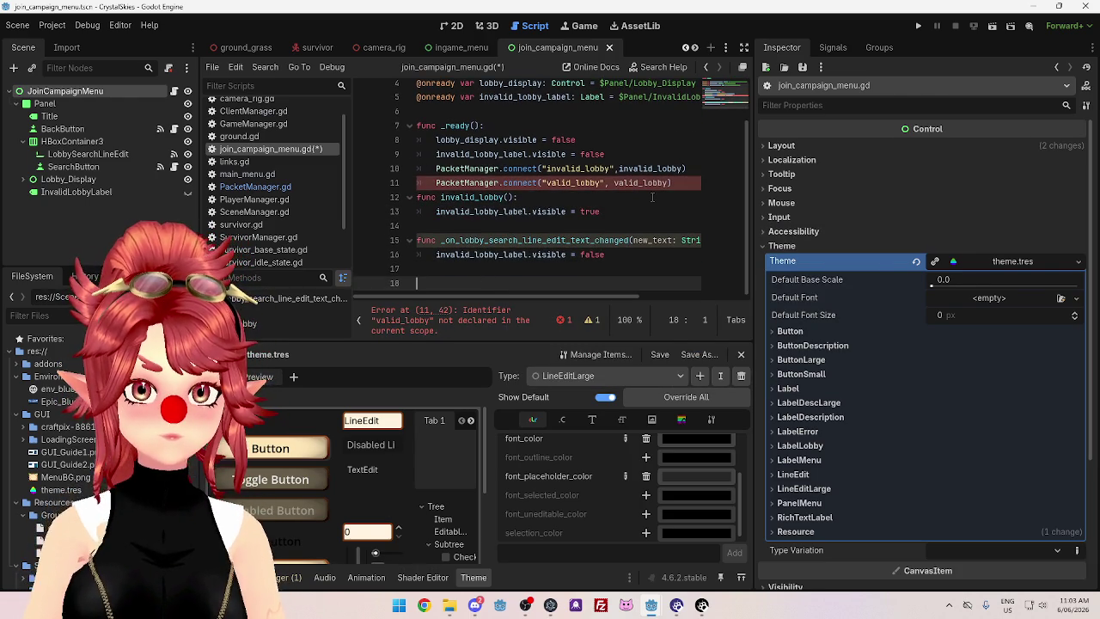
left_click_drag(612, 212, 395, 198)
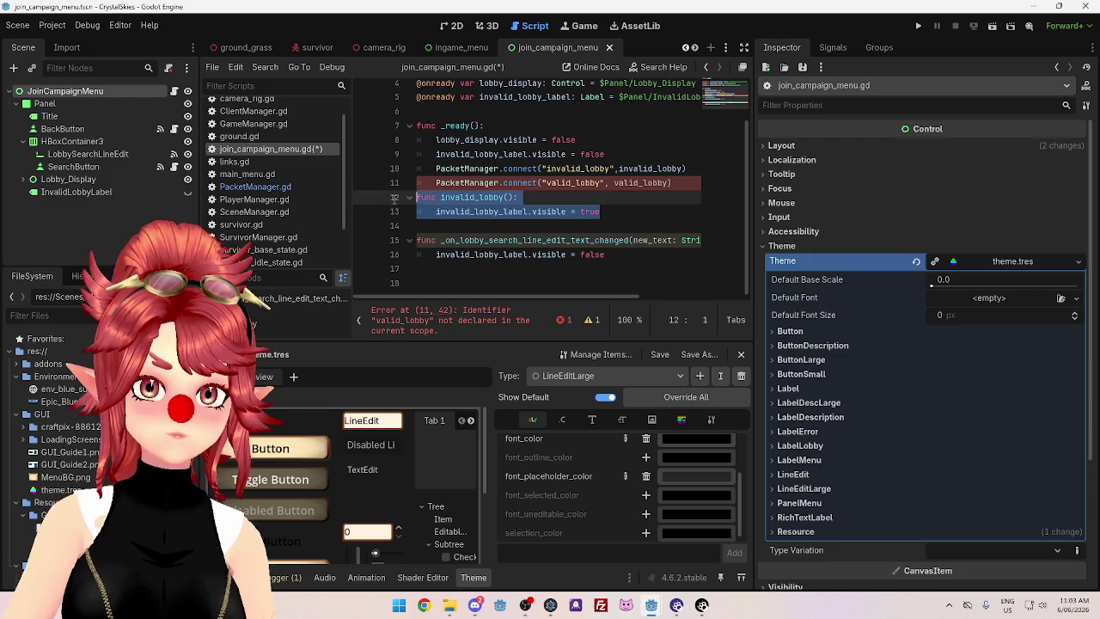
key("alt+Down")
key("alt+Down")
key("alt+Down")
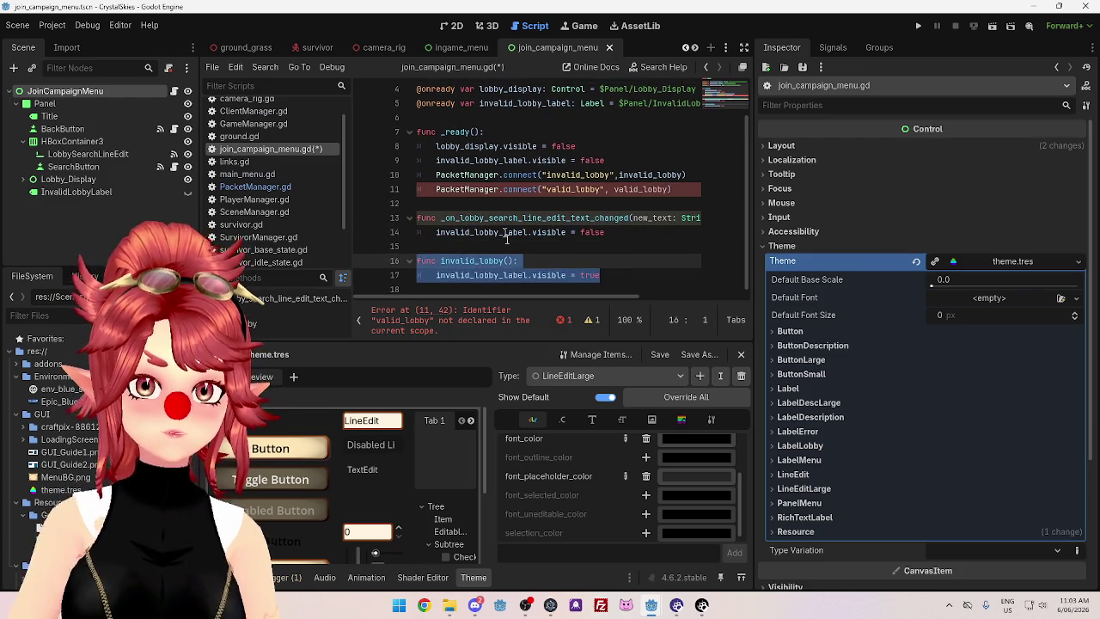
Add a 'func valid_lobby():' declaration at the end of the script
left_click(509, 288)
key("Return")
type("fu")
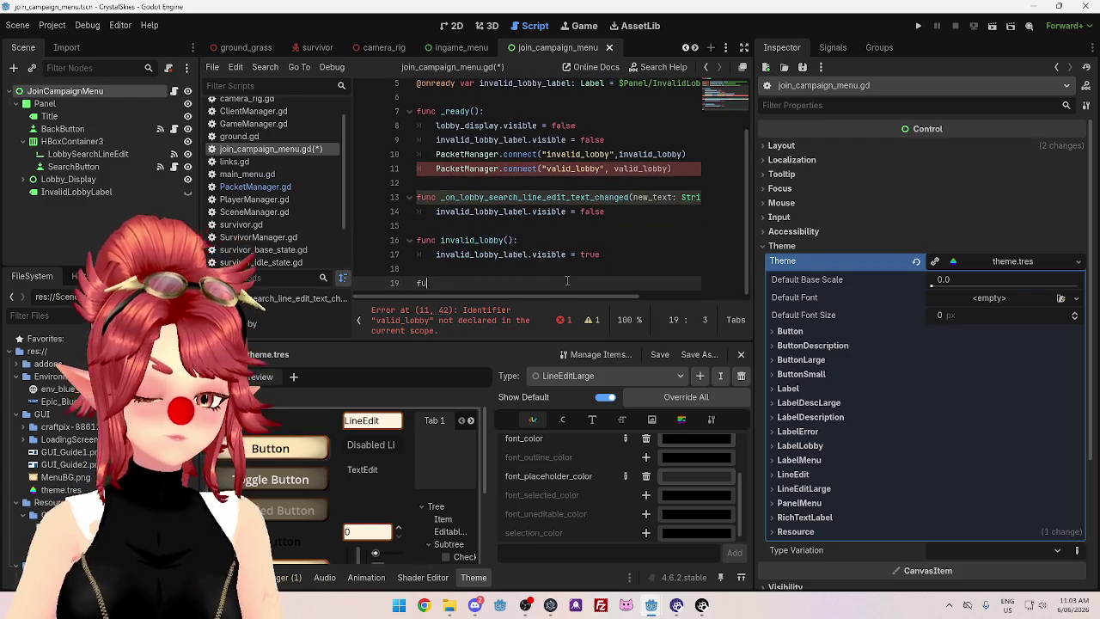
type("nc valid_")
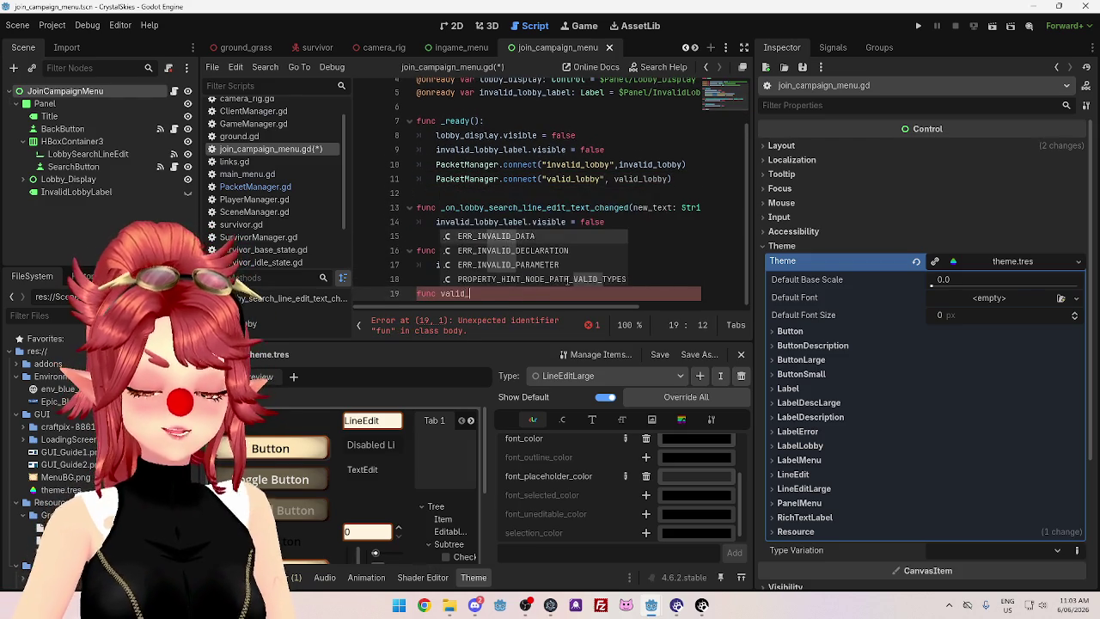
type("lobby():")
key("Return")
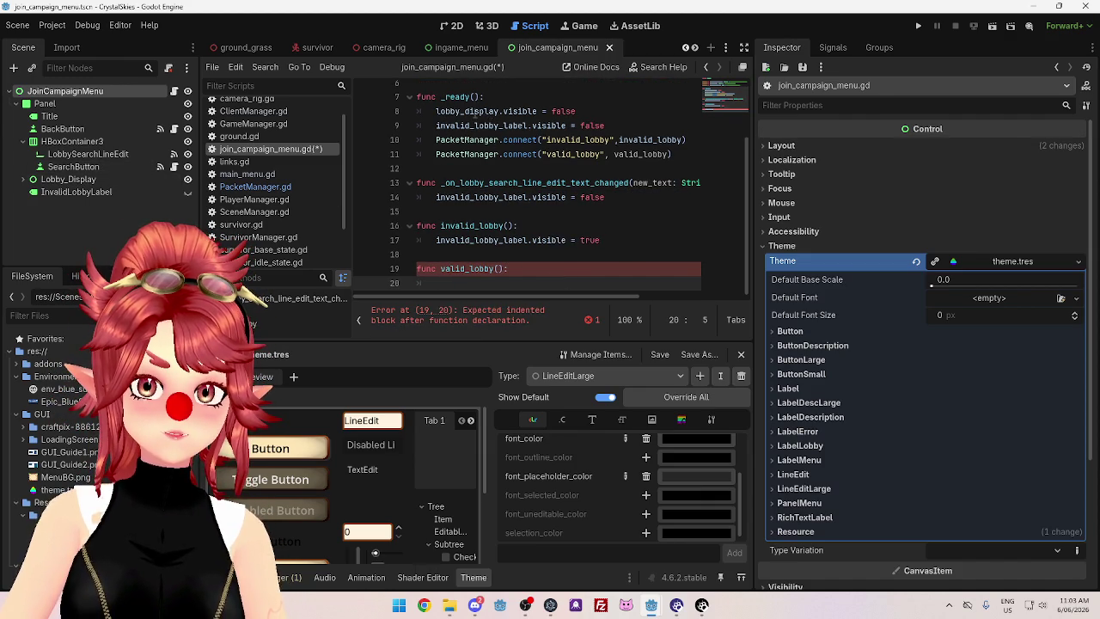
Copy the lobby_display.visible line into valid_lobby and change its value to true
left_click_drag(576, 111, 436, 110)
key("ctrl+c")
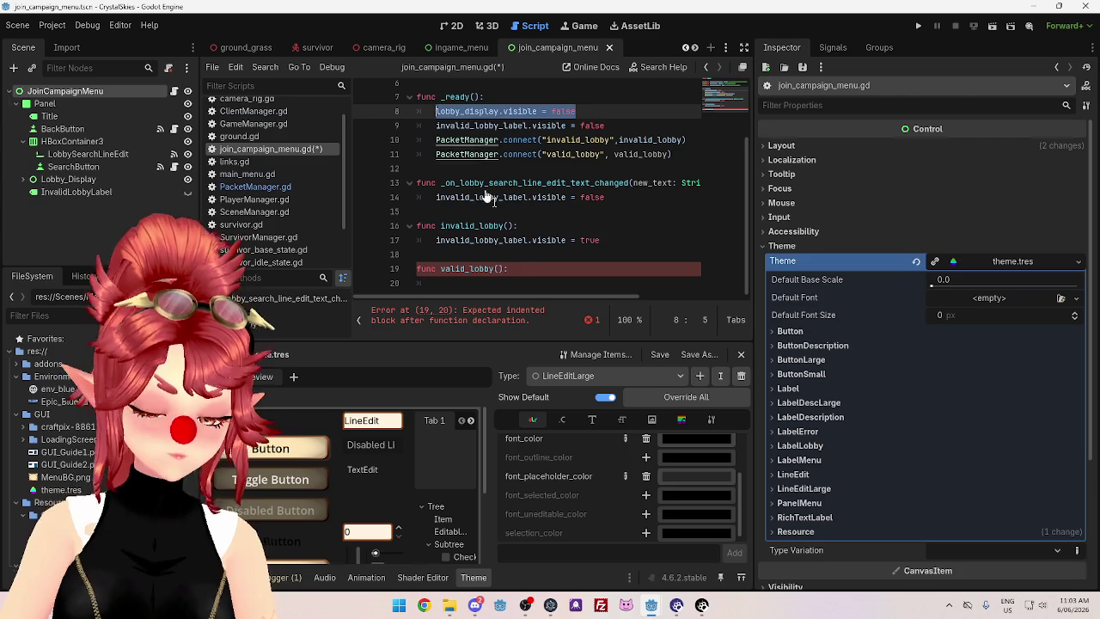
left_click(558, 283)
key("ctrl+v")
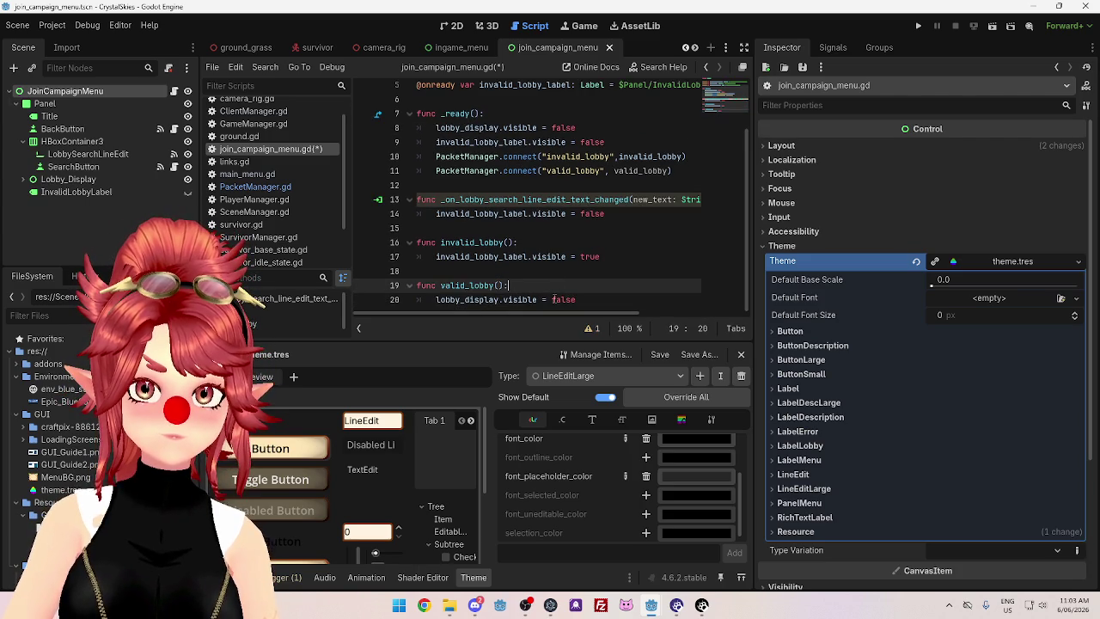
double_click(566, 299)
type("true")
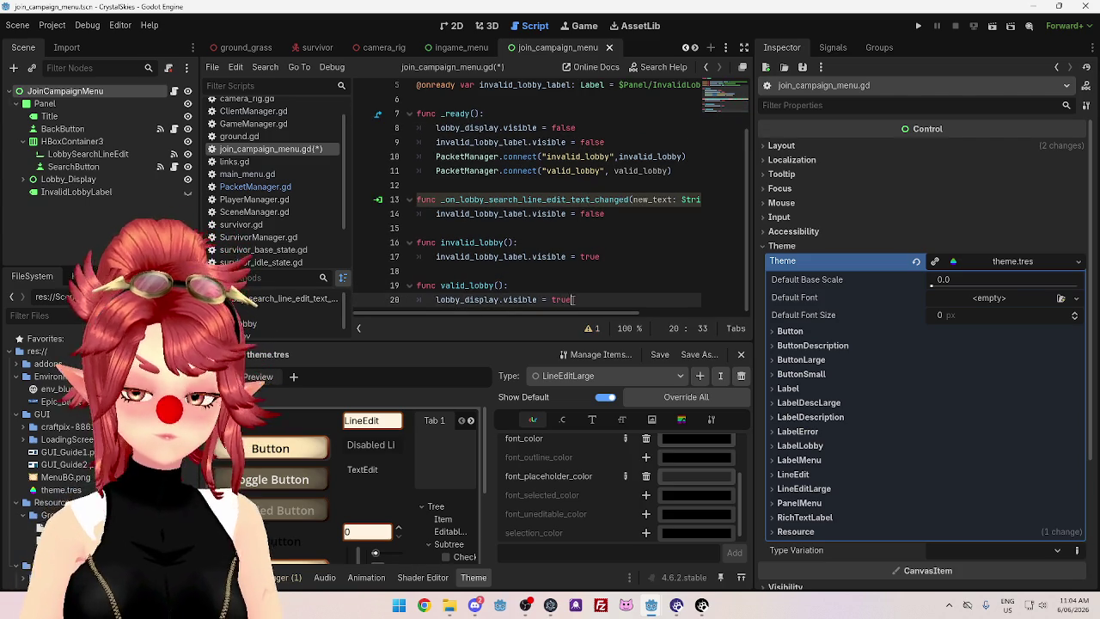
left_click(451, 25)
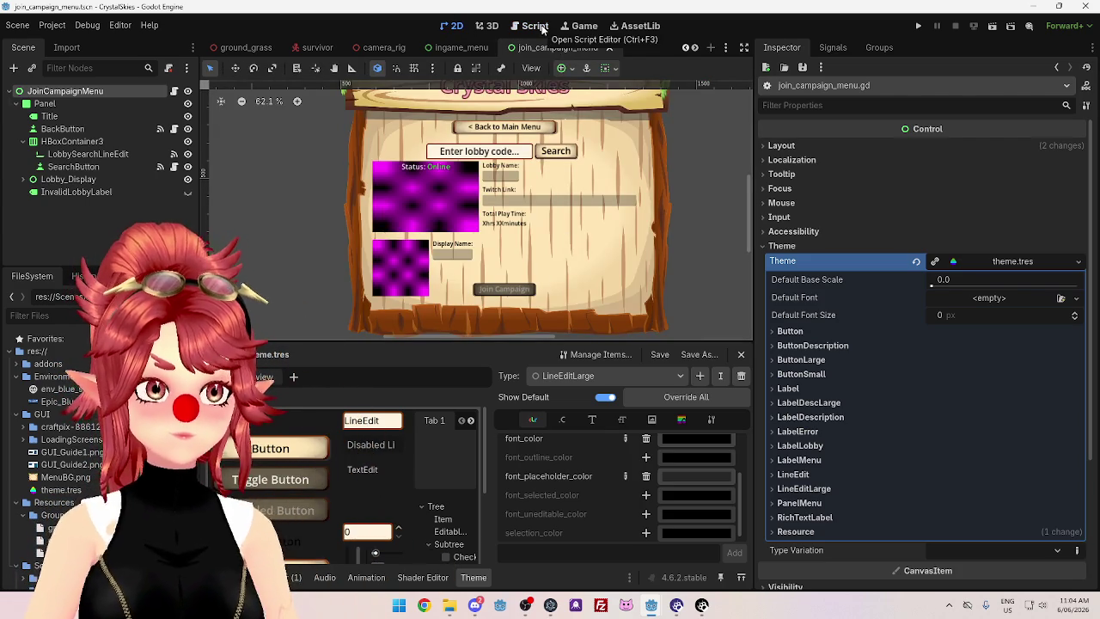
Add an onready start_button reference by dragging the StartButton node into the script
left_click(501, 287)
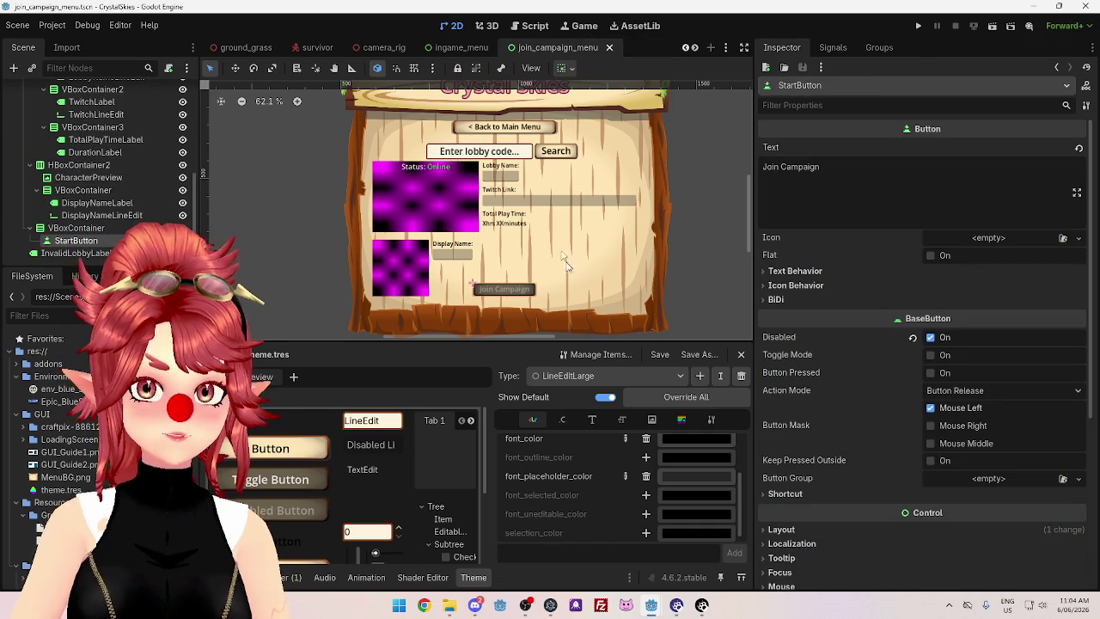
left_click(531, 26)
scroll(145, 166, "up", 5)
scroll(139, 166, "down", 5)
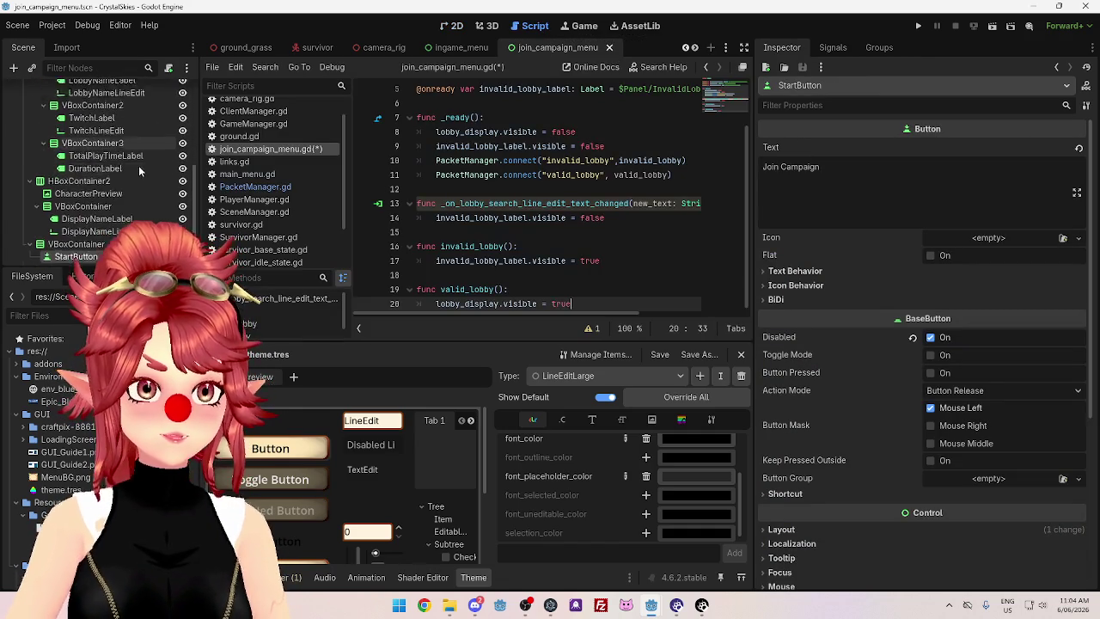
scroll(615, 198, "up", 2)
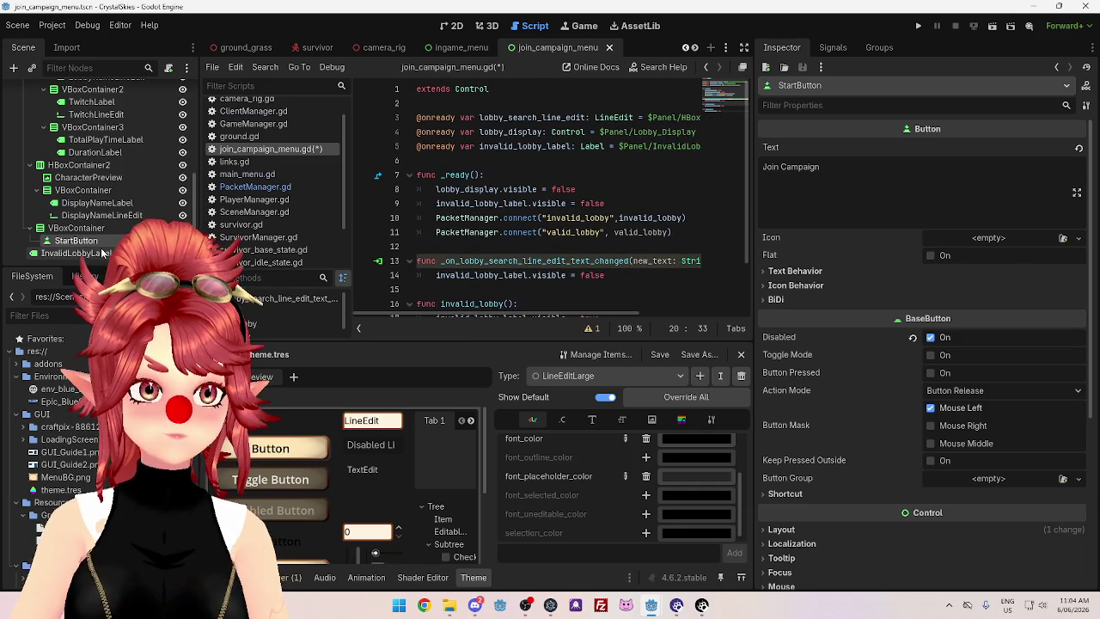
left_click_drag(76, 241, 420, 163)
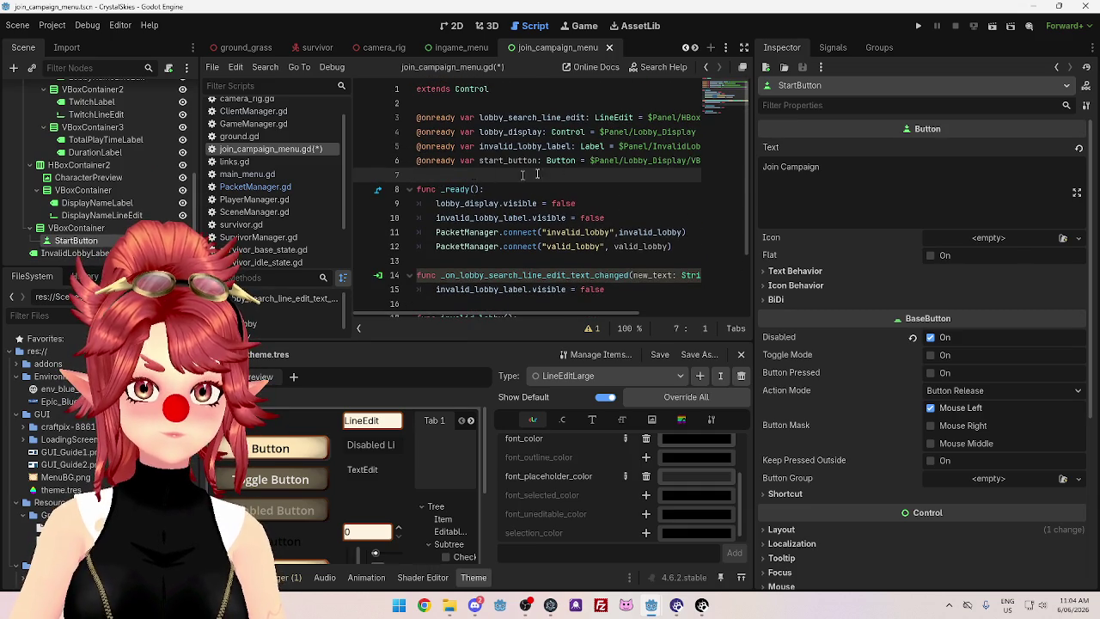
double_click(508, 160)
scroll(545, 211, "down", 2)
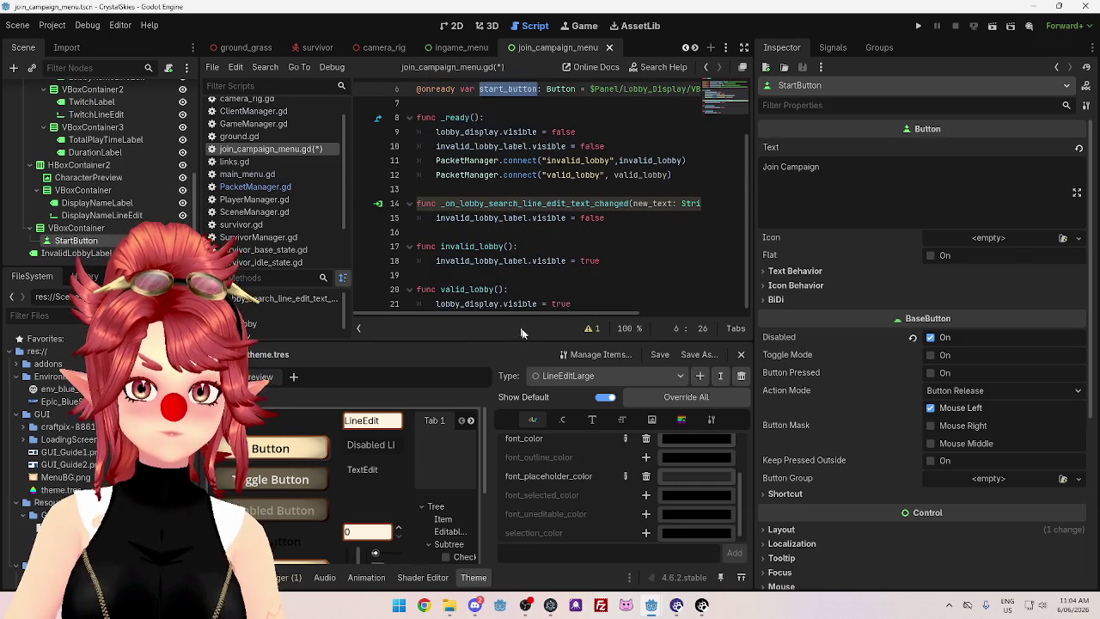
Set start_button.disabled = false inside valid_lobby
left_click(560, 300)
type("start_button = true")
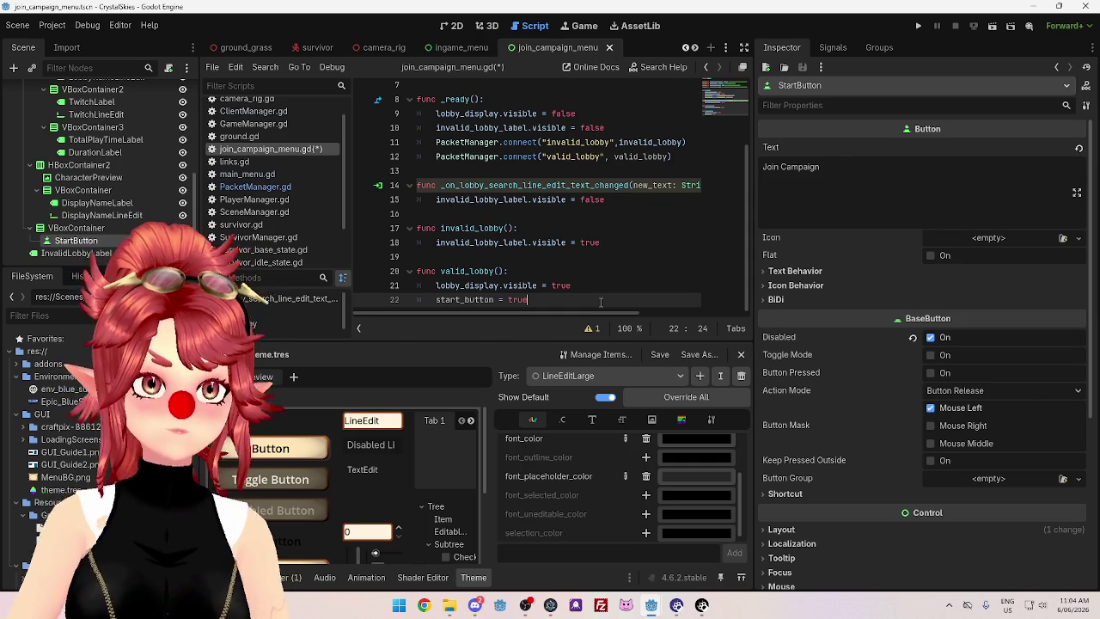
left_click(495, 290)
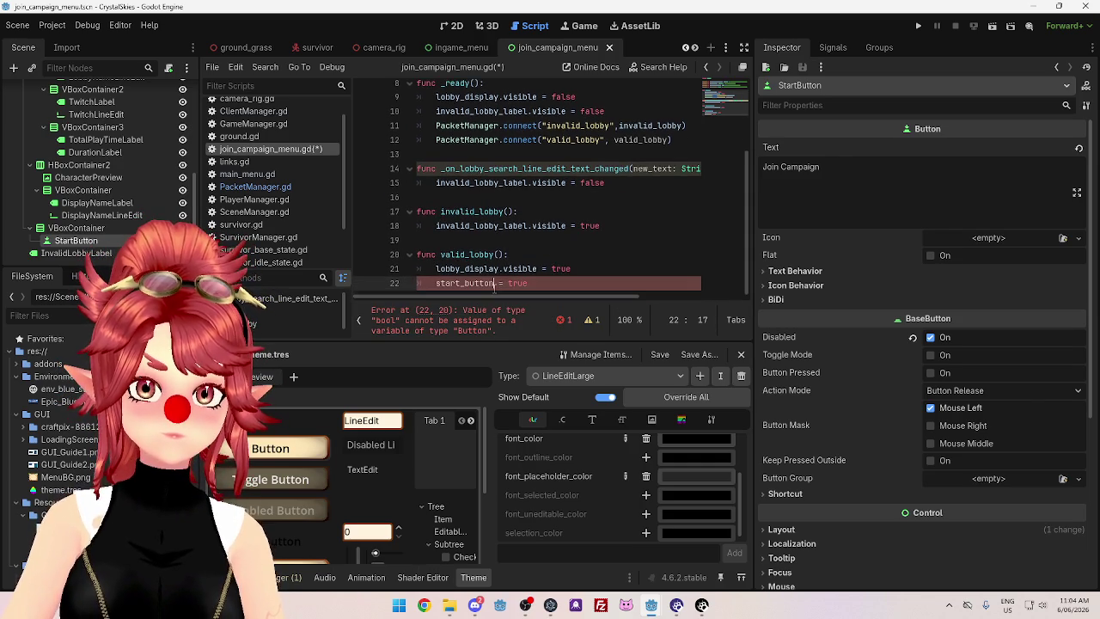
type(".disabl")
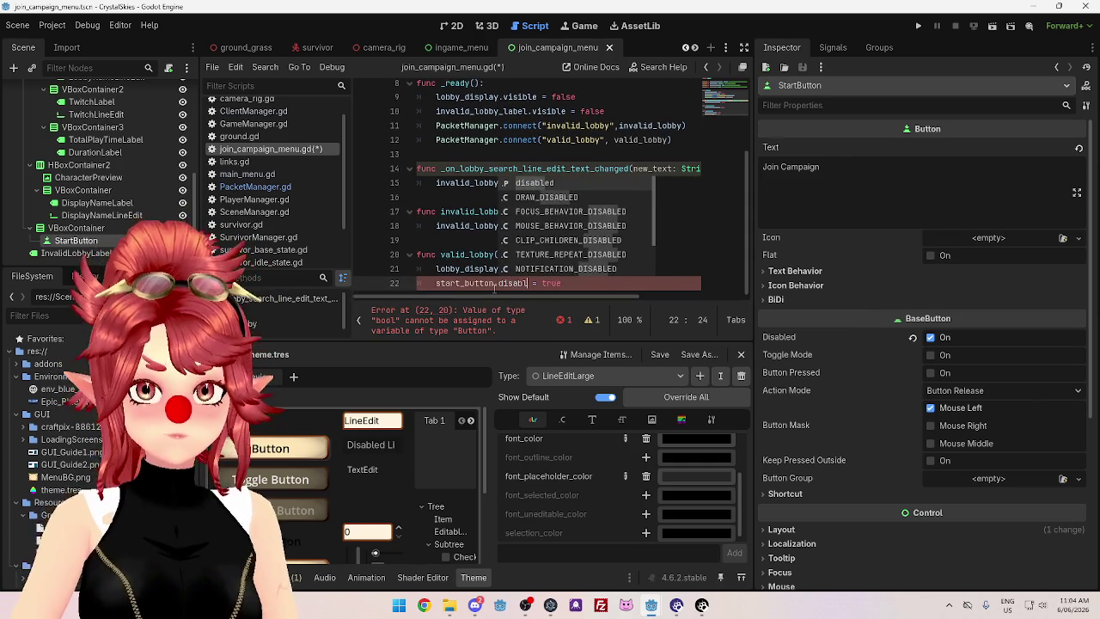
key("Return")
mouse_move(552, 300)
left_mouse_down()
mouse_move(573, 299)
mouse_move(436, 300)
left_mouse_up()
type("false")
left_click(572, 273)
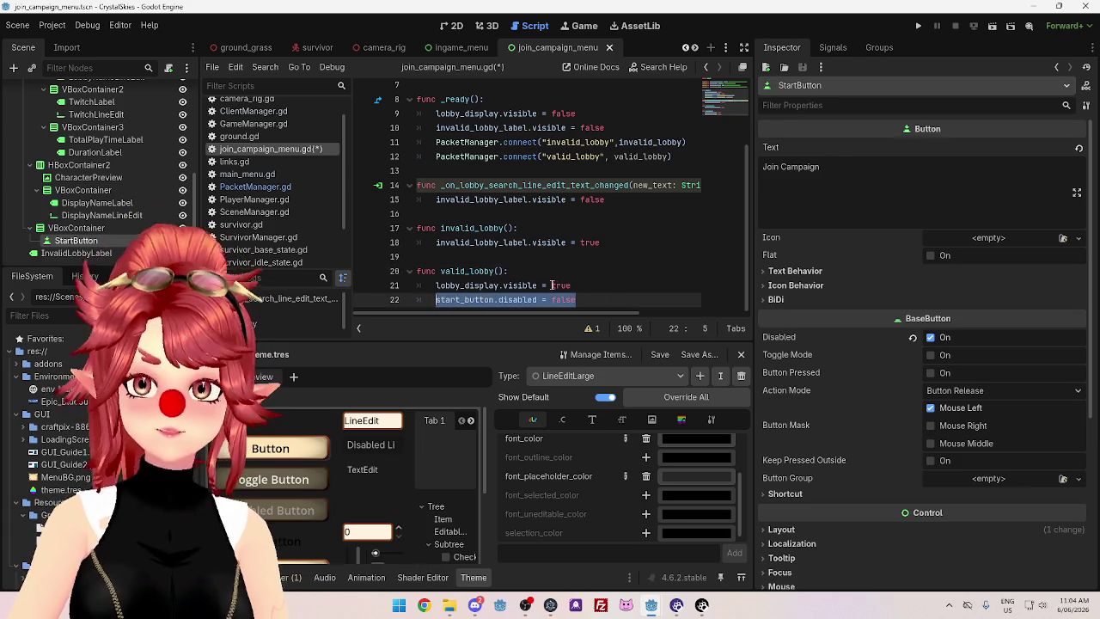
Paste start_button.disabled = true into _ready after line 10 and save the script
scroll(526, 224, "up", 1)
scroll(512, 183, "down", 1)
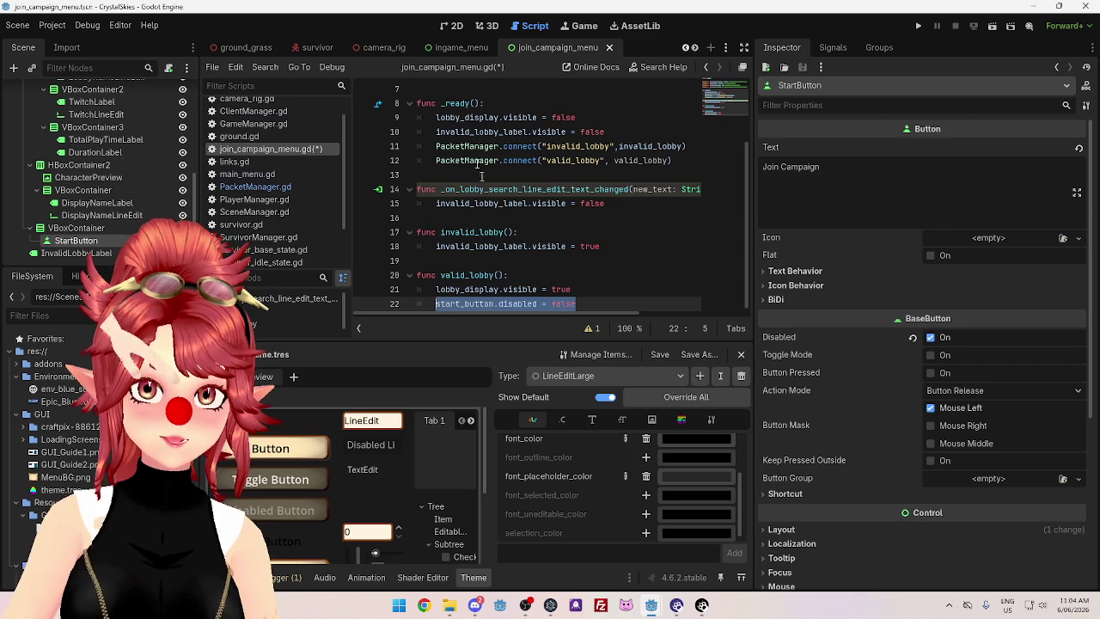
left_click(616, 132)
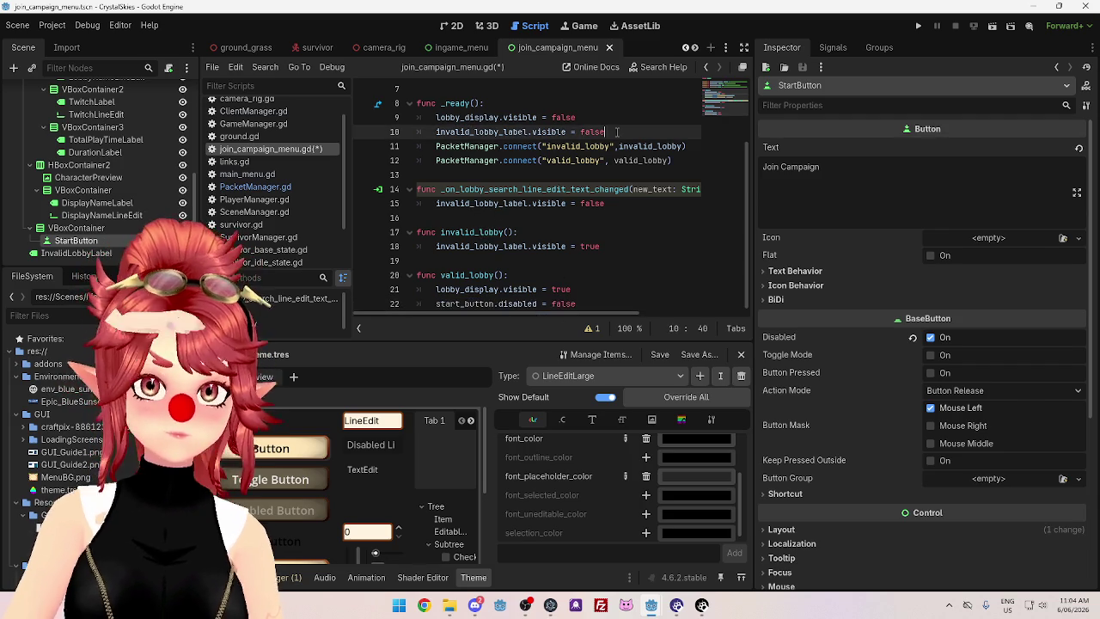
key("Return")
key("ctrl+v")
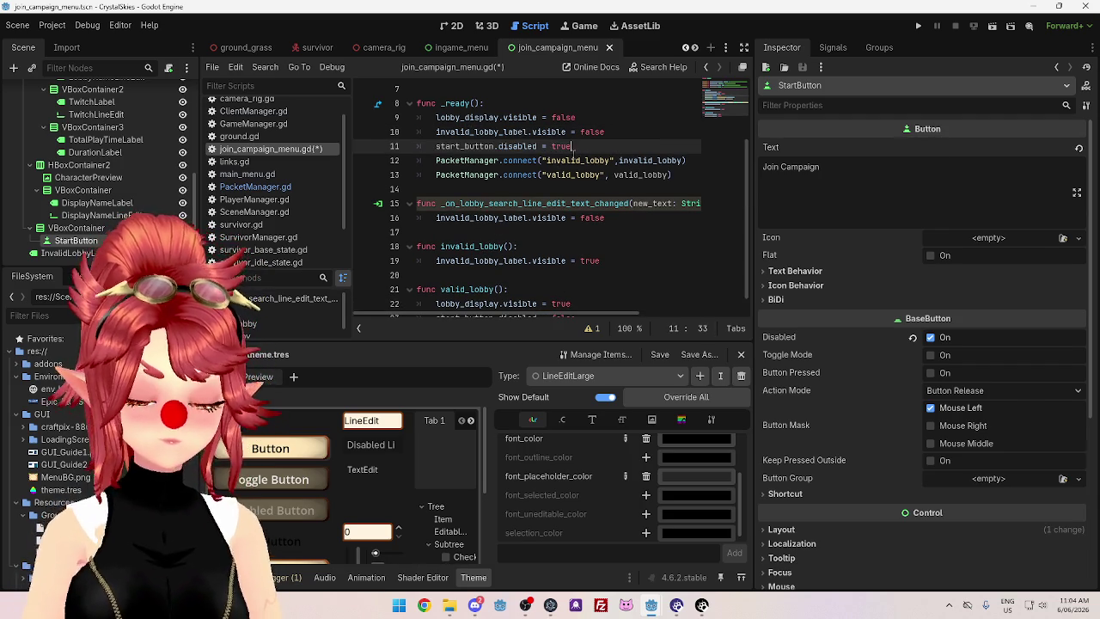
left_click(607, 121)
key("ctrl+s")
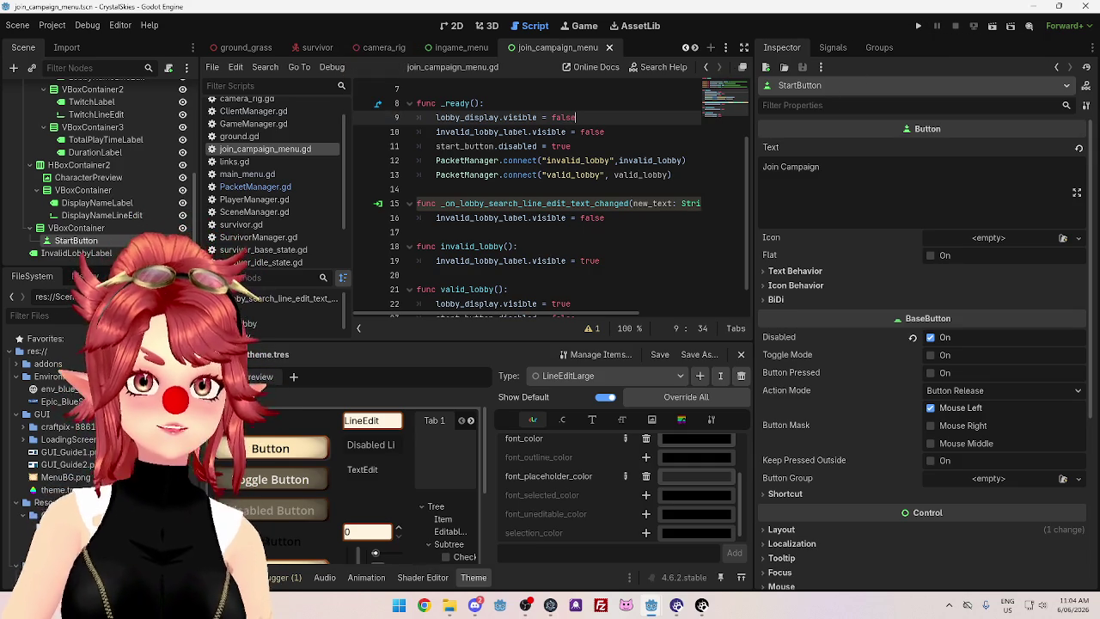
left_click(599, 189)
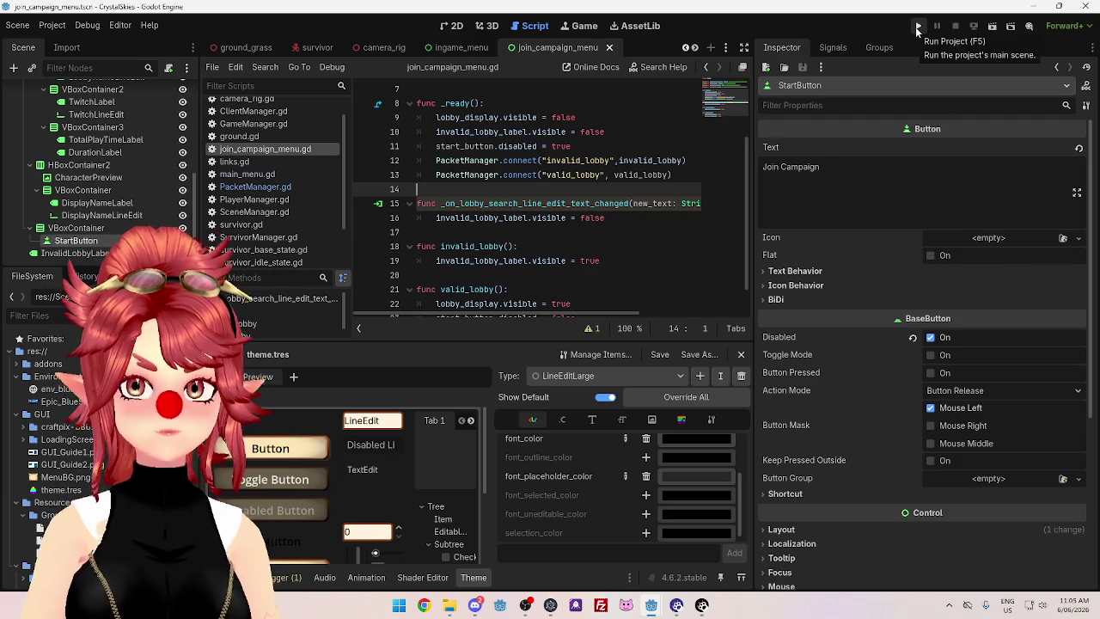
Run the CrystalSkies project, launch the godotsteam server editor exe, and close the Project Manager
left_click(918, 29)
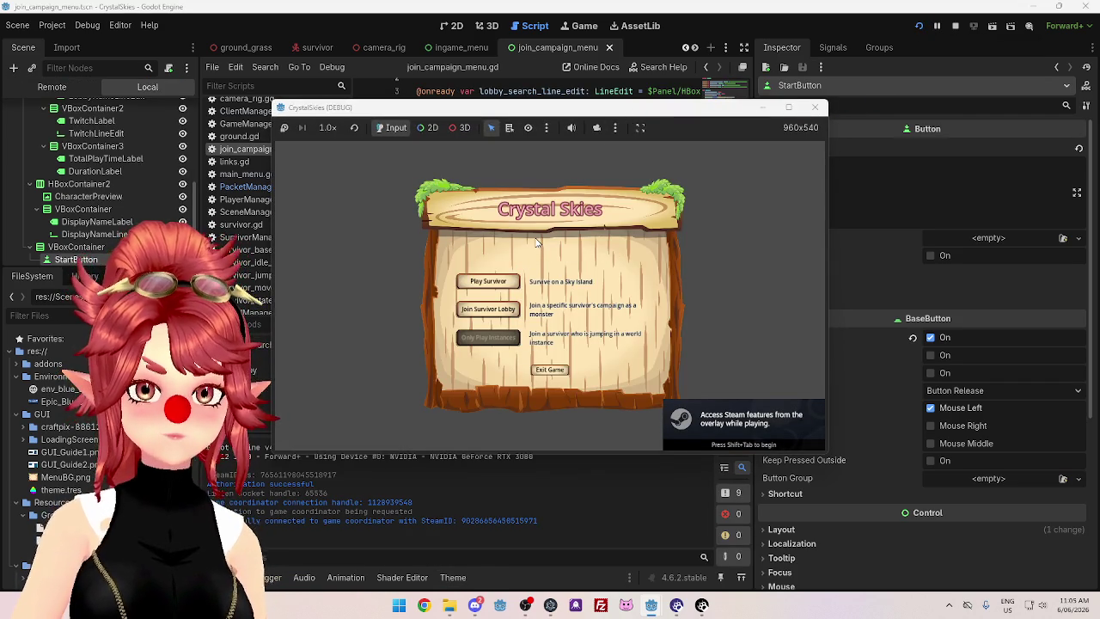
left_click(449, 605)
double_click(435, 200)
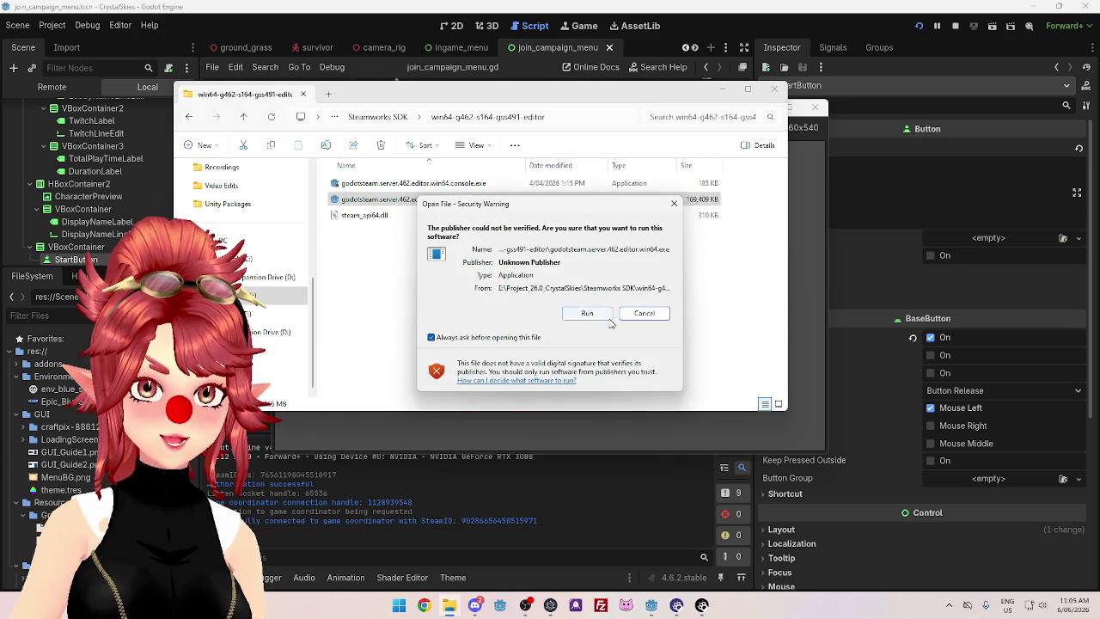
left_click(588, 313)
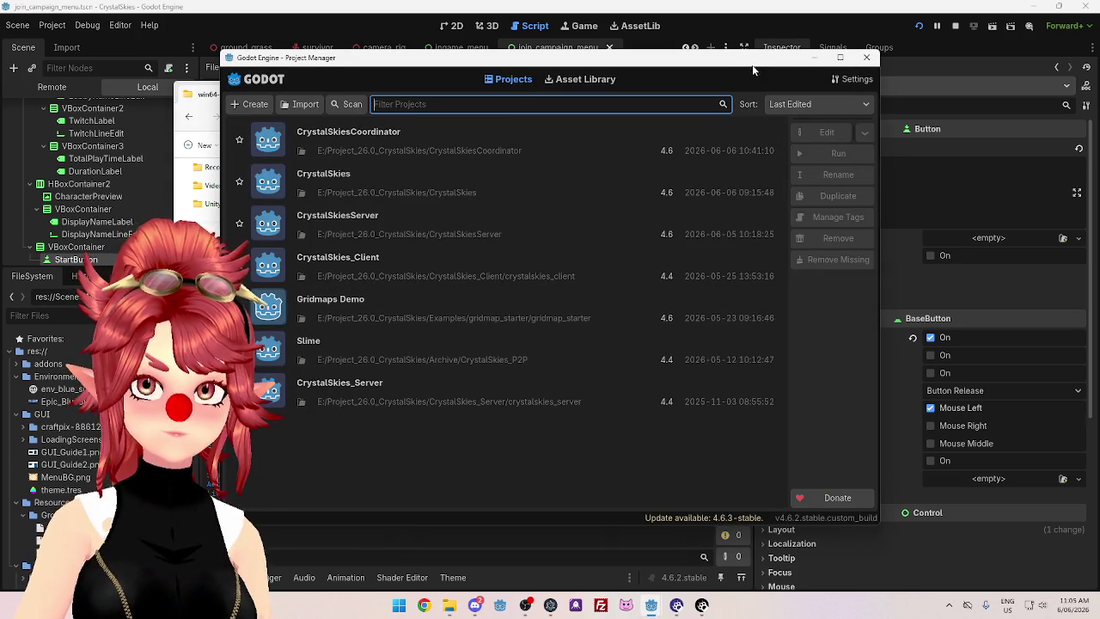
left_click_drag(752, 65, 781, 71)
left_click(896, 63)
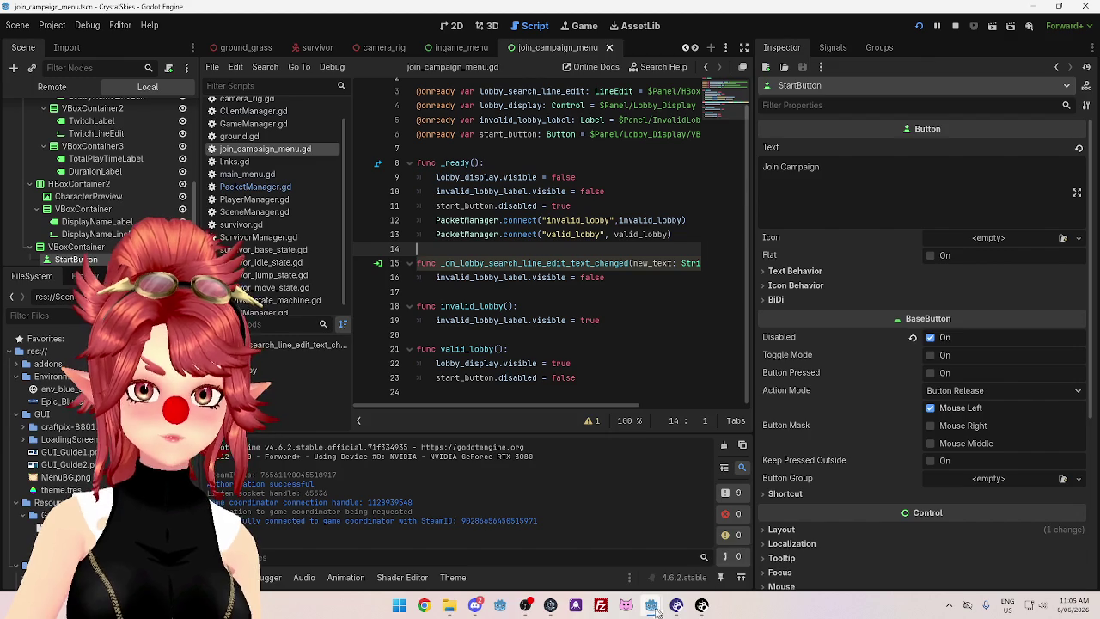
Check the running CrystalSkies game and server windows, moving the game aside, then return to the editor
mouse_move(542, 604)
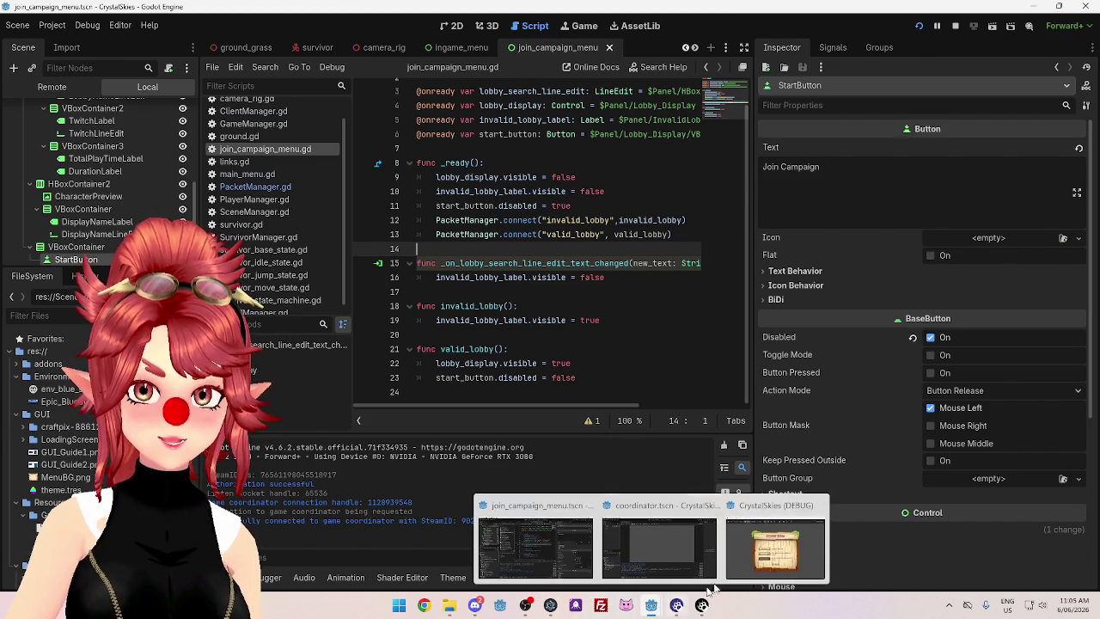
left_click(775, 541)
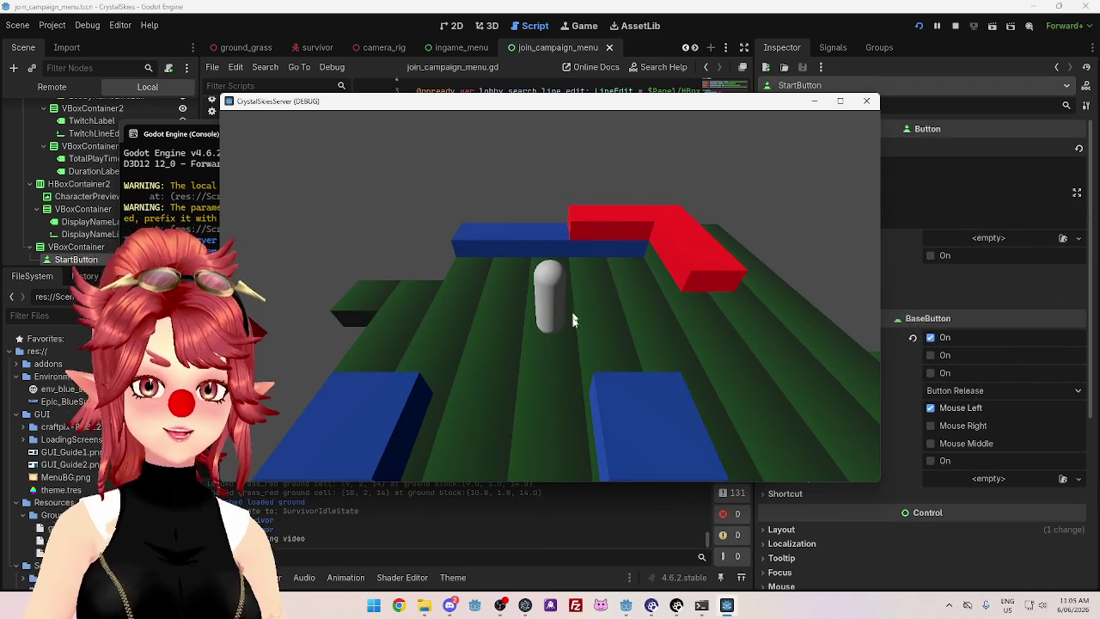
key("alt+Tab")
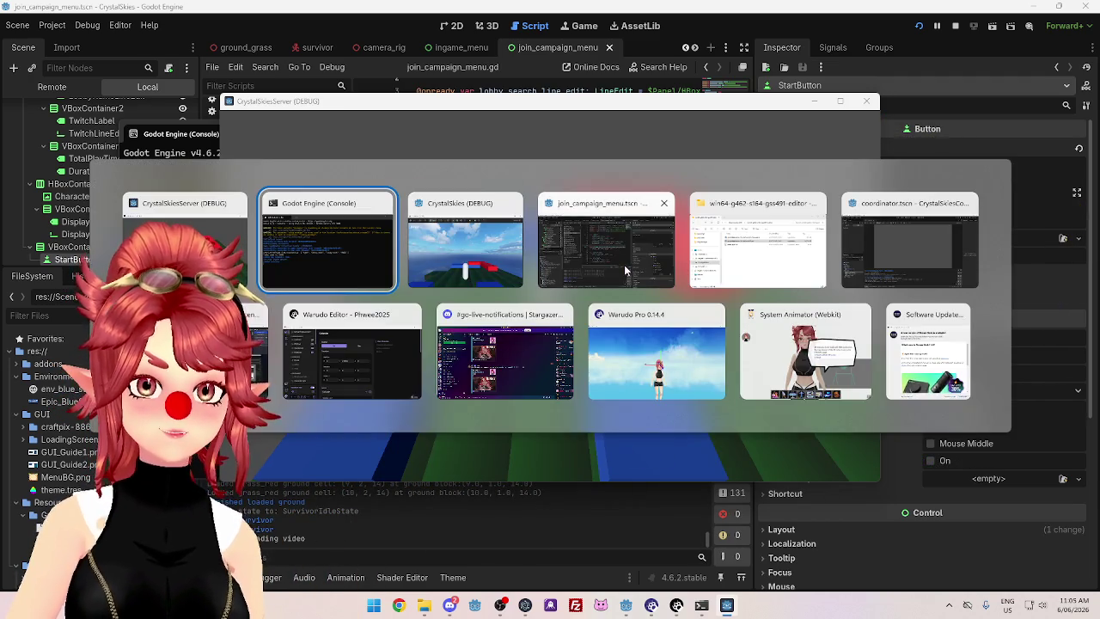
key("alt+Tab")
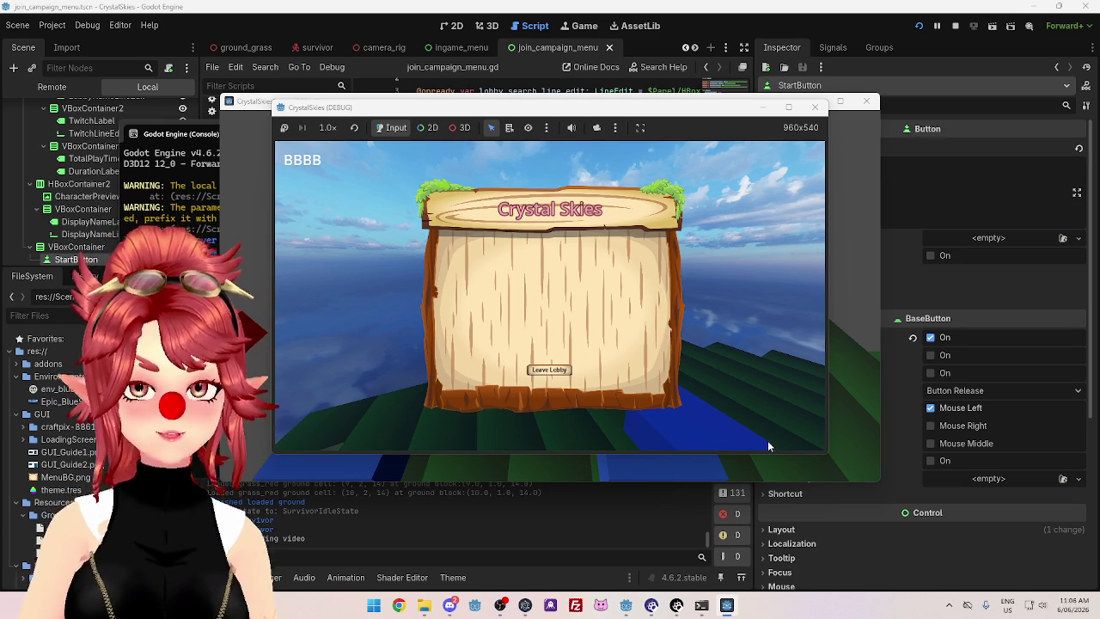
mouse_move(687, 108)
left_mouse_down()
mouse_move(698, 153)
mouse_move(636, 110)
left_mouse_up()
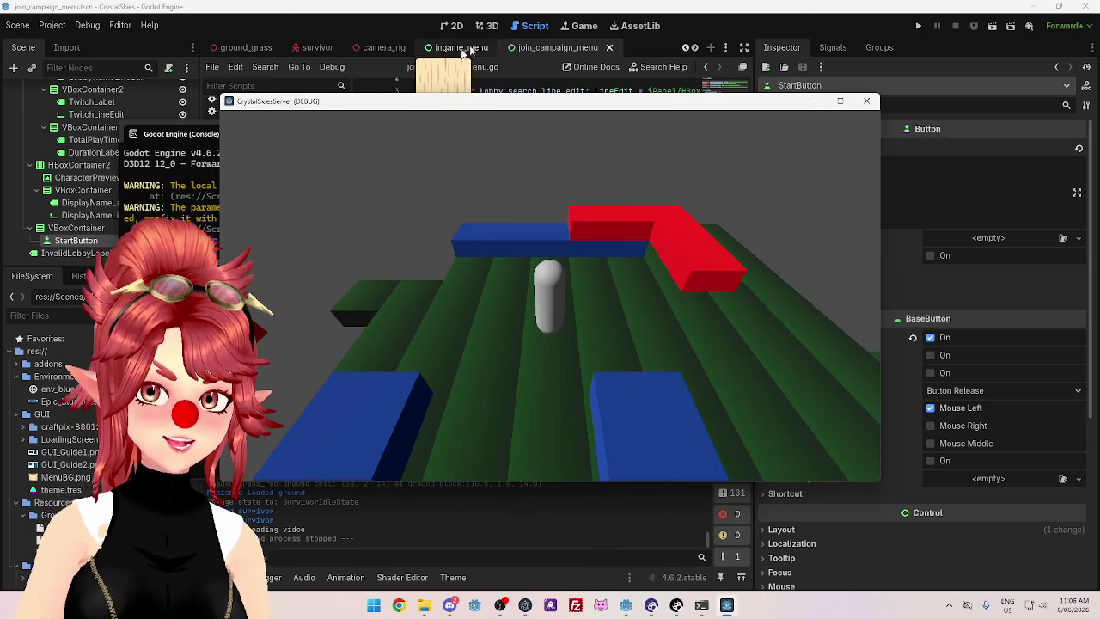
mouse_move(626, 605)
left_click(560, 547)
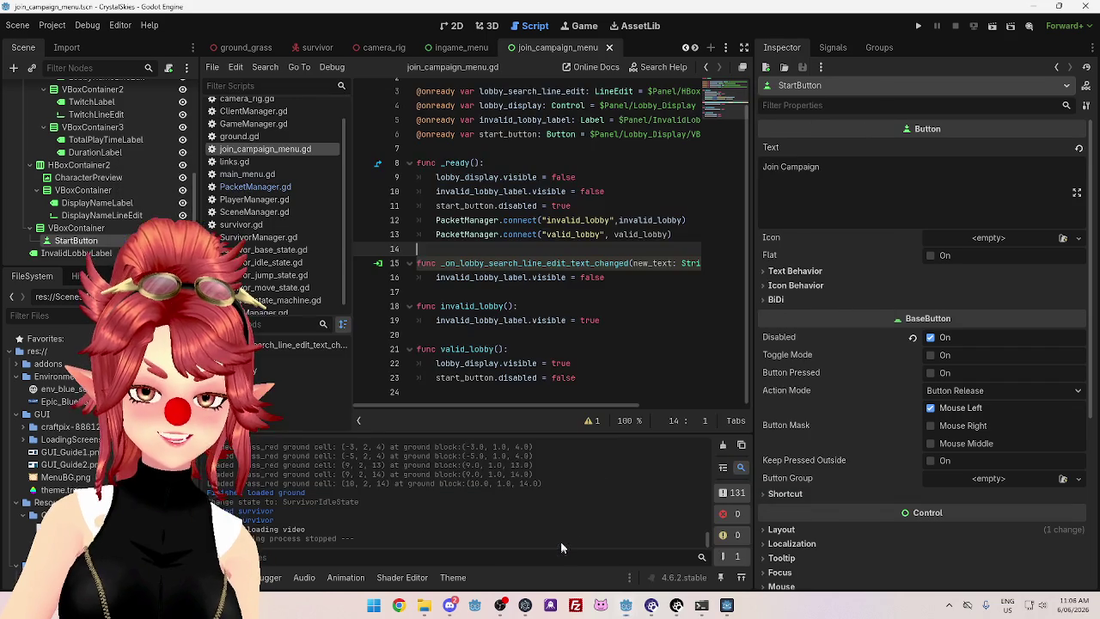
Run the game, search lobby code 8888 under Join Survivor Lobby, then stop the game
left_click(919, 27)
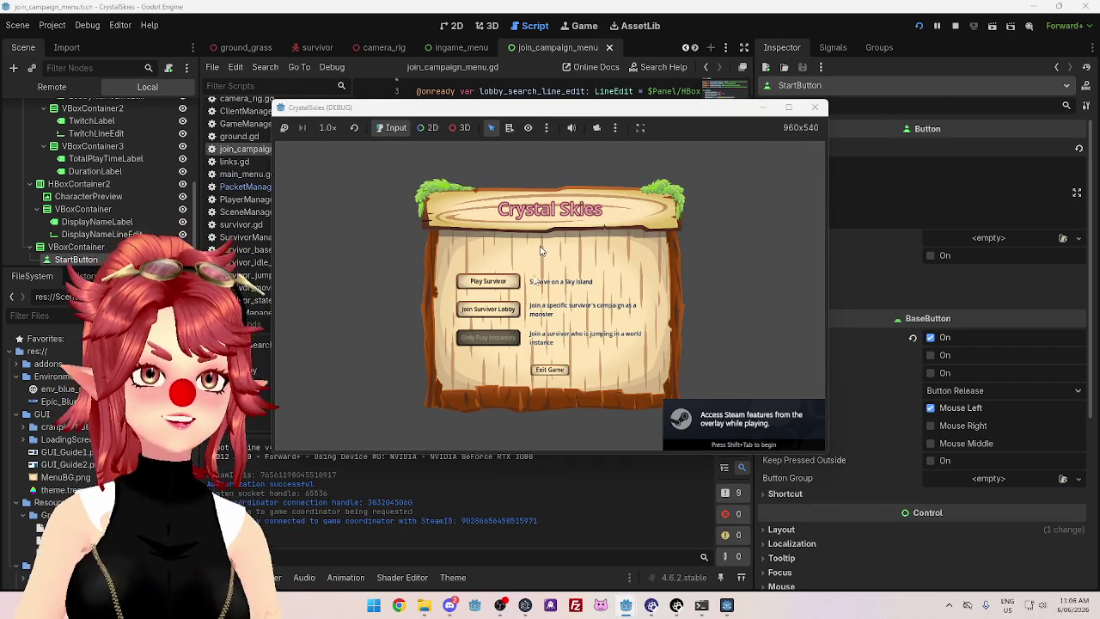
left_click(488, 308)
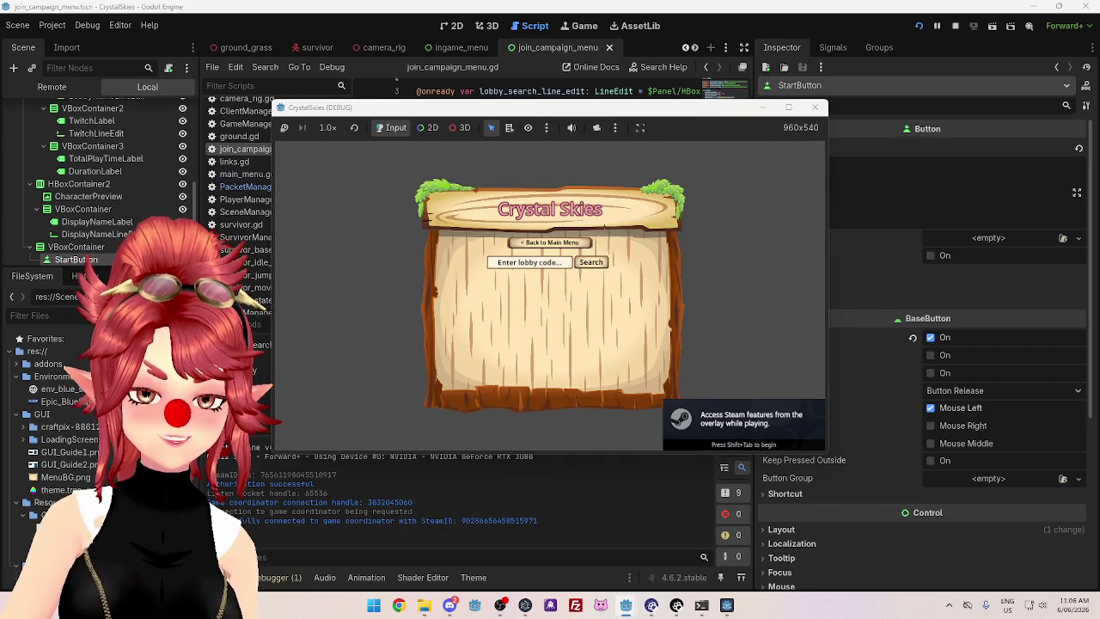
left_click(550, 263)
type("8888")
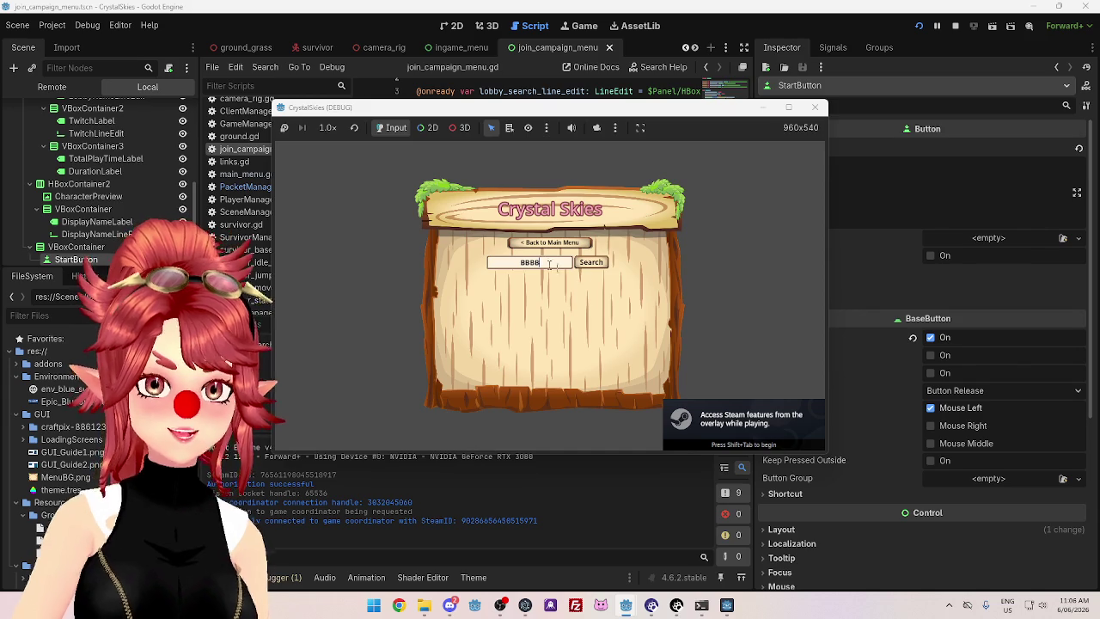
left_click(590, 262)
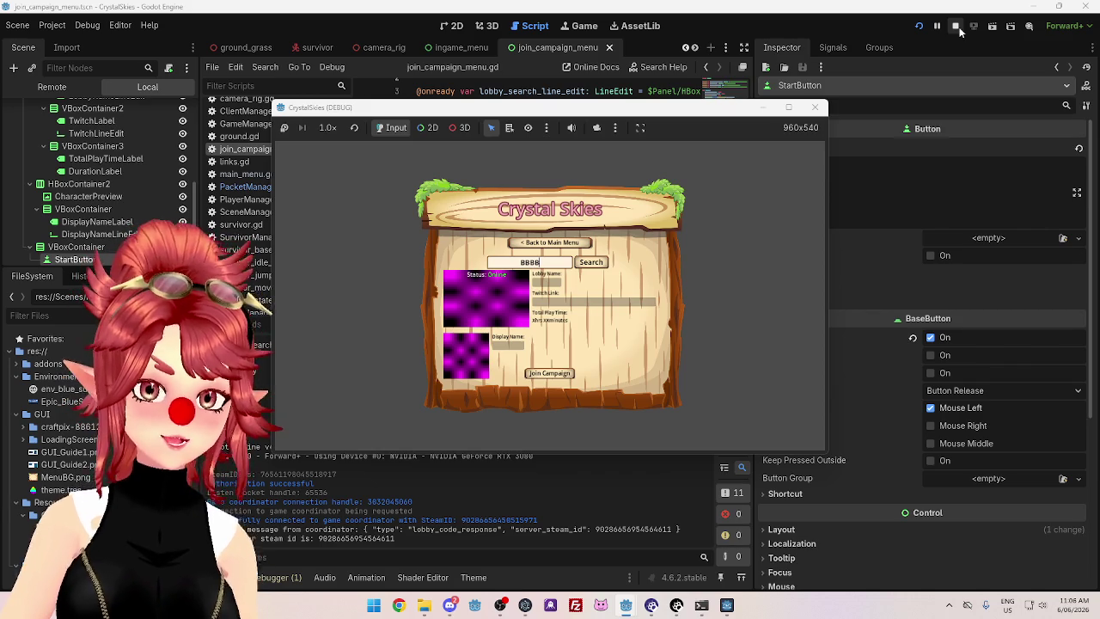
left_click(956, 26)
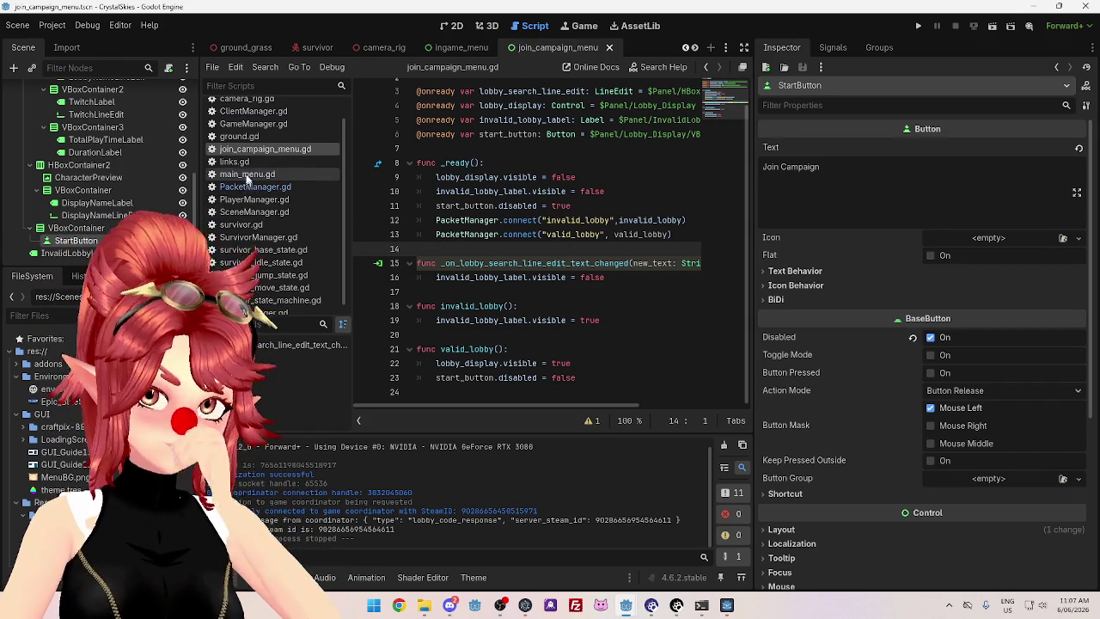
scroll(266, 141, "up", 2)
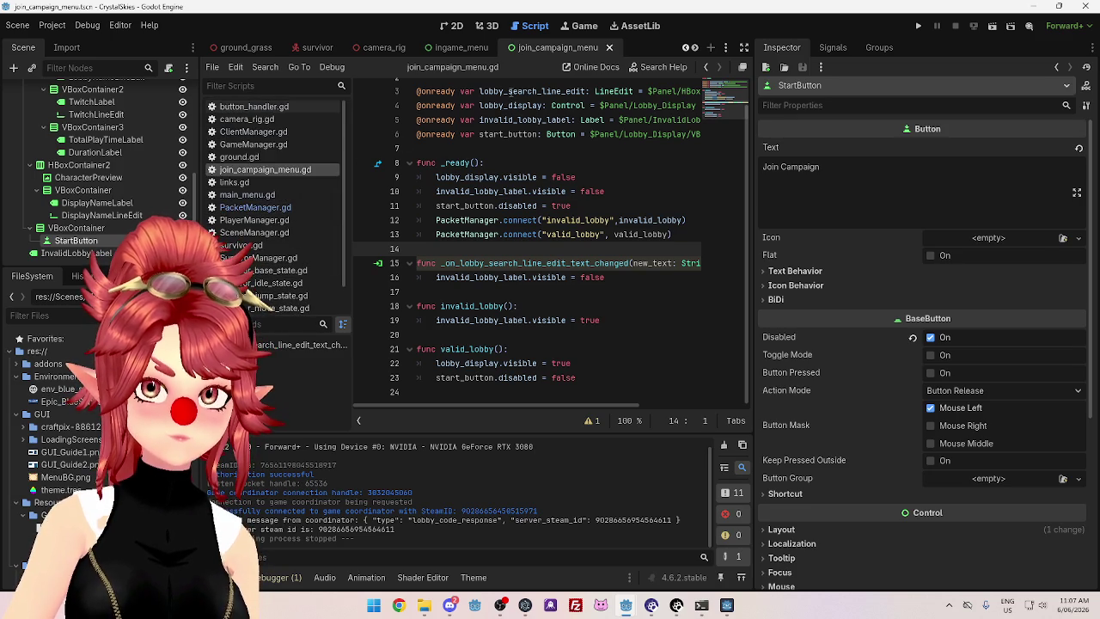
scroll(86, 193, "up", 5)
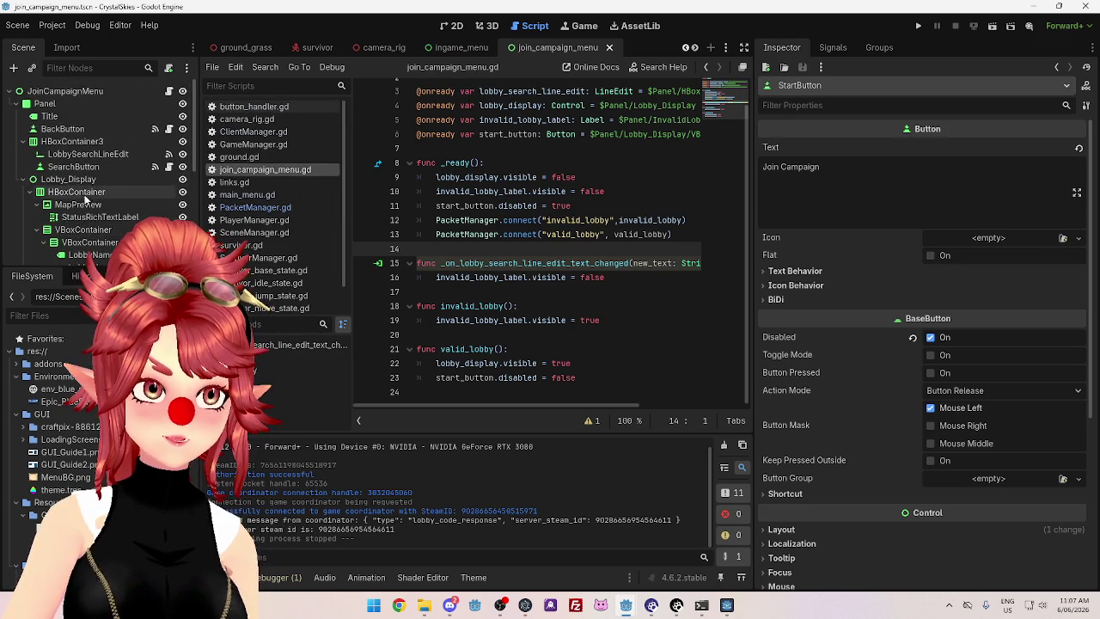
Switch to the campaign_menu scene tab and show its layout in the 2D view
left_click(461, 47)
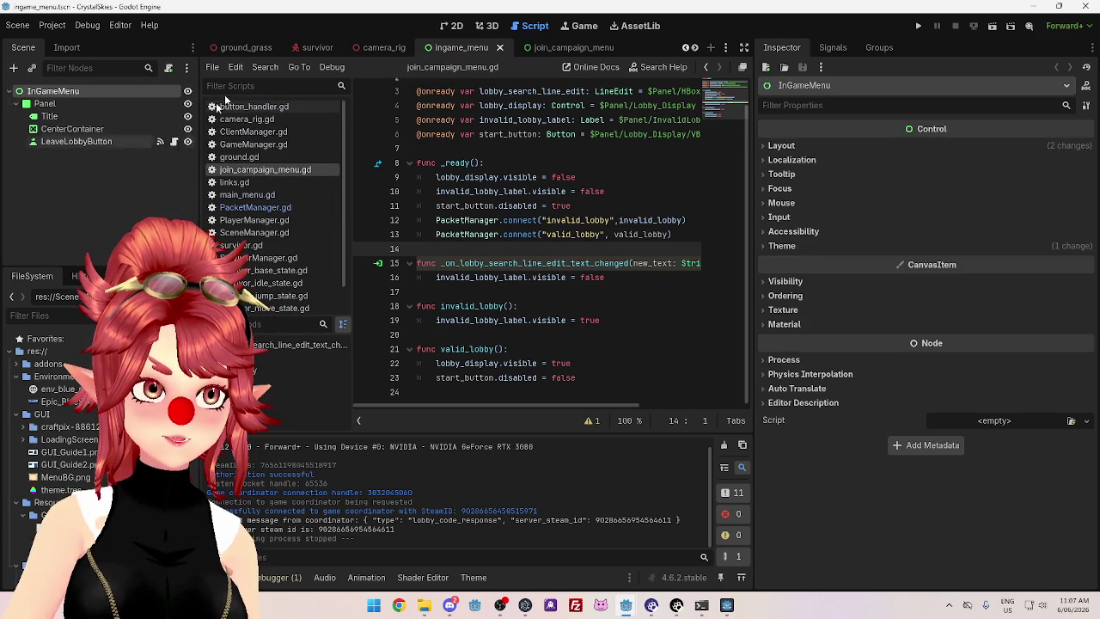
scroll(243, 56, "up", 2)
left_click(250, 47)
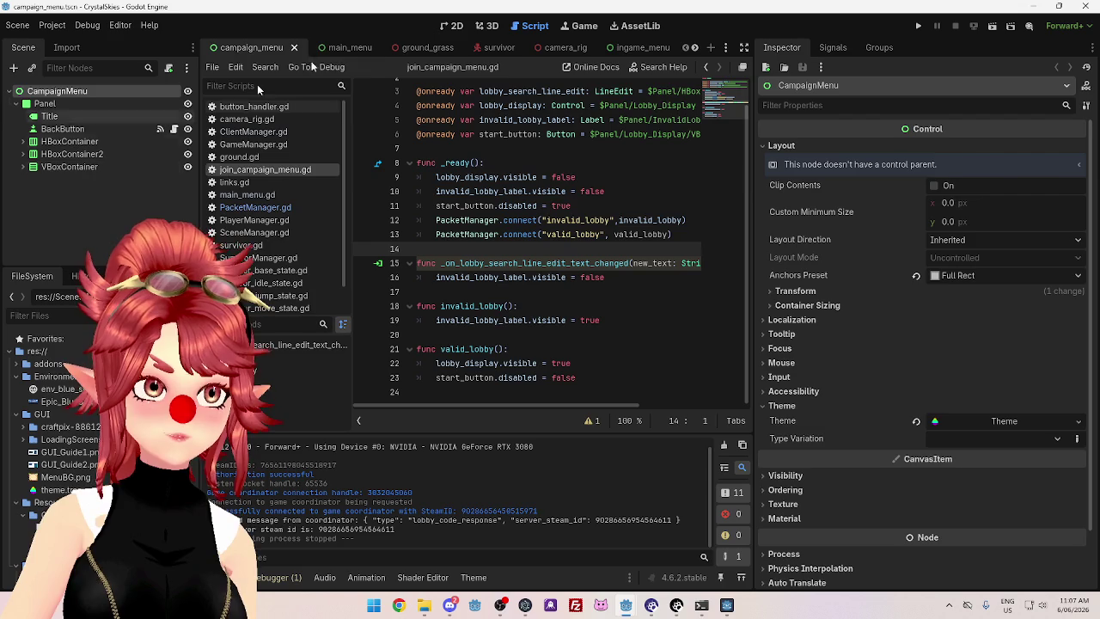
left_click(453, 25)
Follow the Start / Continue Campaign button's pressed signal to start_campaign, then return to 2D
left_click(601, 312)
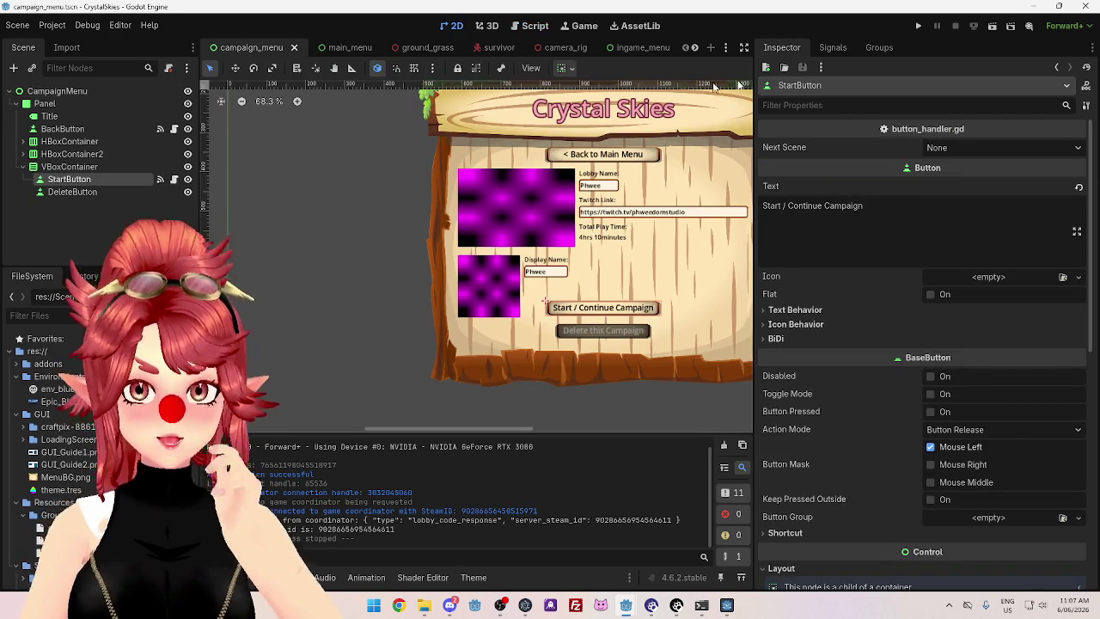
left_click(832, 47)
left_click(846, 144)
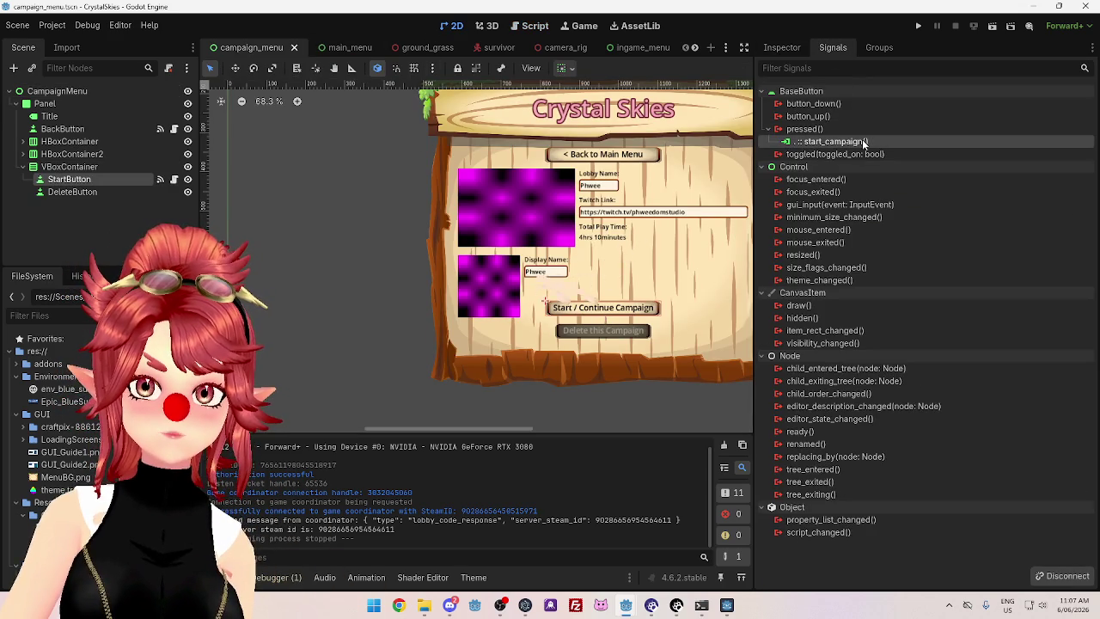
double_click(865, 144)
scroll(516, 366, "down", 2)
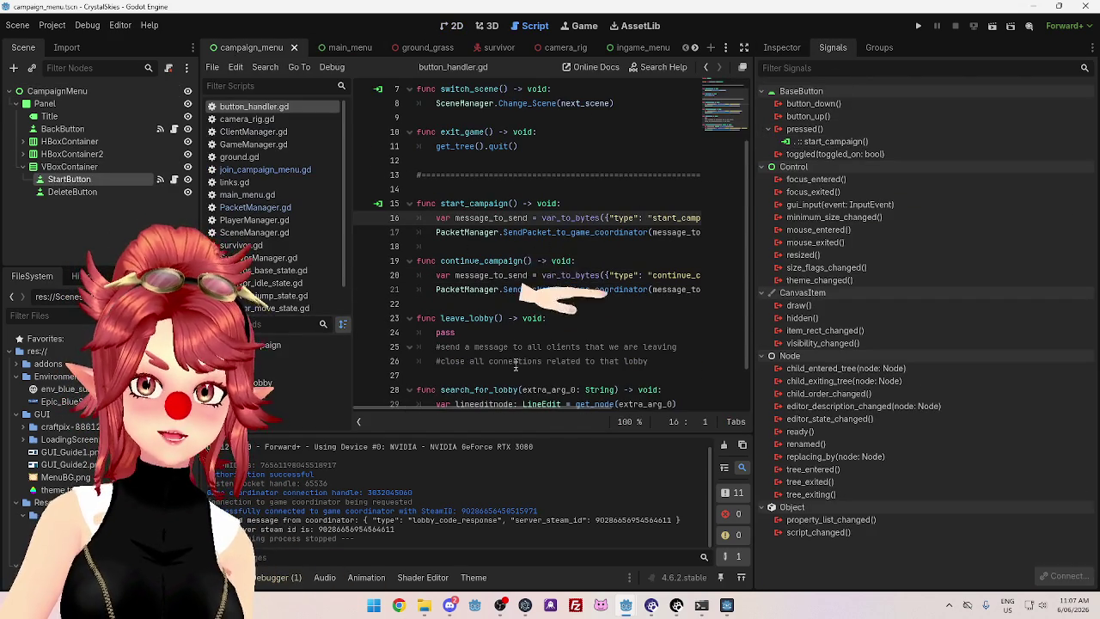
mouse_move(506, 411)
left_mouse_down()
mouse_move(574, 419)
mouse_move(465, 411)
mouse_move(582, 412)
mouse_move(469, 404)
left_mouse_up()
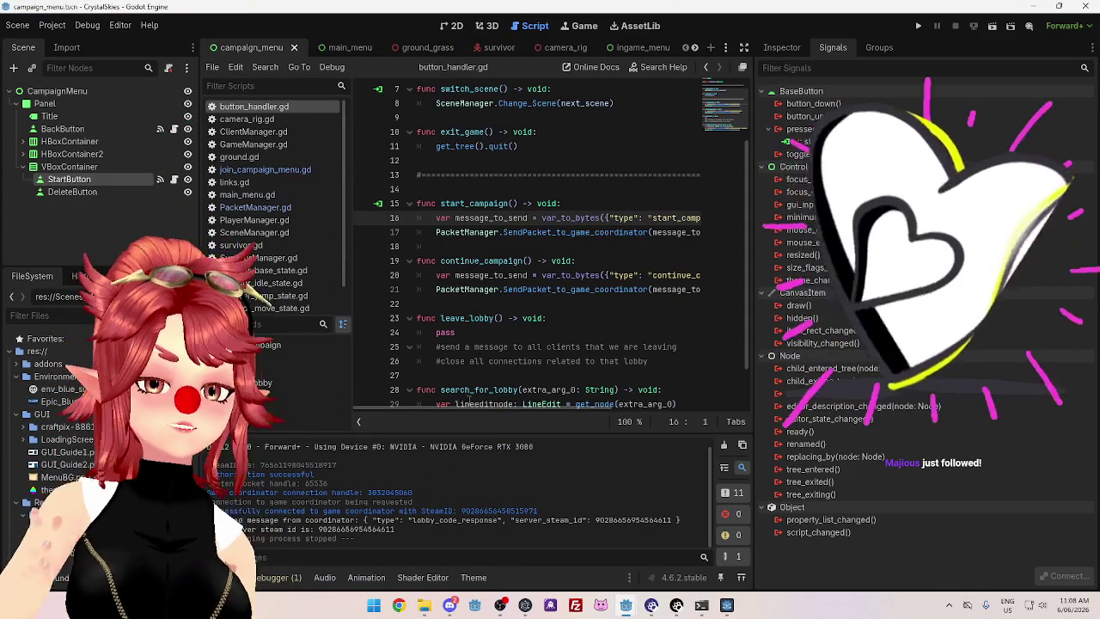
left_click(452, 25)
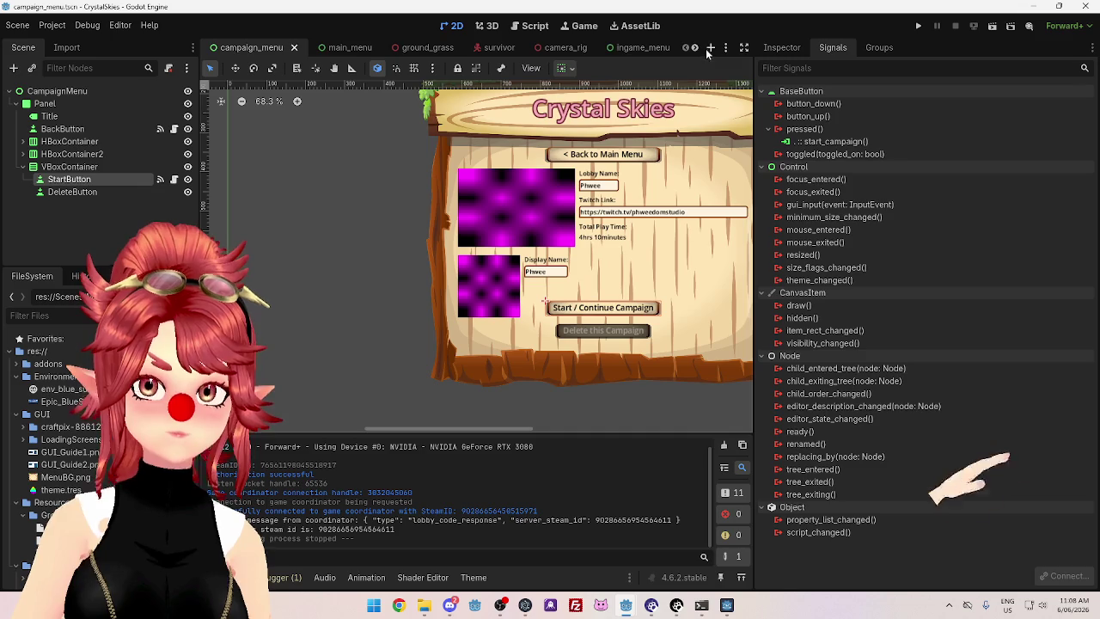
Open the join_campaign_menu scene tab and look over it
scroll(640, 47, "down", 2)
left_click(643, 49)
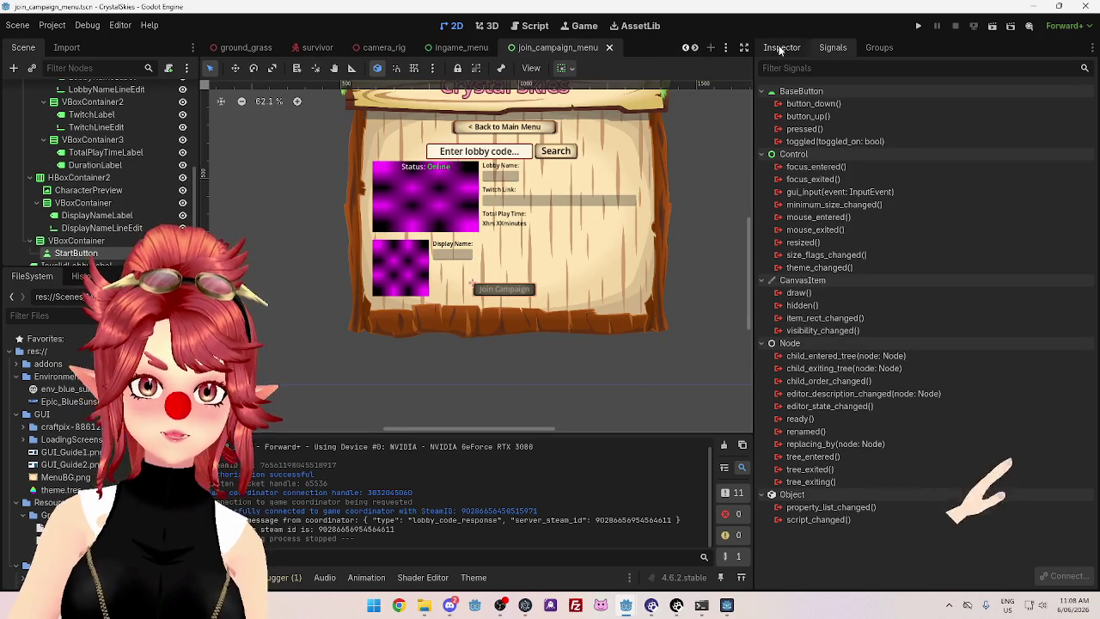
scroll(135, 208, "down", 1)
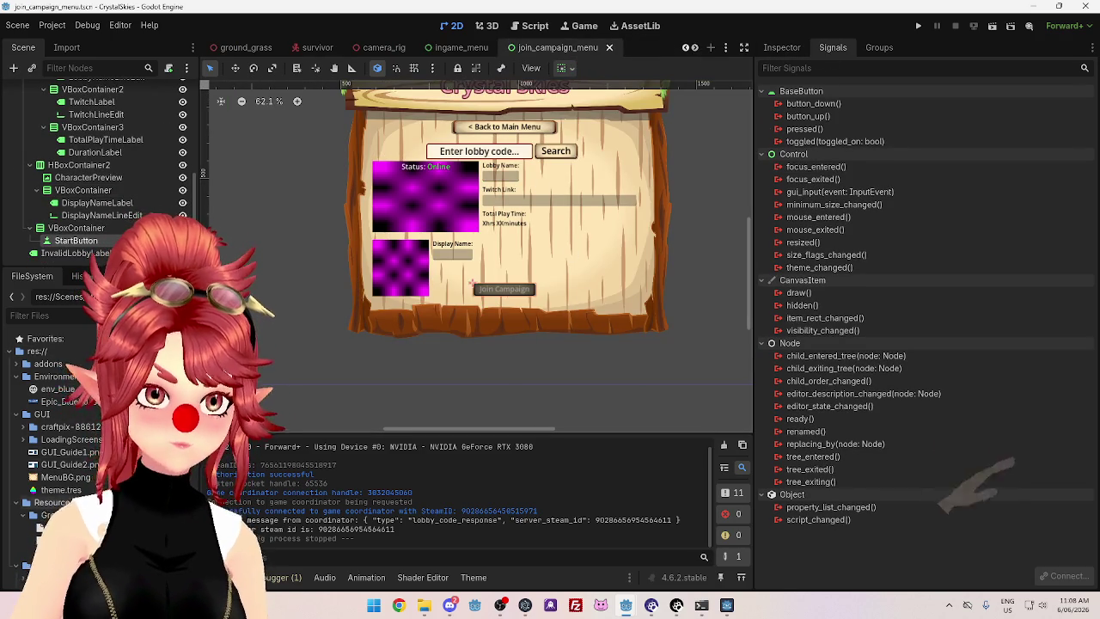
scroll(52, 430, "down", 5)
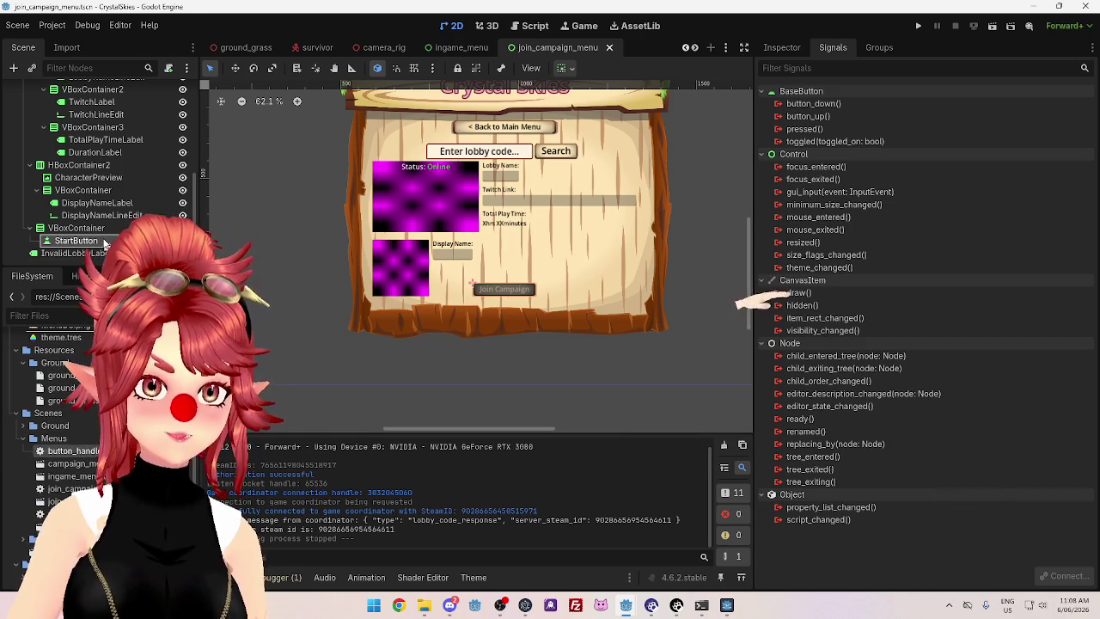
Return to the script editor and open ClientManager.gd from the script list
key("ctrl+F3")
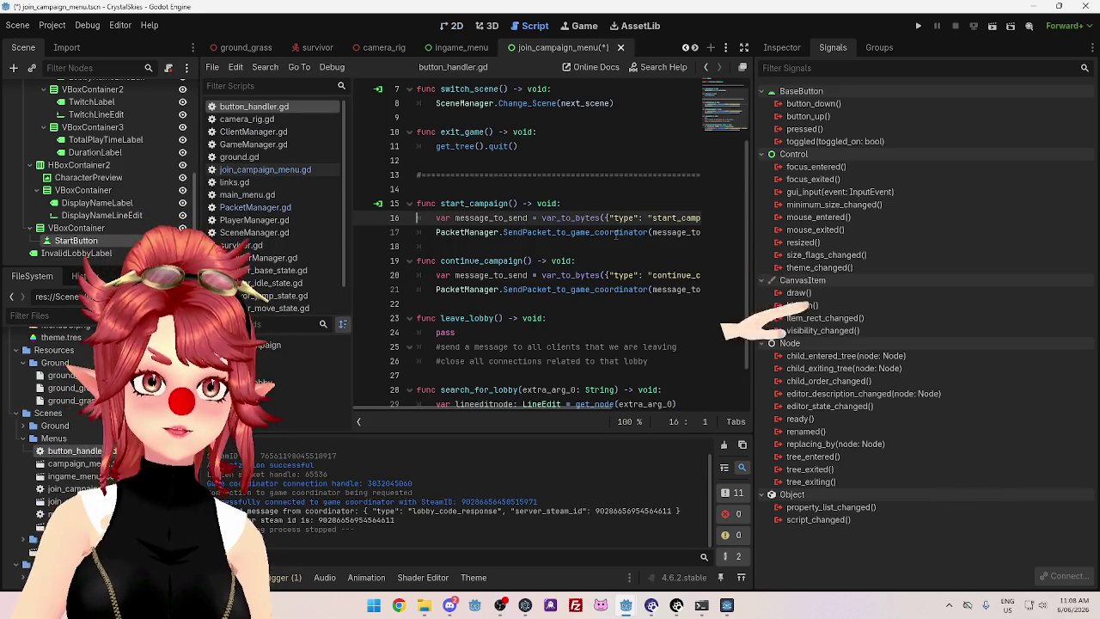
scroll(593, 197, "down", 2)
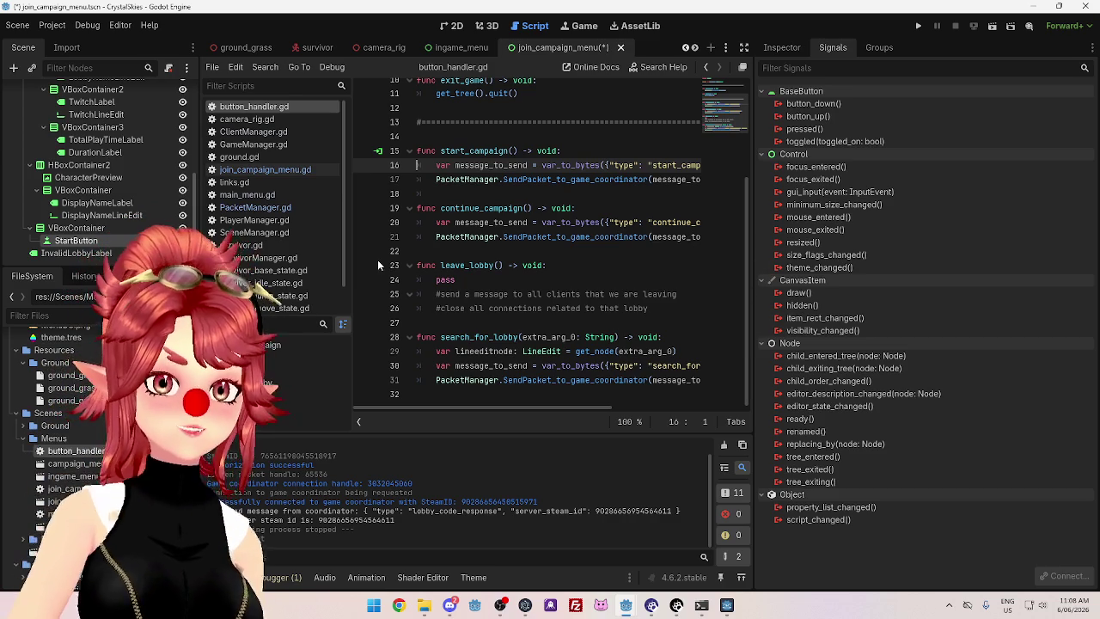
scroll(284, 240, "down", 1)
scroll(283, 249, "up", 1)
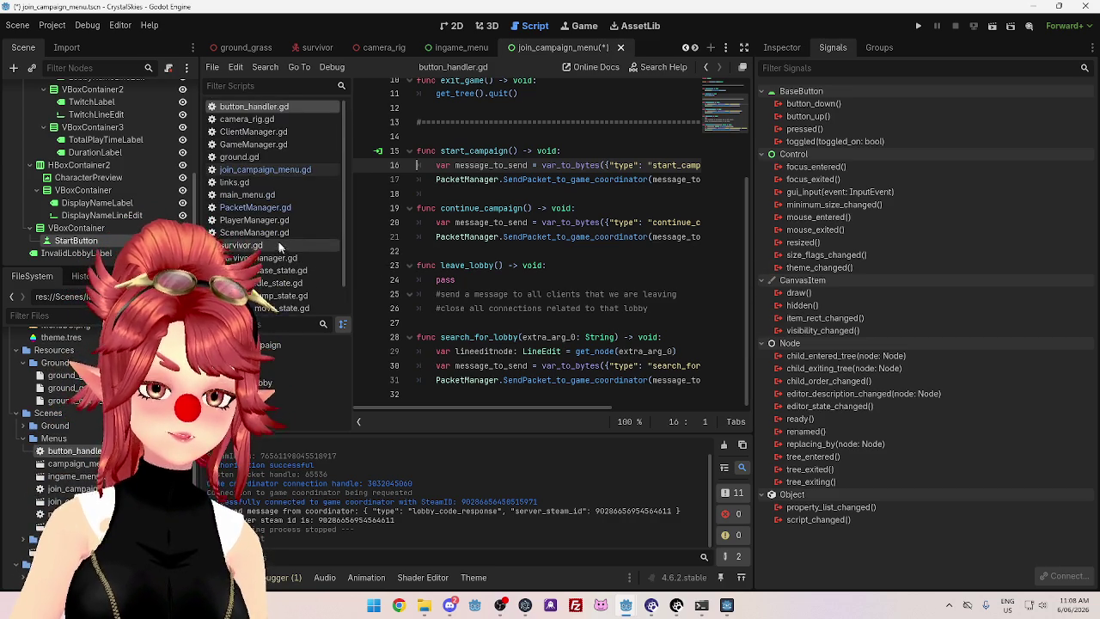
left_click(253, 131)
Review ClientManager.gd's connect_with_steam and authenticate code and widen the script list panel
scroll(589, 288, "up", 5)
scroll(589, 288, "up", 10)
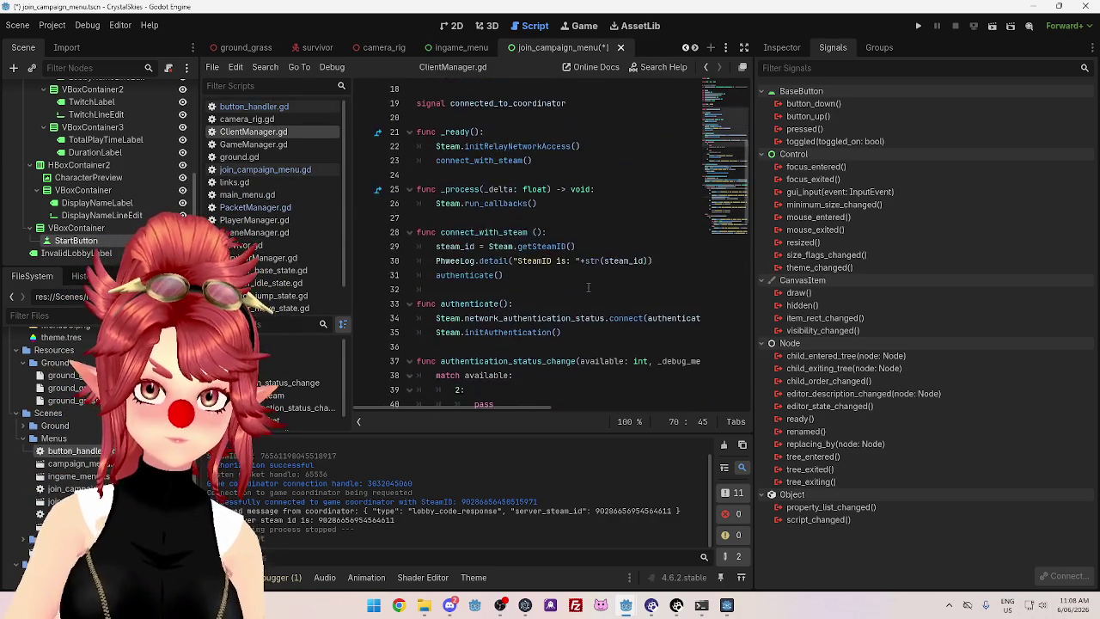
scroll(727, 353, "down", 3)
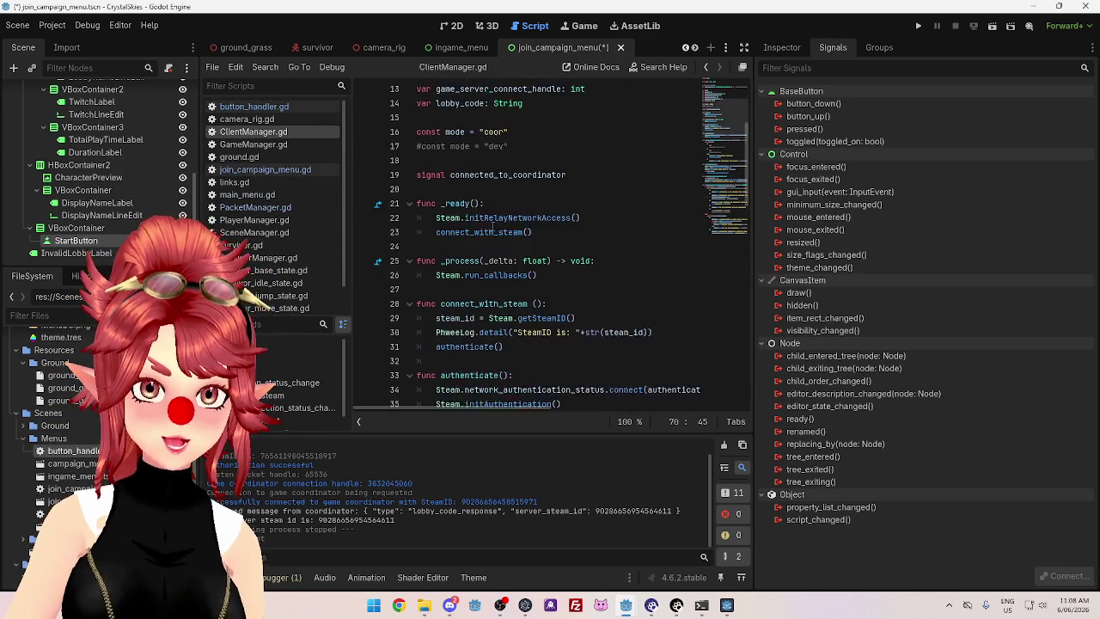
mouse_move(754, 350)
left_mouse_down()
mouse_move(818, 364)
mouse_move(922, 361)
left_mouse_up()
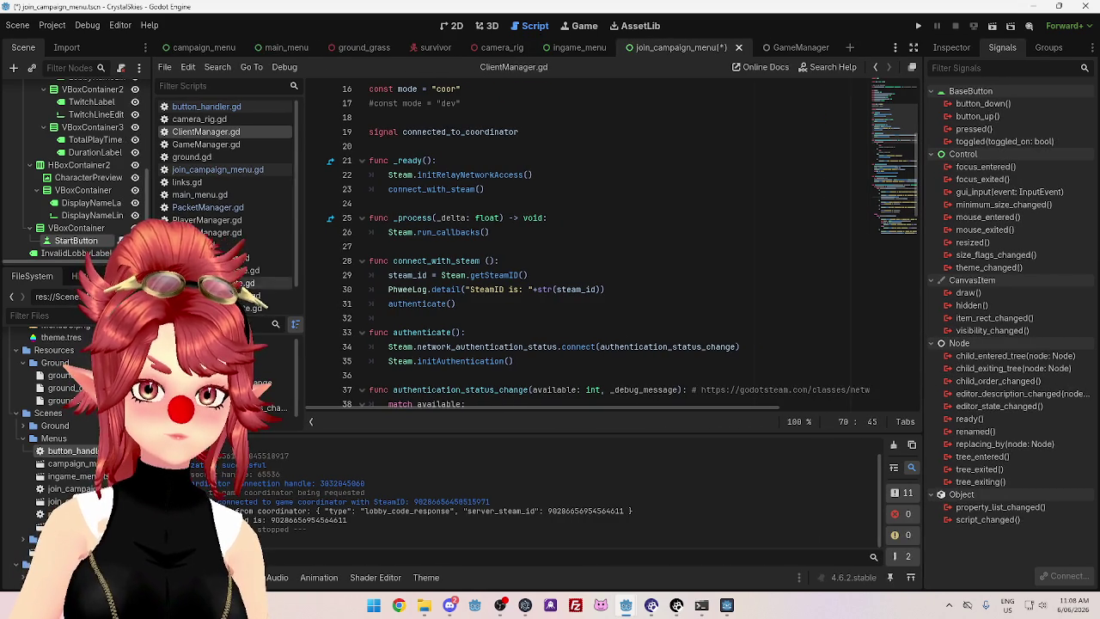
mouse_move(634, 343)
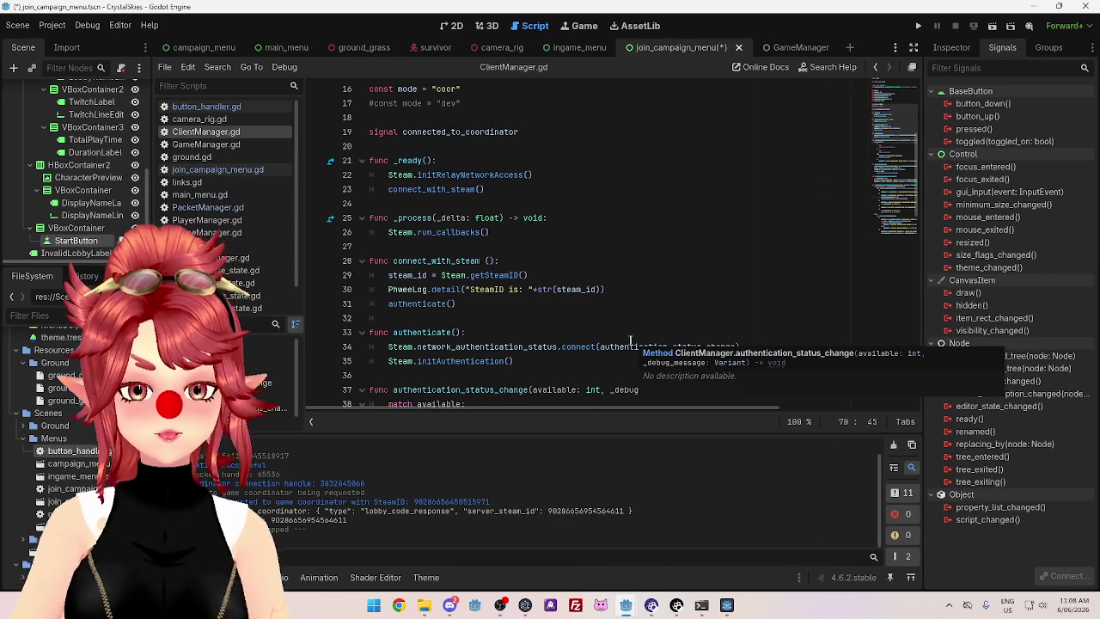
scroll(593, 309, "up", 2)
scroll(568, 288, "down", 2)
scroll(549, 275, "down", 2)
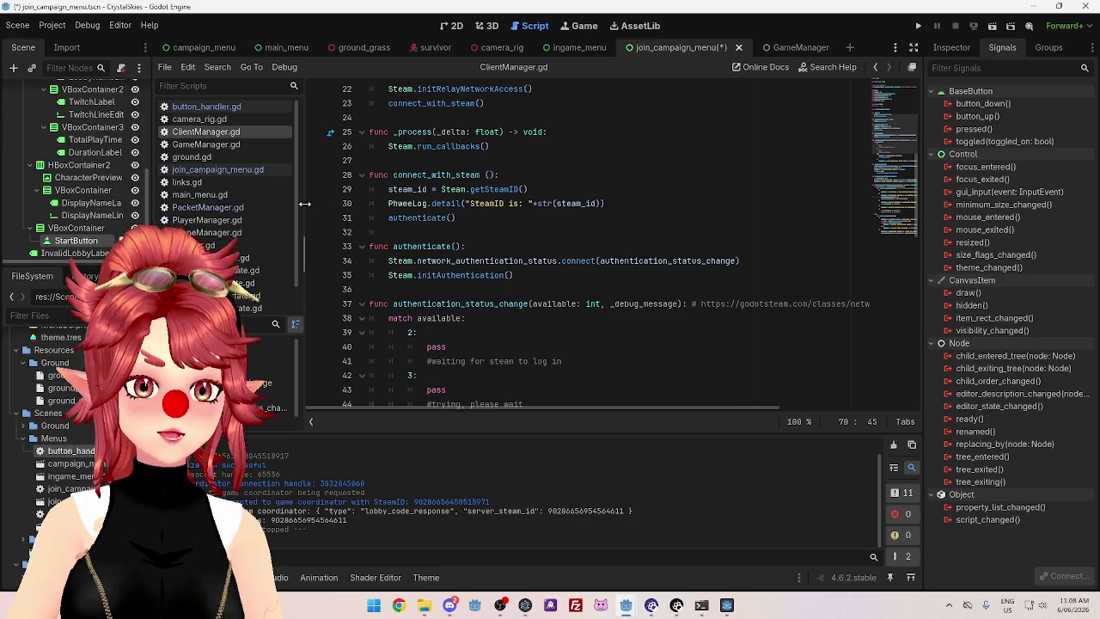
left_click_drag(318, 207, 344, 205)
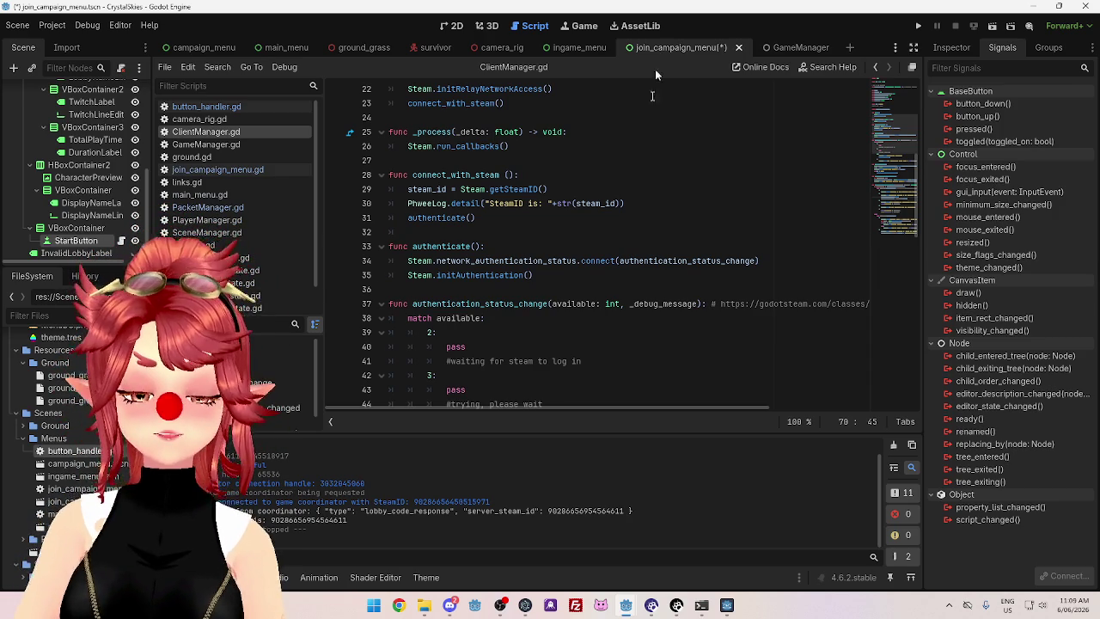
mouse_move(628, 609)
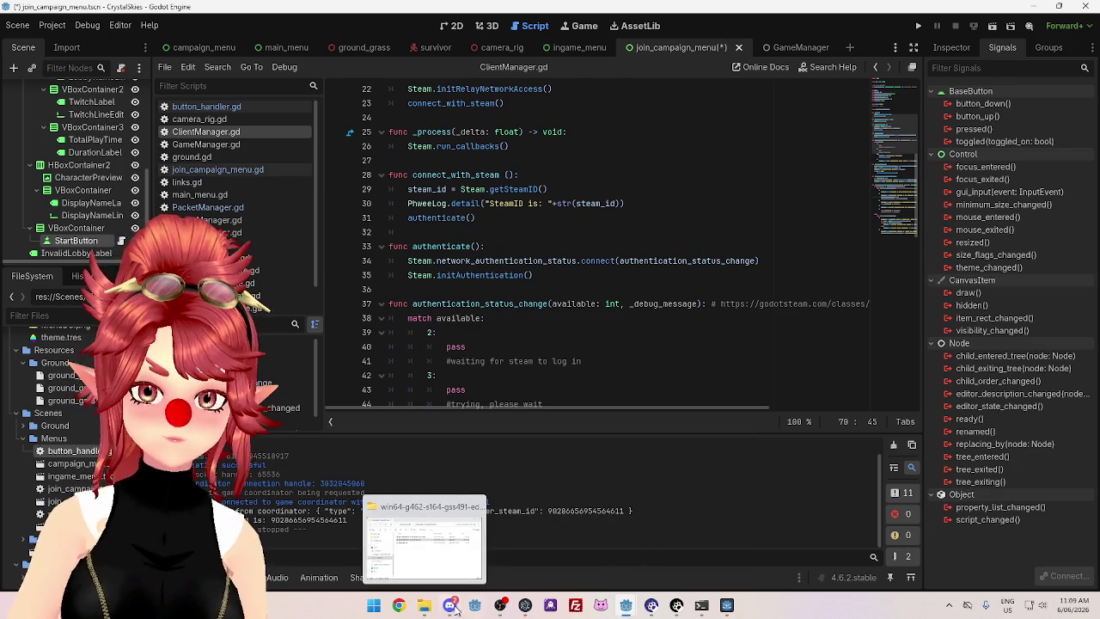
Run godotsteam.server.462.editor.win64.exe and open the CrystalSkiesServer project for editing
left_click(423, 572)
double_click(480, 205)
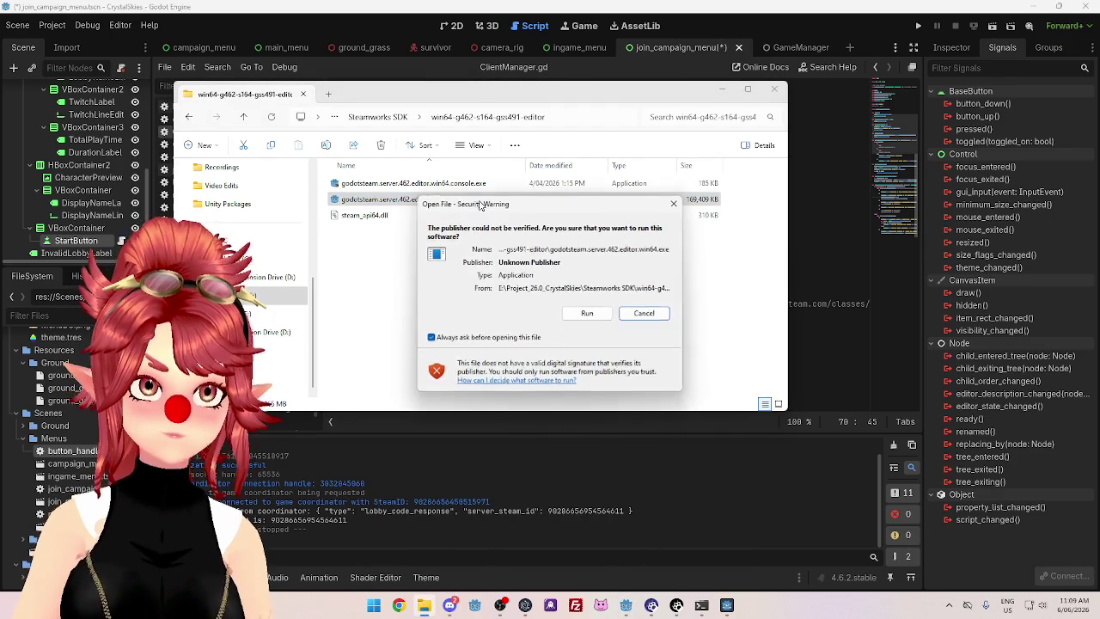
left_click(588, 316)
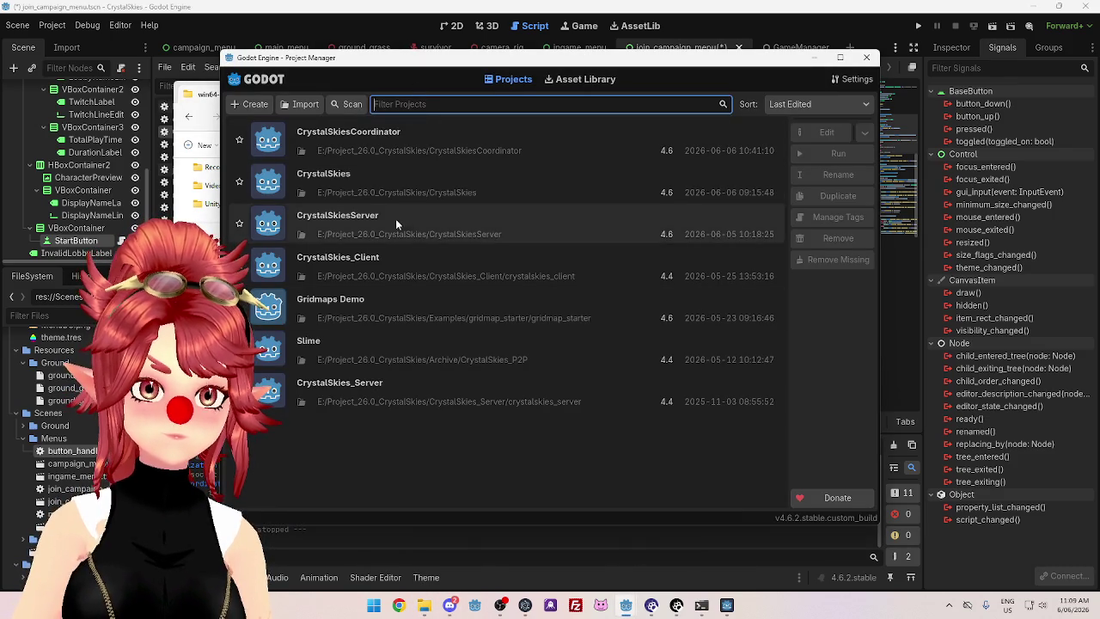
left_click(395, 219)
left_click(823, 134)
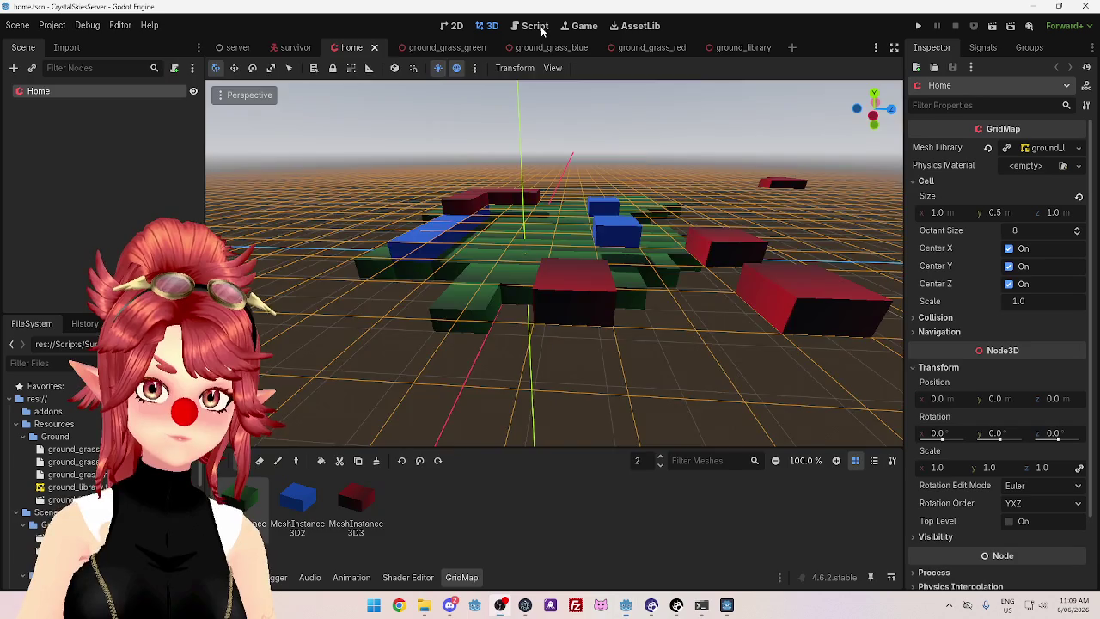
Open the server's PacketManager.gd and read through its _process message-handling code
left_click(533, 25)
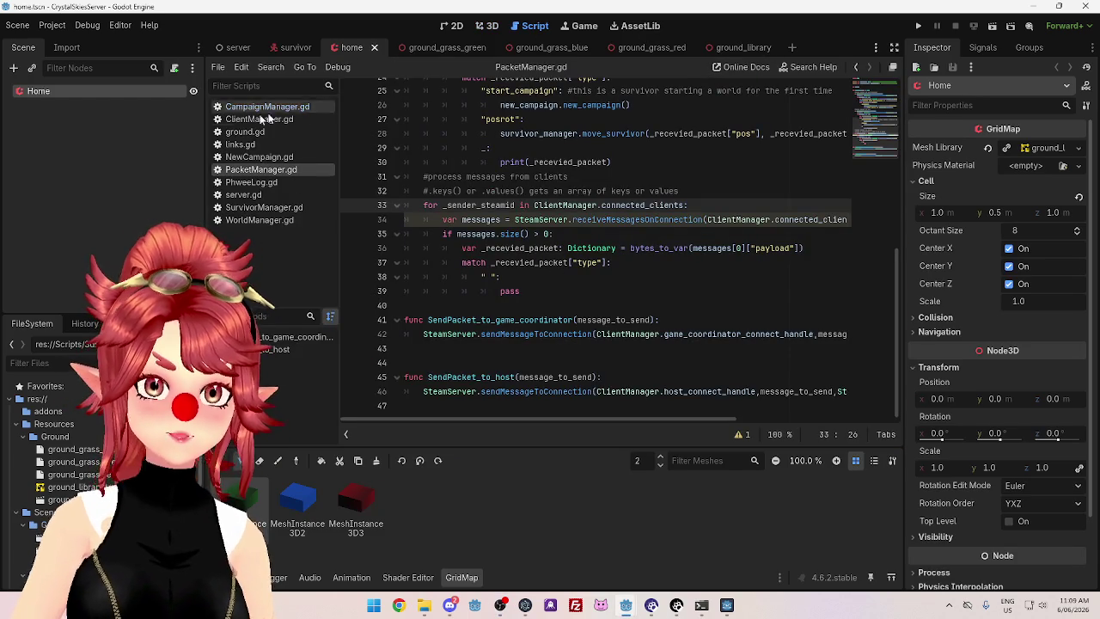
scroll(688, 283, "up", 2)
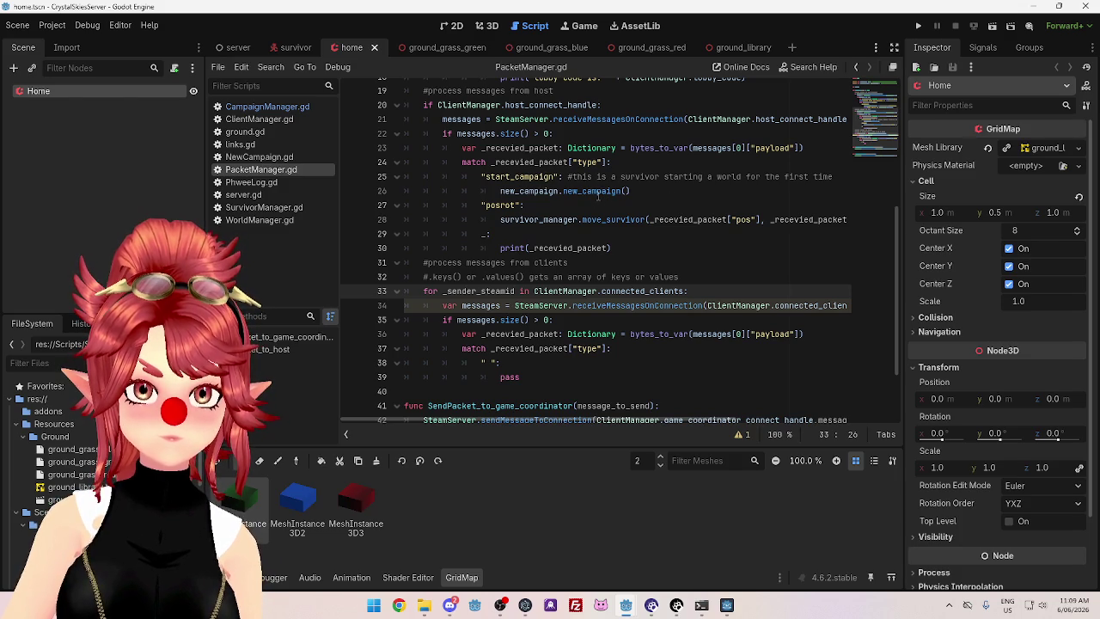
scroll(712, 176, "up", 1)
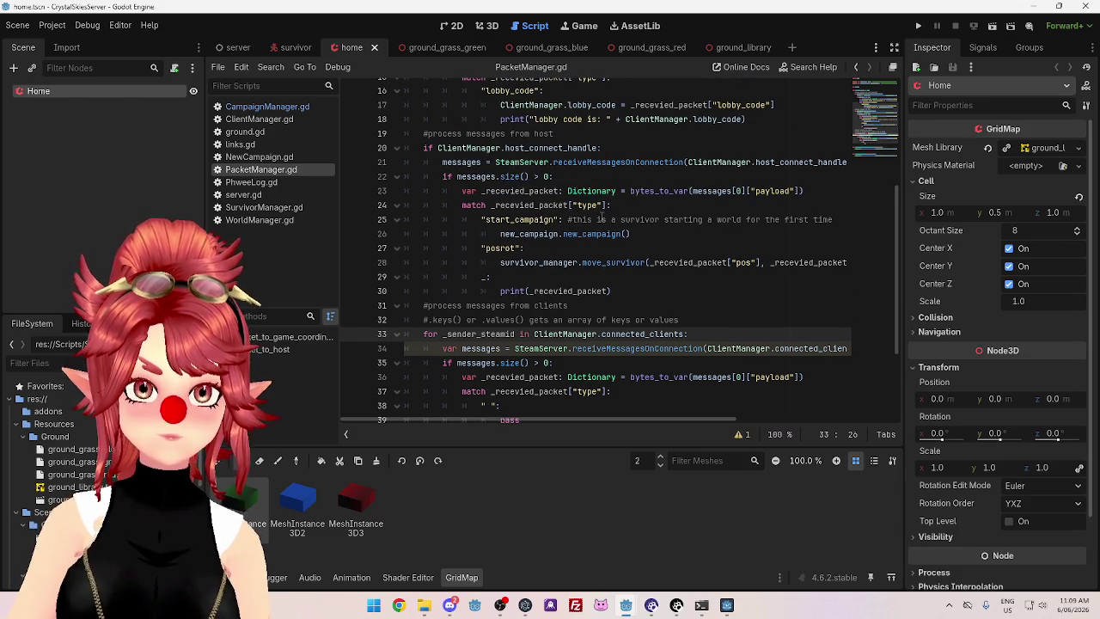
scroll(602, 217, "up", 4)
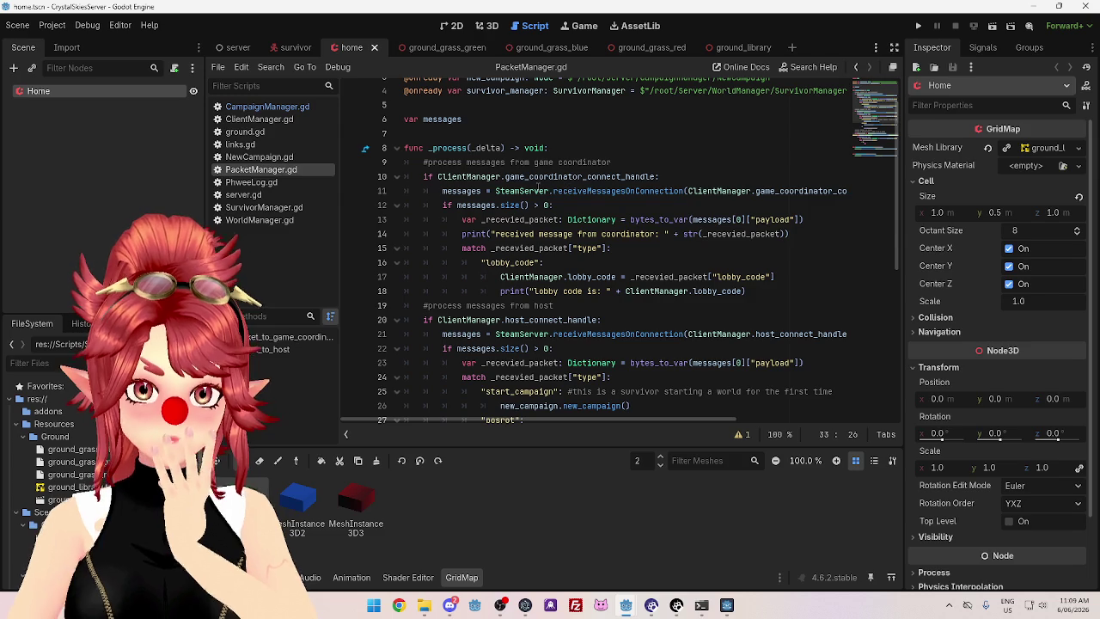
scroll(533, 215, "down", 3)
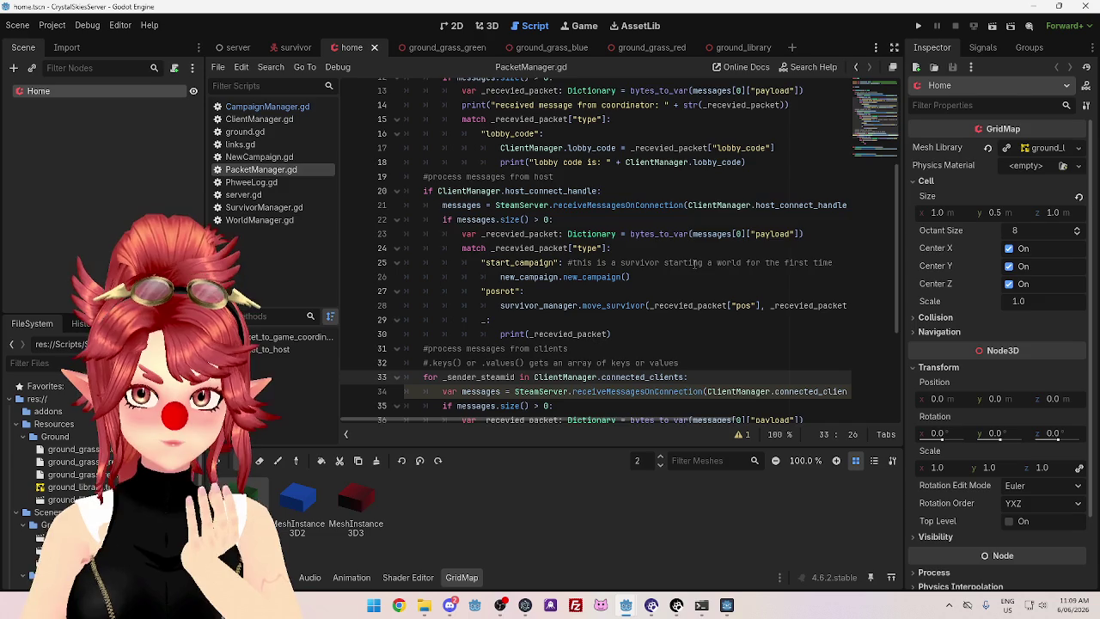
scroll(693, 268, "down", 1)
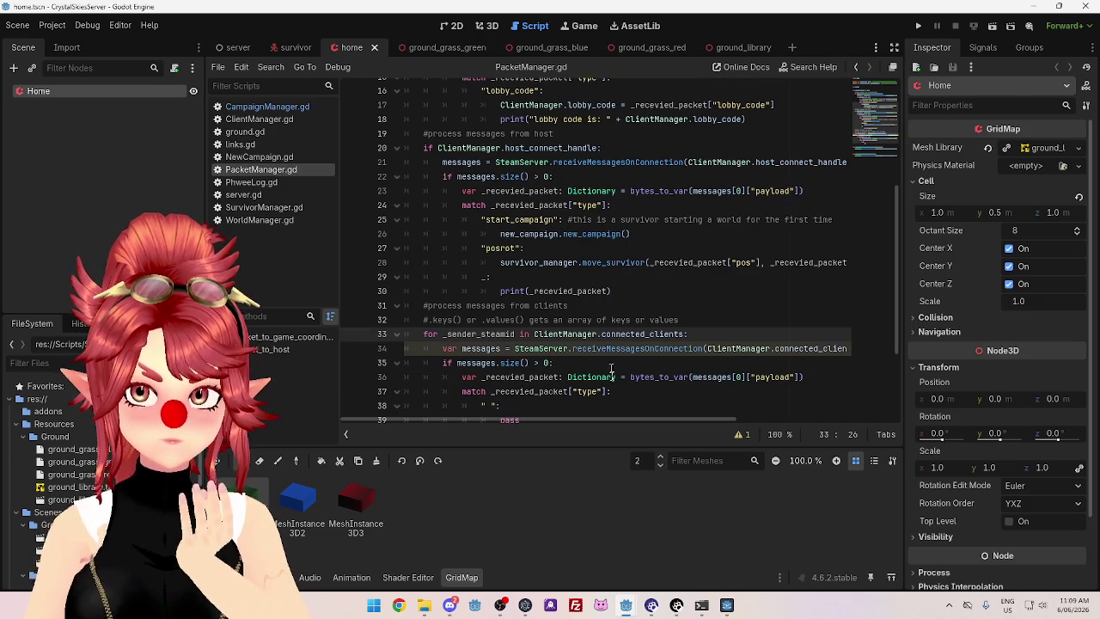
mouse_move(619, 418)
left_mouse_down()
mouse_move(636, 404)
mouse_move(591, 403)
left_mouse_up()
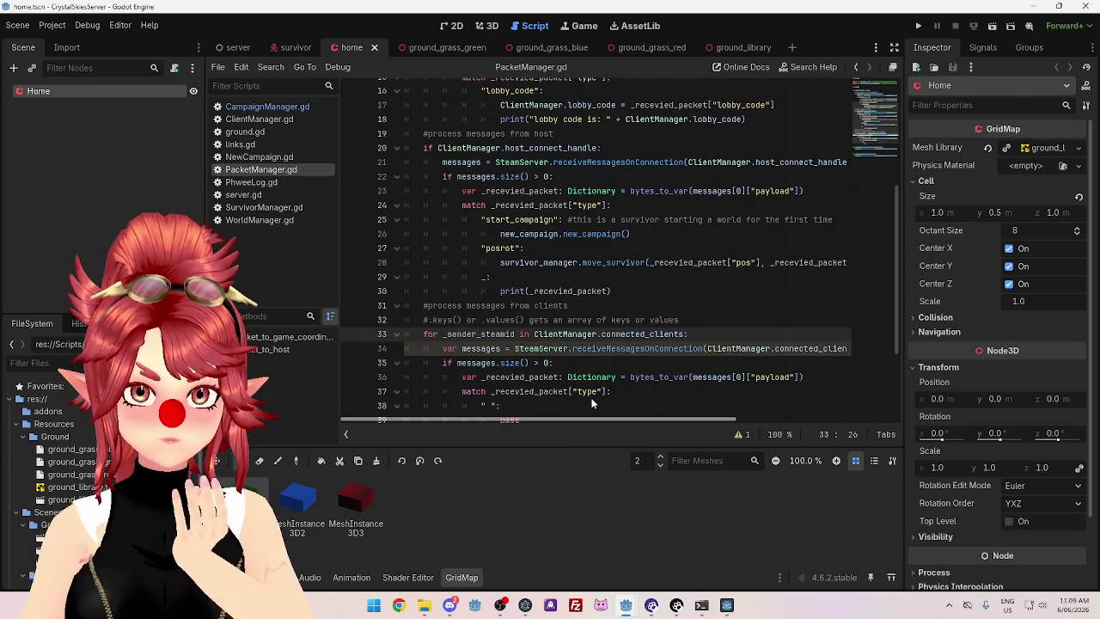
scroll(624, 218, "down", 1)
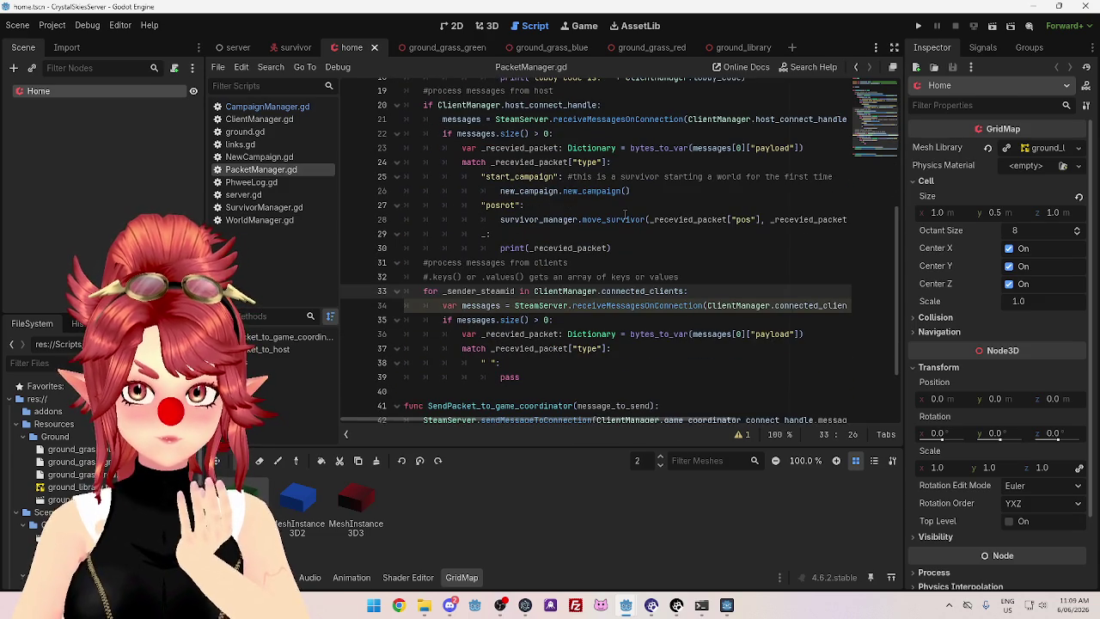
scroll(625, 214, "up", 4)
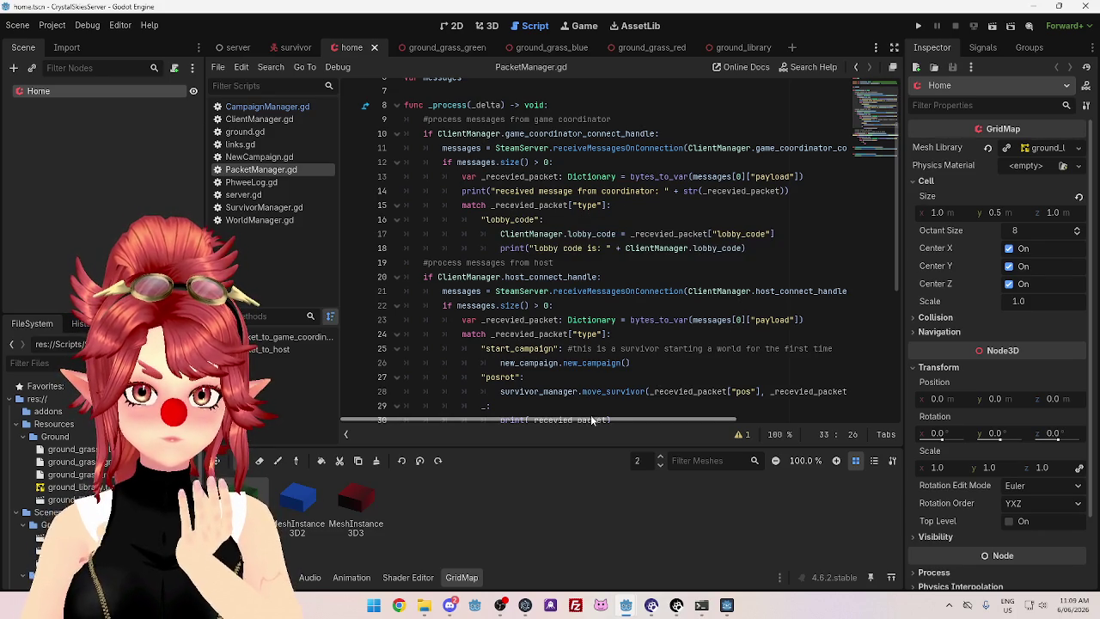
mouse_move(592, 421)
left_mouse_down()
mouse_move(649, 408)
mouse_move(590, 395)
left_mouse_up()
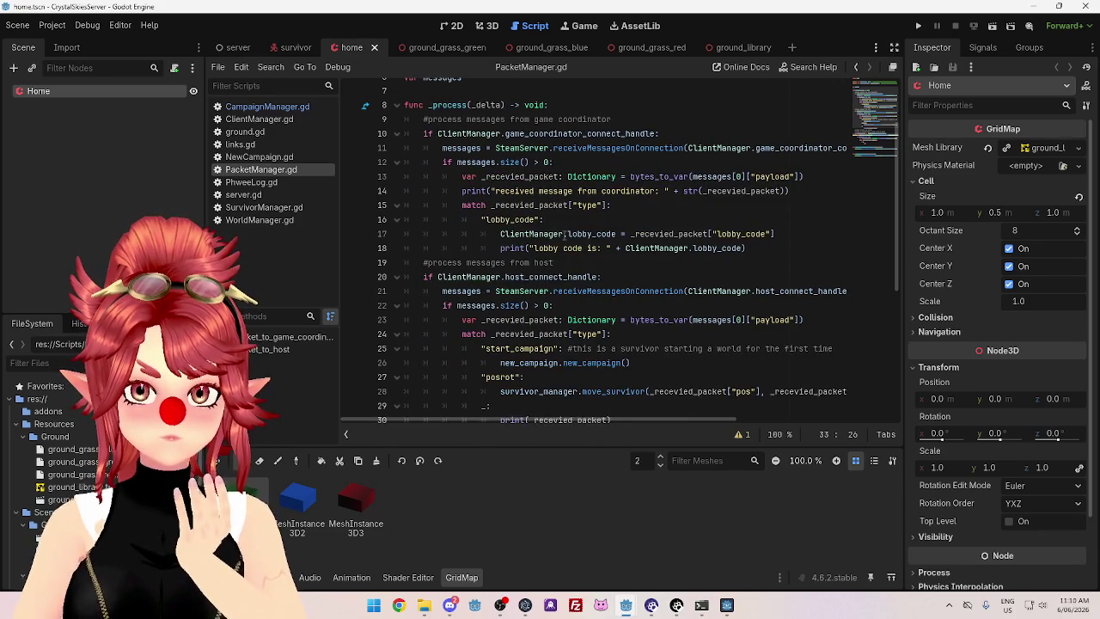
scroll(564, 234, "down", 1)
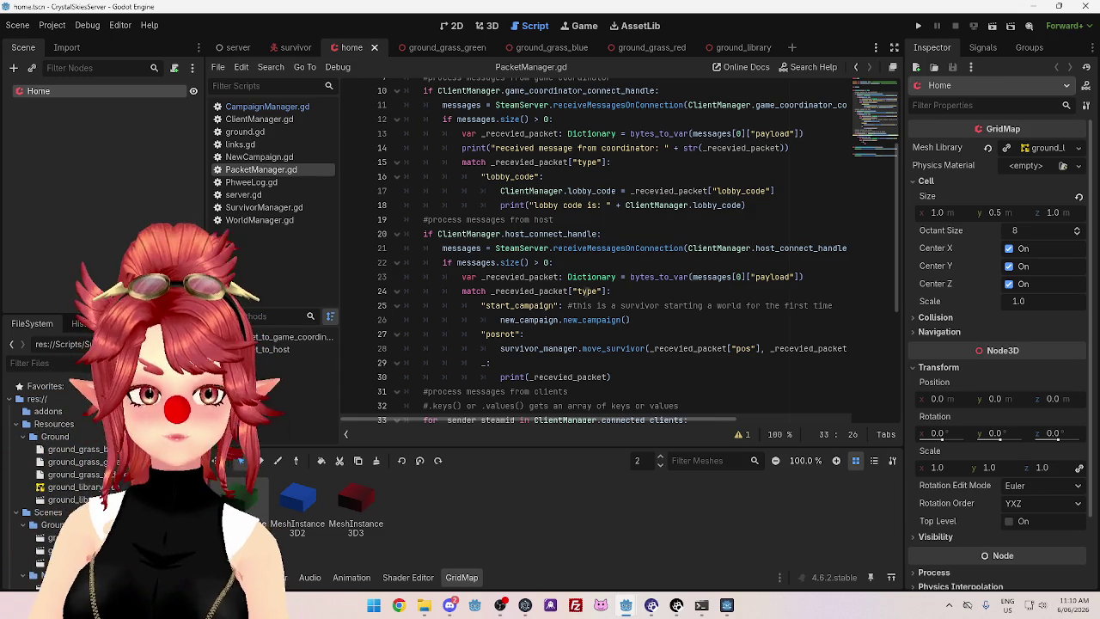
scroll(636, 258, "up", 3)
scroll(567, 258, "down", 1)
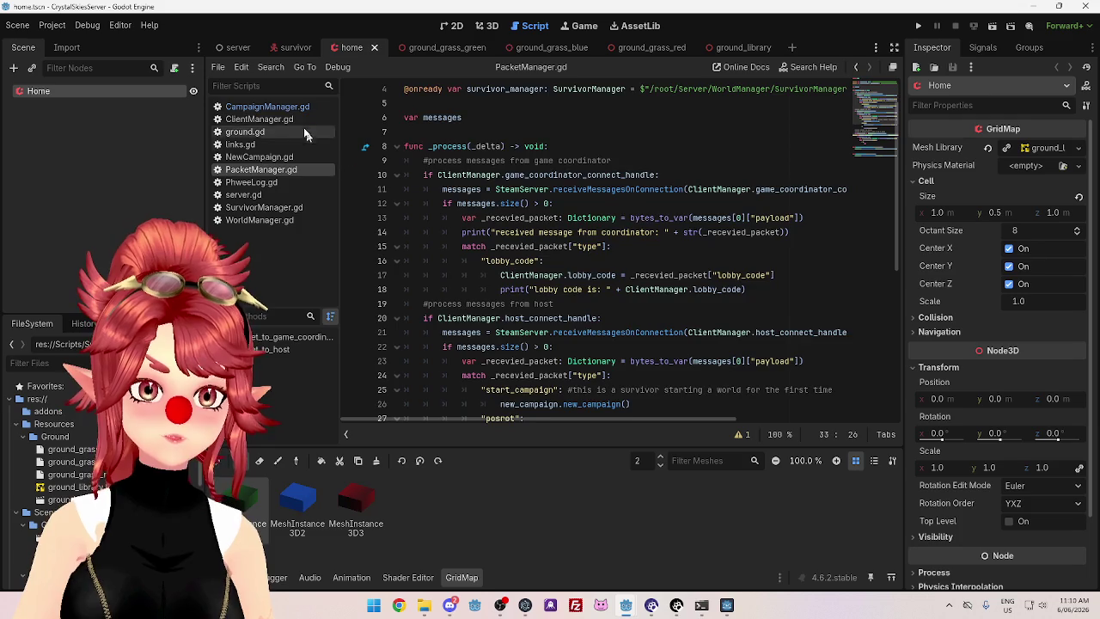
Switch to the server scene and browse its script, CampaignManager and NewCampaign scripts
scroll(515, 215, "up", 1)
left_click(238, 47)
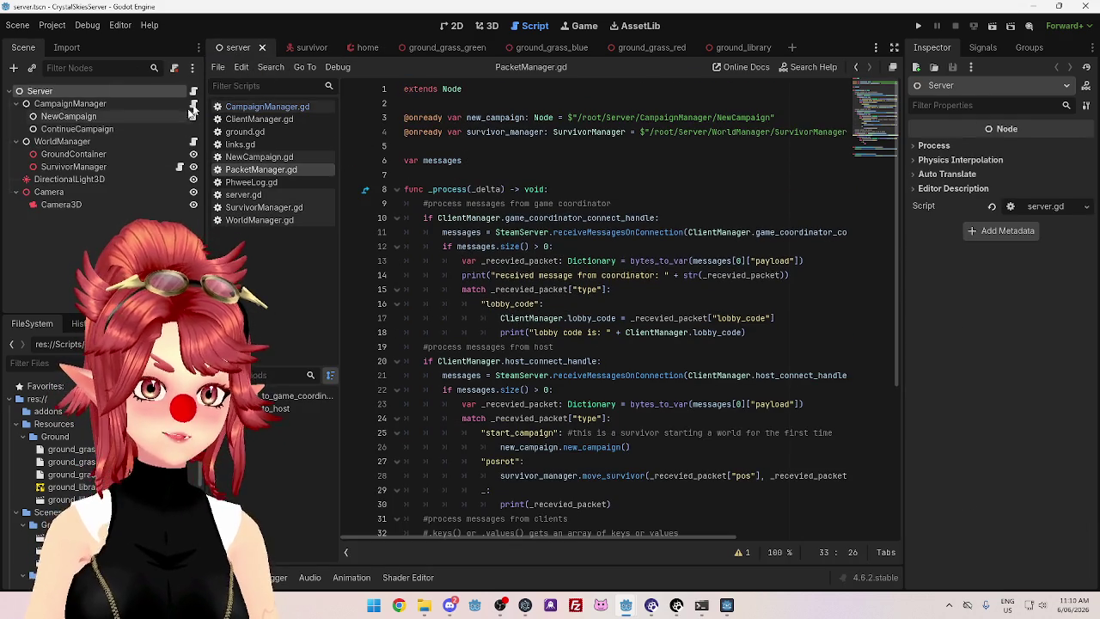
left_click(196, 91)
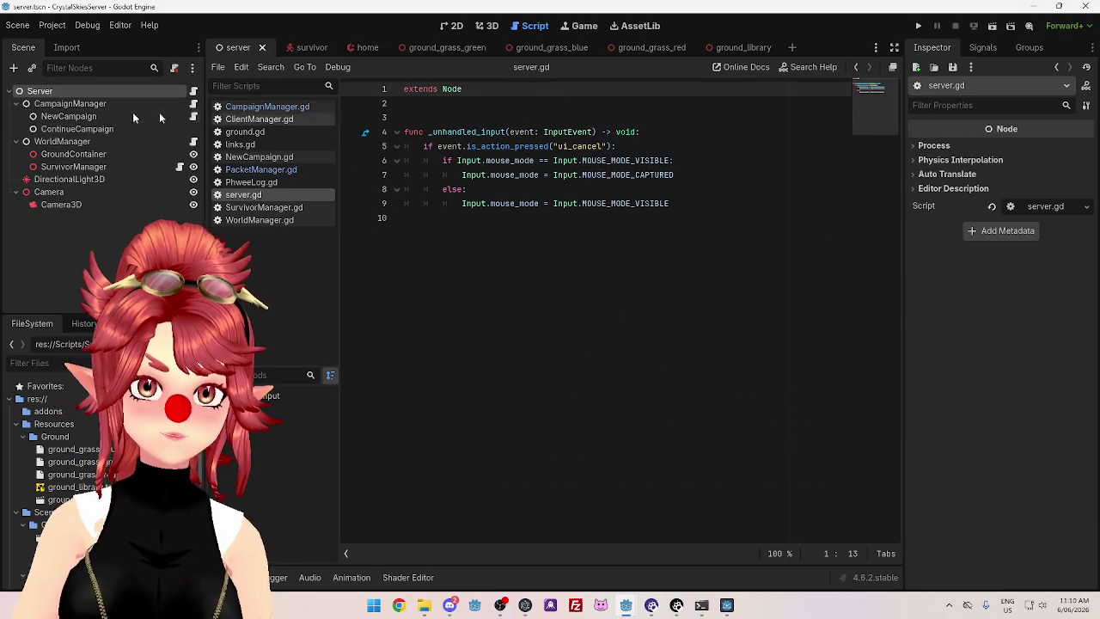
left_click(194, 104)
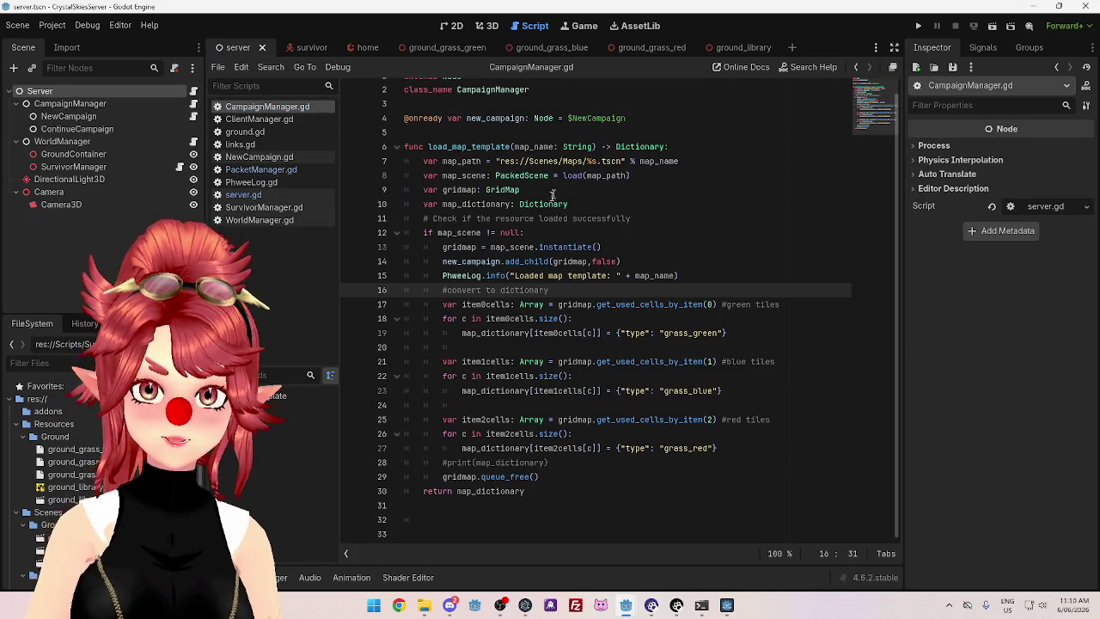
scroll(542, 193, "up", 1)
scroll(507, 275, "down", 1)
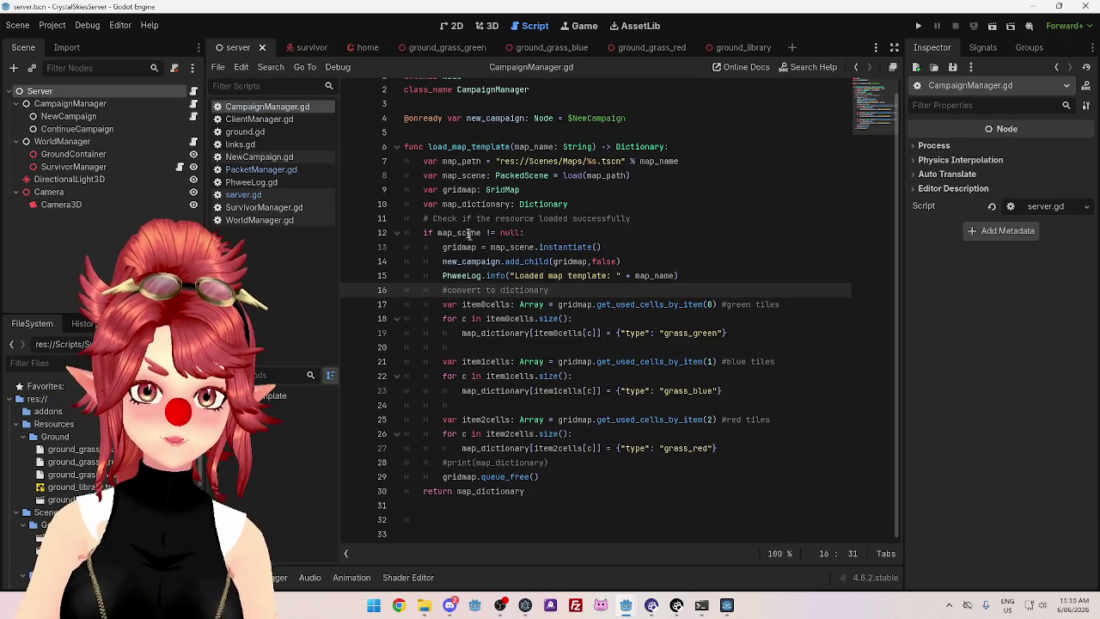
left_click(194, 123)
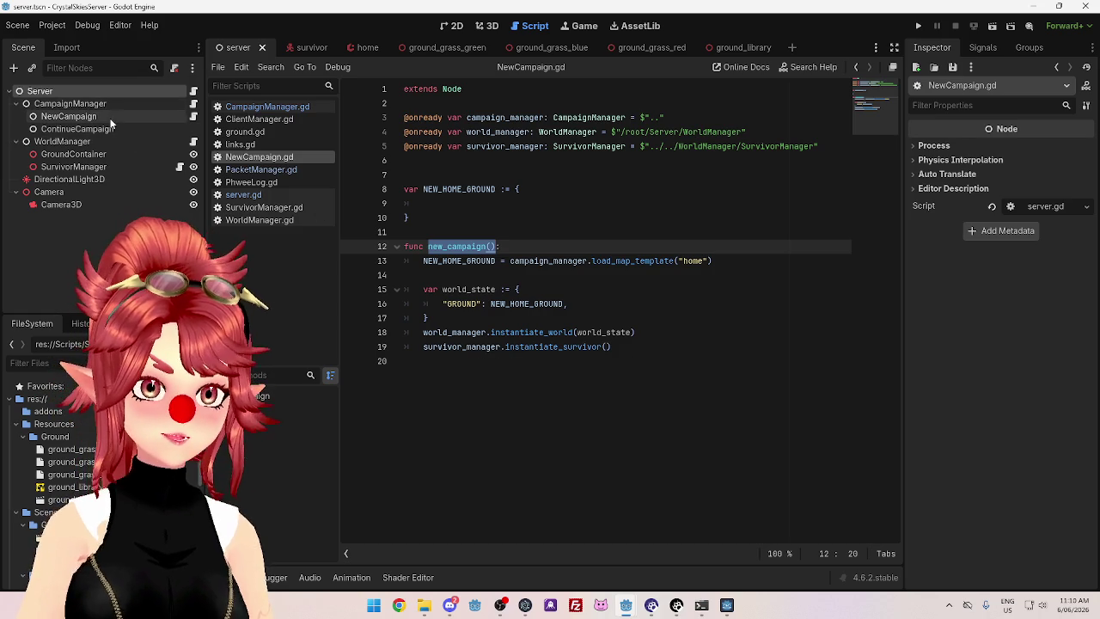
left_click(193, 103)
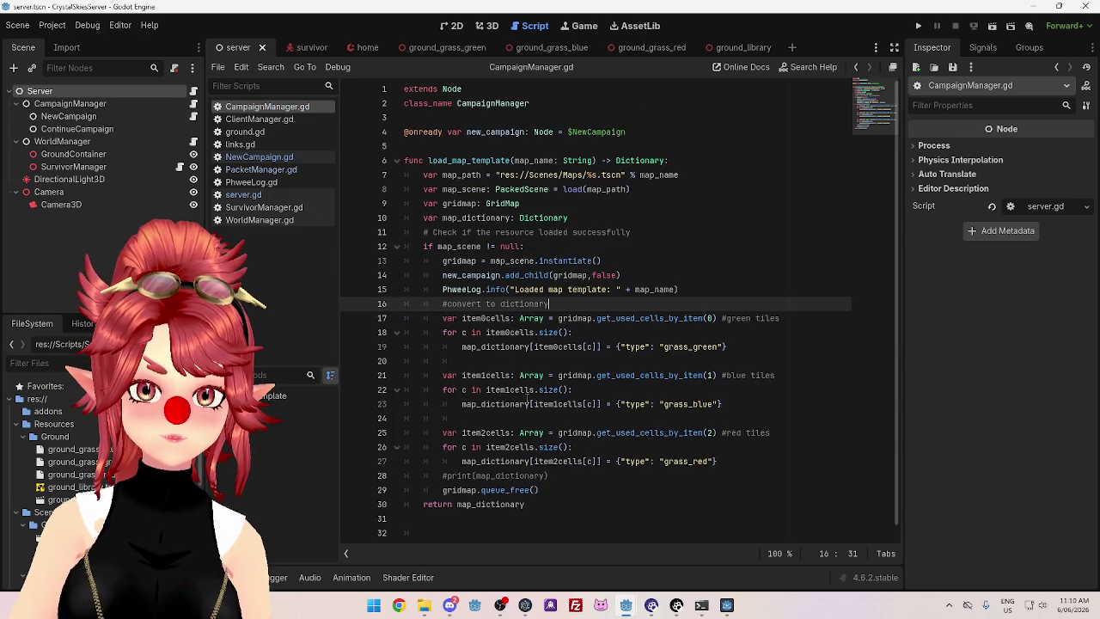
scroll(527, 401, "down", 1)
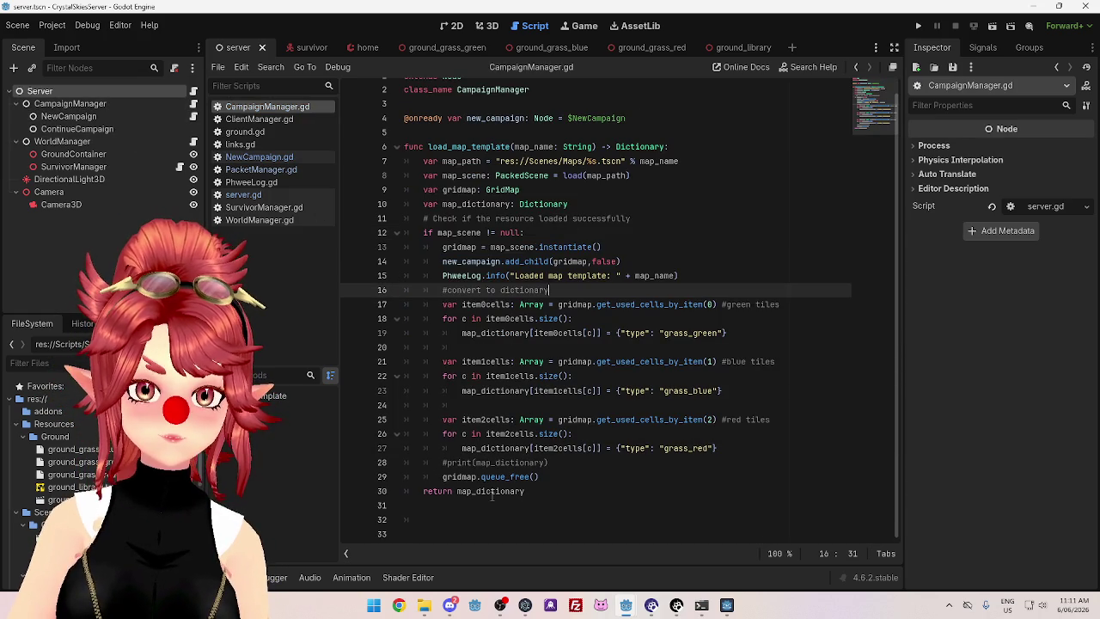
scroll(492, 492, "up", 1)
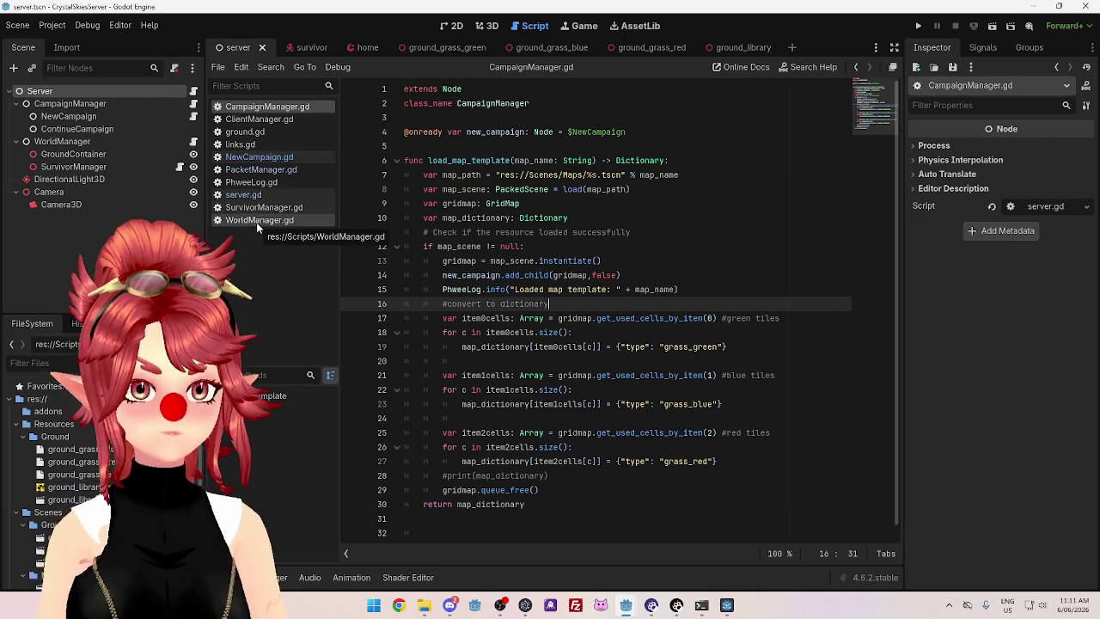
Look through SurvivorManager, WorldManager and PacketManager, ending on the server's ClientManager.gd
left_click(180, 166)
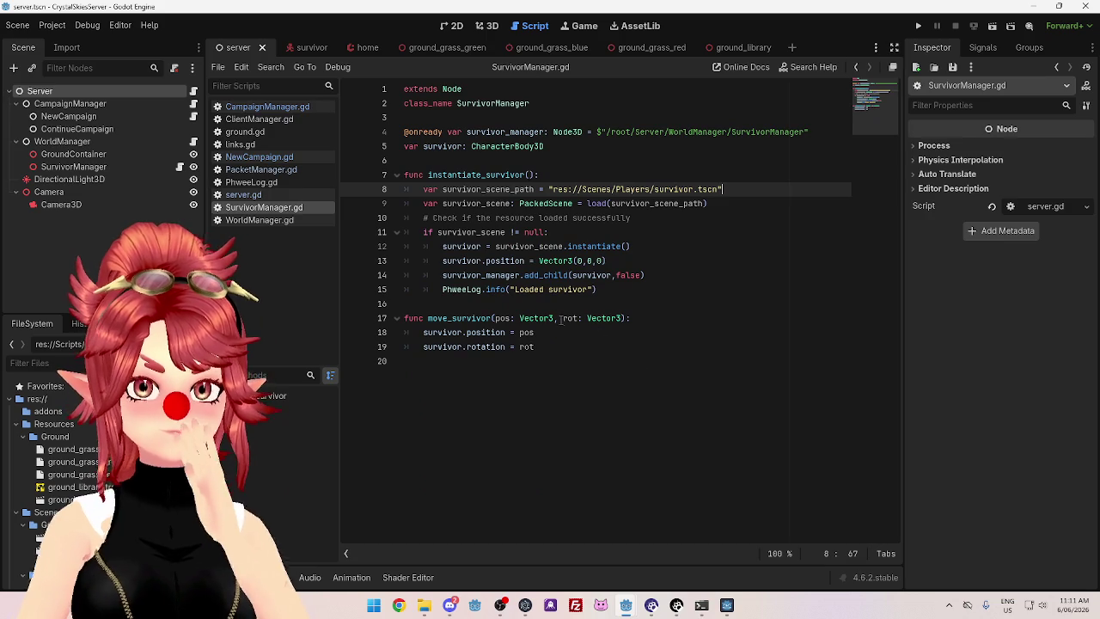
left_click(259, 220)
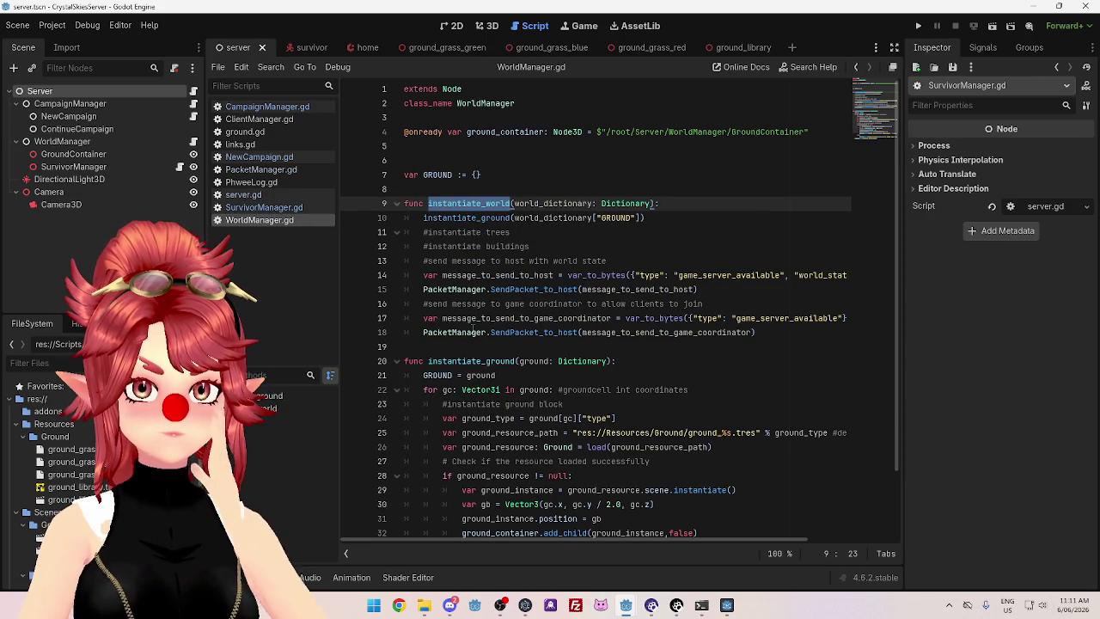
scroll(474, 330, "down", 1)
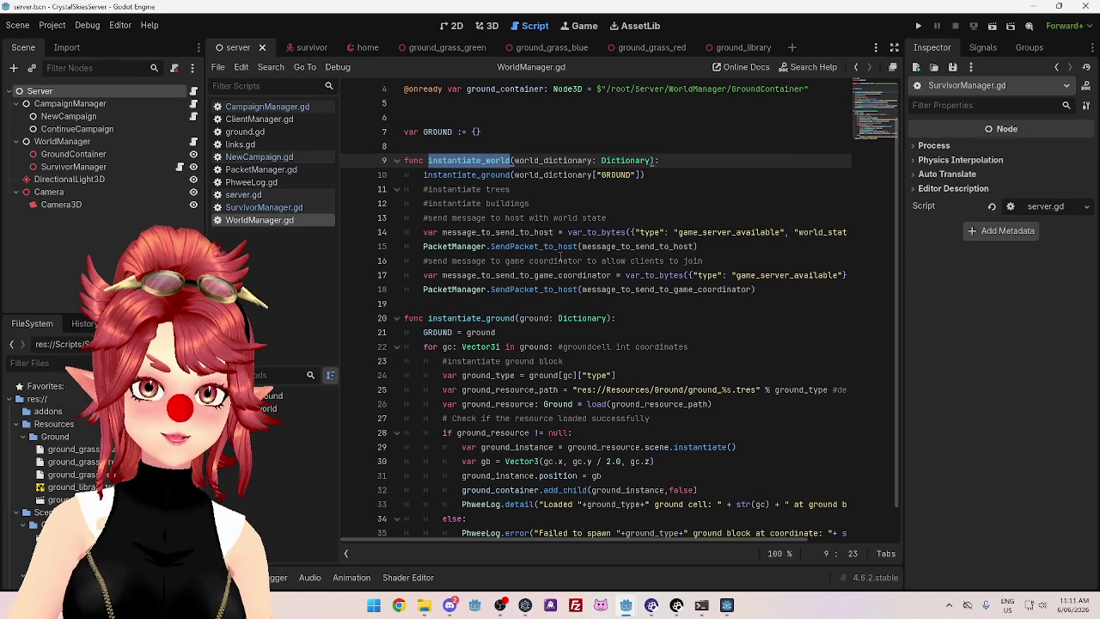
left_click(258, 169)
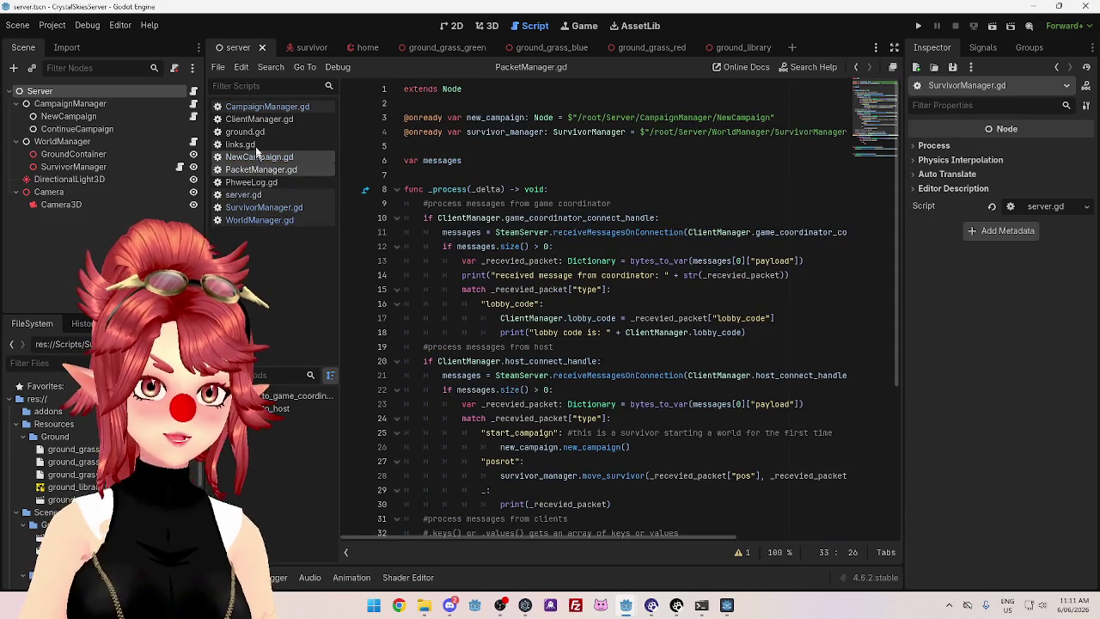
left_click(255, 120)
scroll(681, 316, "up", 20)
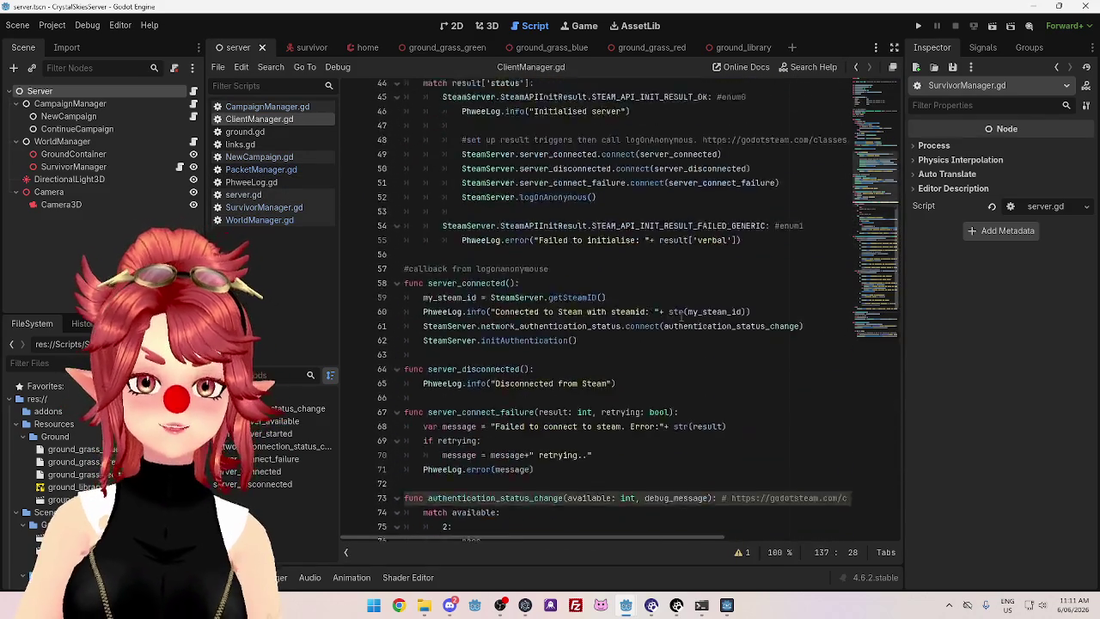
scroll(680, 316, "up", 10)
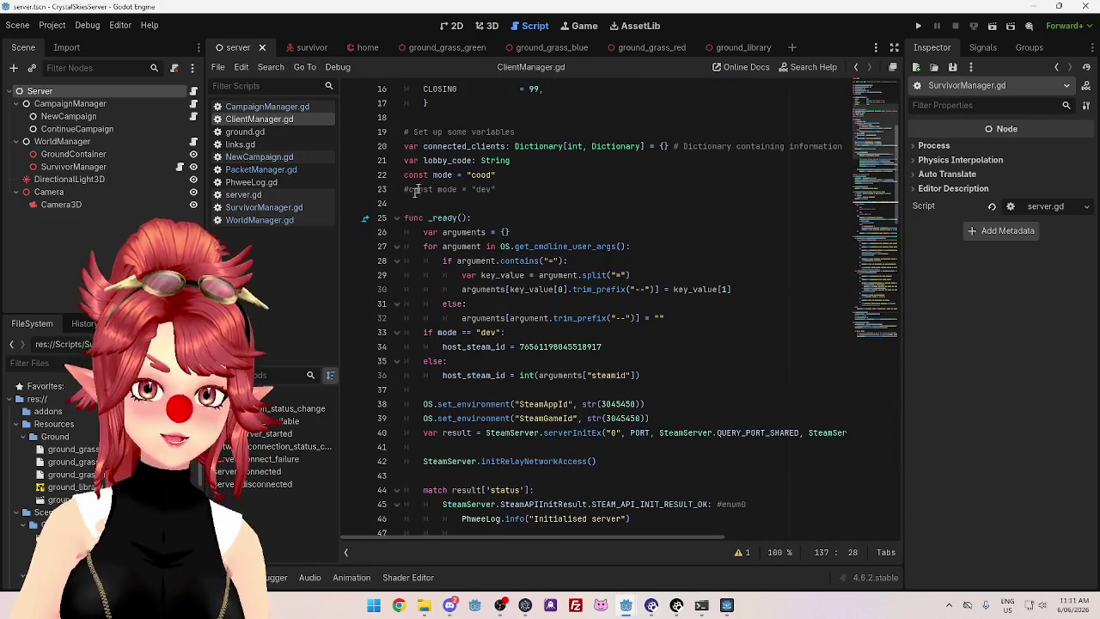
scroll(425, 237, "down", 2)
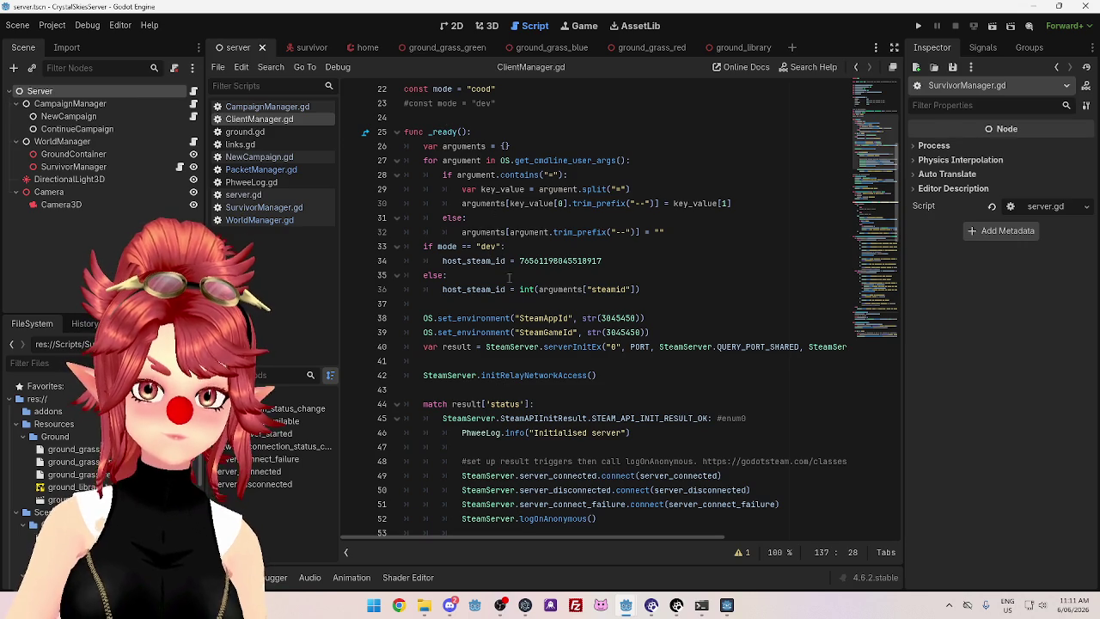
scroll(506, 270, "down", 2)
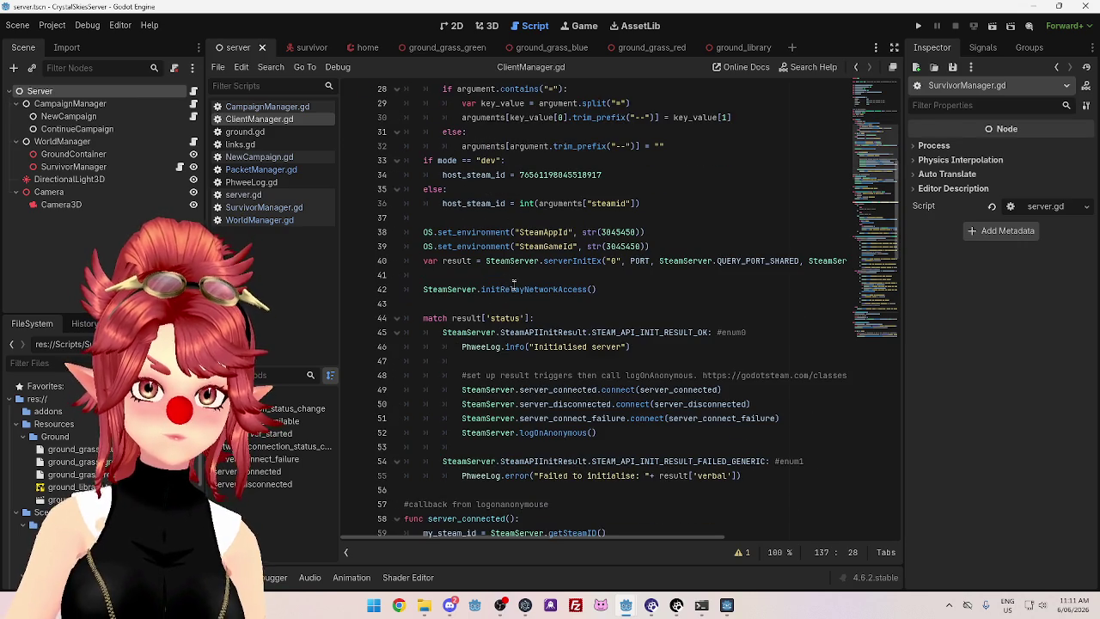
scroll(509, 293, "down", 1)
scroll(509, 295, "down", 4)
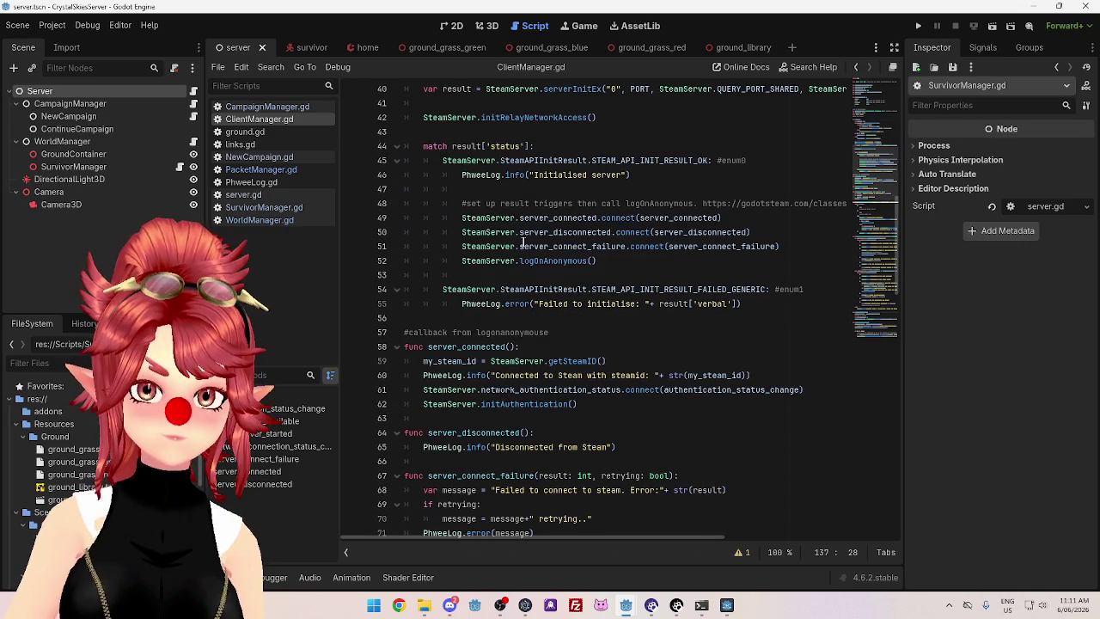
scroll(538, 276, "down", 1)
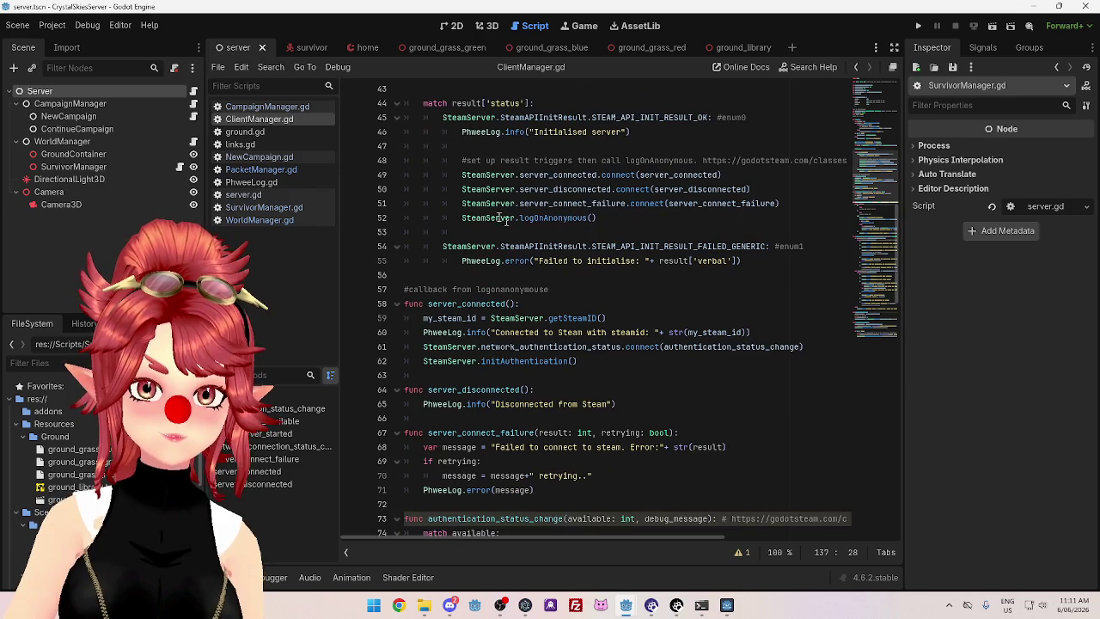
scroll(602, 225, "down", 1)
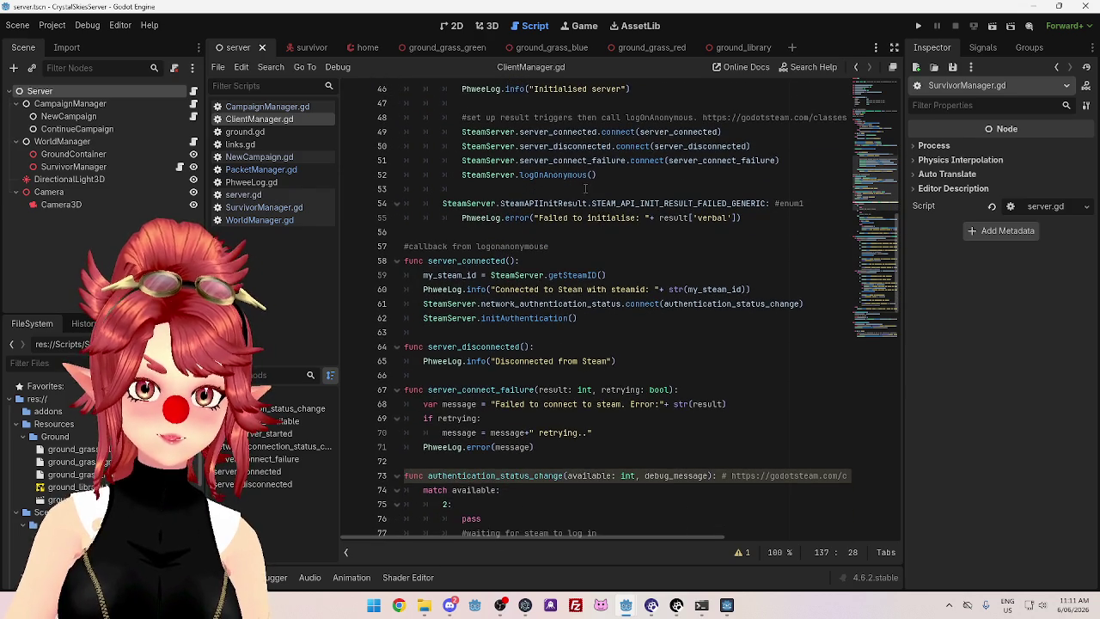
scroll(585, 187, "down", 2)
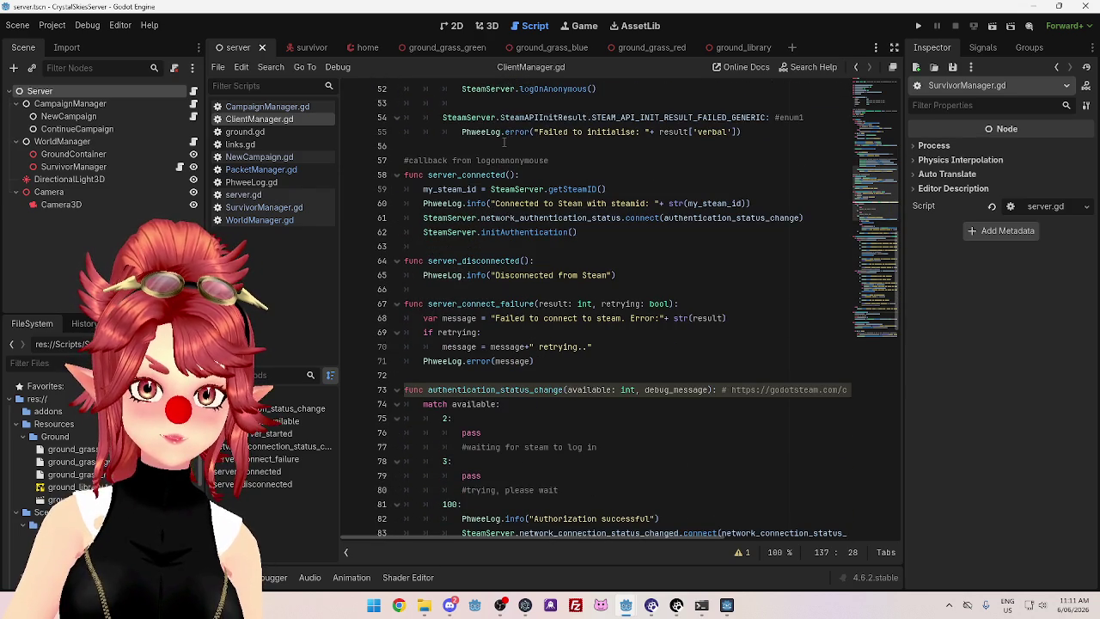
scroll(504, 143, "down", 1)
scroll(505, 143, "up", 2)
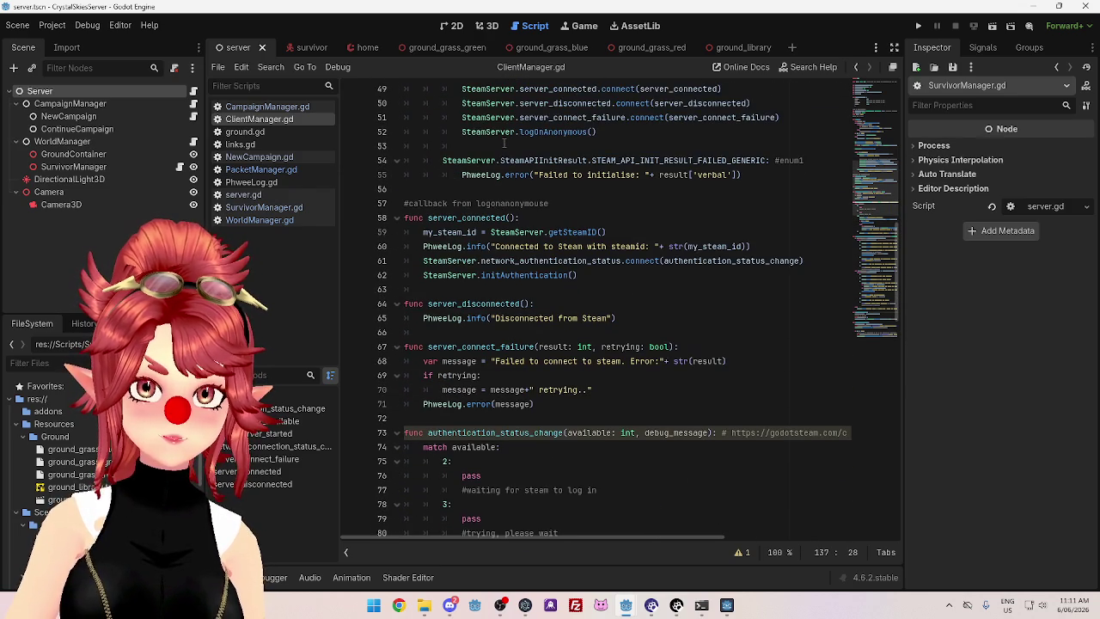
scroll(515, 222, "down", 2)
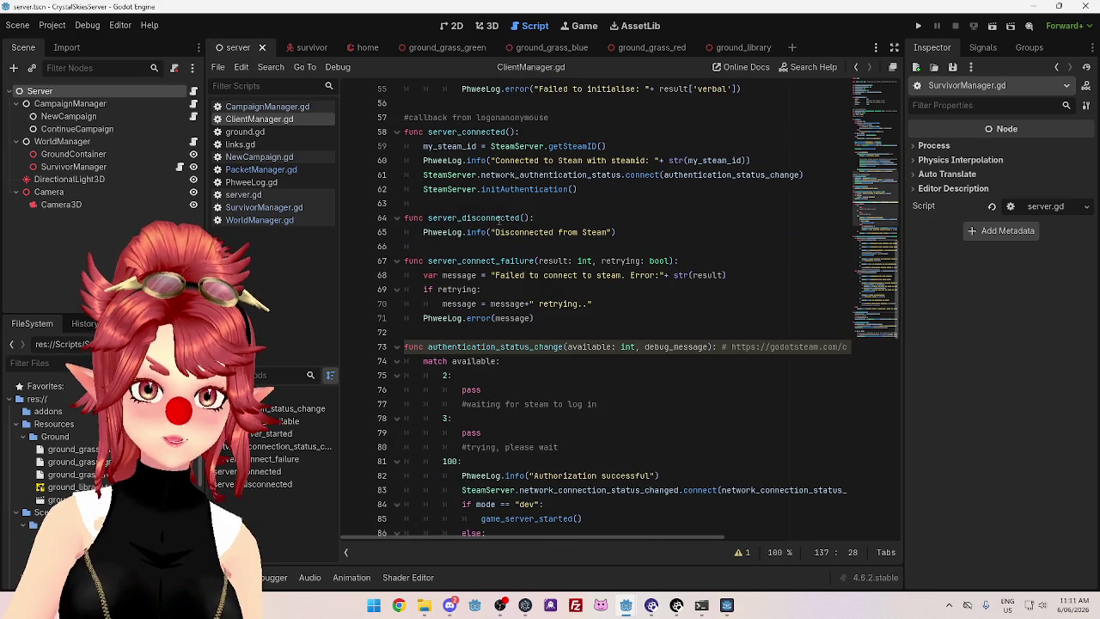
scroll(475, 221, "down", 3)
scroll(507, 181, "up", 5)
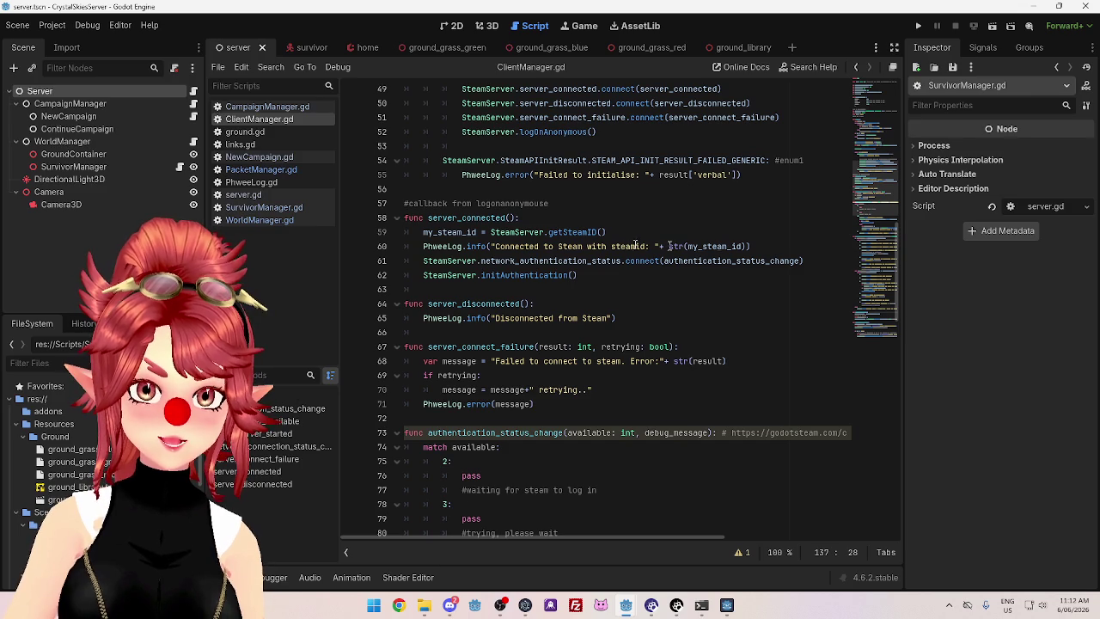
scroll(433, 278, "down", 2)
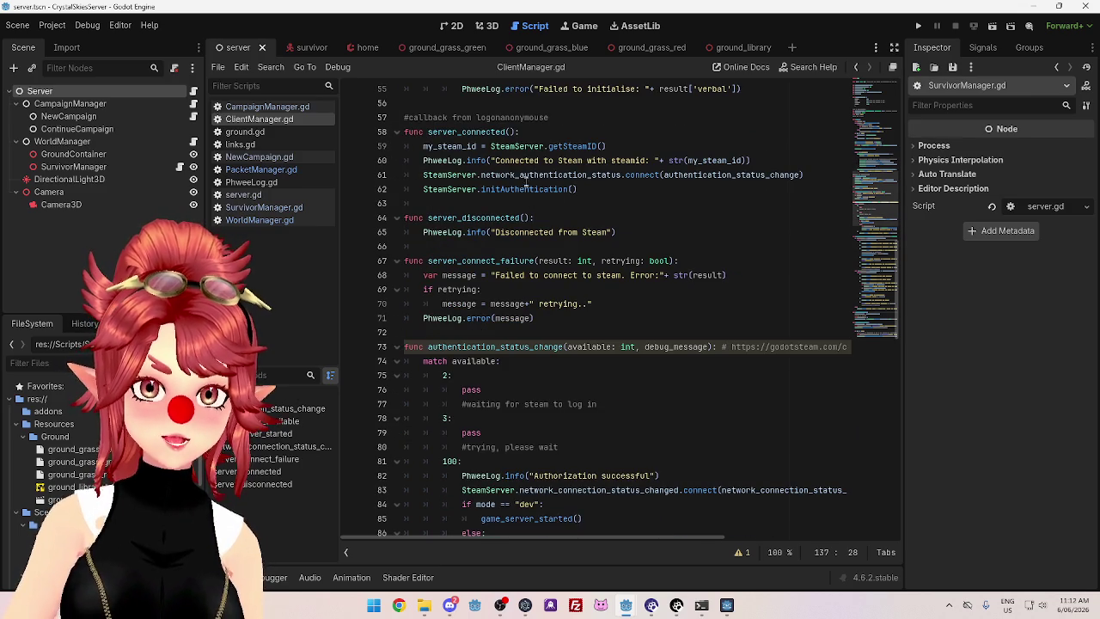
scroll(526, 189, "down", 4)
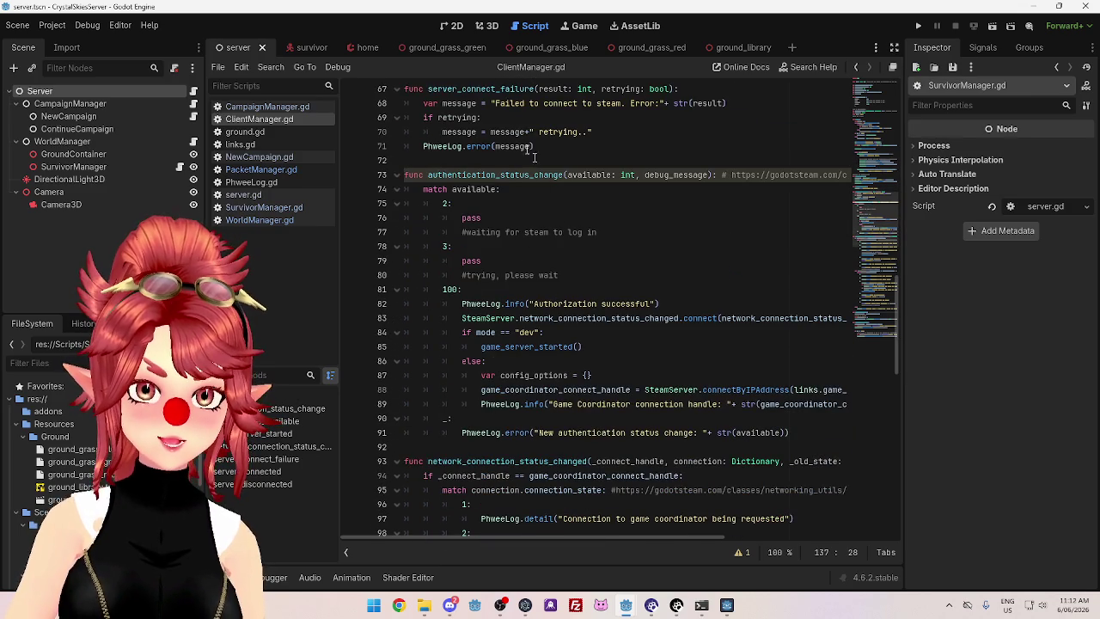
scroll(479, 297, "down", 2)
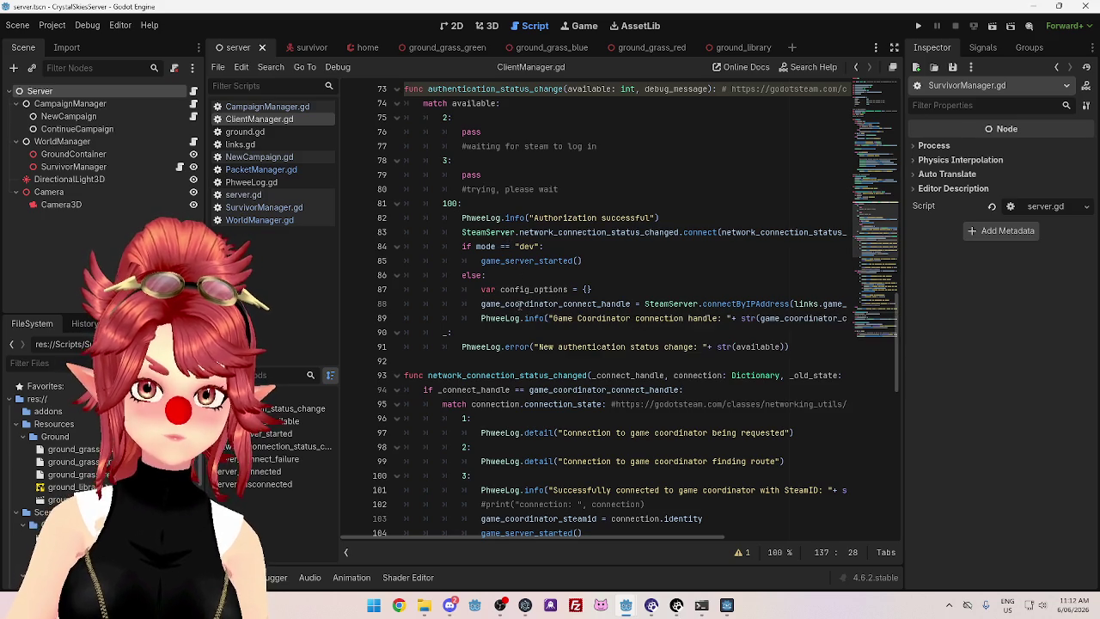
mouse_move(492, 263)
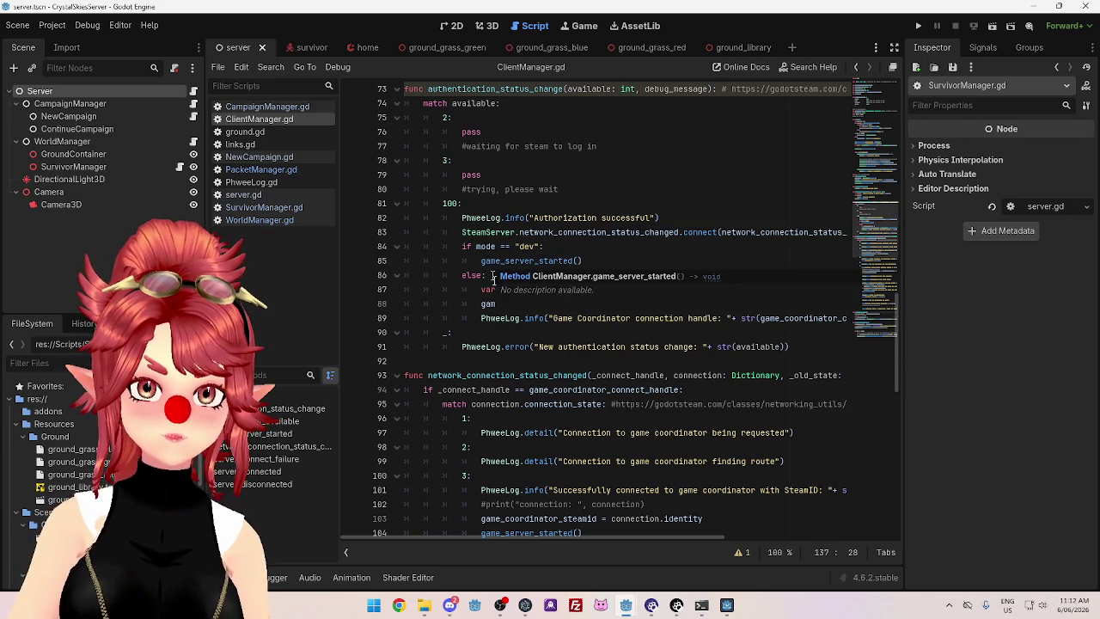
scroll(470, 330, "down", 1)
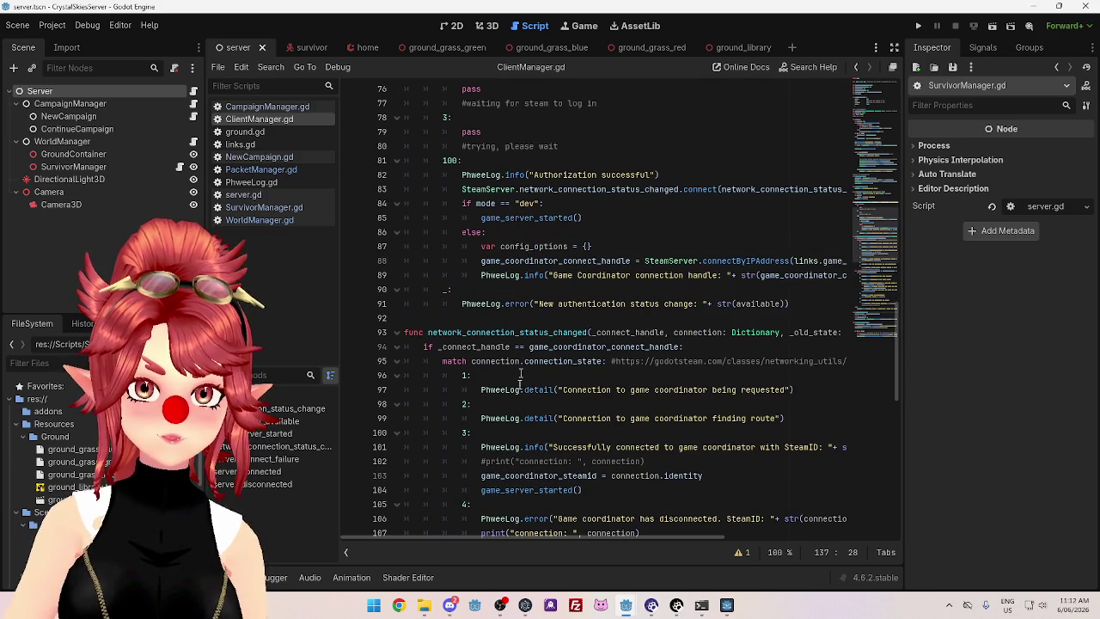
left_click_drag(526, 538, 526, 538)
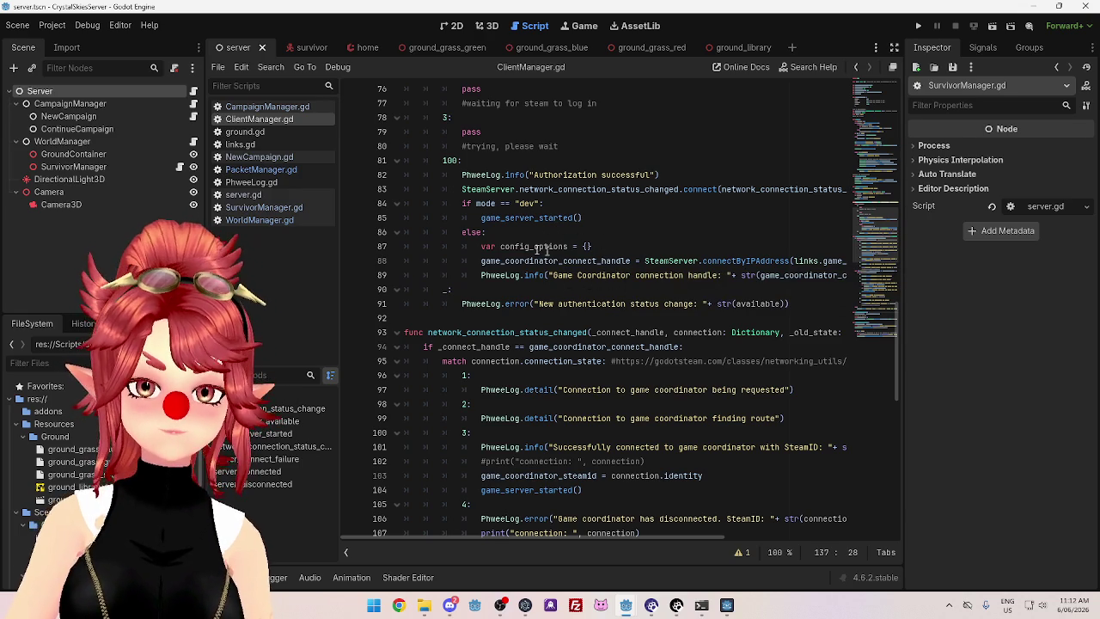
scroll(657, 265, "down", 1)
scroll(596, 259, "up", 1)
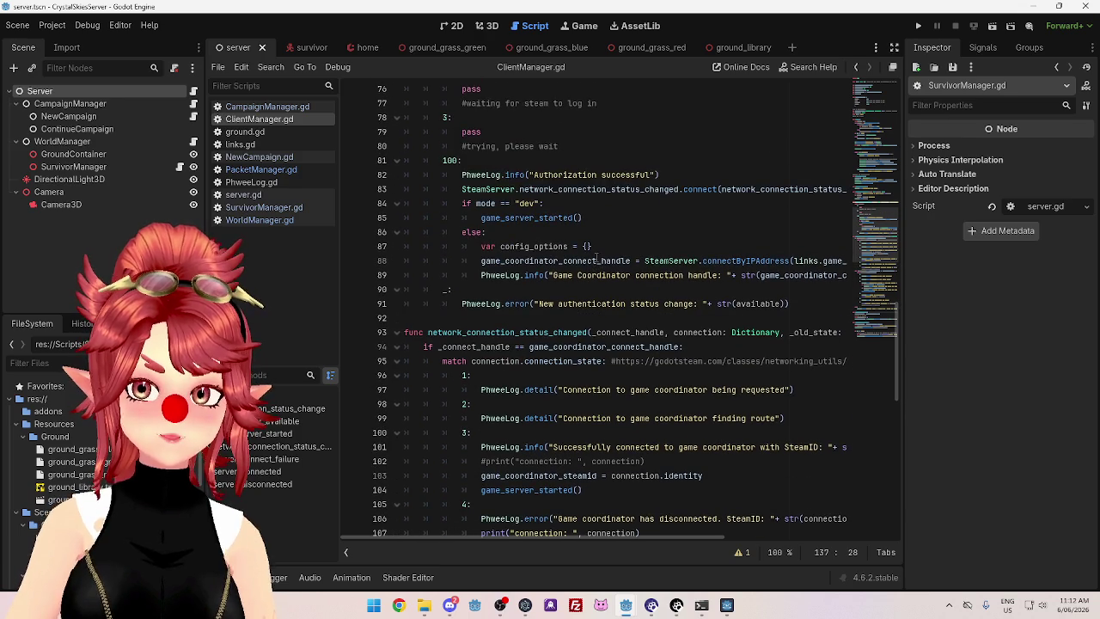
mouse_move(639, 538)
left_mouse_down()
mouse_move(741, 534)
mouse_move(606, 516)
left_mouse_up()
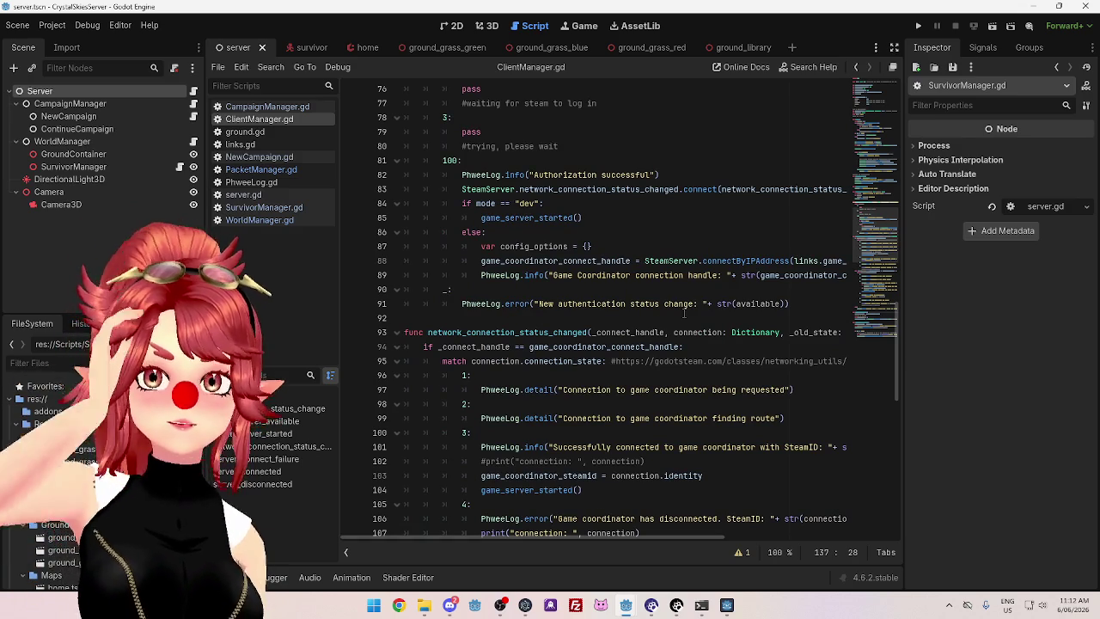
scroll(607, 275, "down", 1)
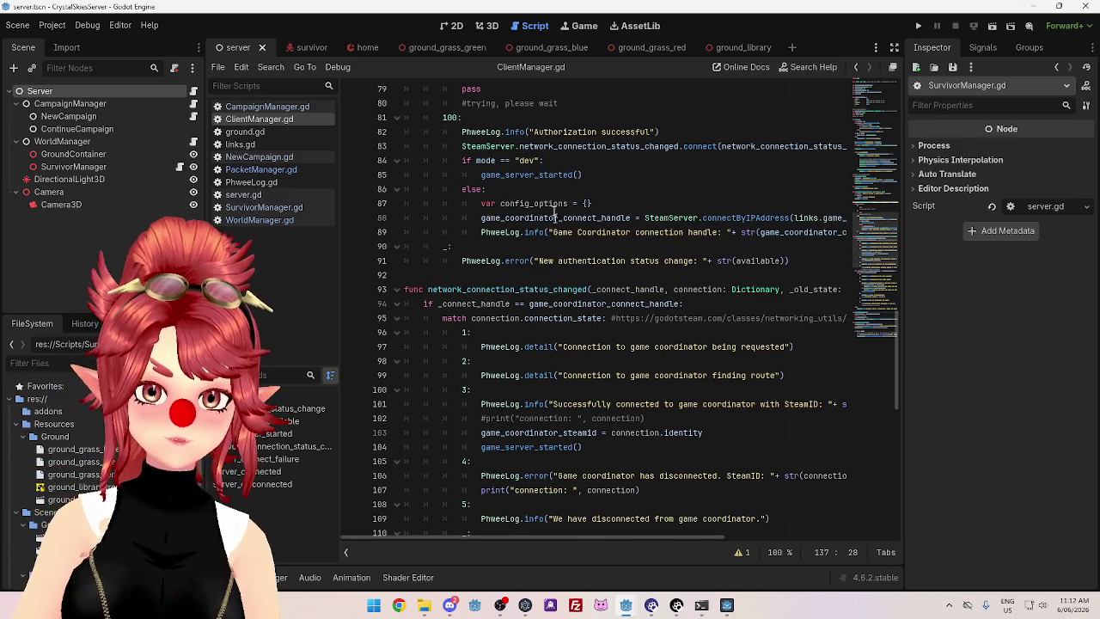
left_click(556, 175, "ctrl")
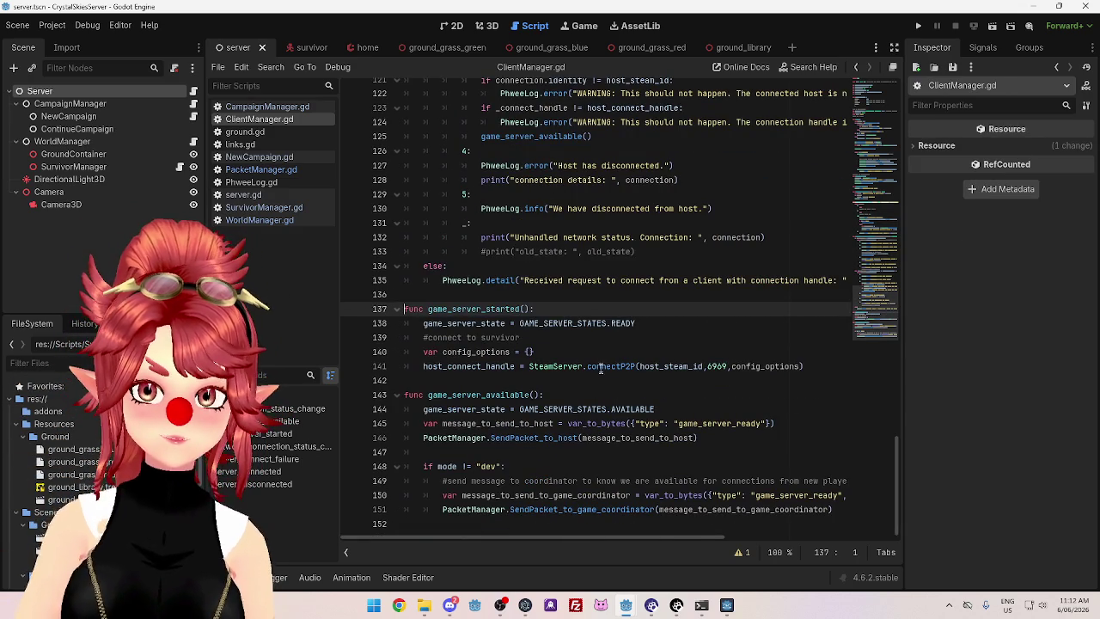
Select and copy line 141's host_connect_handle connectP2P call, then return to the client window
left_click_drag(803, 366, 423, 367)
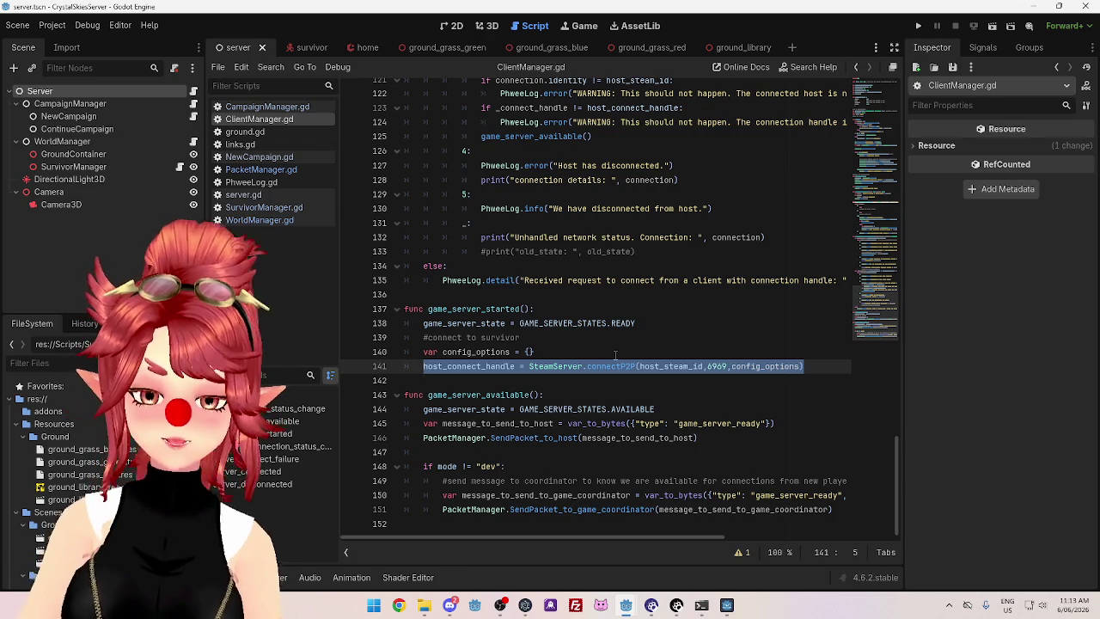
left_click(811, 367)
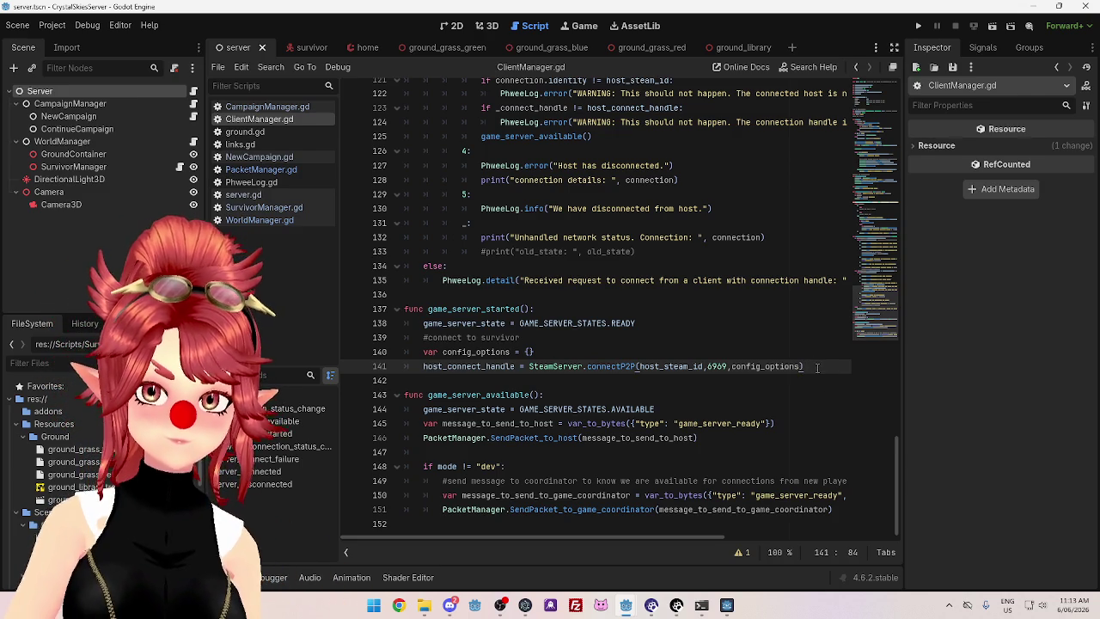
left_click_drag(806, 367, 422, 368)
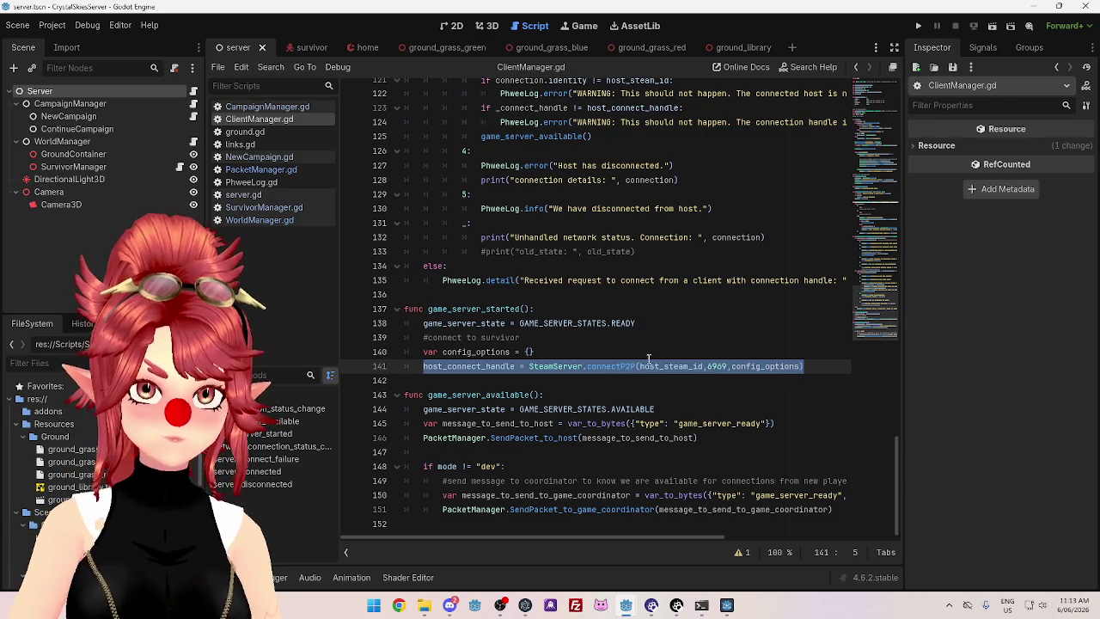
mouse_move(632, 610)
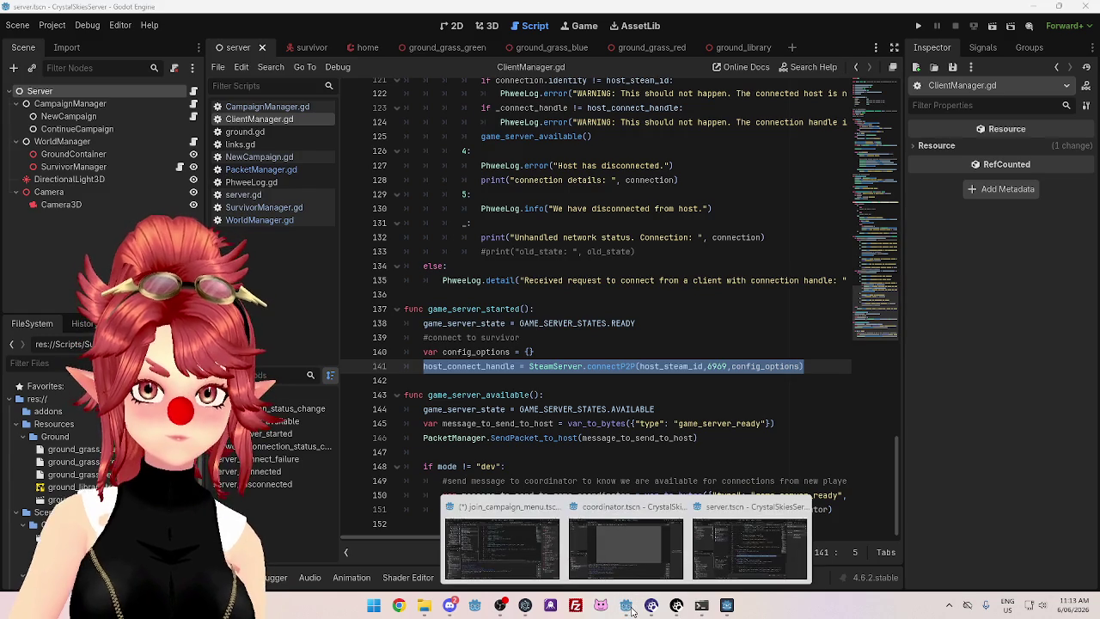
left_click(494, 550)
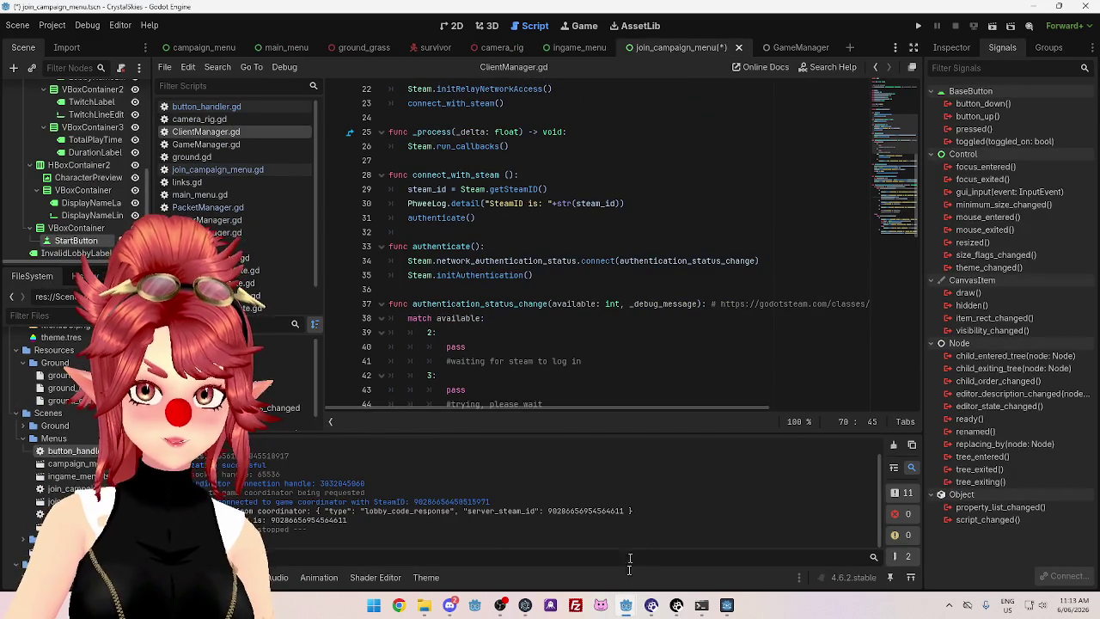
Scroll the client's ClientManager.gd past request_game_coordinator_connection and place the caret on empty line 62
mouse_move(633, 608)
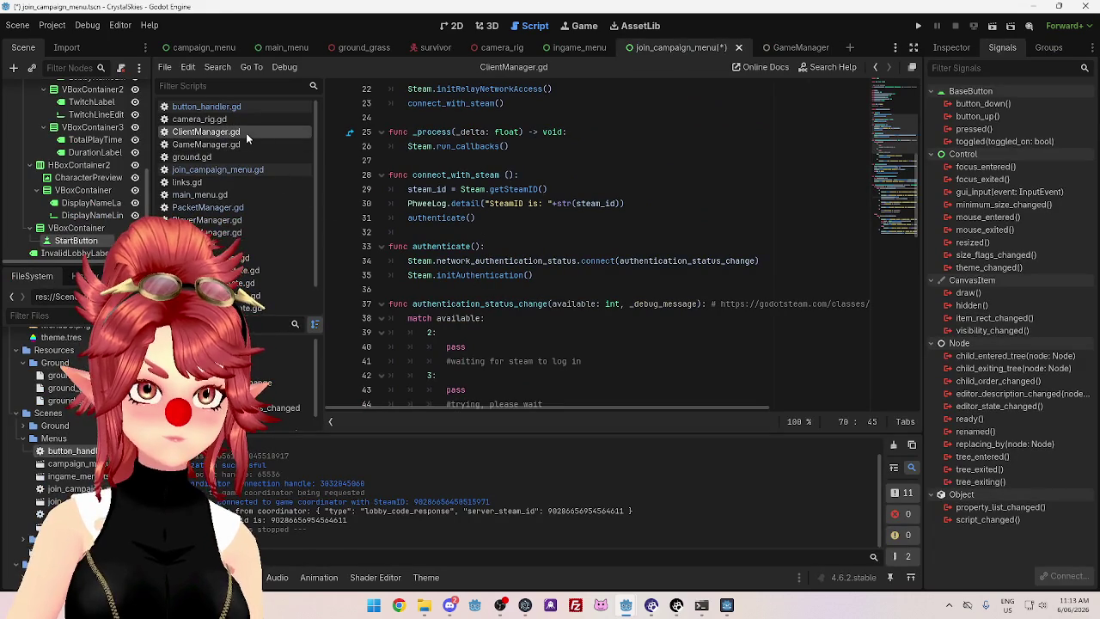
mouse_move(509, 263)
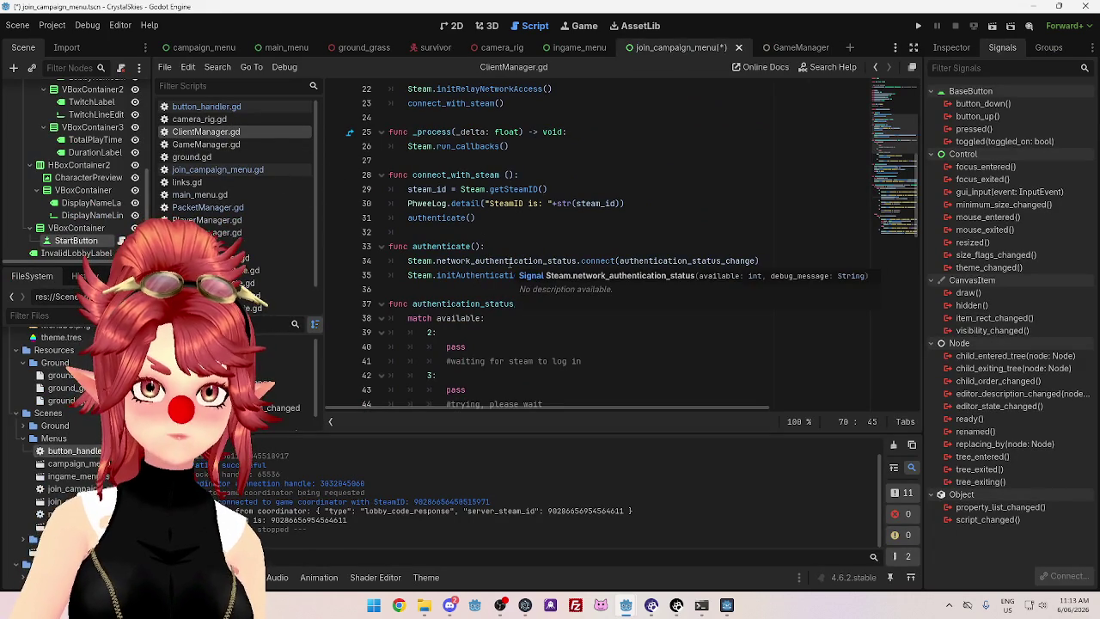
scroll(490, 241, "down", 4)
scroll(455, 189, "up", 5)
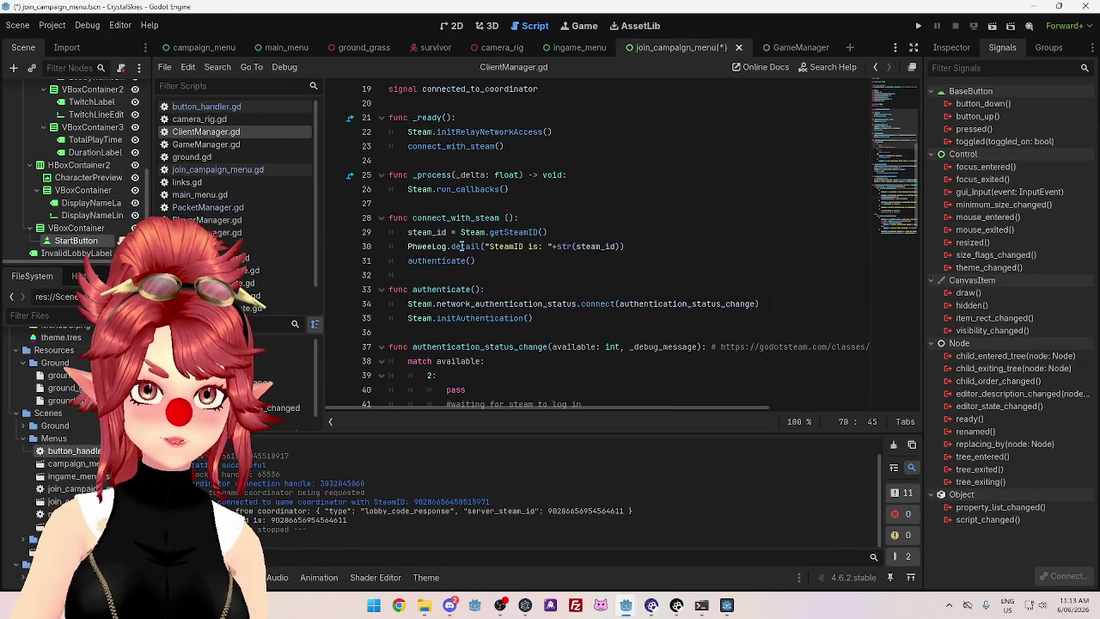
scroll(453, 256, "down", 7)
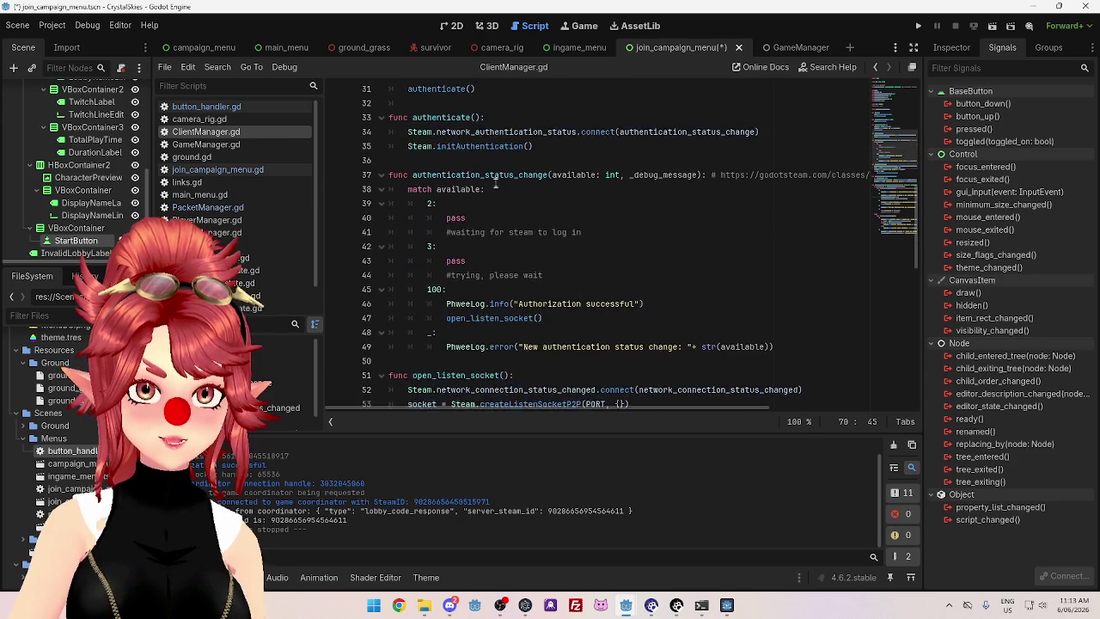
scroll(473, 219, "down", 6)
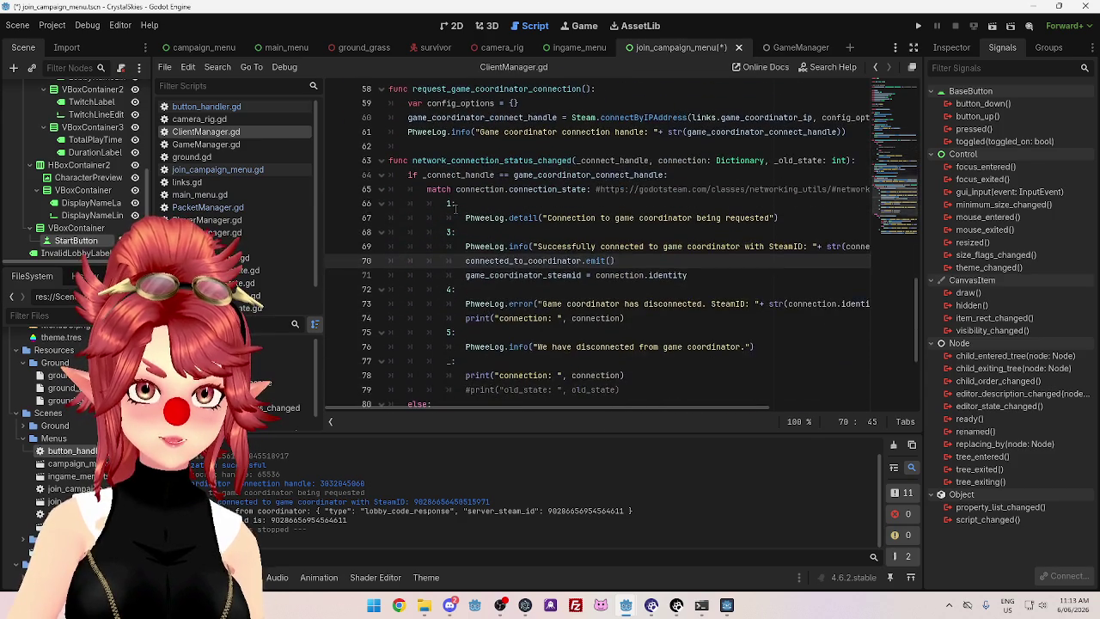
scroll(454, 208, "down", 4)
scroll(488, 293, "up", 11)
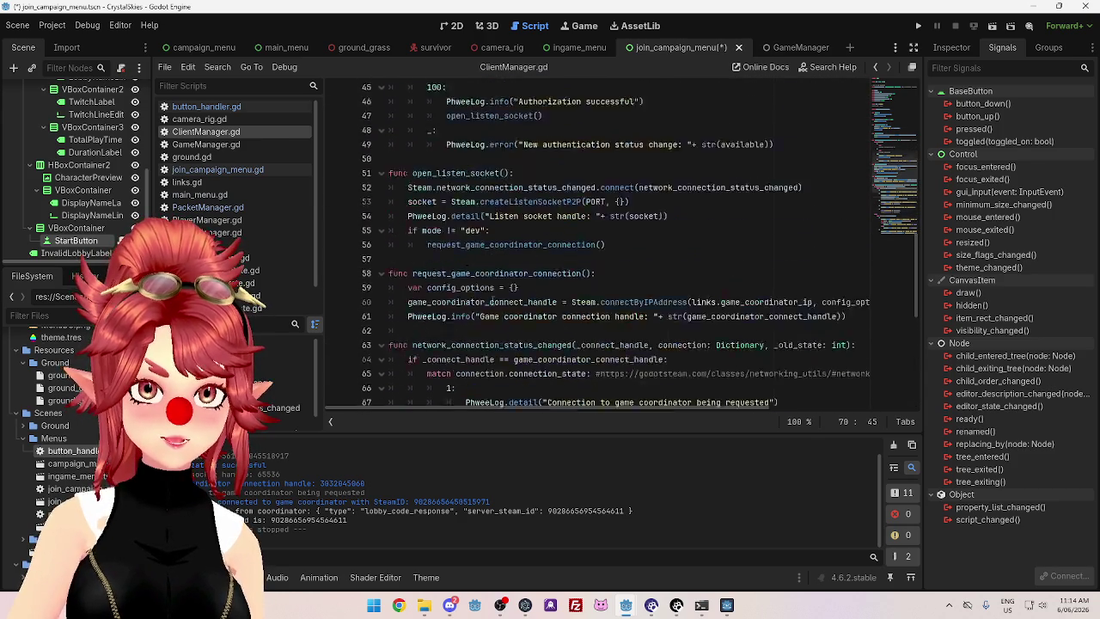
scroll(494, 308, "up", 7)
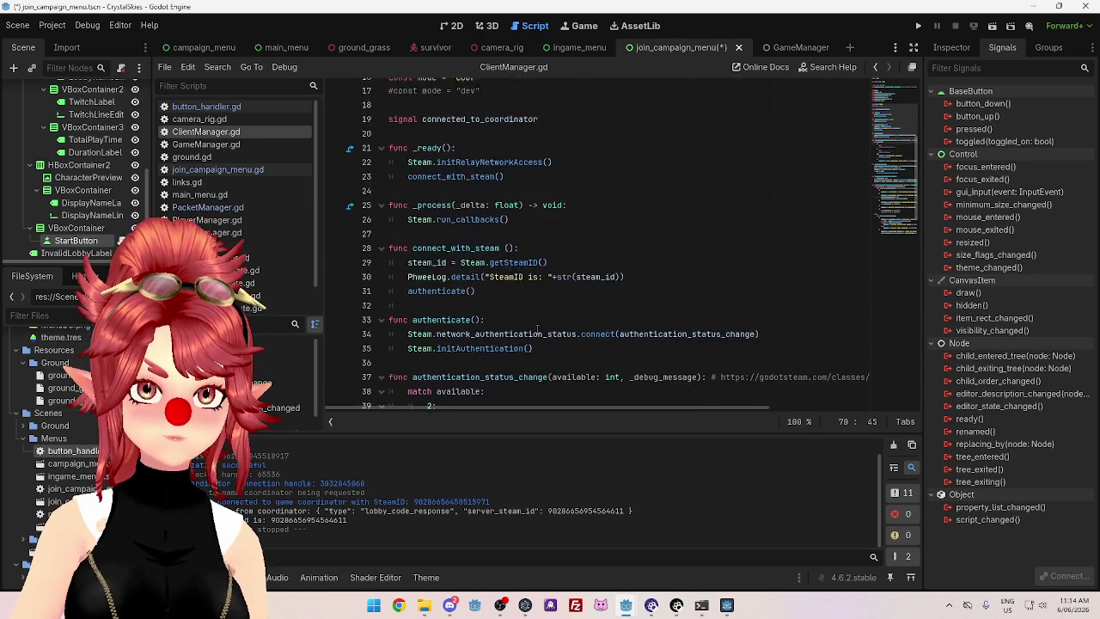
scroll(510, 200, "down", 3)
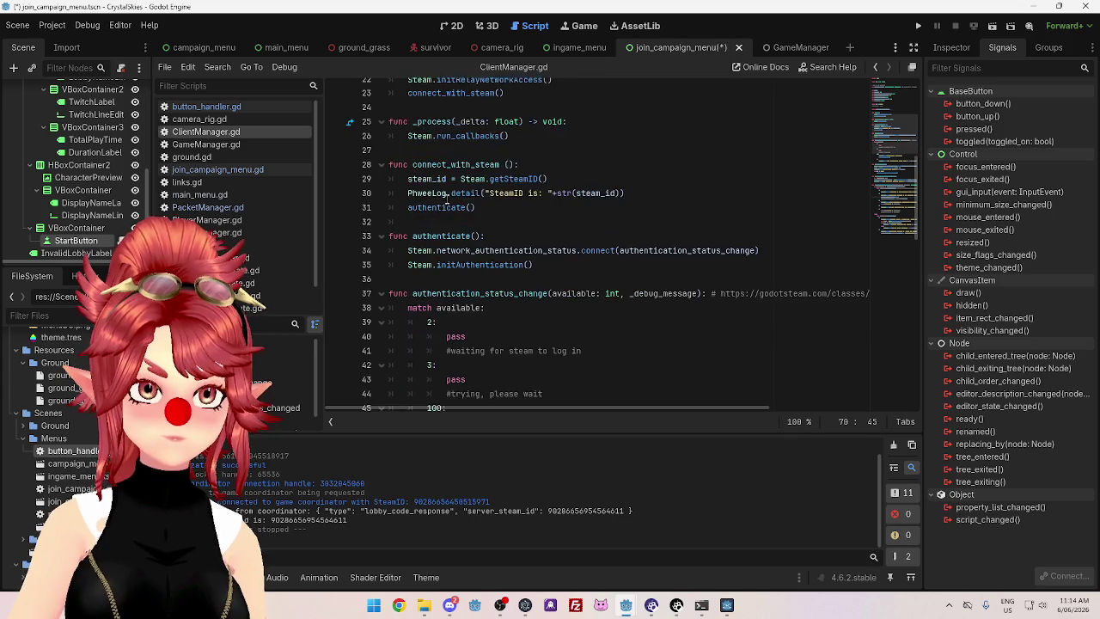
scroll(521, 215, "down", 7)
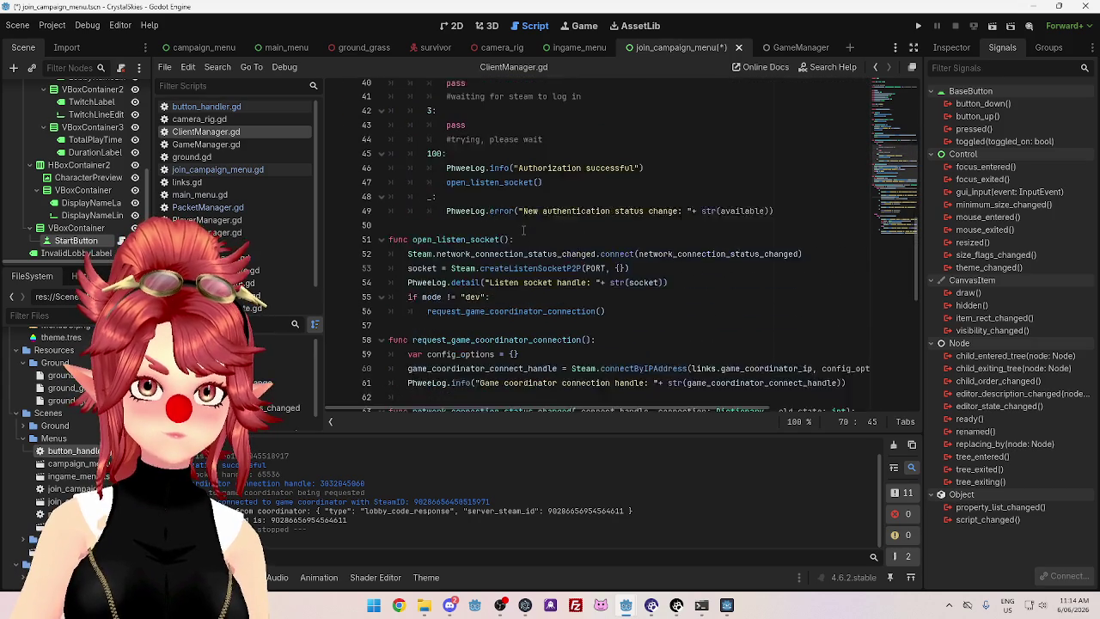
scroll(513, 271, "up", 7)
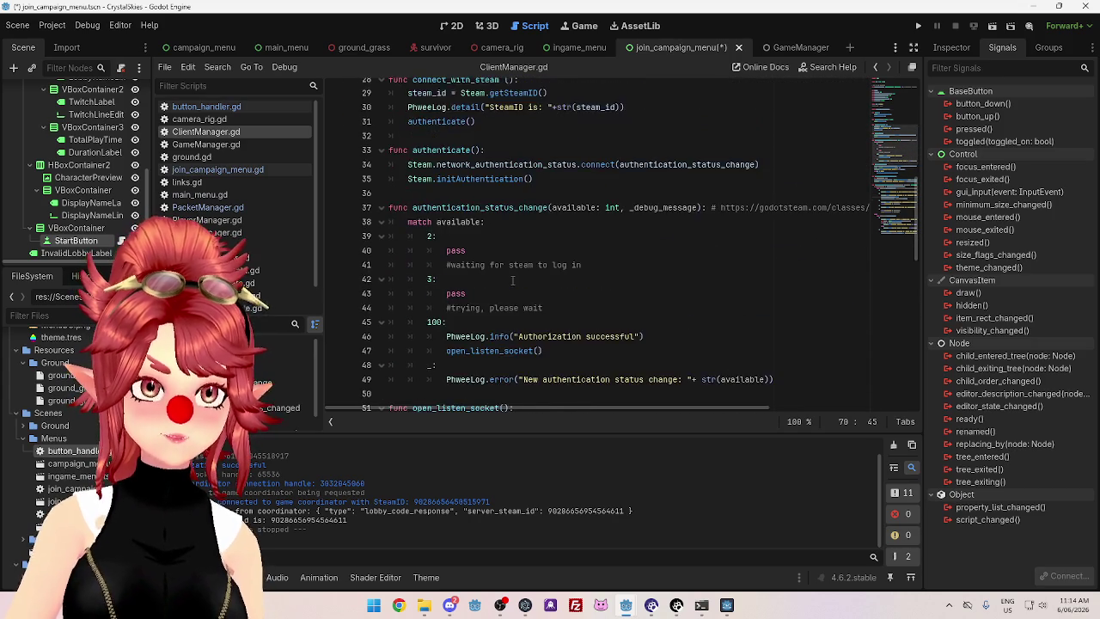
scroll(512, 275, "down", 6)
scroll(549, 321, "up", 6)
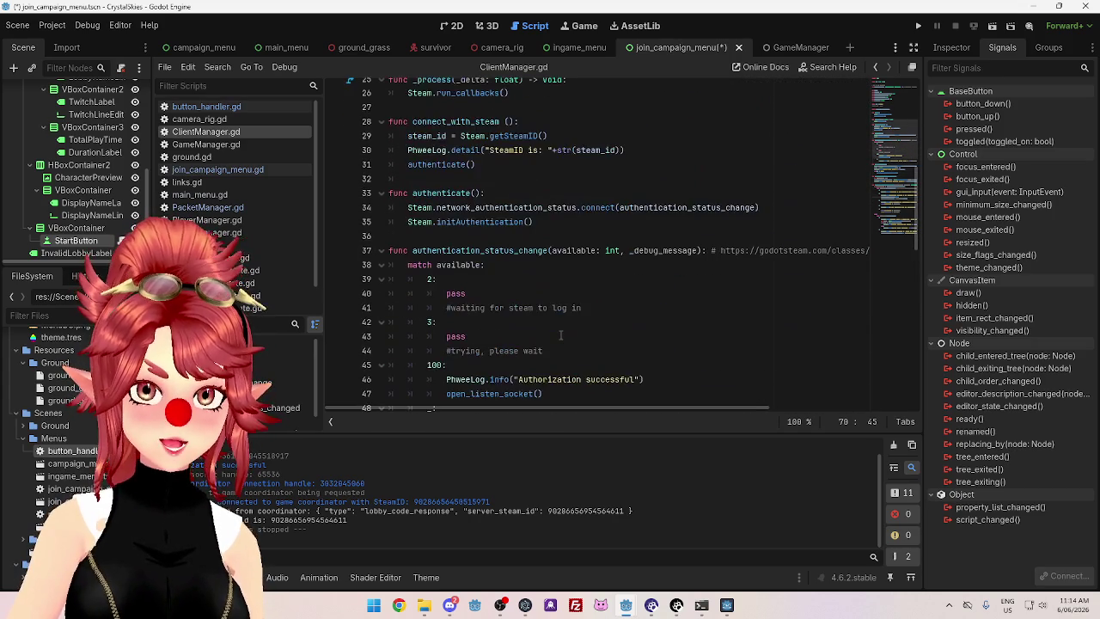
scroll(561, 336, "down", 8)
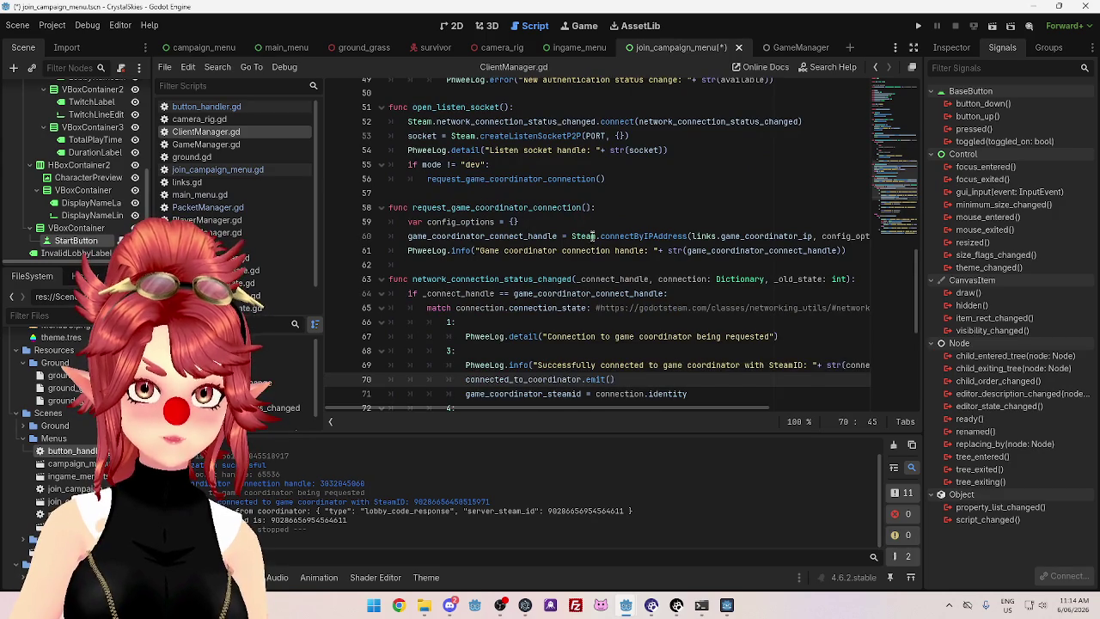
scroll(592, 237, "down", 2)
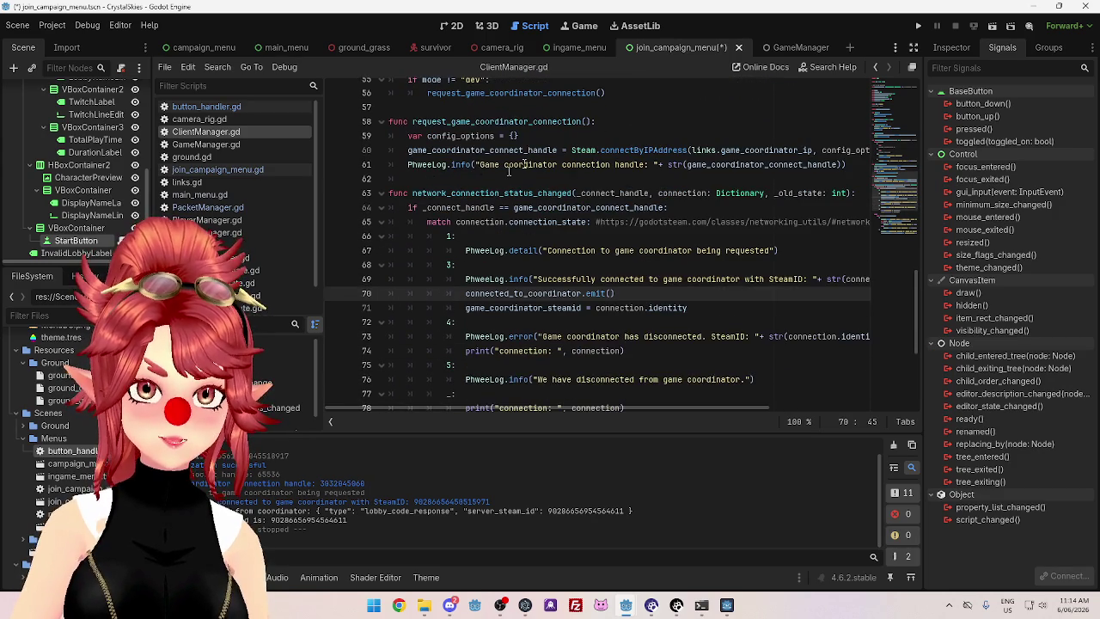
left_click(452, 179)
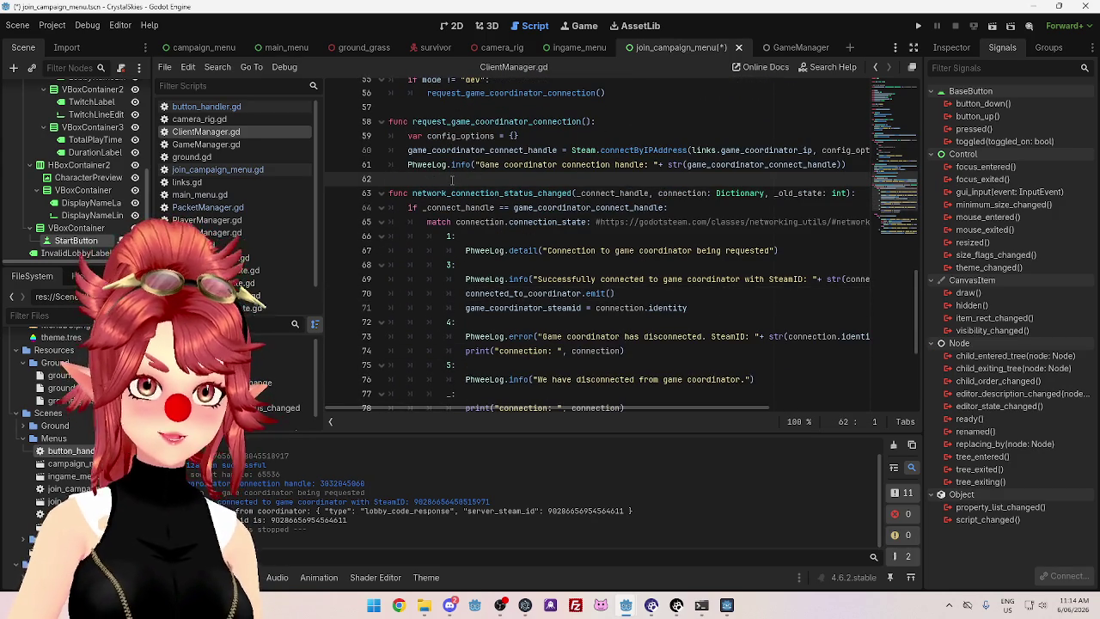
Paste the copied connectP2P line after line 62 and add a 'fuunc request_game_server_connection():' header
key("Return")
key("Return")
key("Up")
type("host_connect_handle = SteamServer.connectP2P(host_steam_id,6969,config_options)")
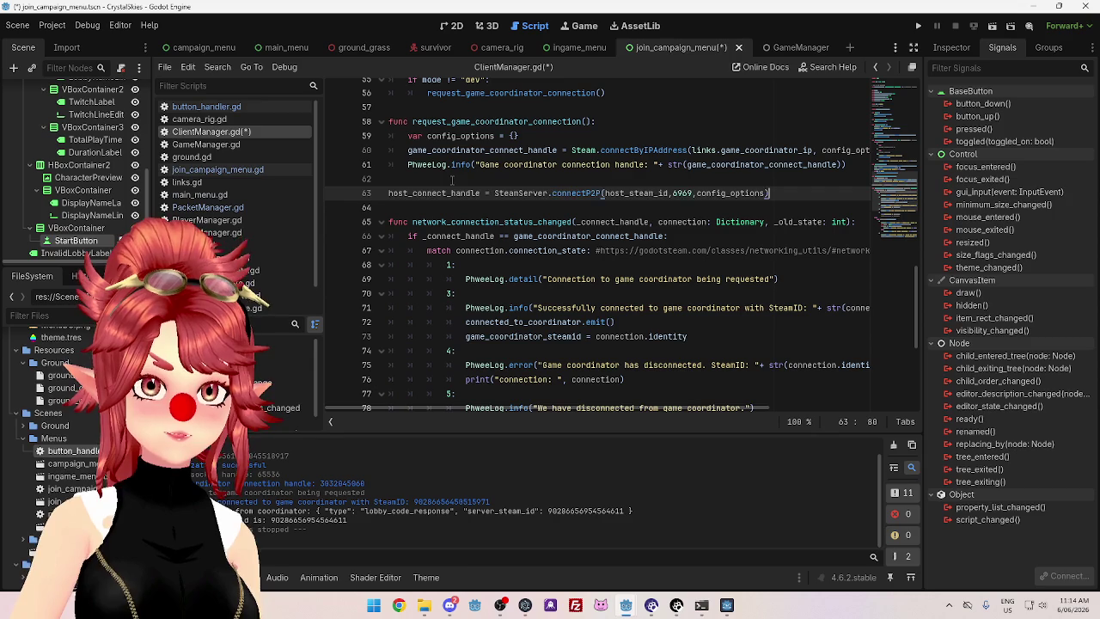
left_click(455, 183)
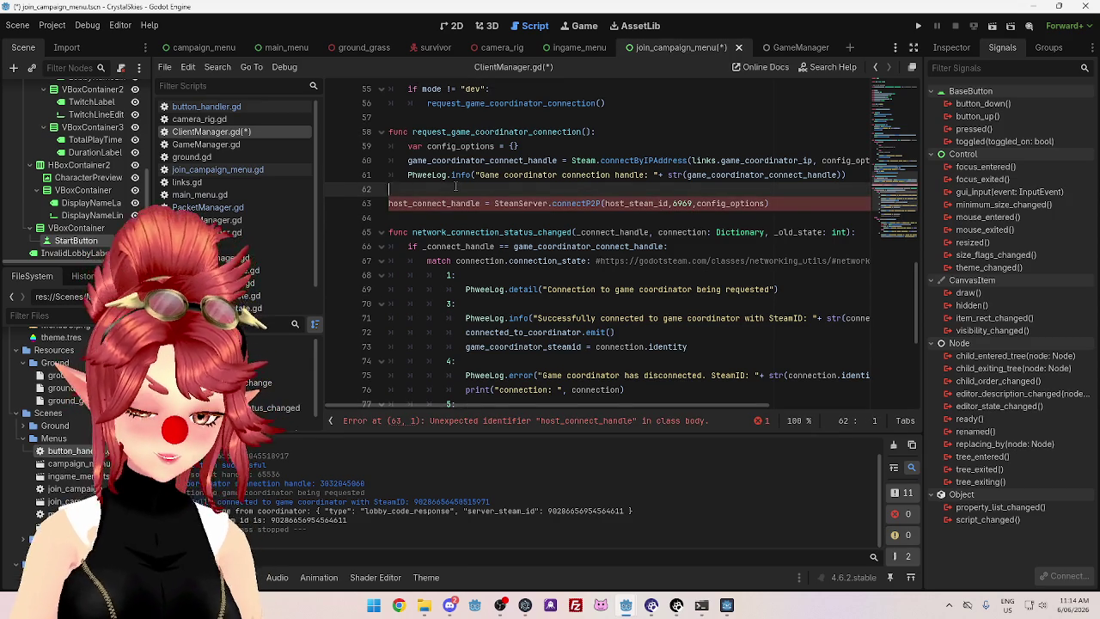
key("Return")
type("fuunc request_")
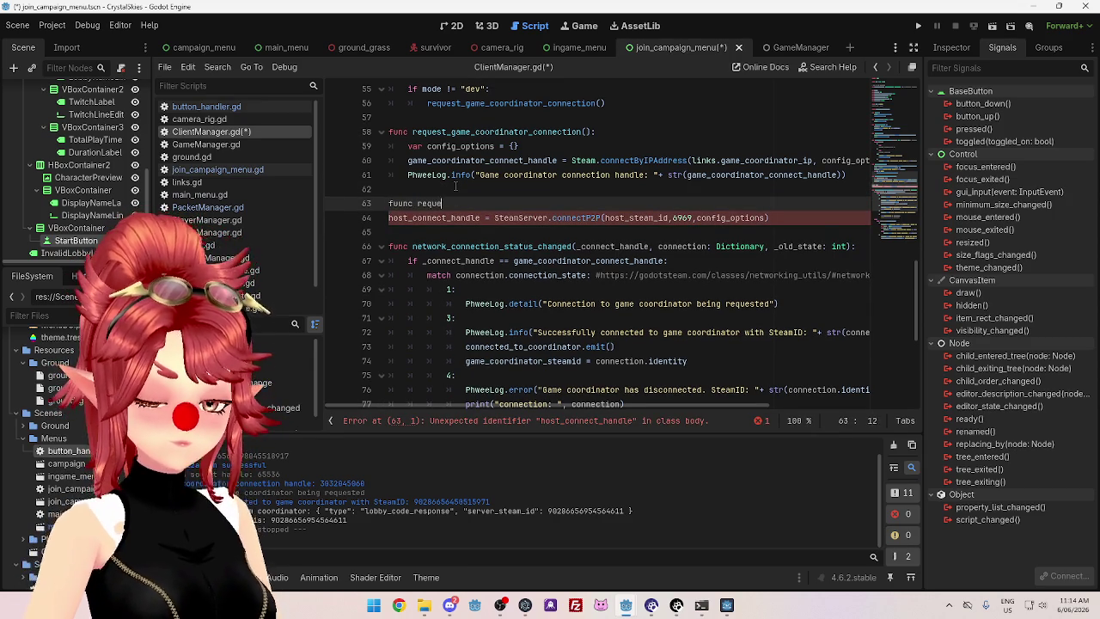
type("game_")
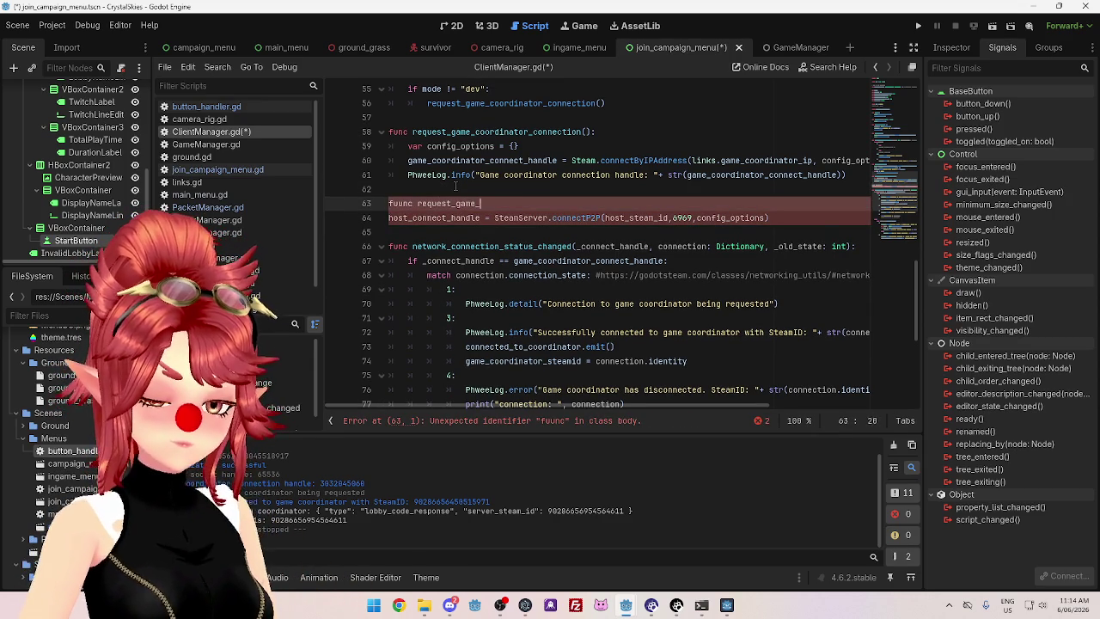
type("server_")
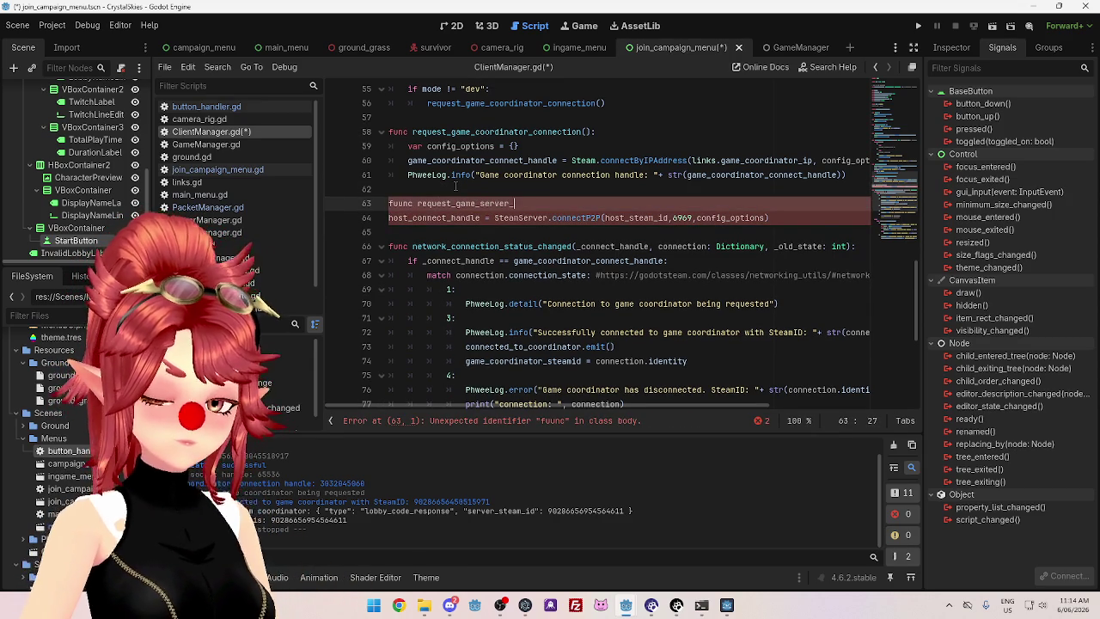
type("connection():")
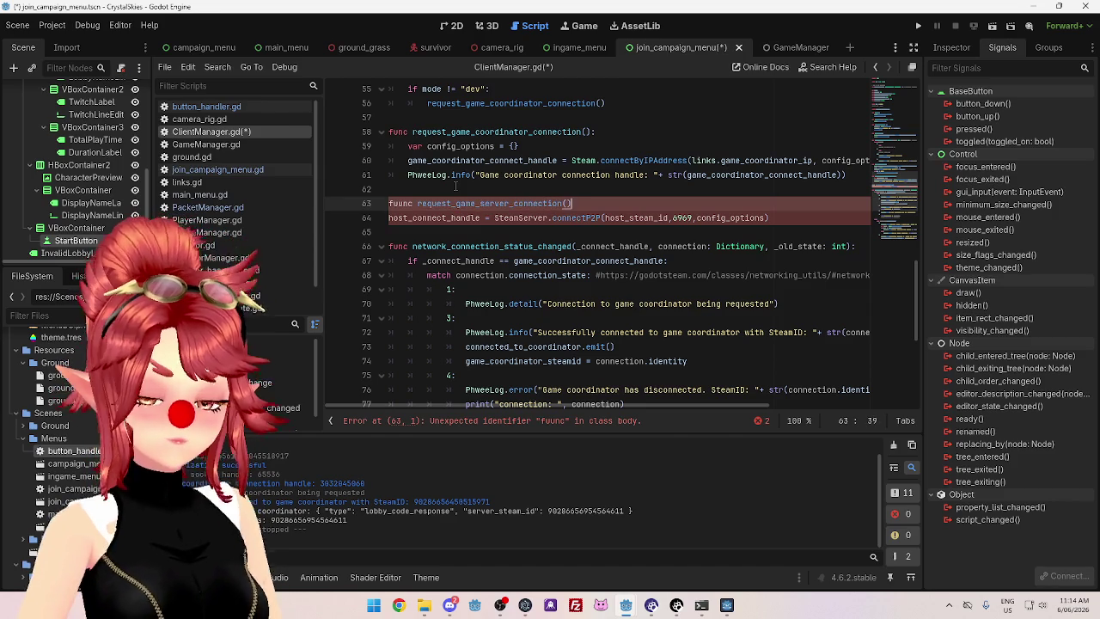
Correct 'fuunc' to 'func', indent line 64, and rename host_connect_handle to game_server_connect_handle
left_click(398, 204)
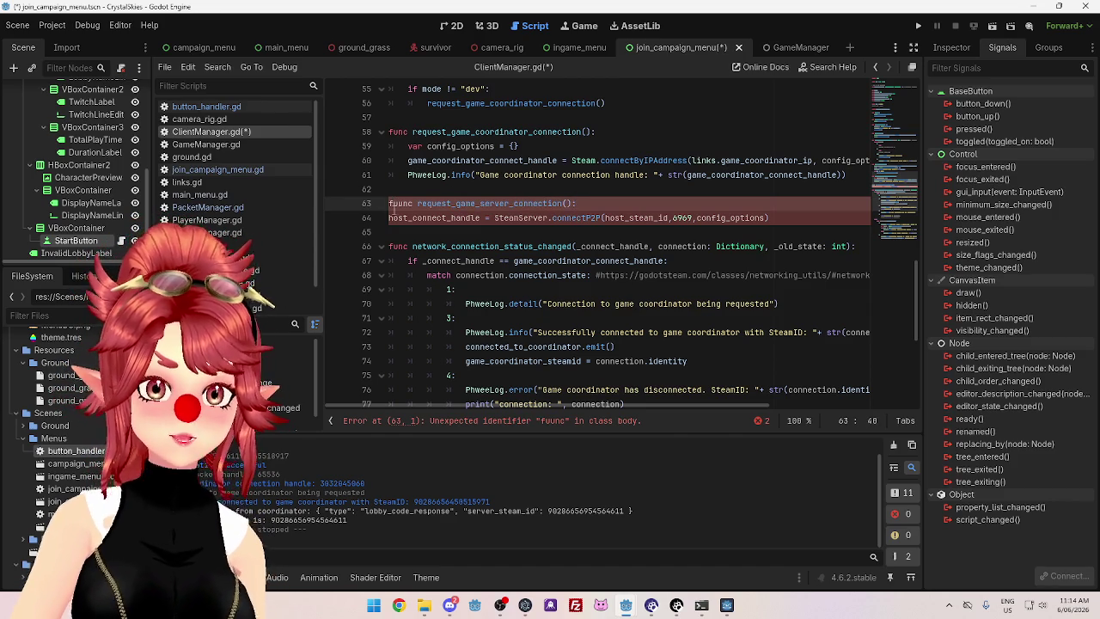
key("BackSpace")
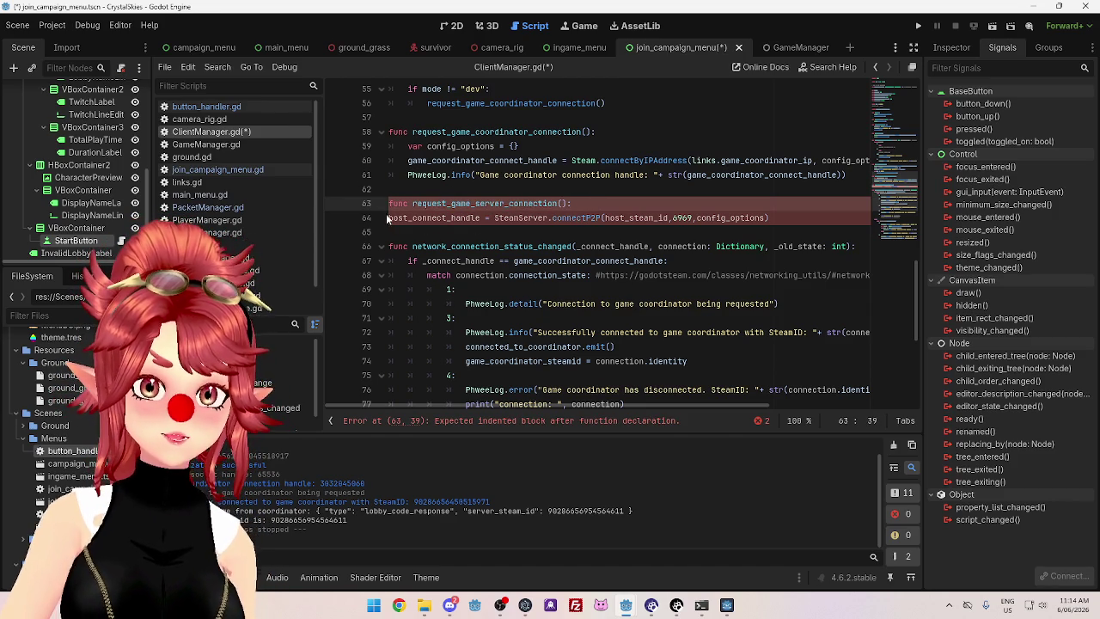
left_click(388, 218)
key("Tab")
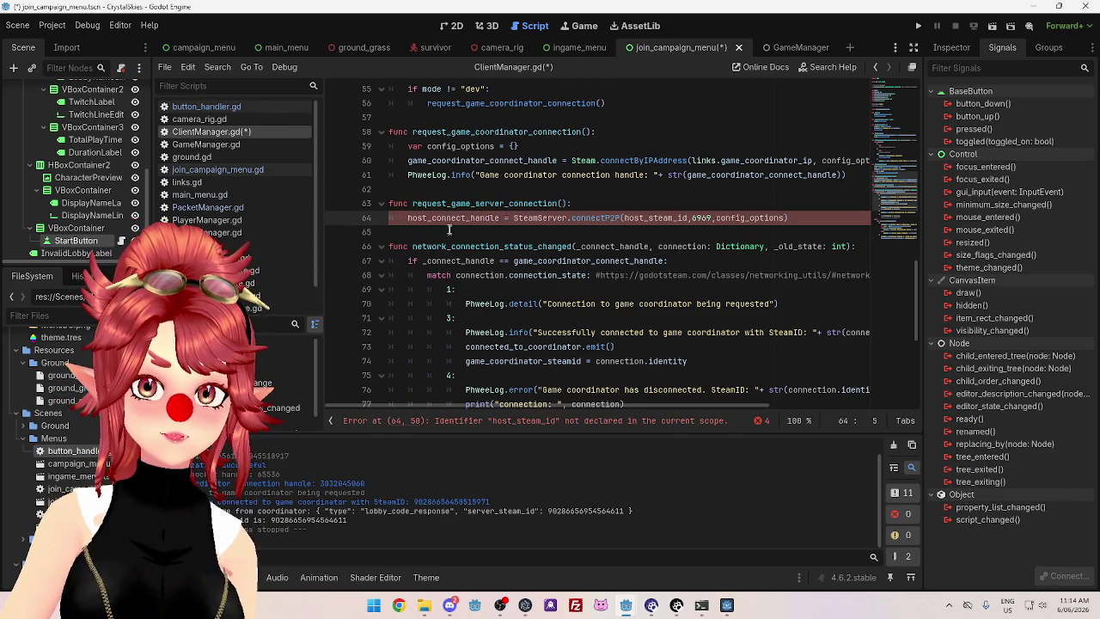
left_click_drag(427, 219, 407, 219)
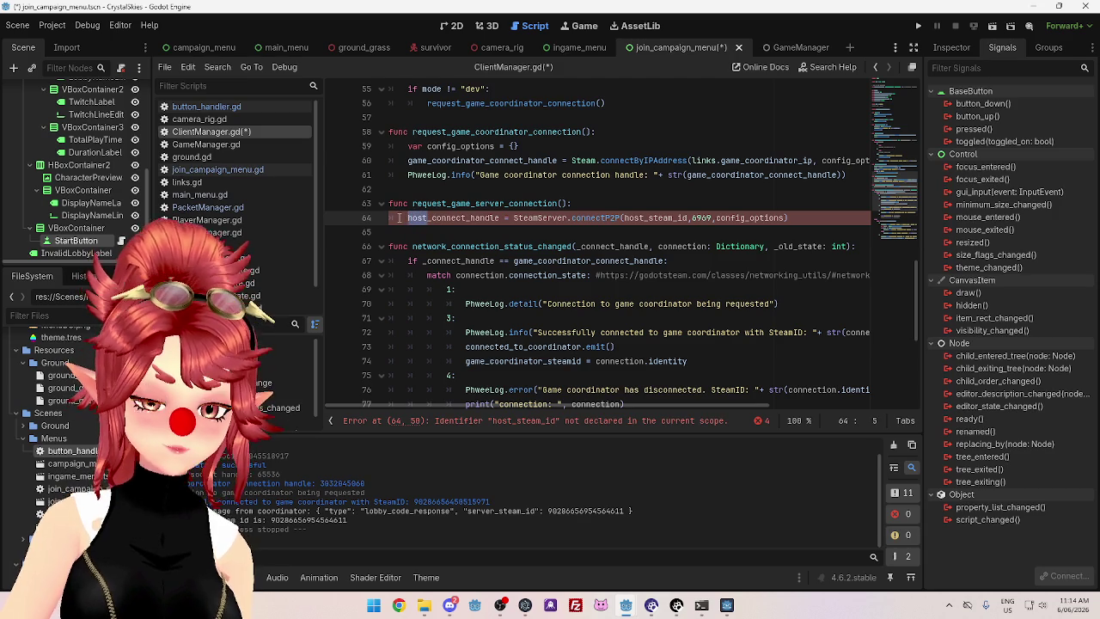
type("game_server")
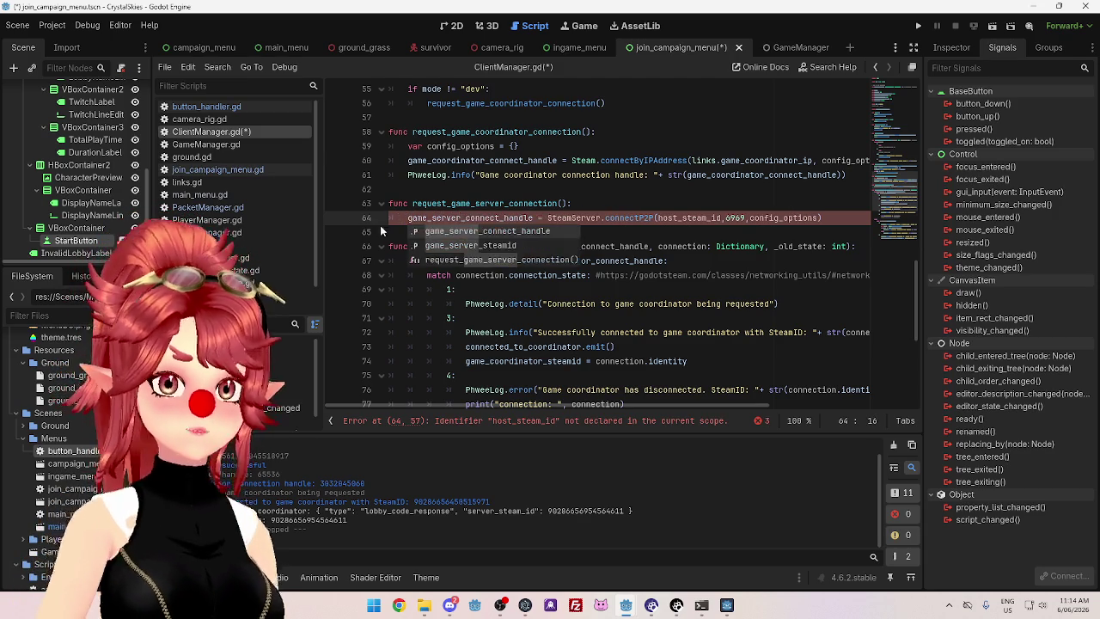
Change SteamServer.connectP2P to Steam.connectP2P and select the host_steam_id argument
left_click(550, 218)
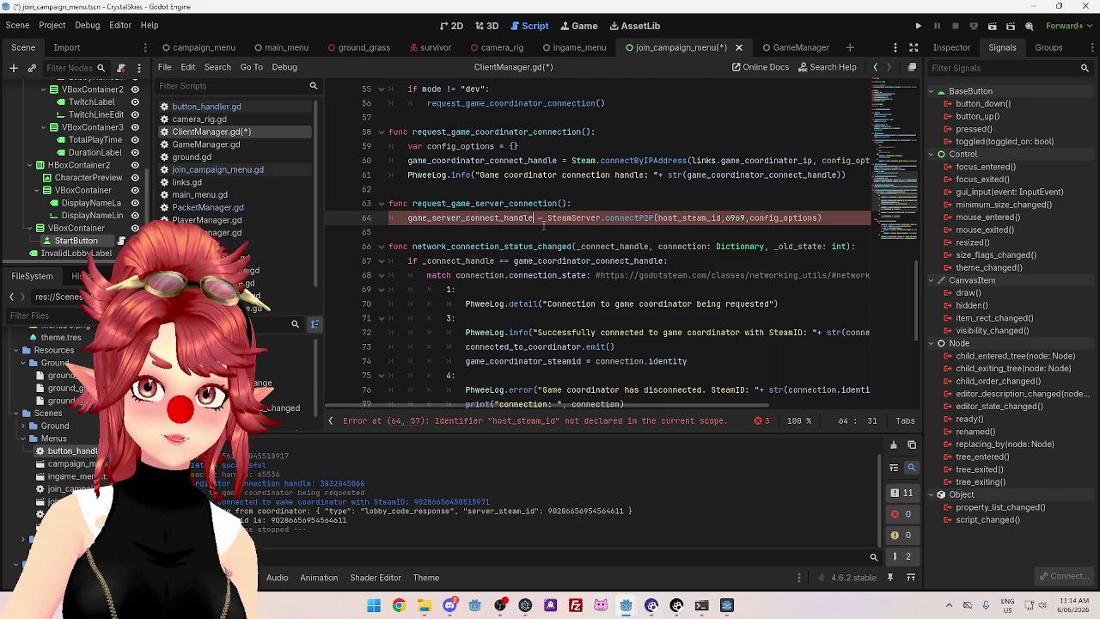
left_click_drag(576, 218, 607, 217)
key("BackSpace")
left_click(615, 232)
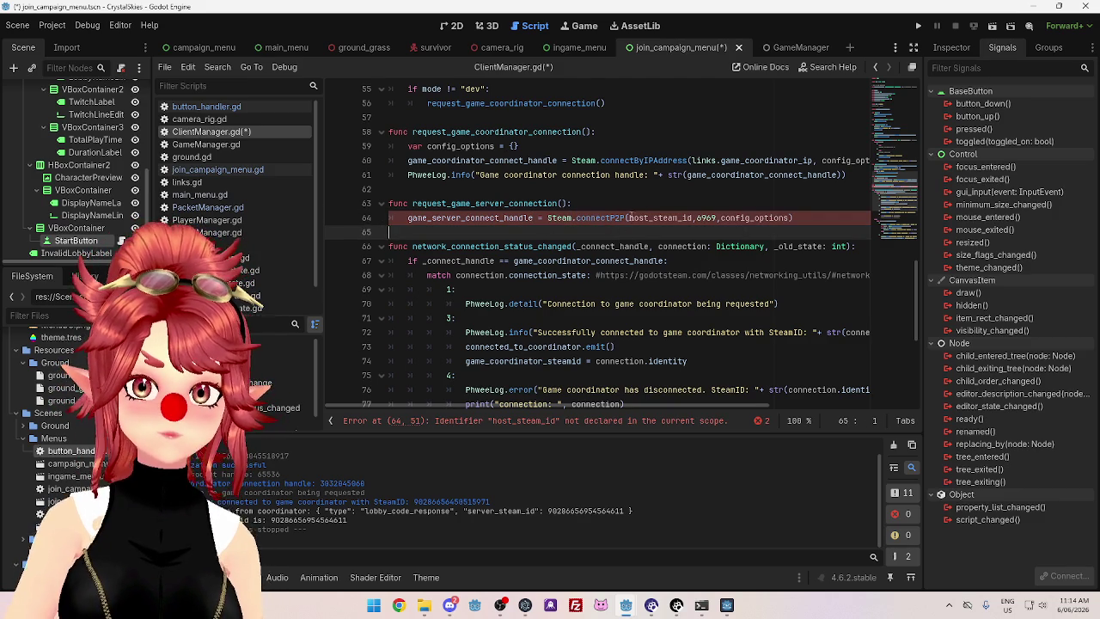
left_click_drag(630, 218, 650, 218)
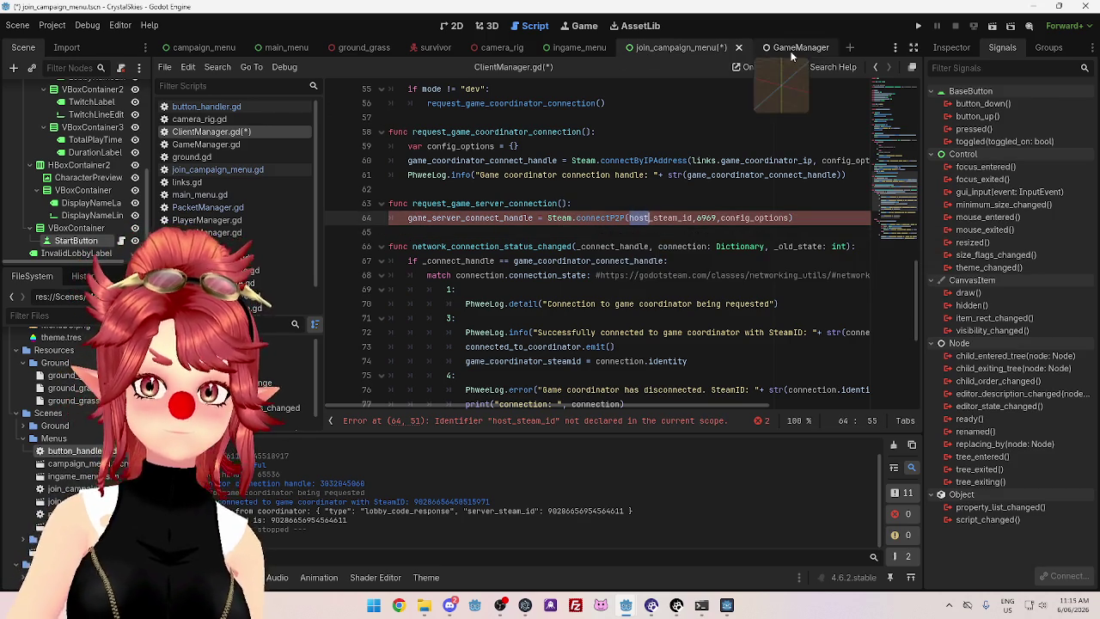
Copy game_server_steamid from PacketManager.gd and paste it over host_steam_id in ClientManager.gd
left_click(254, 169)
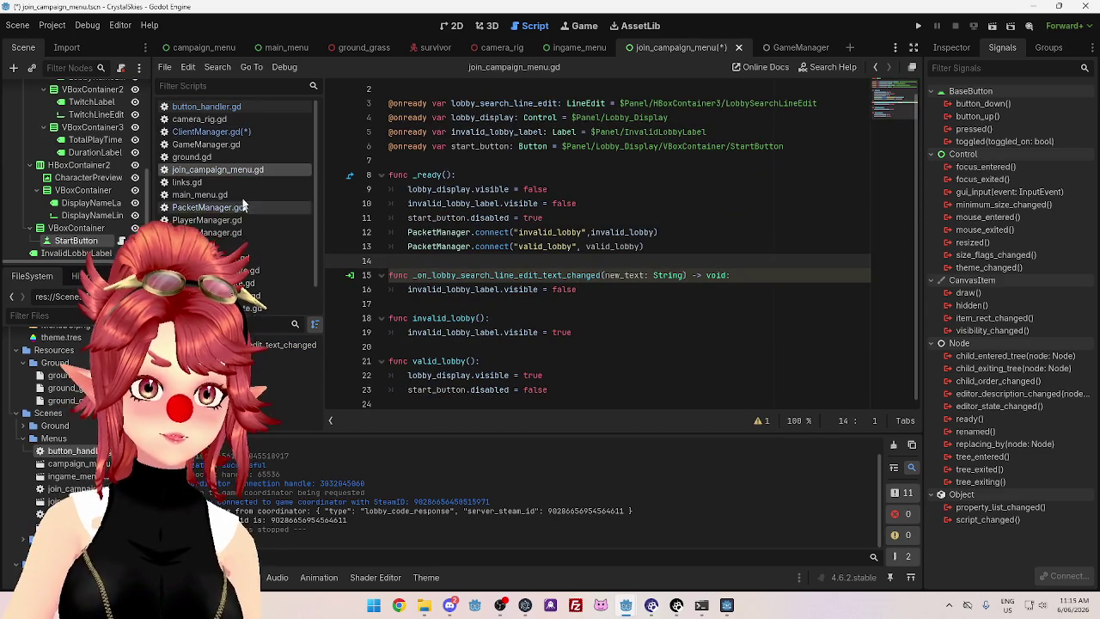
left_click(192, 208)
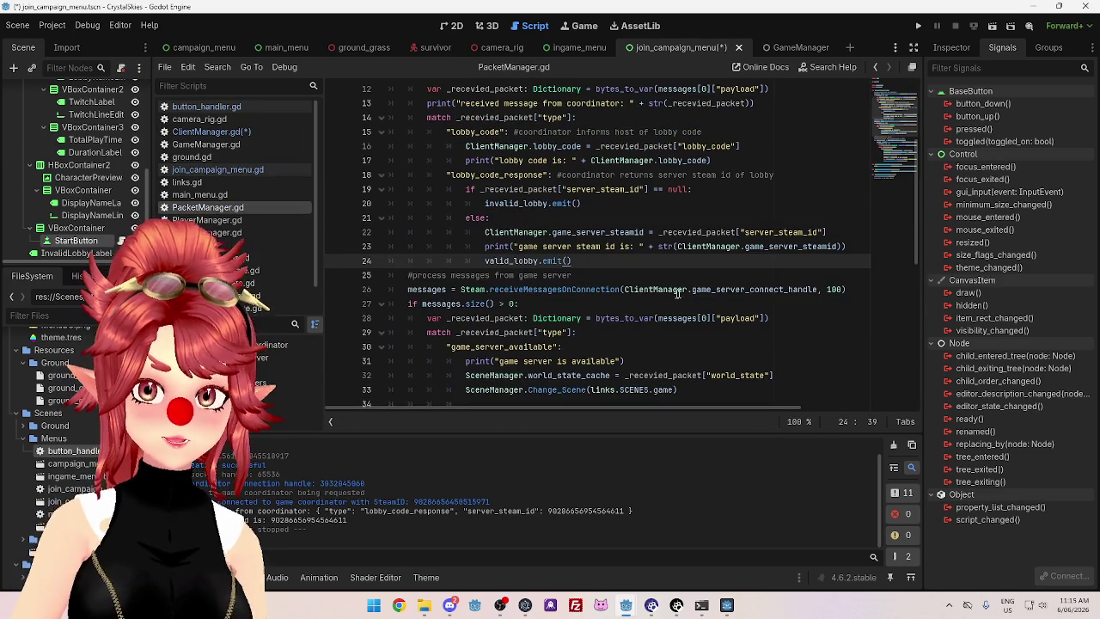
left_click_drag(485, 232, 645, 232)
left_click_drag(552, 232, 645, 232)
key("ctrl+c")
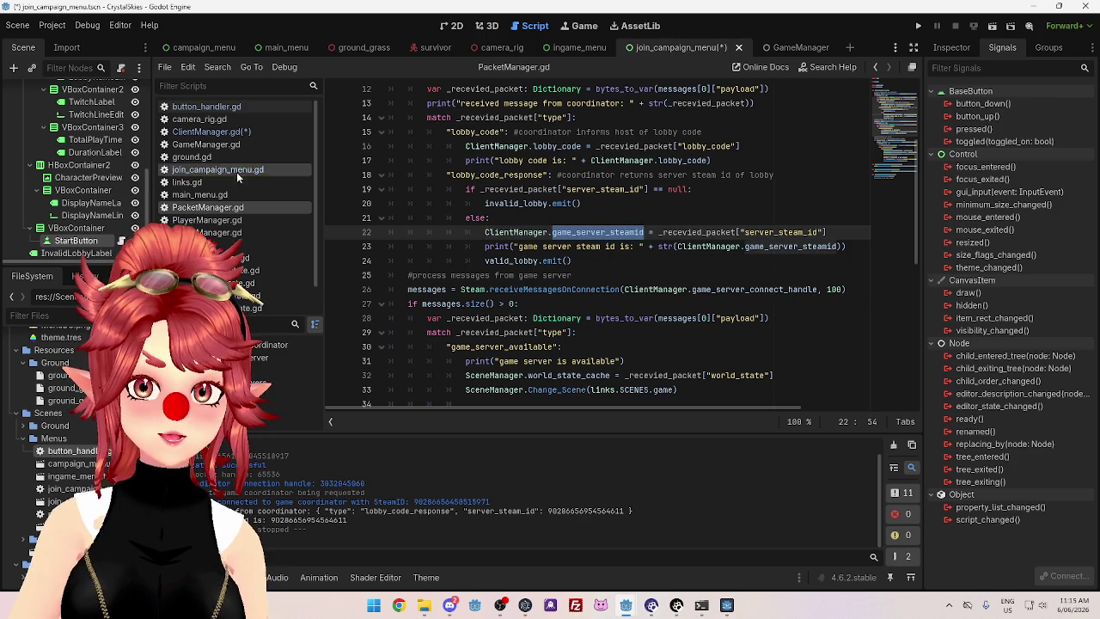
left_click(250, 132)
left_click_drag(629, 218, 693, 217)
key("ctrl+v")
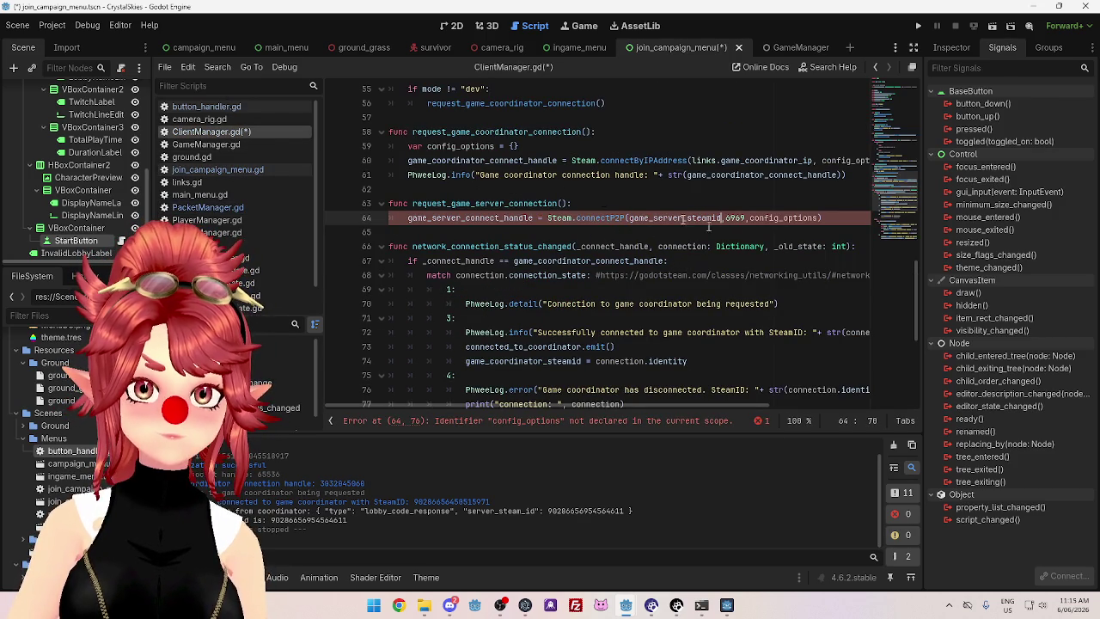
Copy 'var config_options = {}' into request_game_server_connection above the connectP2P line
left_click_drag(520, 146, 409, 147)
key("ctrl+c")
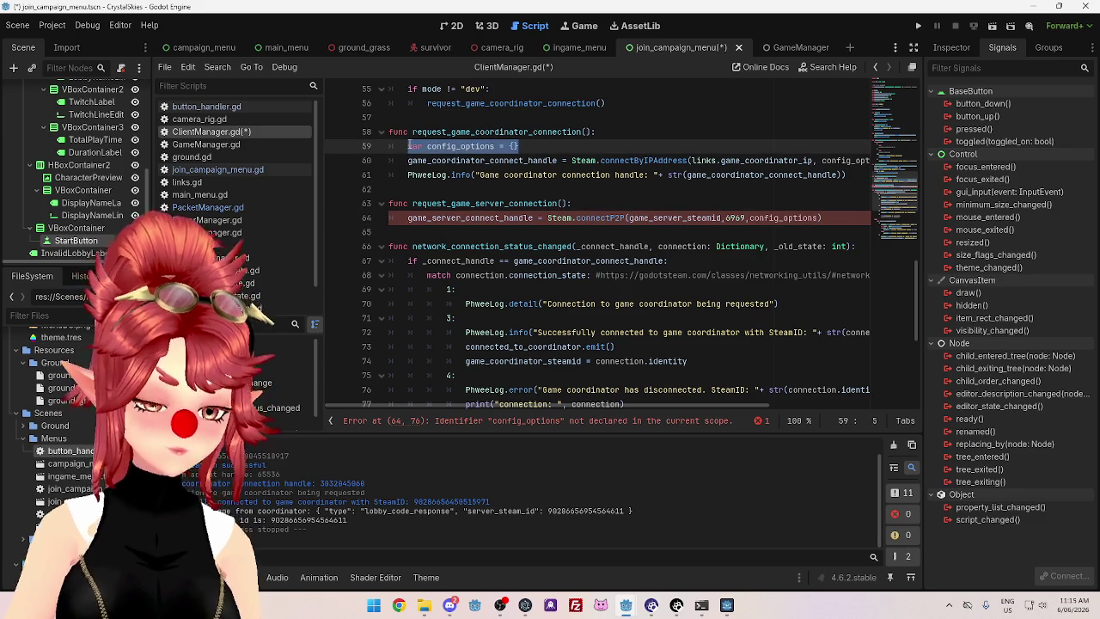
left_click(409, 218)
key("Return")
key("Up")
key("ctrl+v")
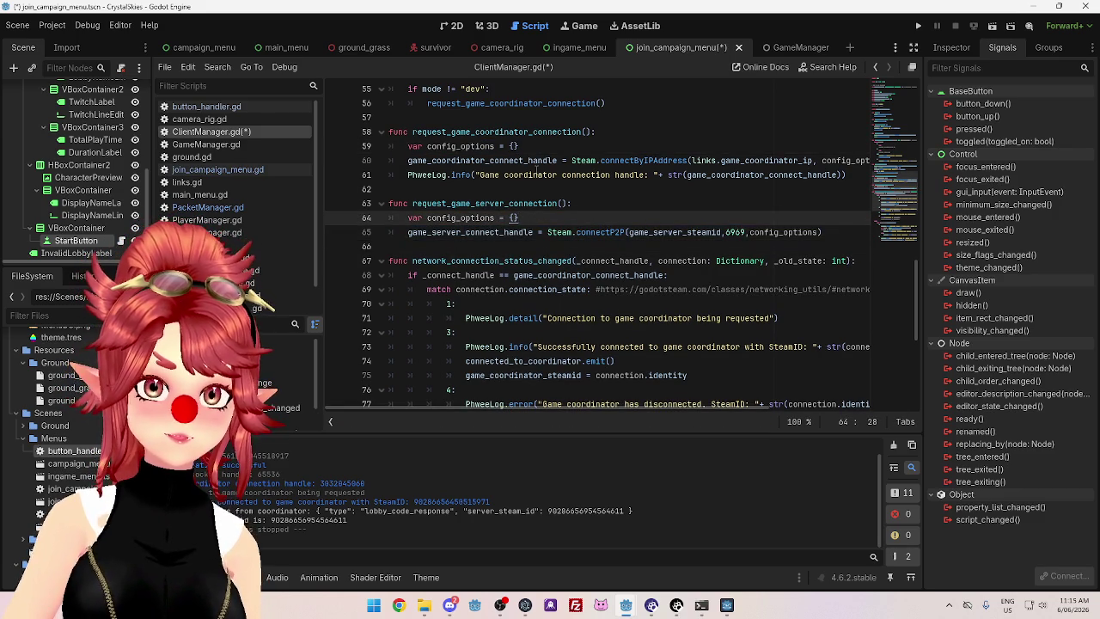
Add the comment '#this is onused by ster plkayernot ivor' to the function header line
left_click_drag(409, 232, 531, 232)
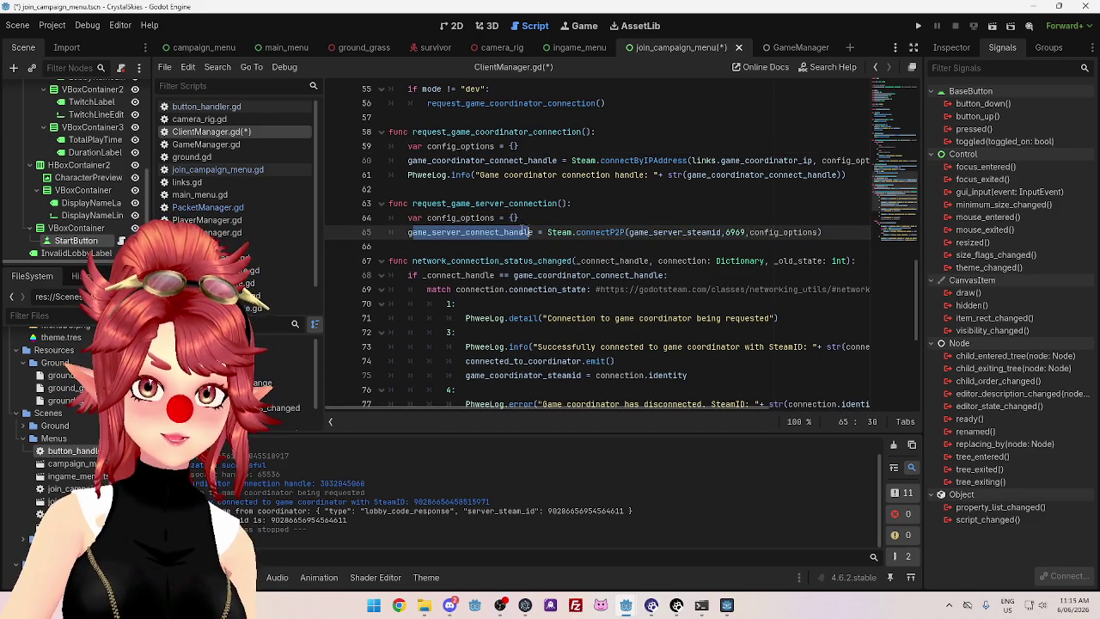
scroll(515, 234, "up", 10)
scroll(511, 234, "up", 1)
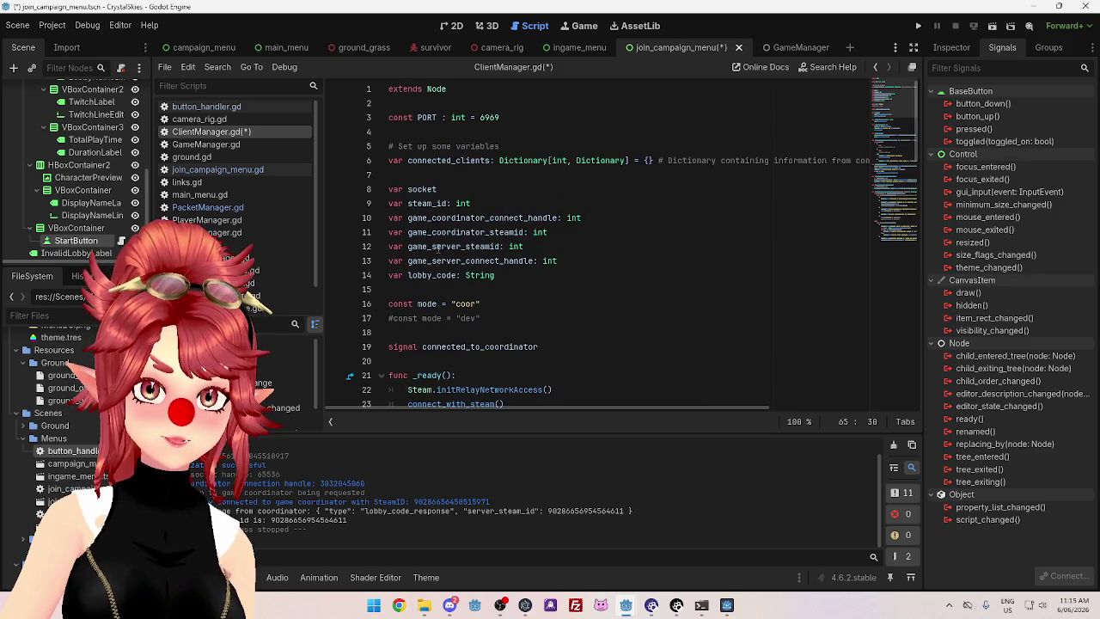
scroll(511, 264, "down", 19)
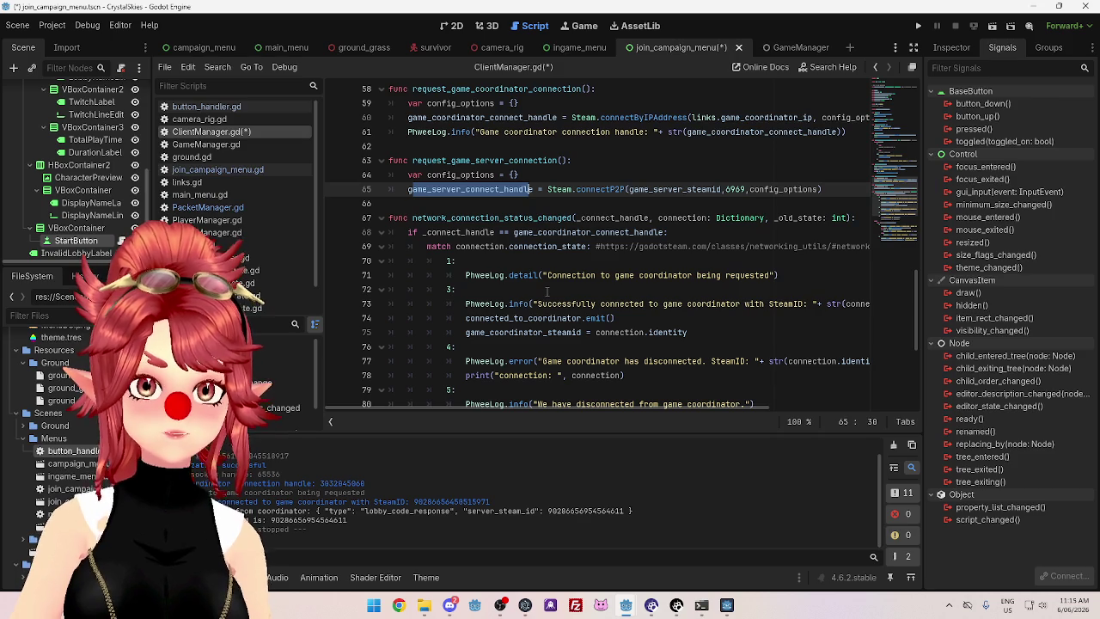
left_click(576, 162)
type("#")
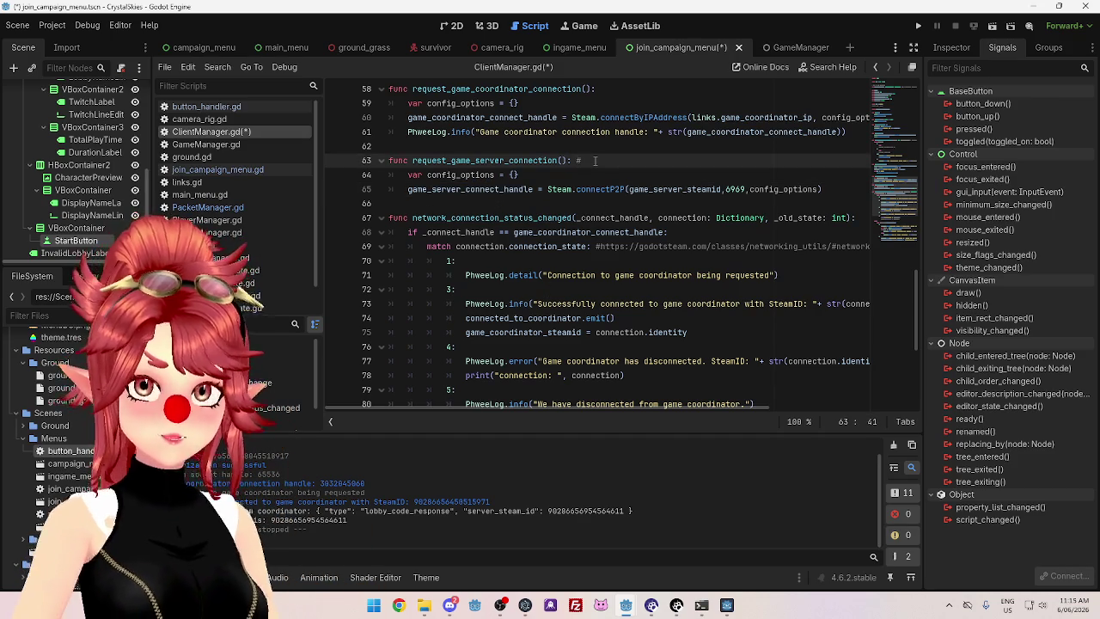
type("this is on")
type("ly used by mod")
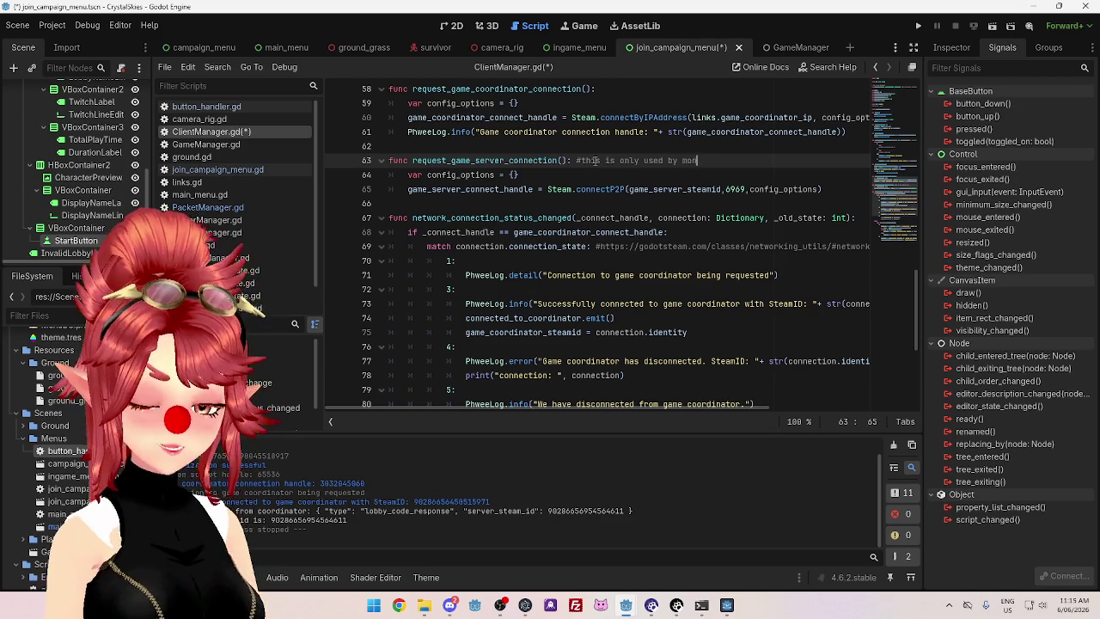
type("ster plkayers")
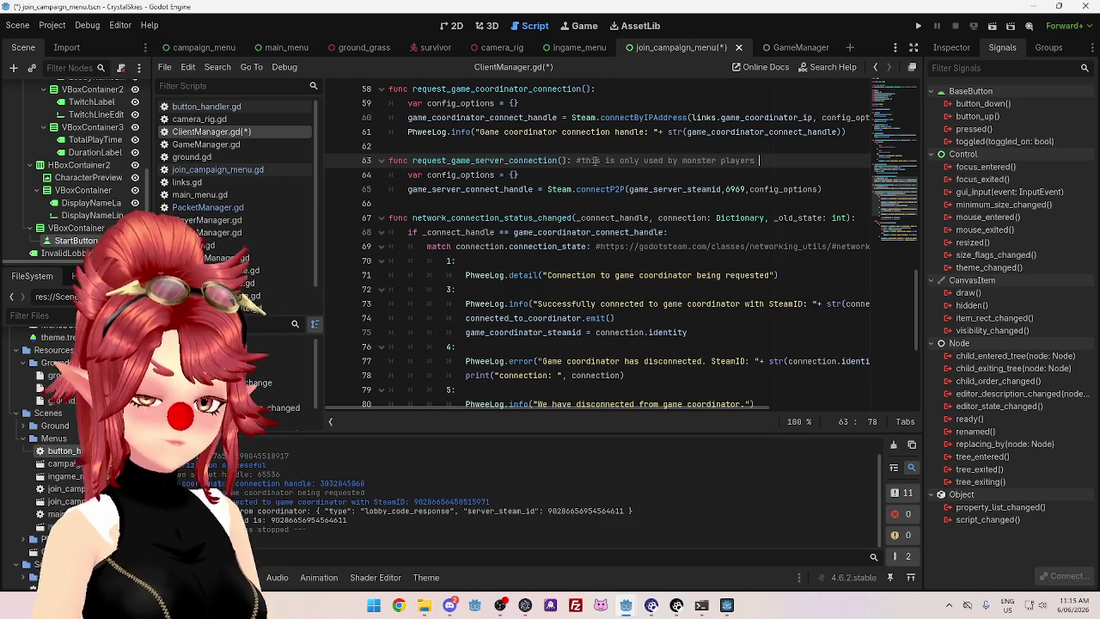
type("not ")
type("survivor")
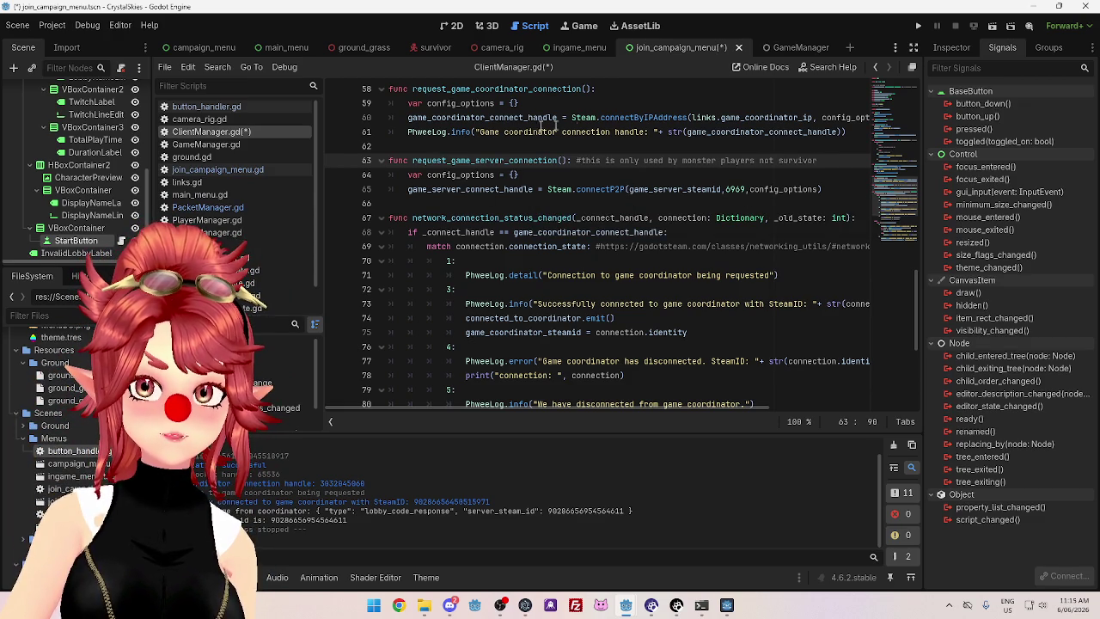
Add a PhweeLog.info line logging game_server_connect_handle, with 'server' replacing 'coordinator' in its message
left_click_drag(856, 132, 409, 136)
key("ctrl+c")
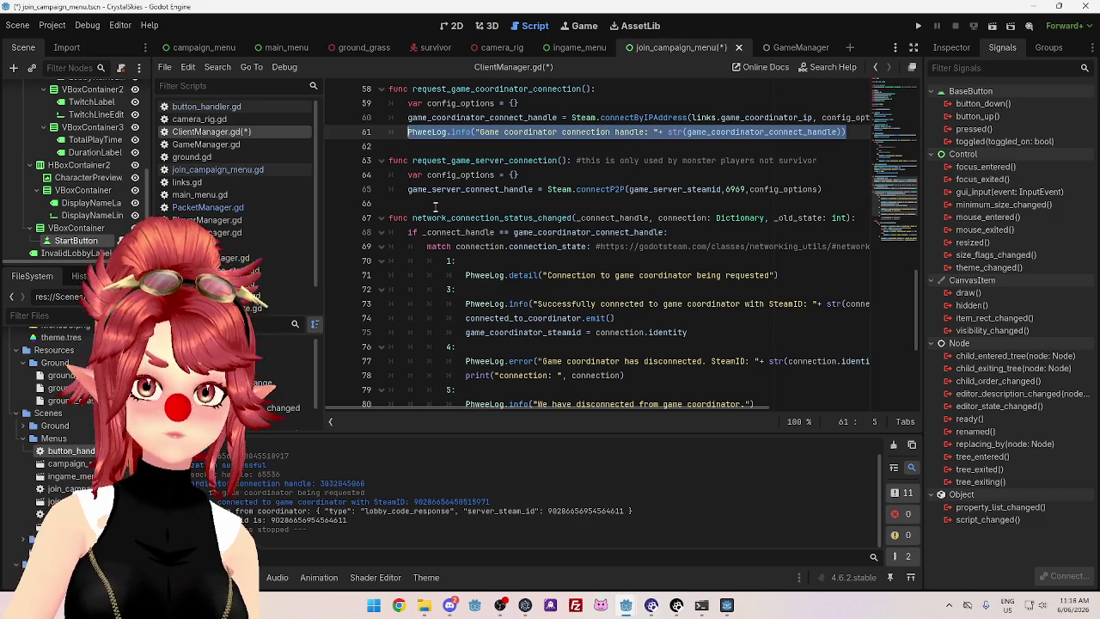
left_click(437, 203)
left_click(825, 189)
key("Return")
key("ctrl+v")
left_click_drag(505, 204, 556, 204)
type("server")
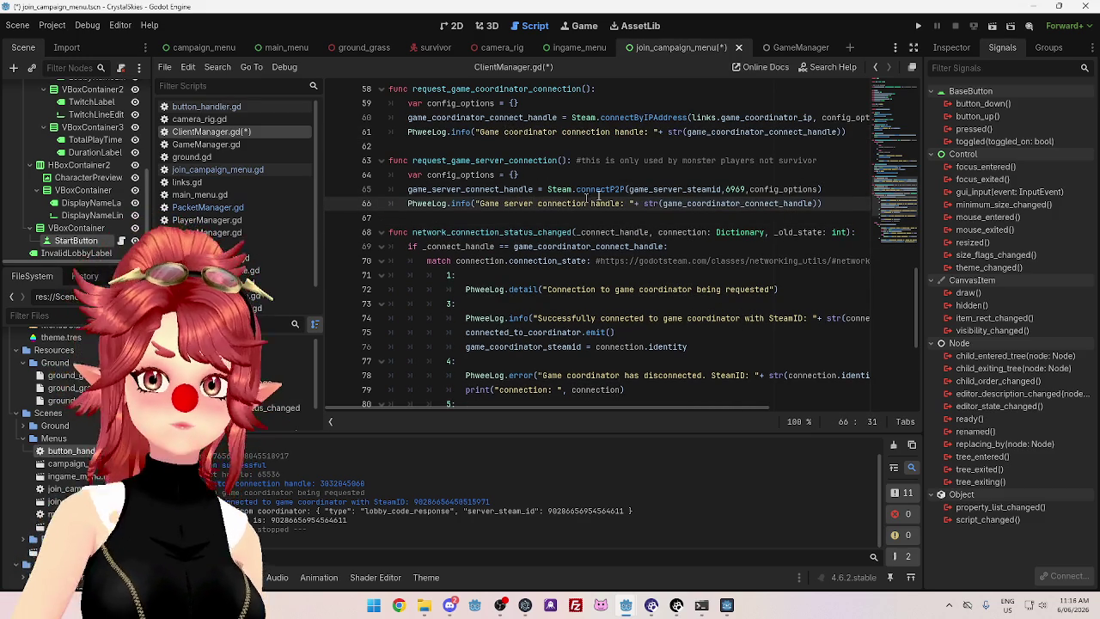
left_click(431, 189)
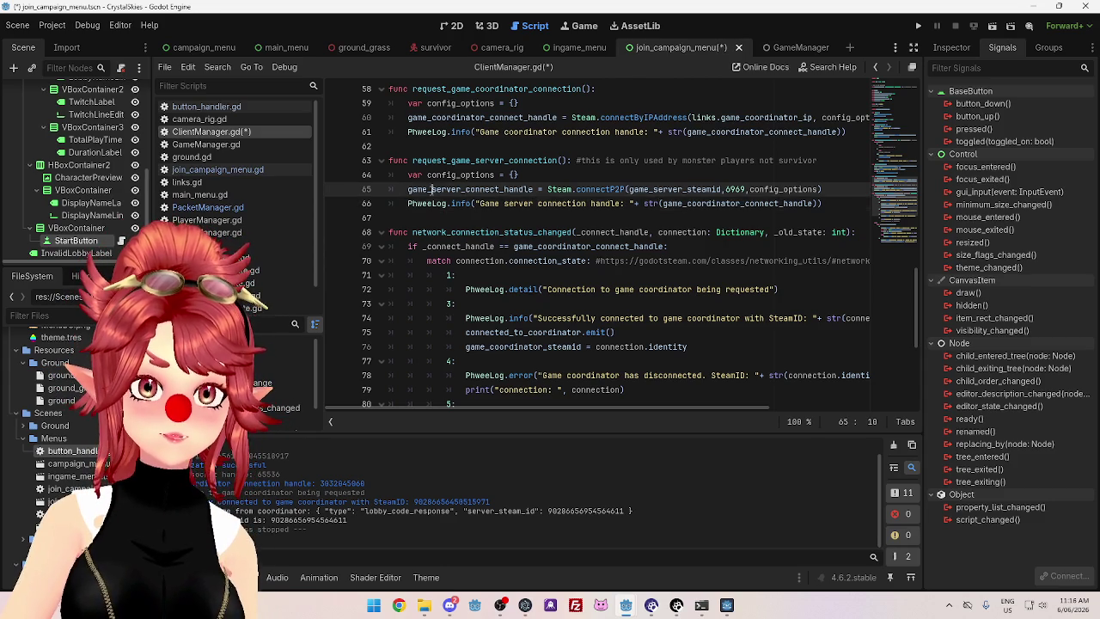
double_click(441, 189)
key("ctrl+c")
double_click(730, 204)
key("ctrl+v")
Save the script and close the running server debug window
left_click(712, 232)
key("ctrl+s")
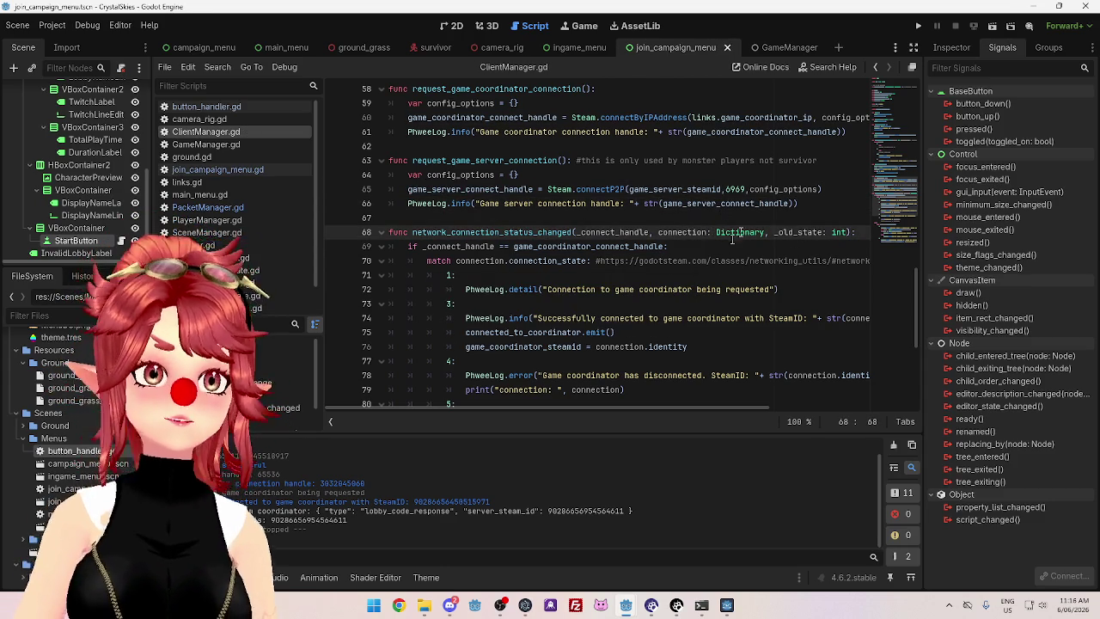
mouse_move(767, 120)
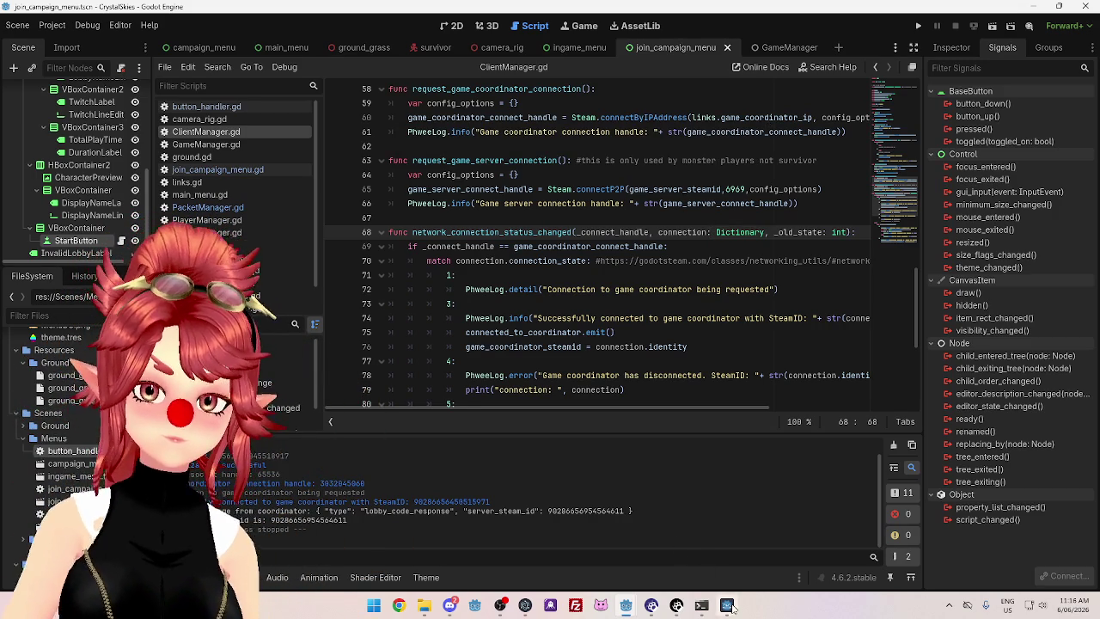
mouse_move(729, 606)
left_click(774, 506)
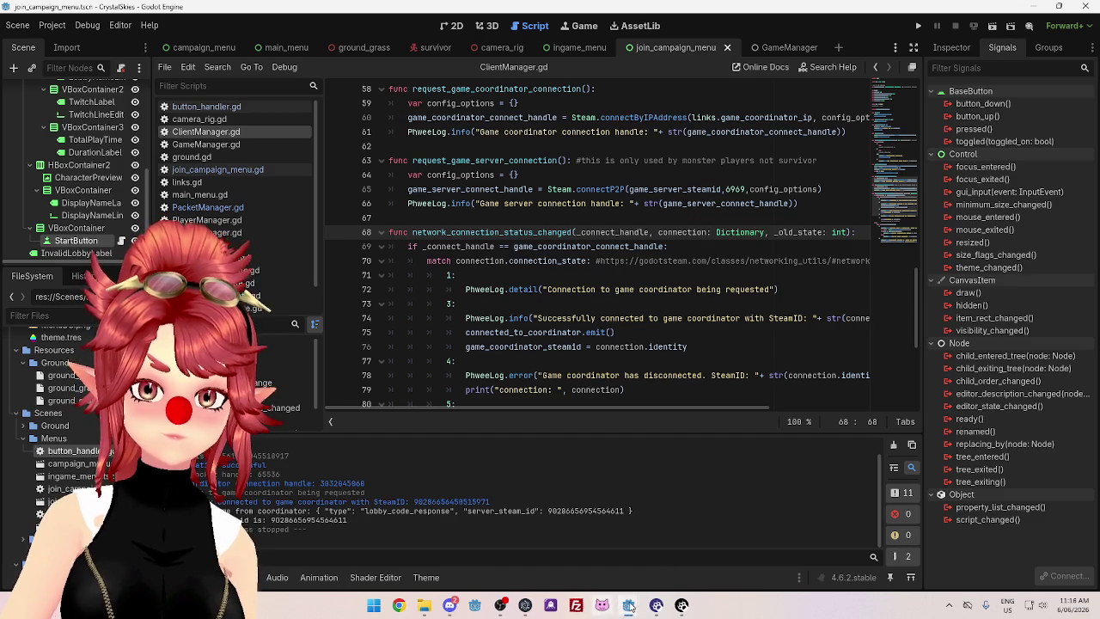
Stop the running coordinator game, then bring the join_campaign_menu editor window forward
mouse_move(664, 610)
left_click(651, 555)
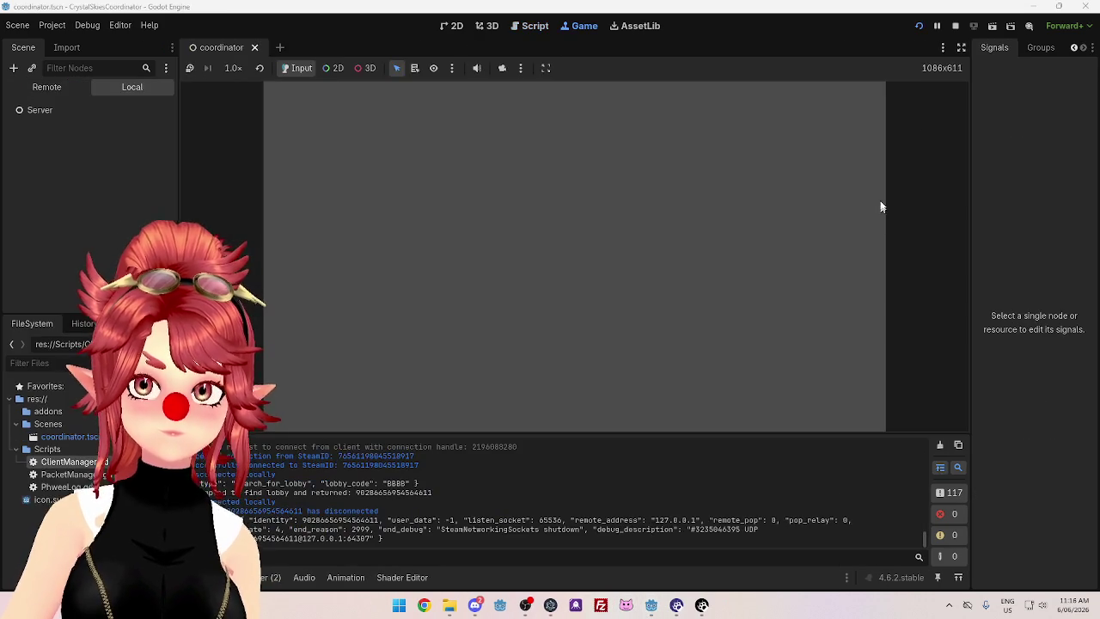
left_click(954, 27)
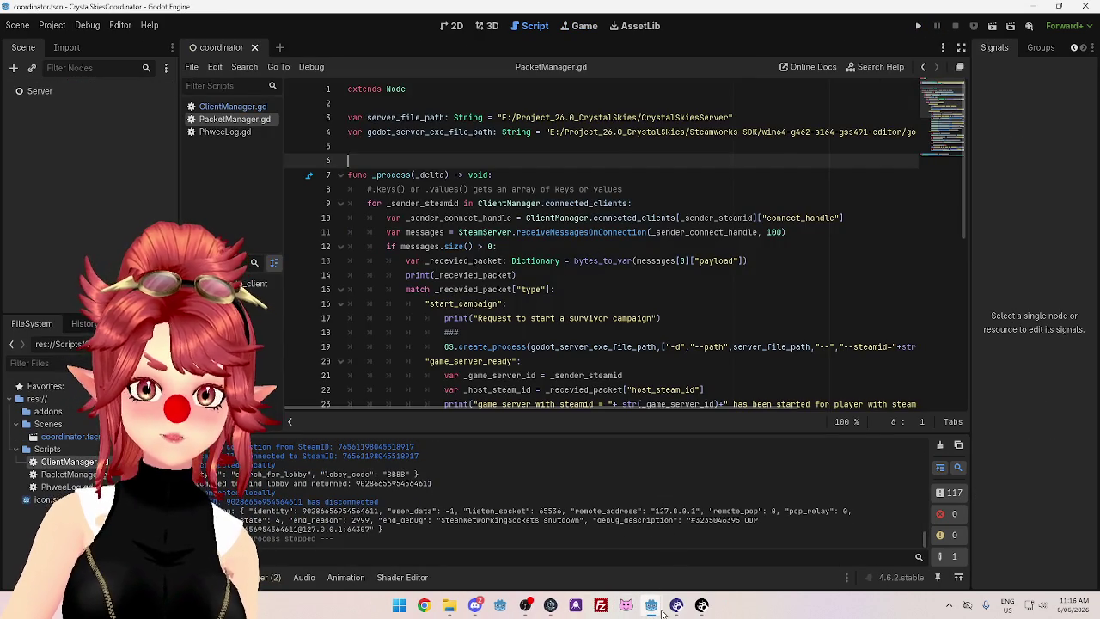
mouse_move(655, 608)
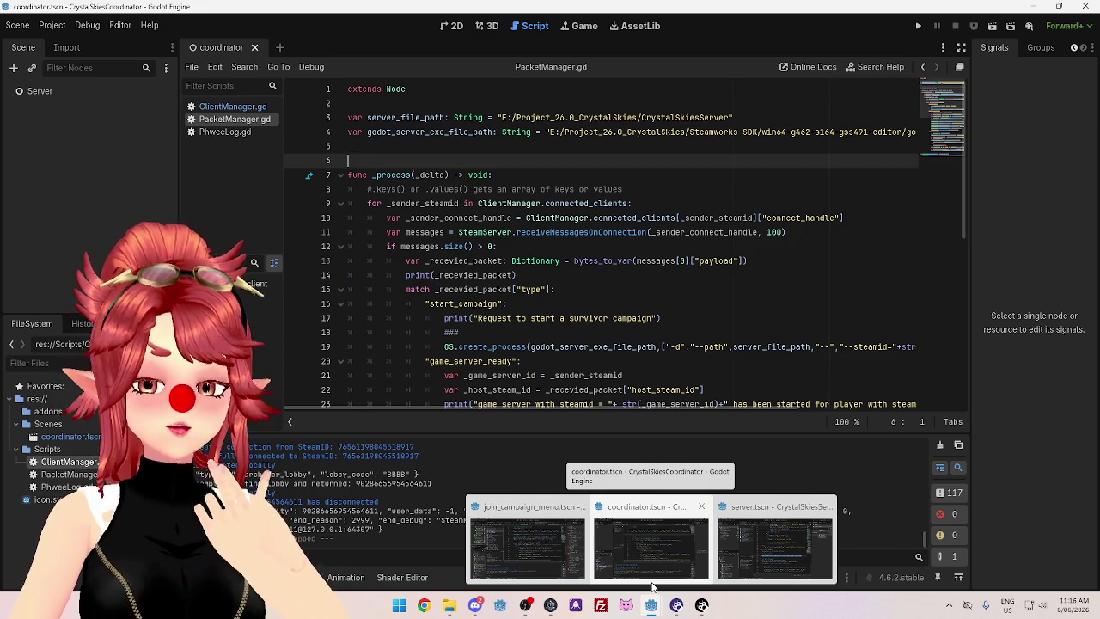
left_click(528, 541)
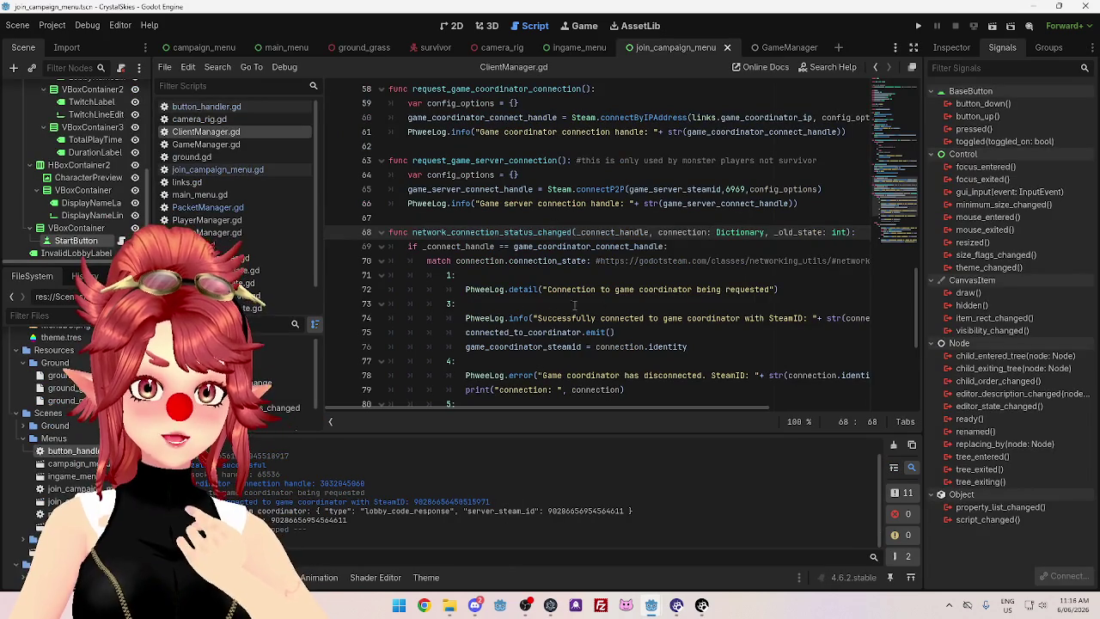
scroll(619, 267, "down", 2)
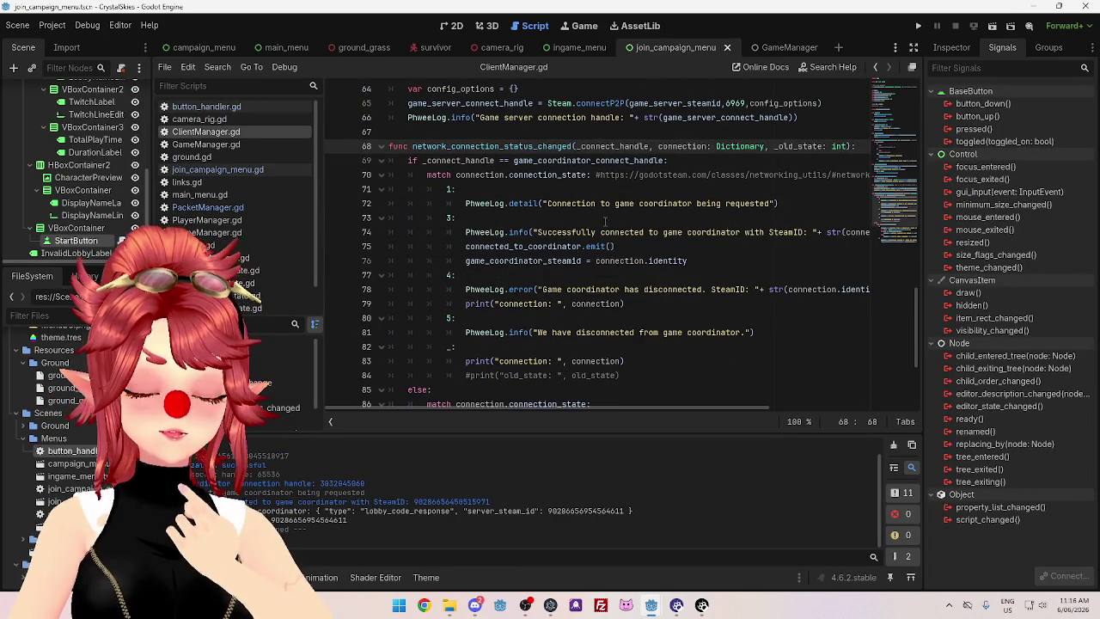
scroll(604, 222, "down", 1)
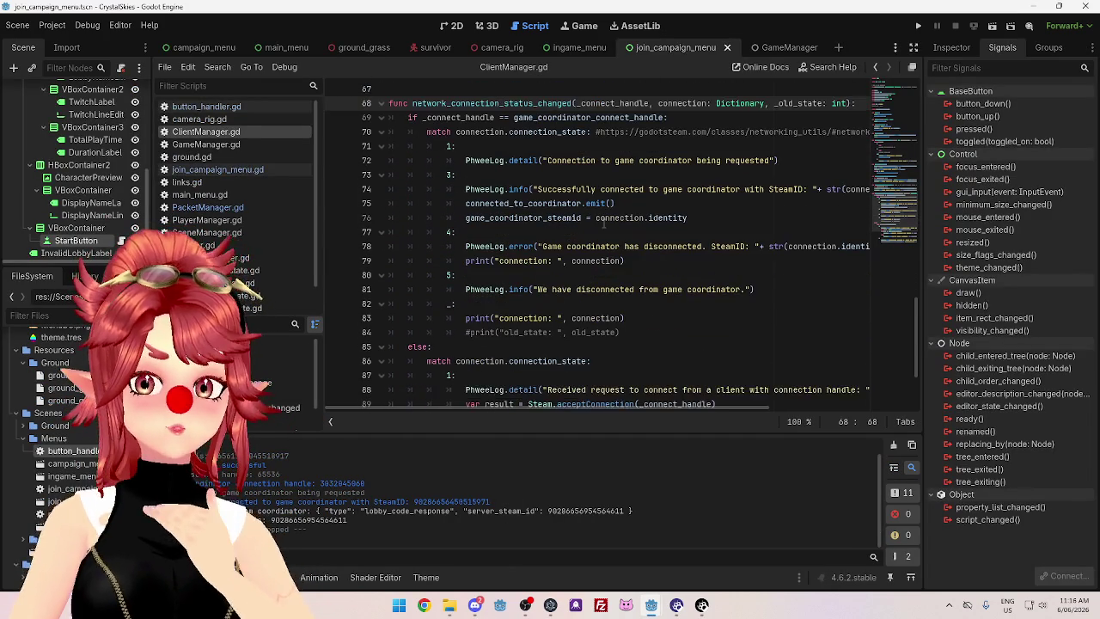
scroll(604, 221, "down", 2)
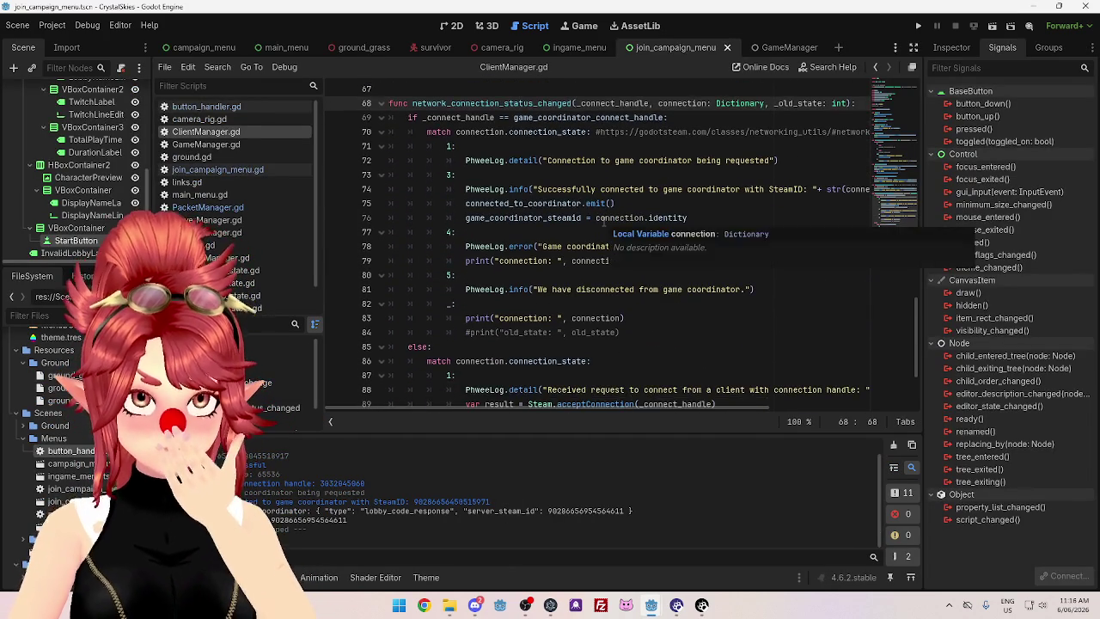
scroll(604, 221, "up", 2)
scroll(604, 222, "up", 2)
scroll(604, 224, "down", 4)
scroll(604, 226, "down", 3)
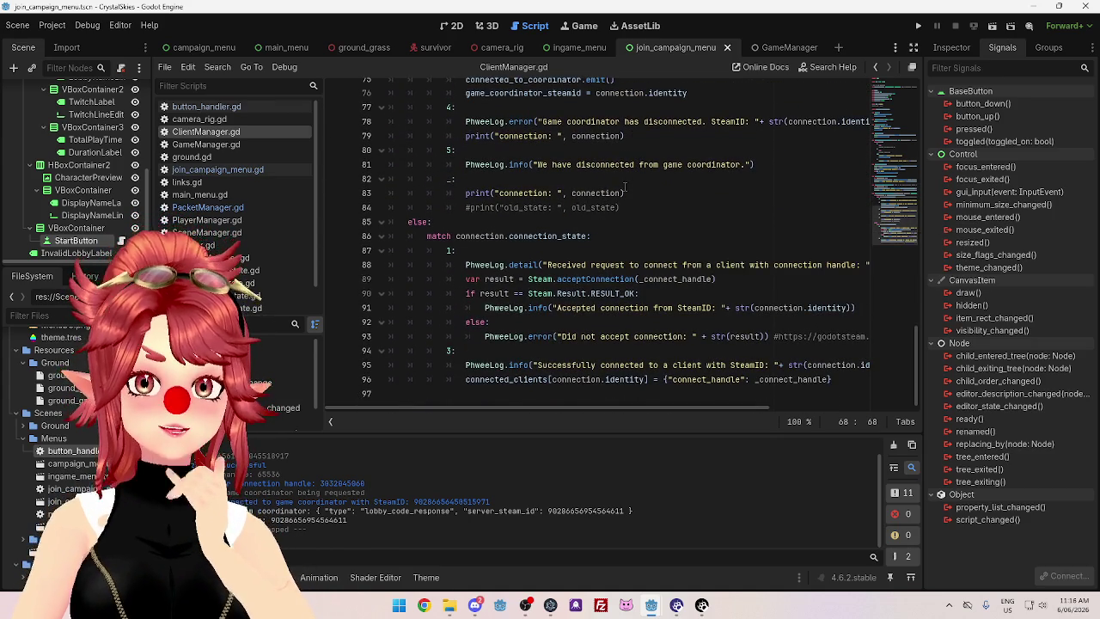
scroll(660, 150, "up", 3)
scroll(669, 167, "down", 3)
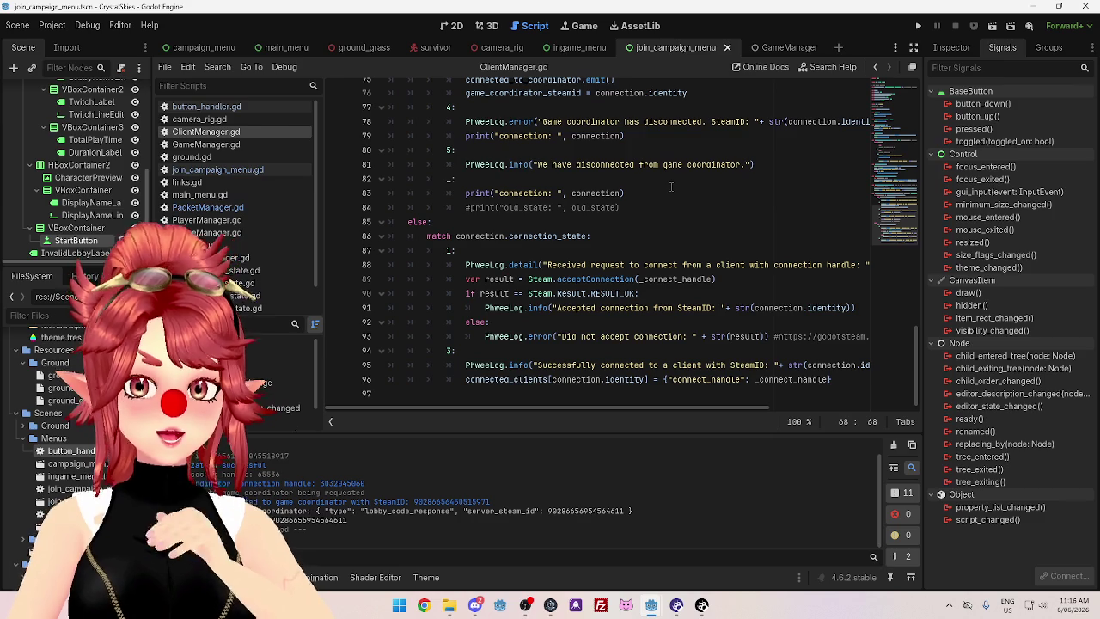
scroll(672, 186, "up", 4)
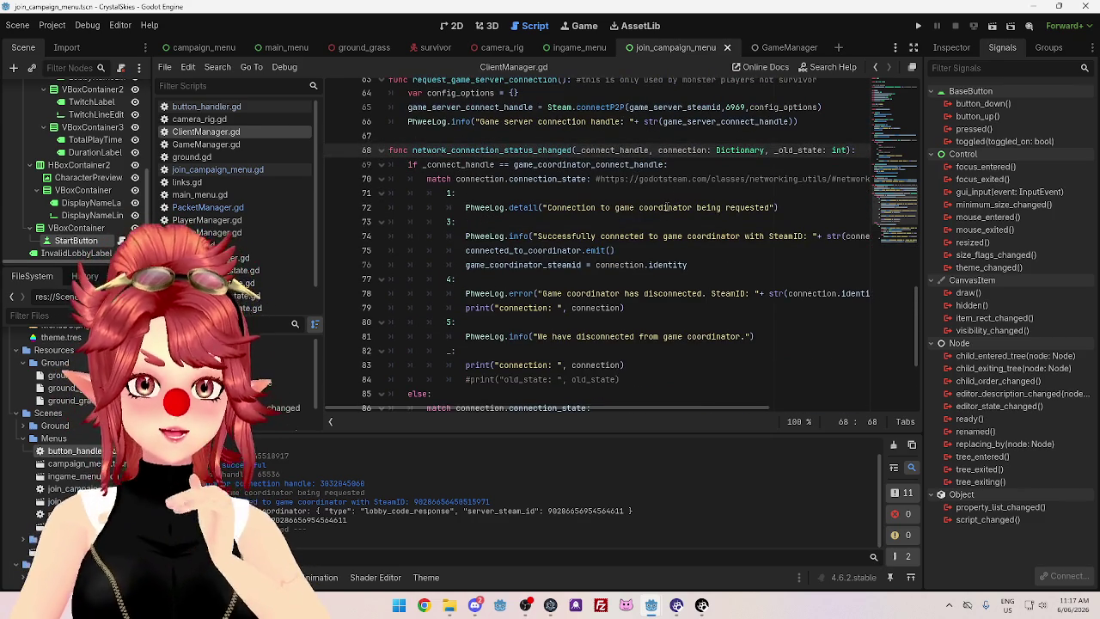
scroll(667, 208, "down", 2)
scroll(667, 207, "up", 1)
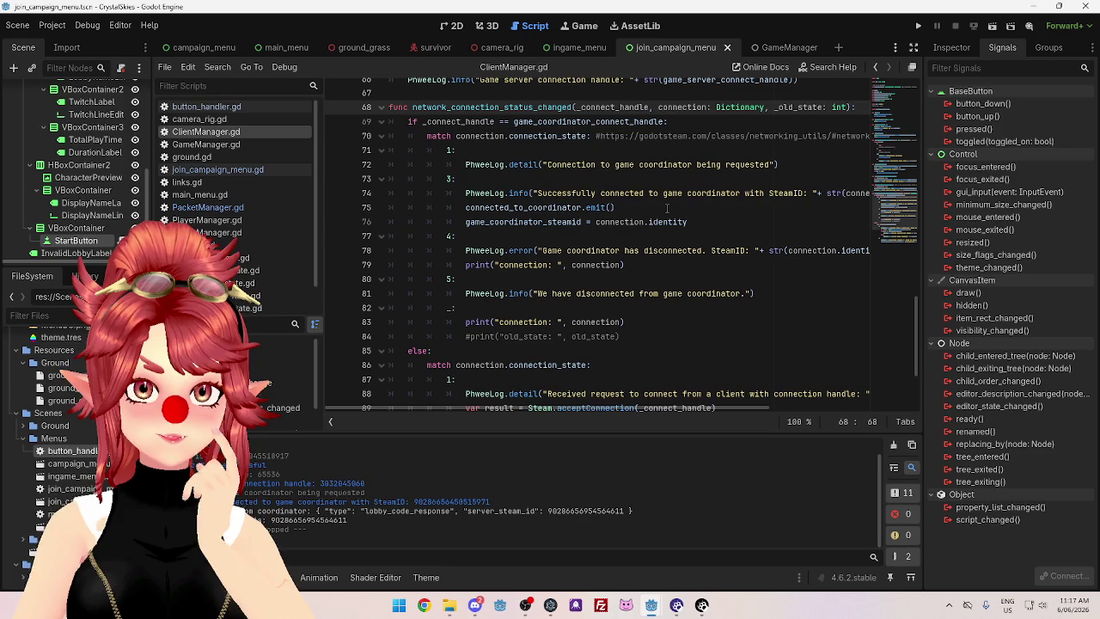
scroll(667, 207, "up", 1)
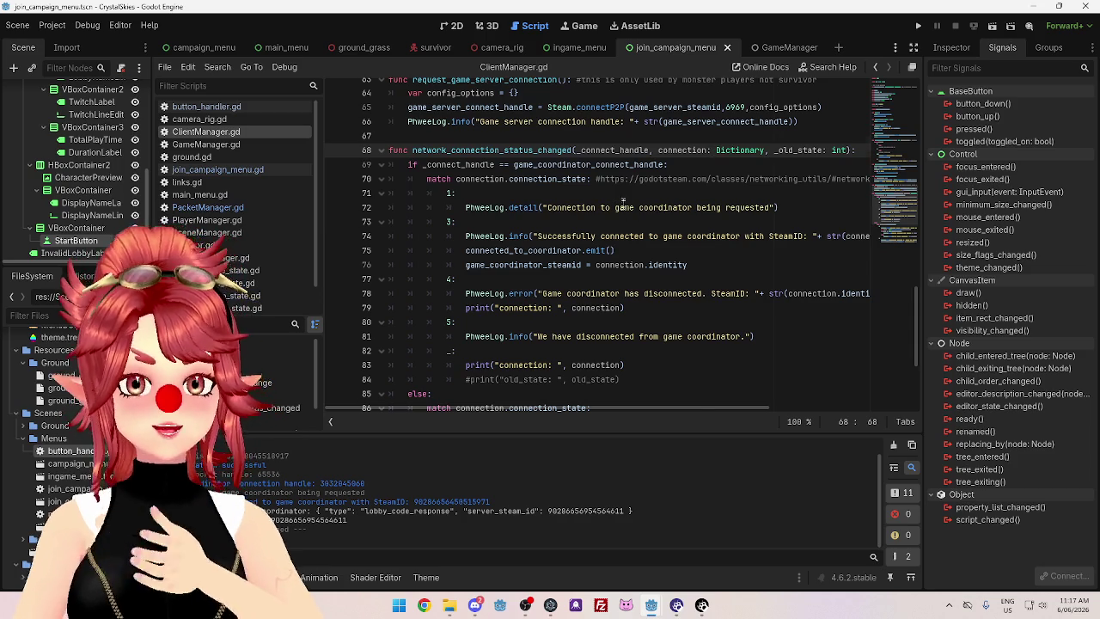
scroll(624, 200, "down", 3)
scroll(650, 216, "up", 3)
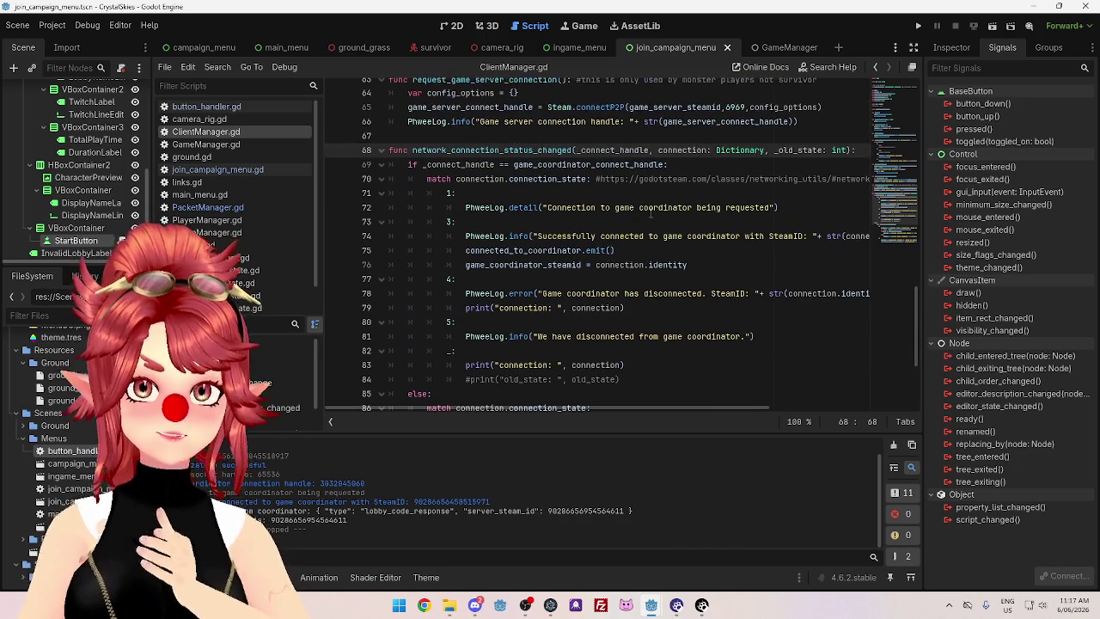
scroll(547, 165, "up", 1)
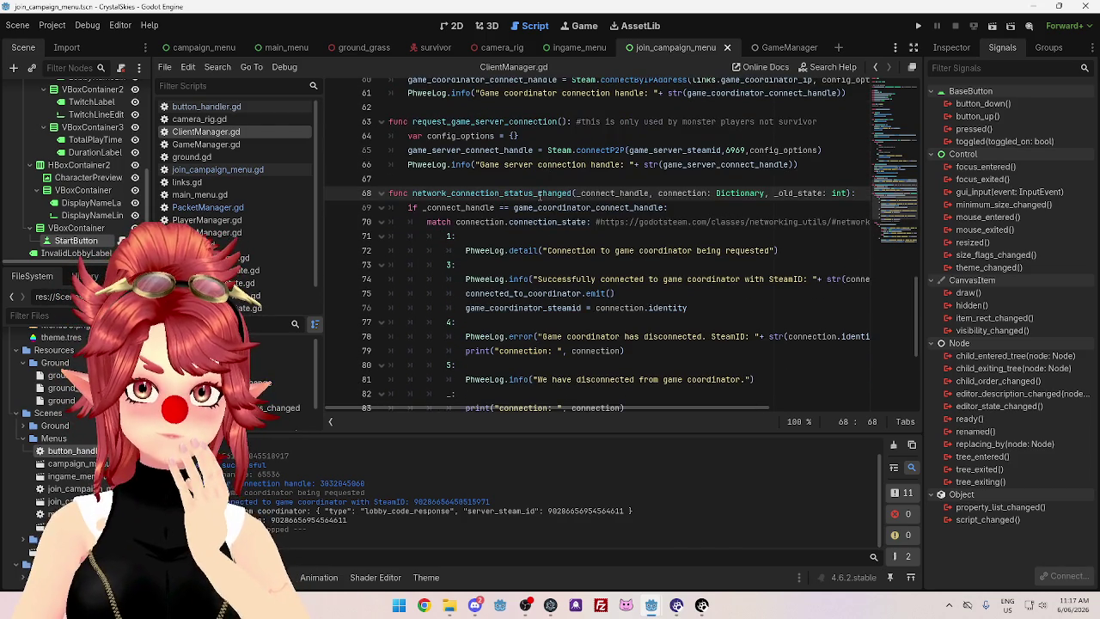
scroll(539, 196, "down", 2)
scroll(568, 185, "up", 1)
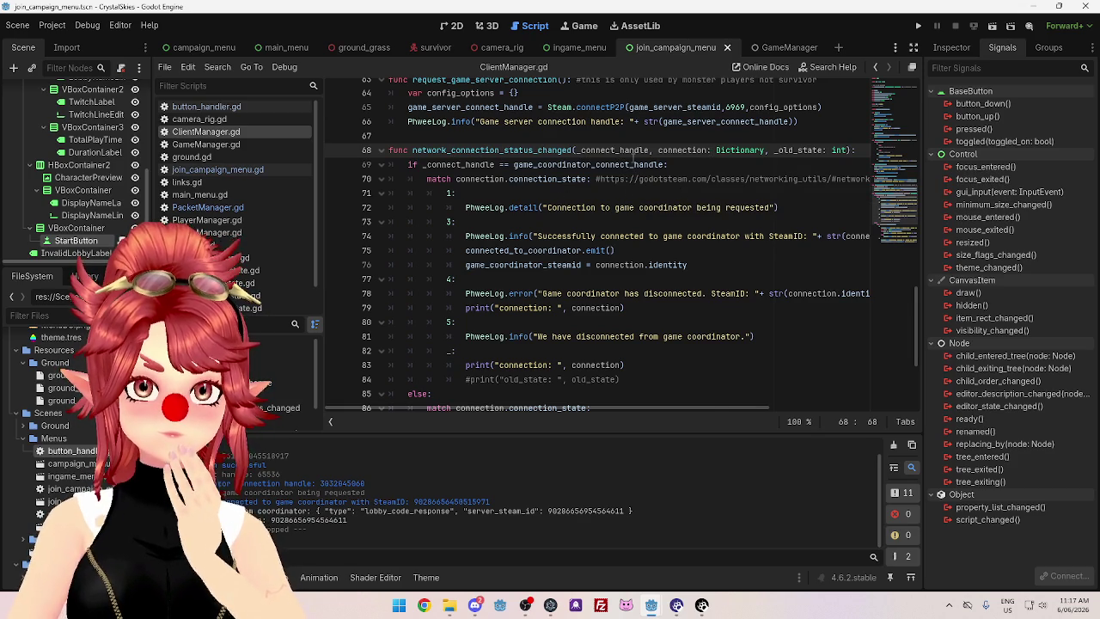
scroll(632, 157, "down", 1)
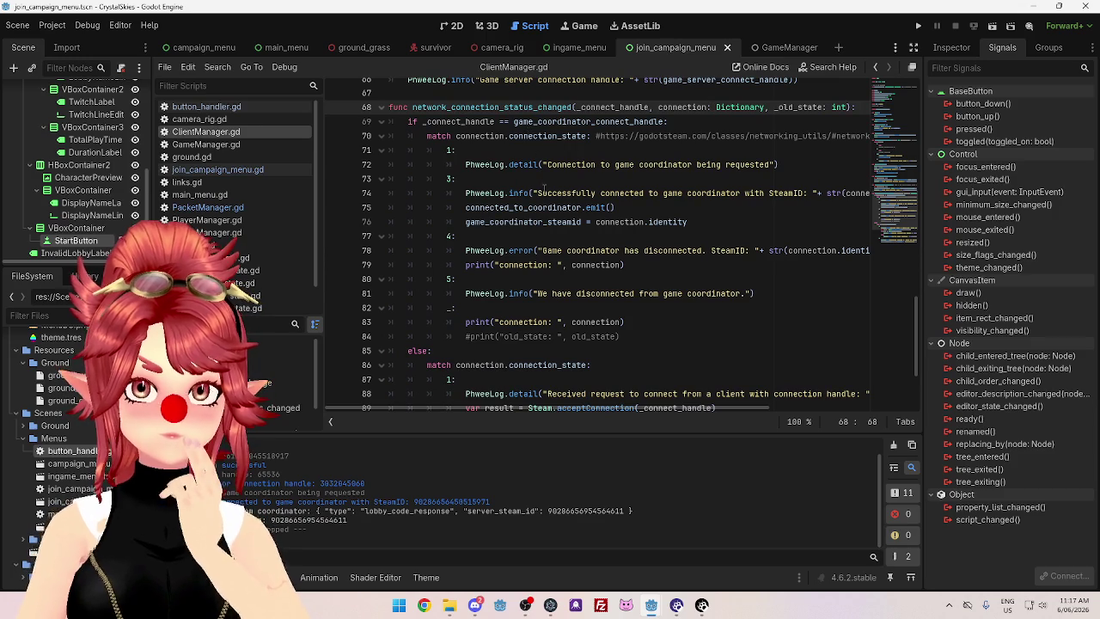
scroll(543, 193, "down", 2)
scroll(559, 222, "up", 2)
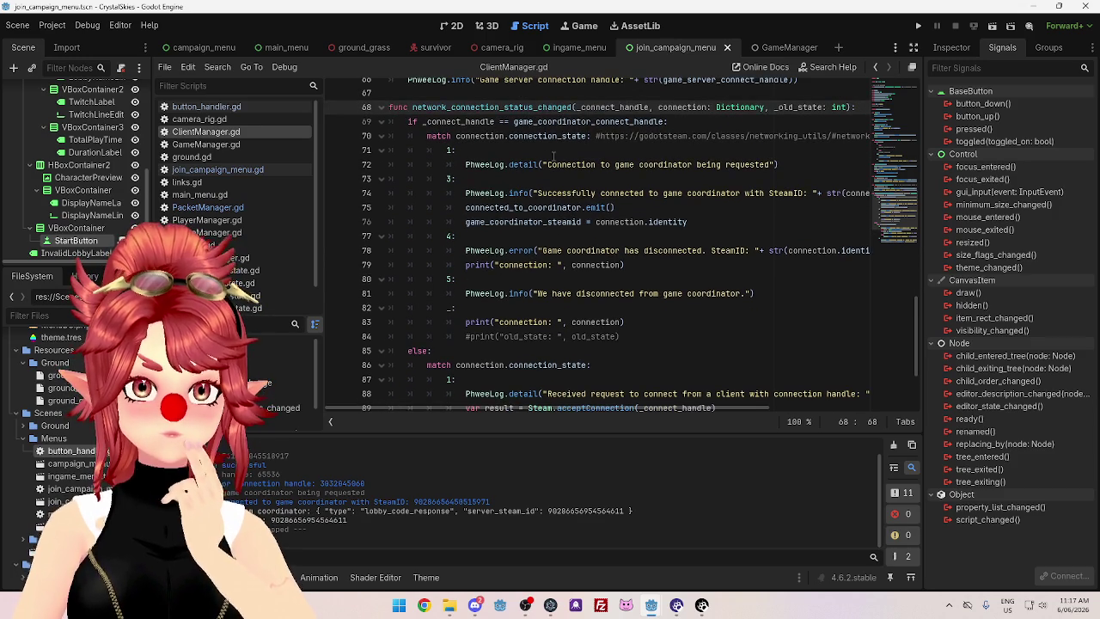
left_click_drag(551, 192, 643, 193)
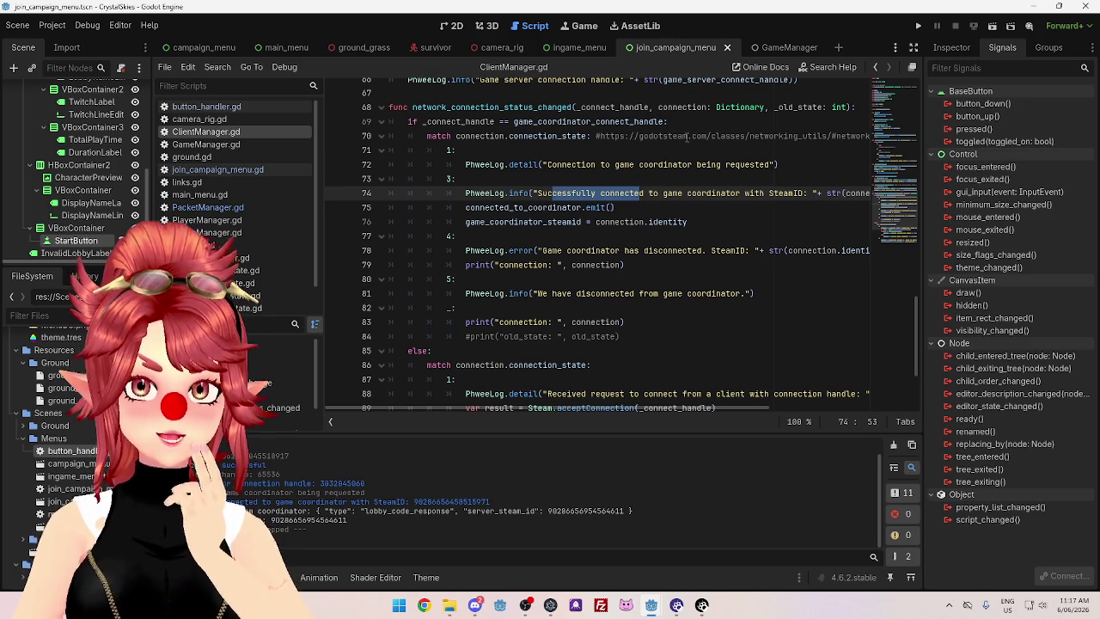
scroll(624, 116, "down", 1)
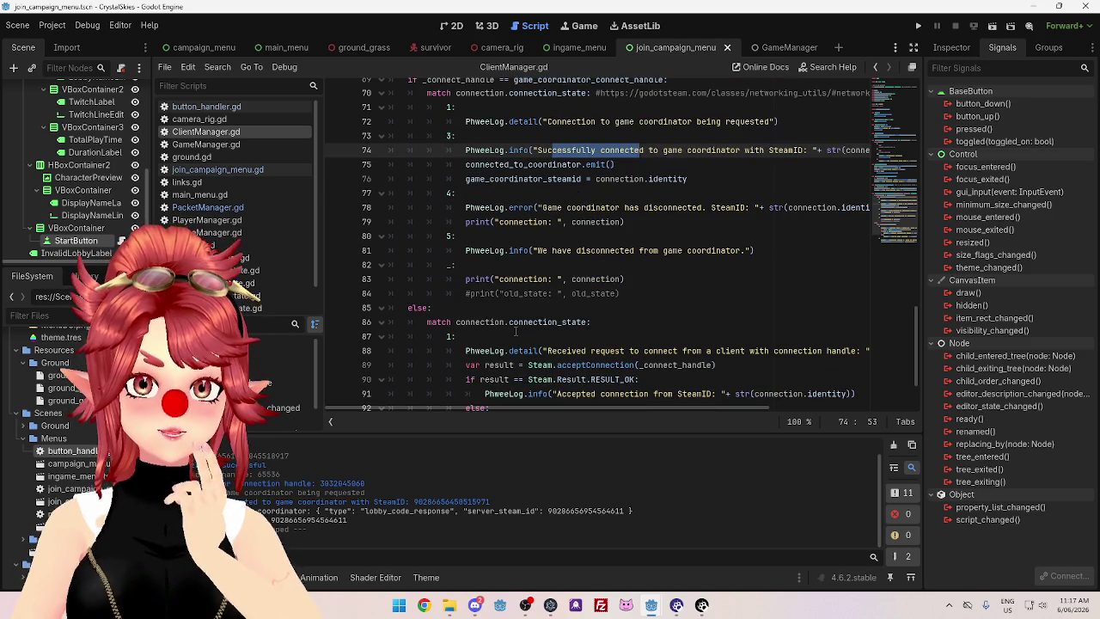
scroll(516, 332, "down", 2)
scroll(498, 320, "up", 4)
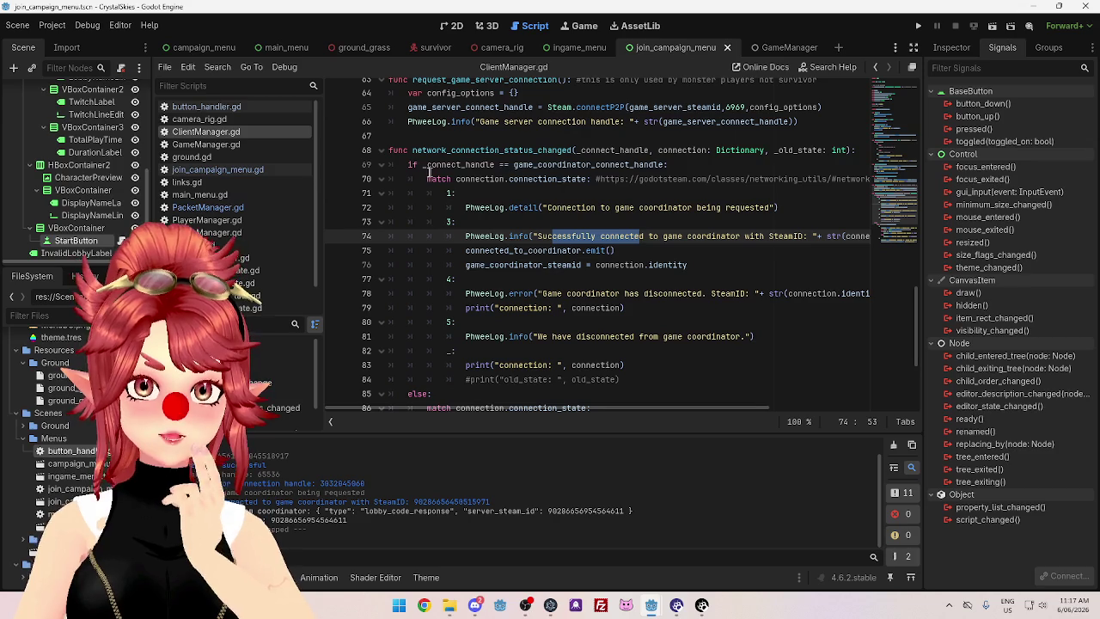
left_click(409, 394)
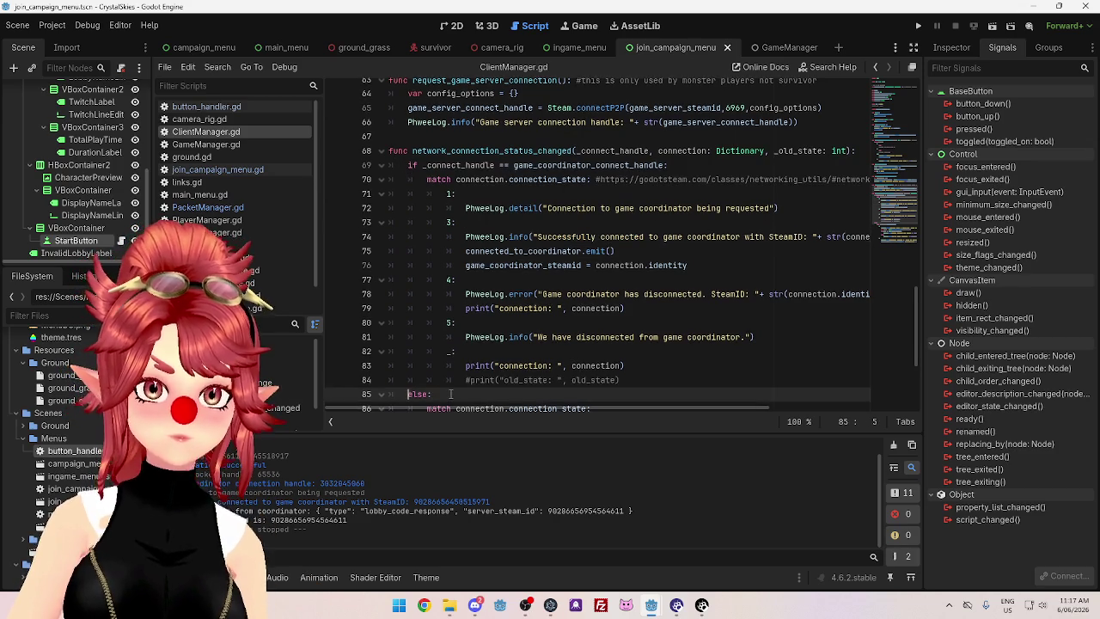
Add an elif line testing game_server_connect_handle above the else branch
key("Return")
key("Up")
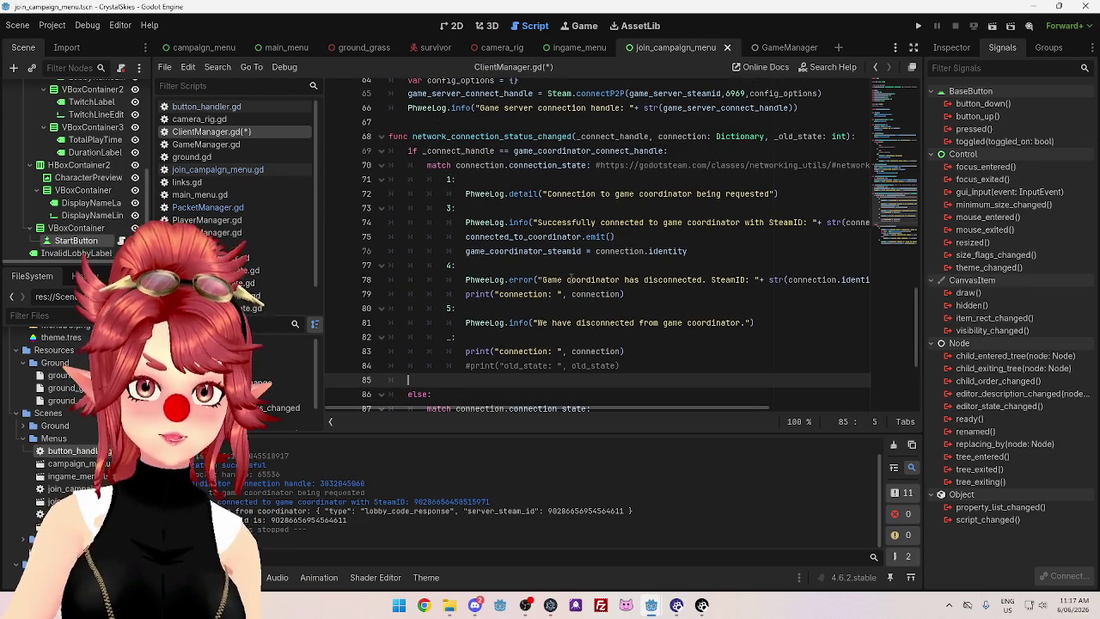
key("BackSpace")
type("if")
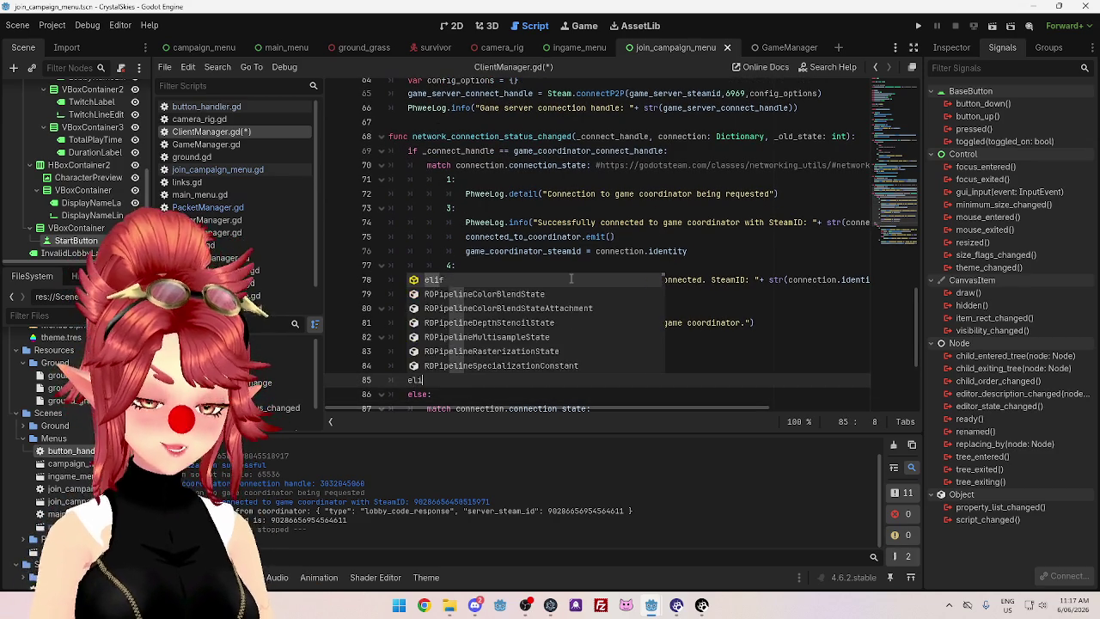
scroll(683, 196, "up", 1)
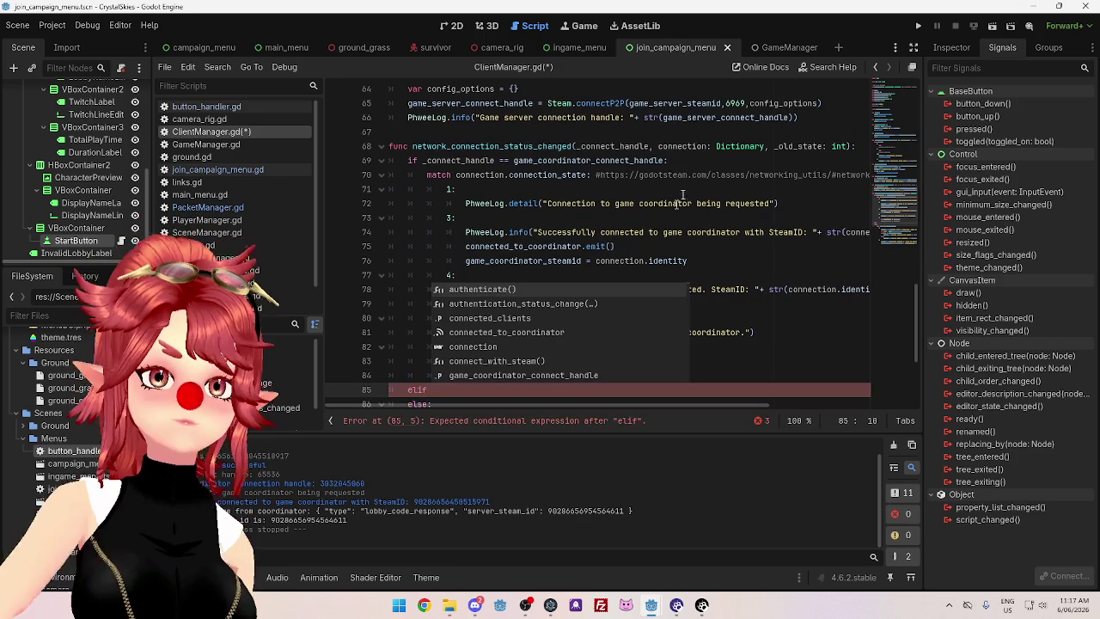
left_click_drag(423, 161, 683, 159)
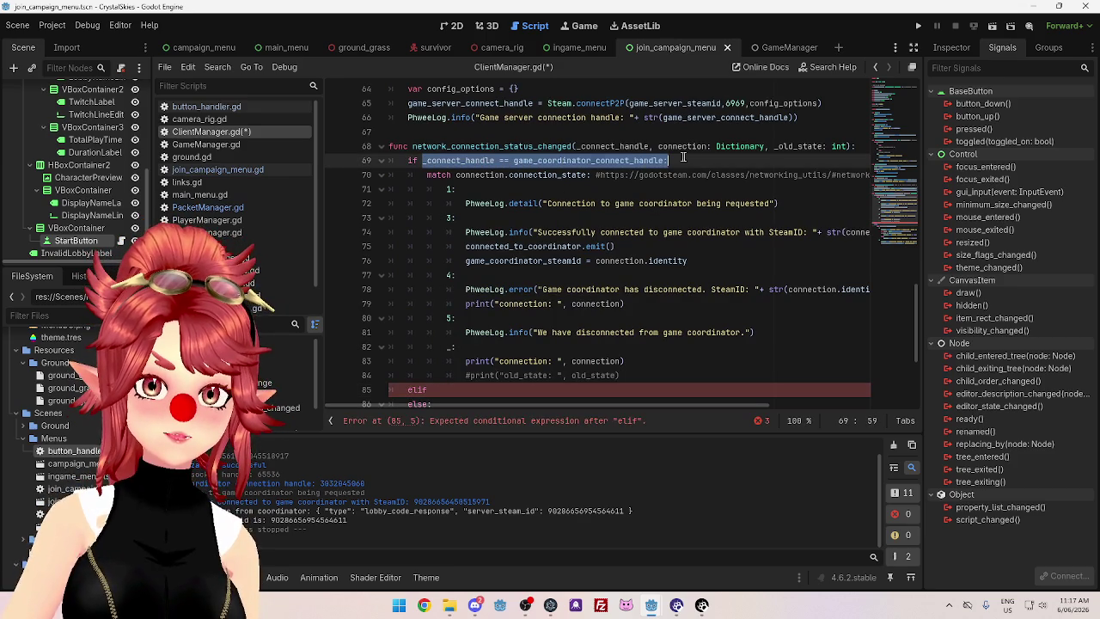
key("ctrl+c")
left_click(484, 391)
key("ctrl+v")
left_click_drag(546, 389, 604, 390)
type("se")
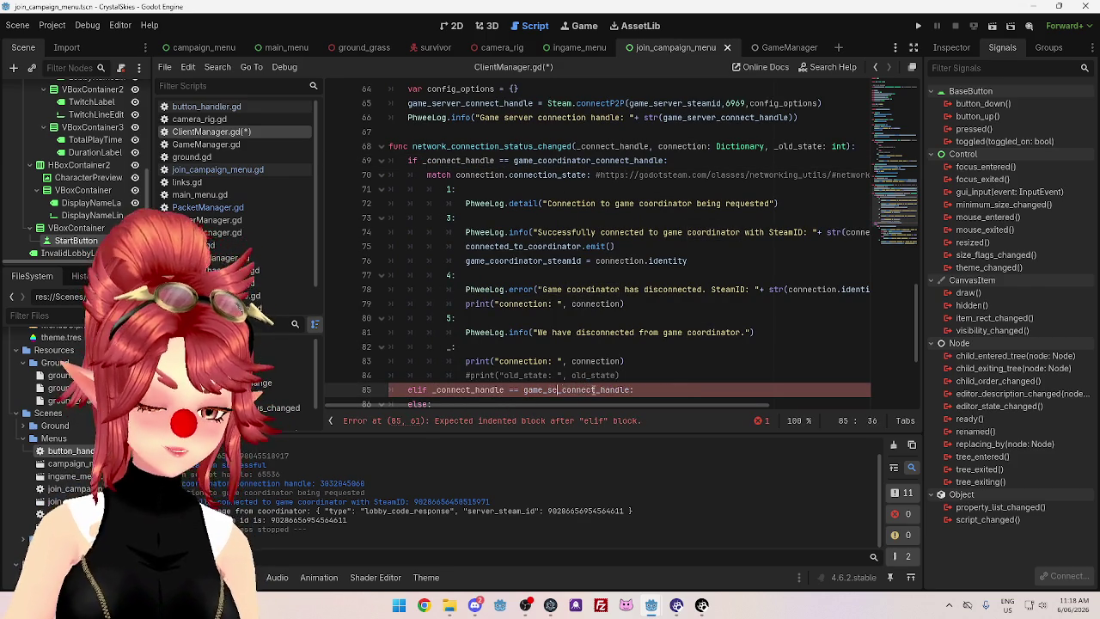
type("rver")
scroll(677, 310, "down", 2)
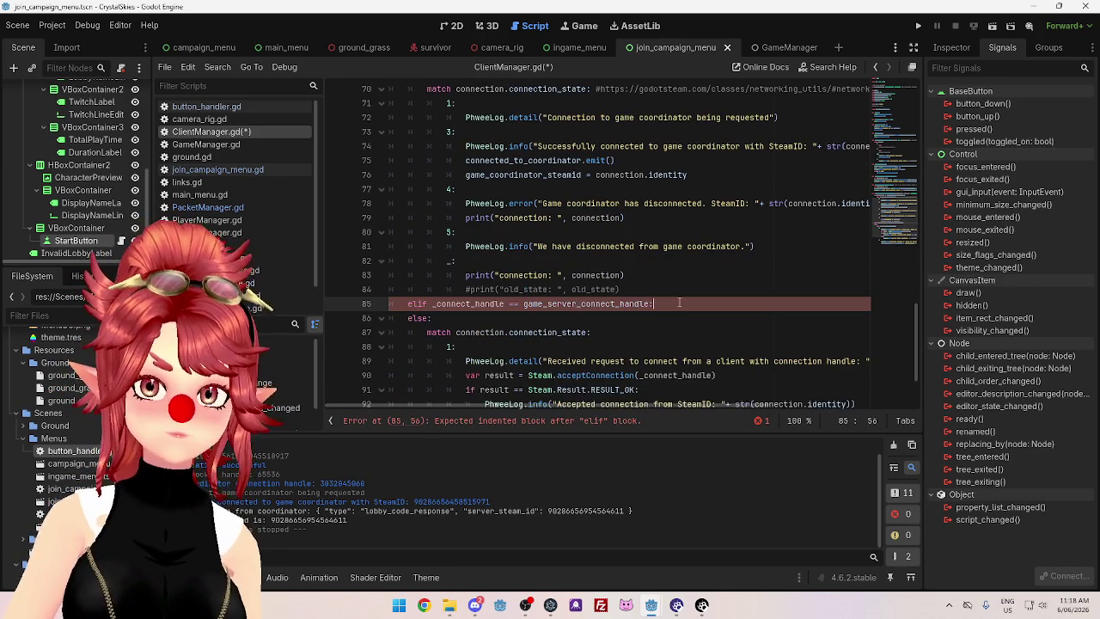
Paste a copy of the coordinator's connection-state match block inside the new elif branch
key("Return")
scroll(679, 302, "up", 2)
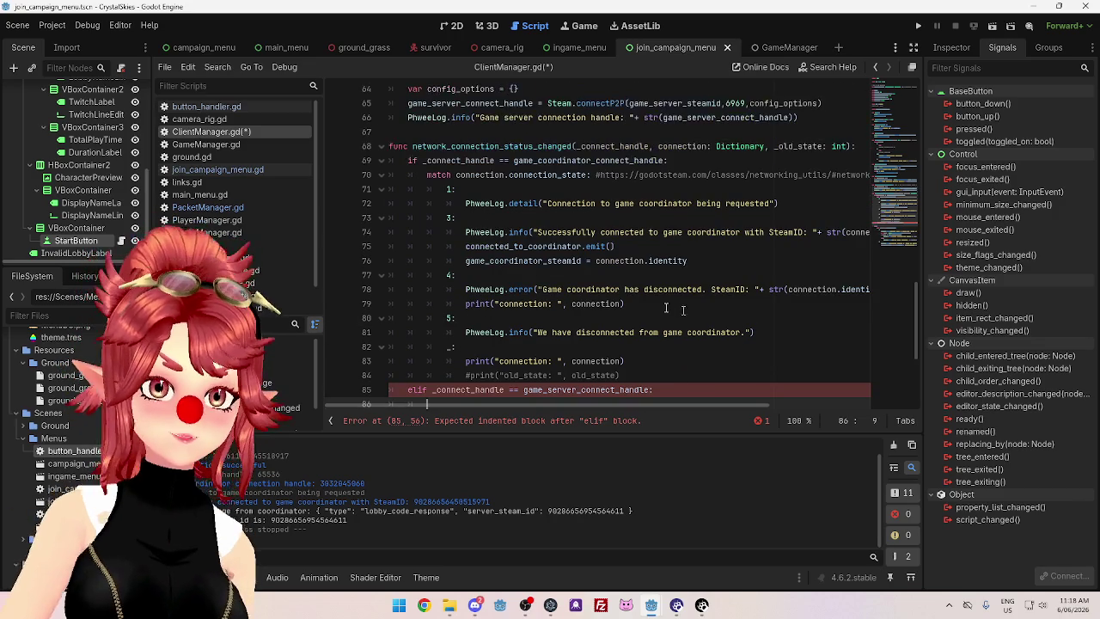
mouse_move(446, 189)
left_mouse_down()
mouse_move(491, 335)
mouse_move(635, 378)
left_mouse_up()
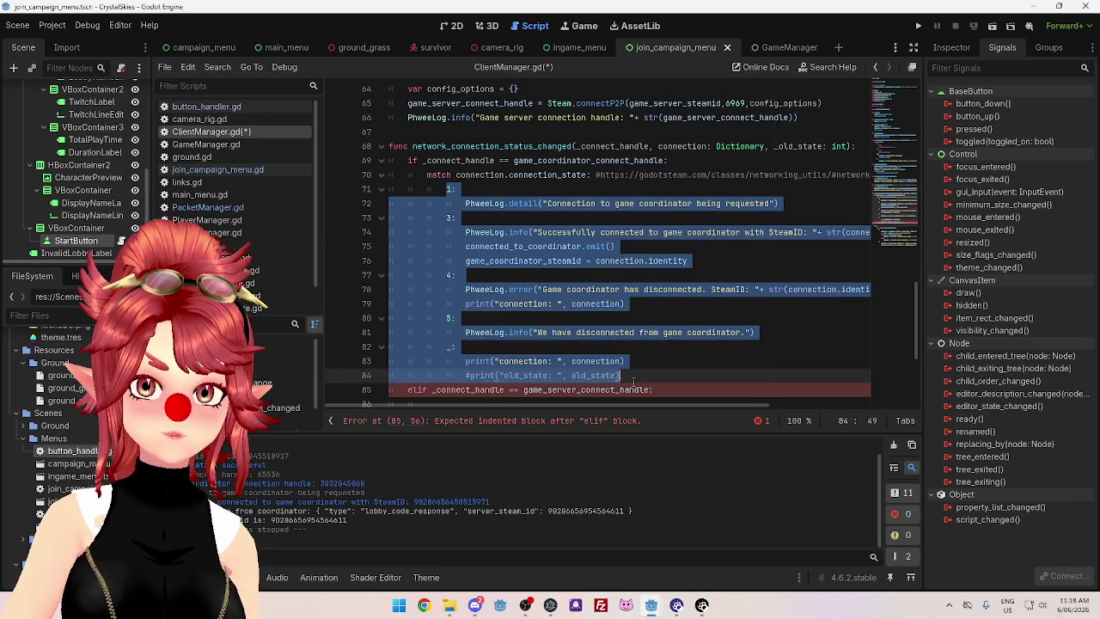
scroll(516, 327, "down", 3)
left_click(455, 275)
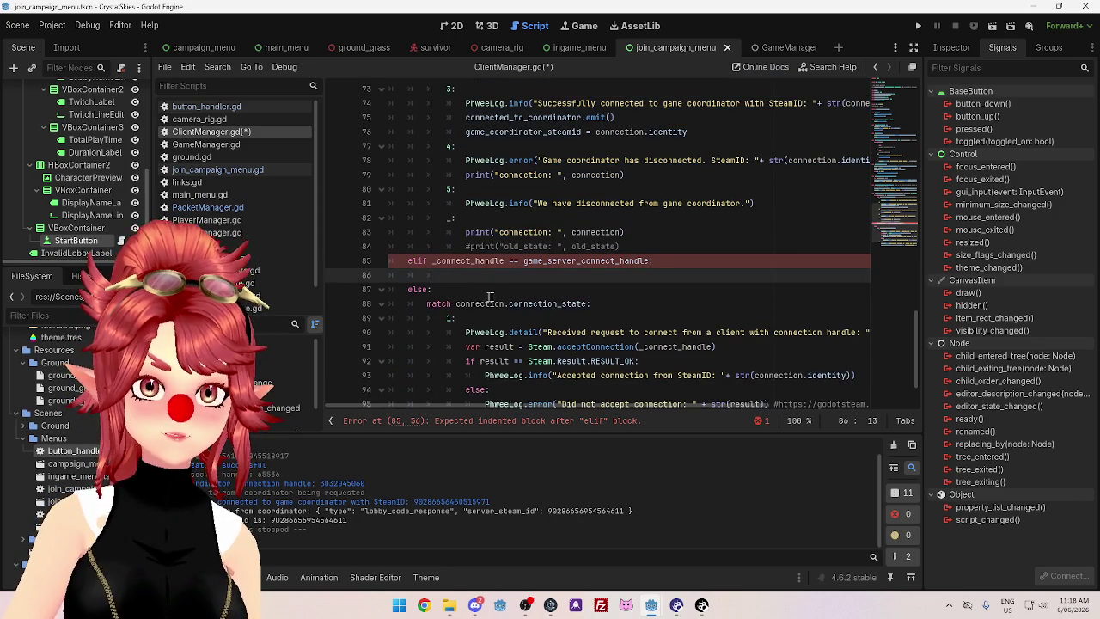
scroll(464, 262, "up", 3)
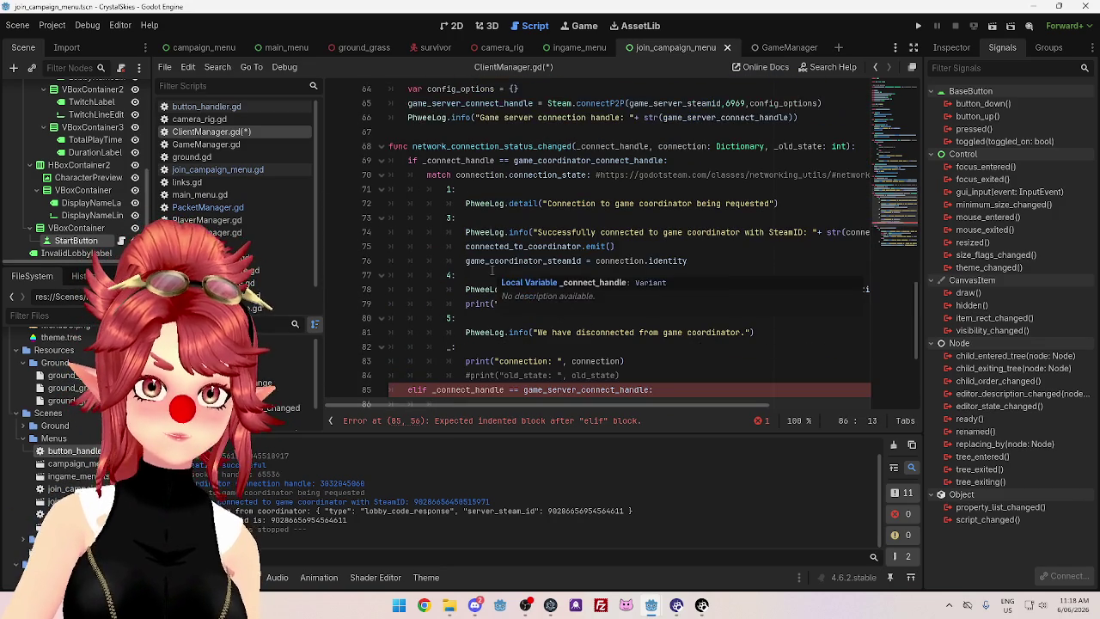
mouse_move(428, 175)
left_mouse_down()
mouse_move(610, 332)
mouse_move(623, 376)
left_mouse_up()
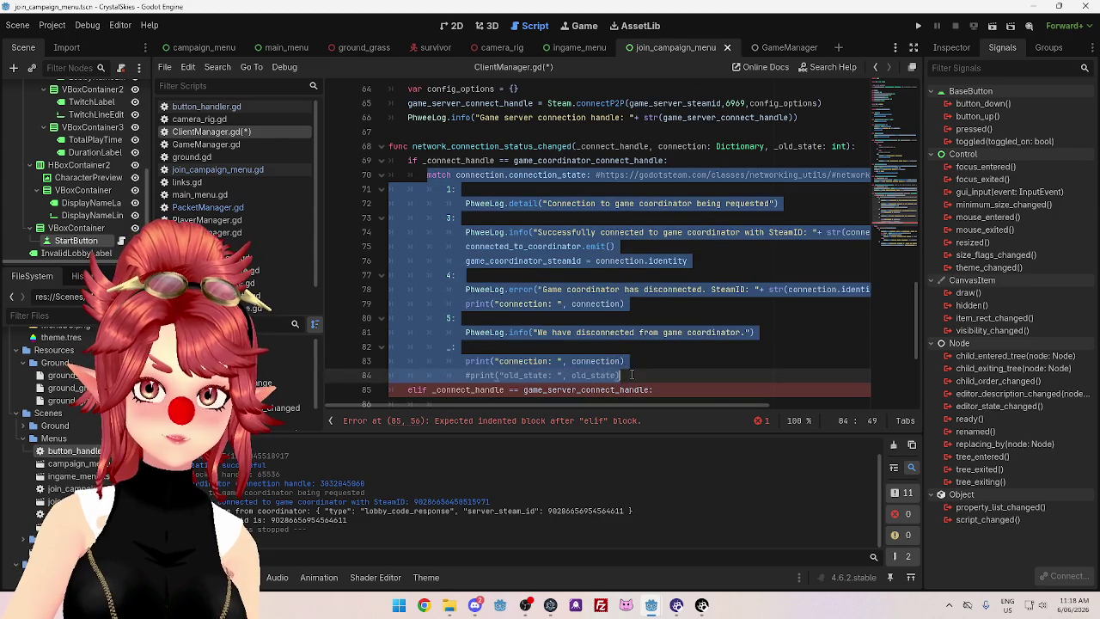
scroll(515, 299, "down", 2)
key("ctrl+c")
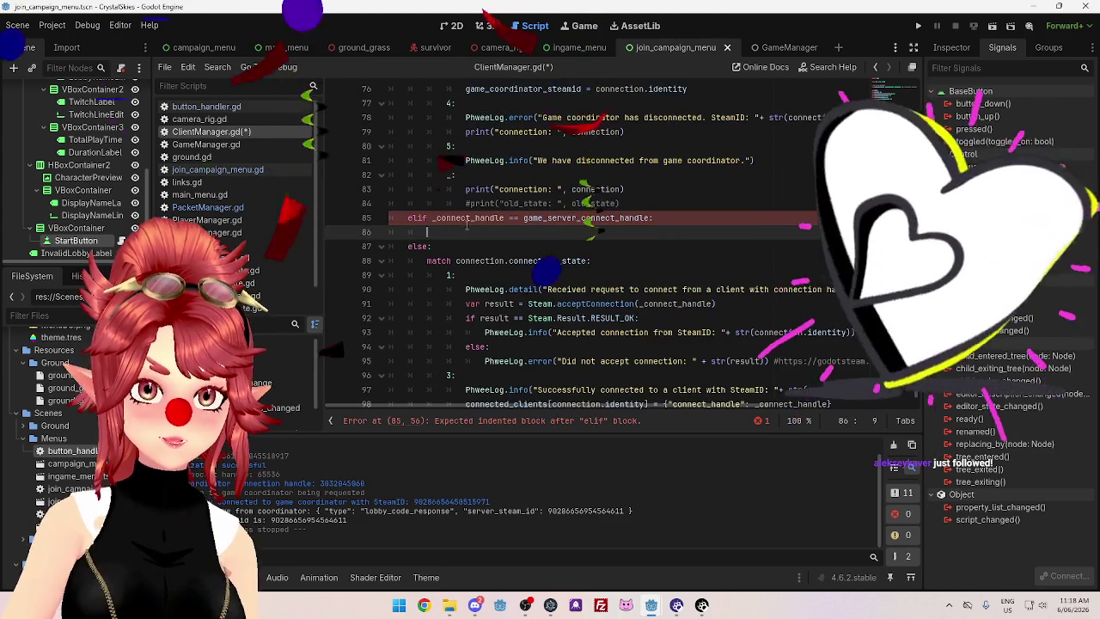
key("Down")
key("End")
key("Return")
key("ctrl+v")
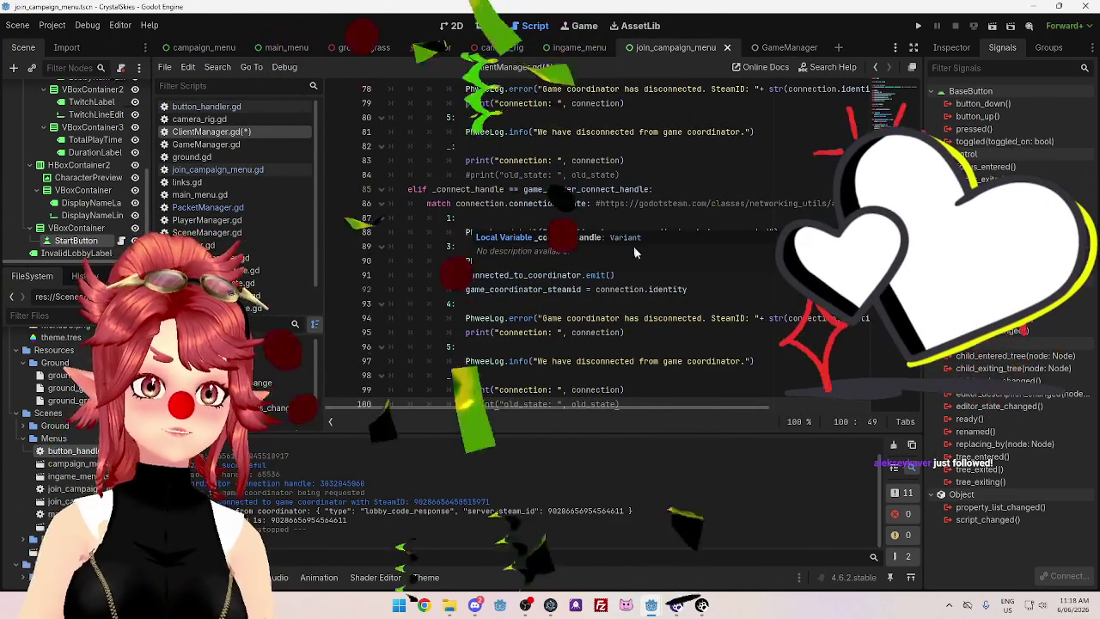
scroll(614, 318, "up", 1)
scroll(584, 250, "up", 1)
scroll(553, 175, "down", 1)
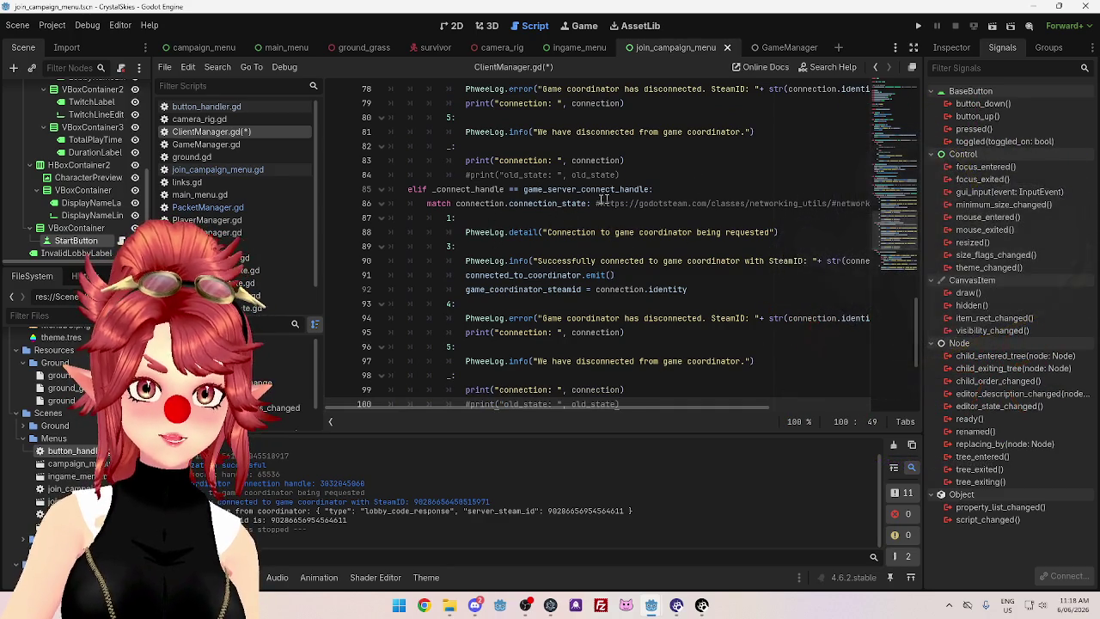
Replace 'coordinator' with 'server' in the log messages on lines 88, 90, 94 and 97
double_click(671, 232)
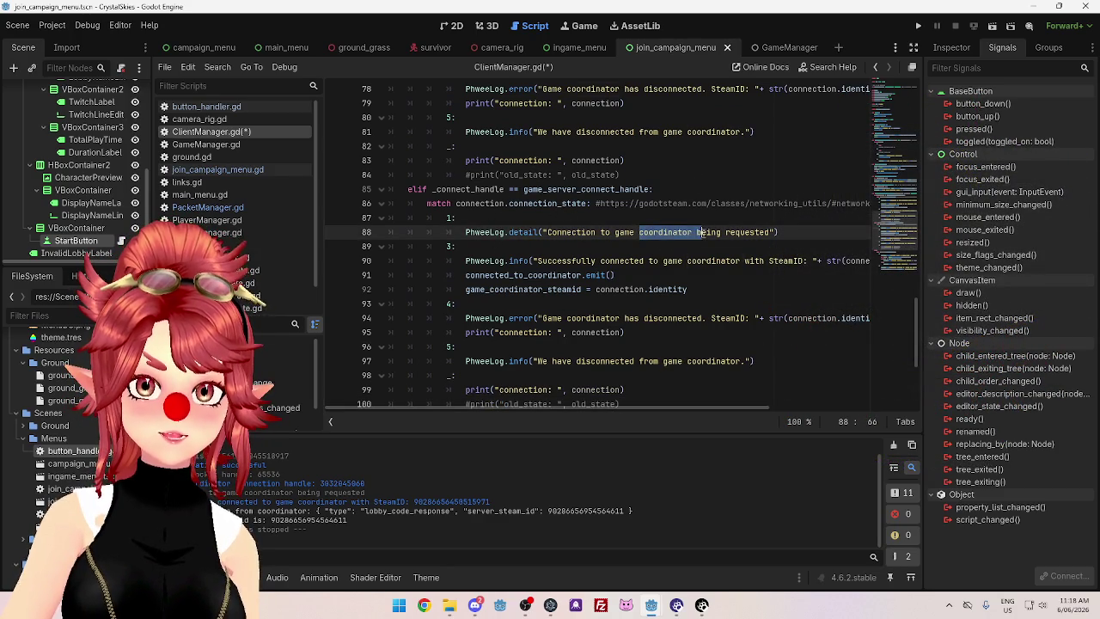
type("server")
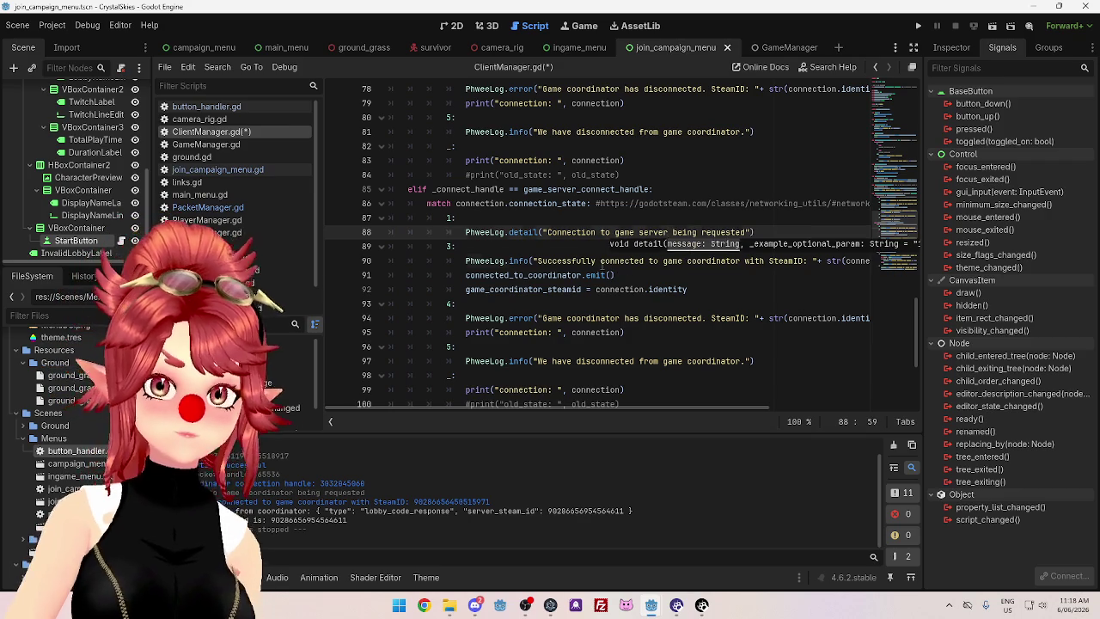
left_click(600, 262)
double_click(713, 261)
type("server")
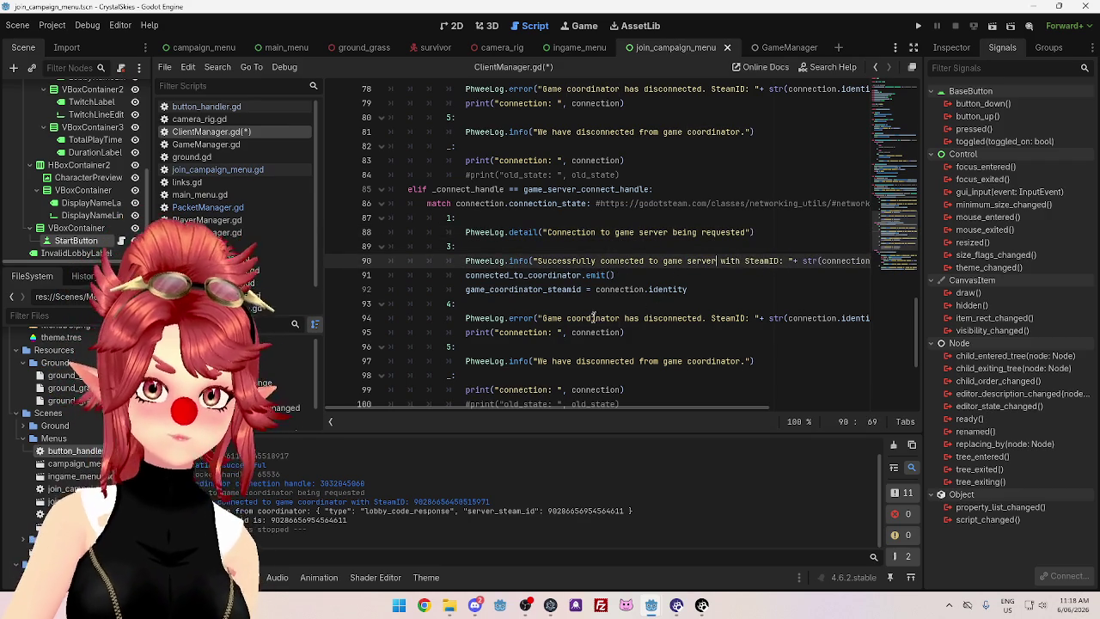
double_click(593, 318)
type("server")
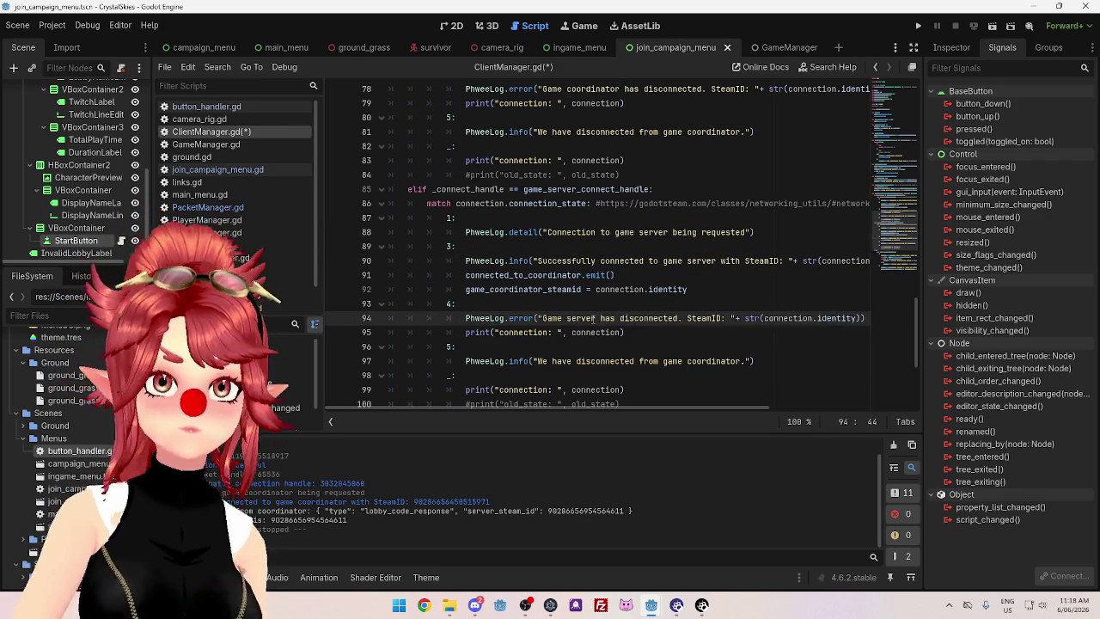
scroll(593, 318, "down", 1)
double_click(697, 320)
type("serve")
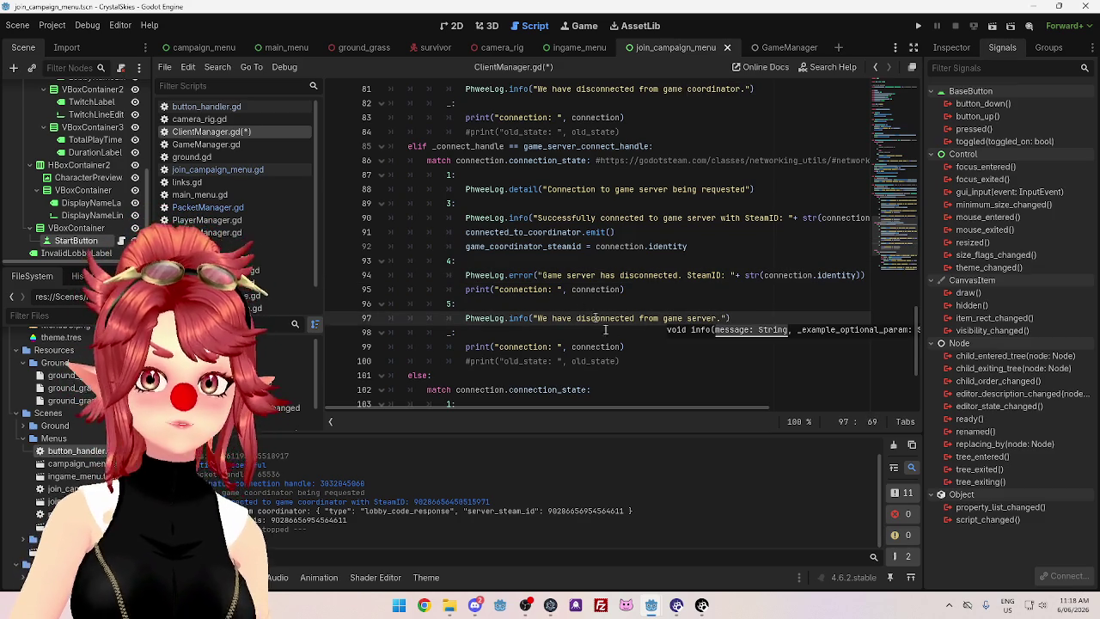
left_click(667, 355)
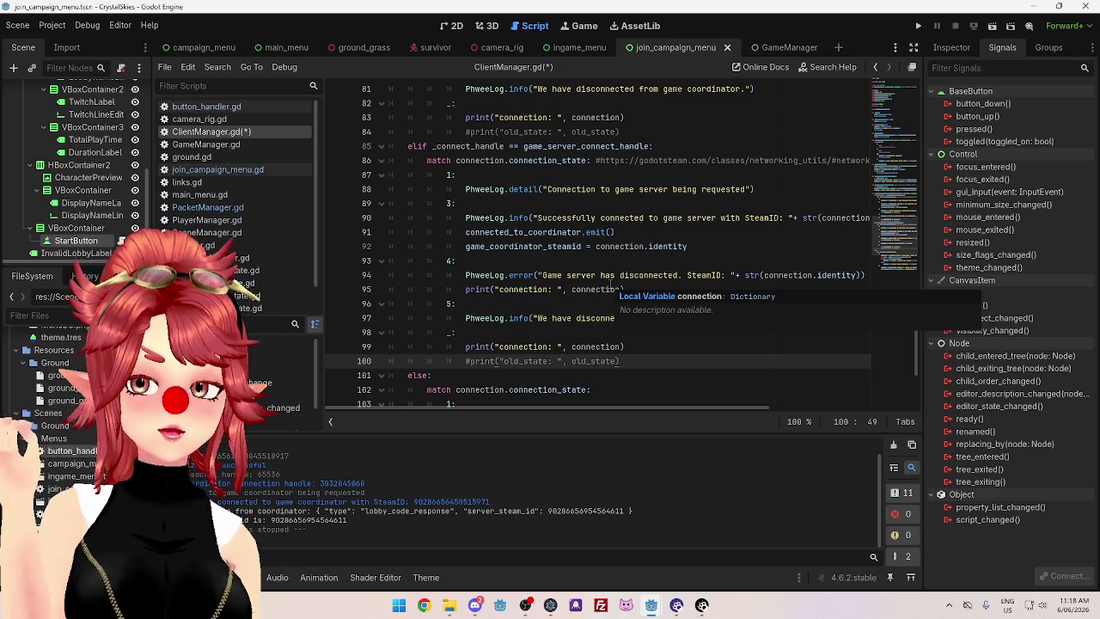
key("alt+Tab")
Review the server project's ClientManager.gd, including the client-request log text on line 135
scroll(590, 316, "up", 4)
scroll(590, 317, "down", 6)
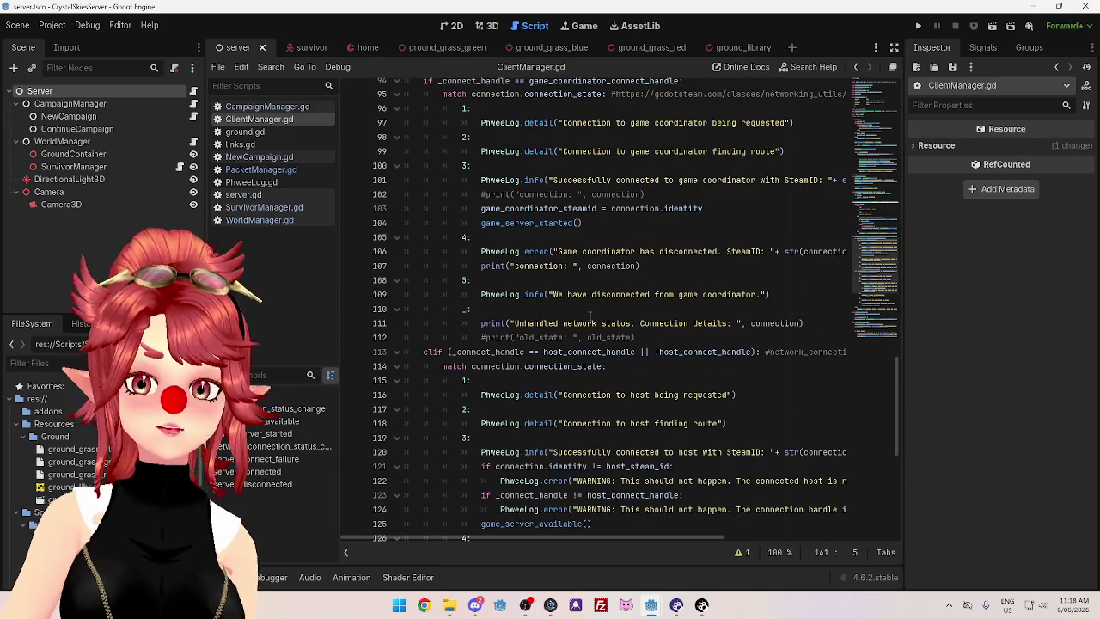
scroll(591, 316, "up", 4)
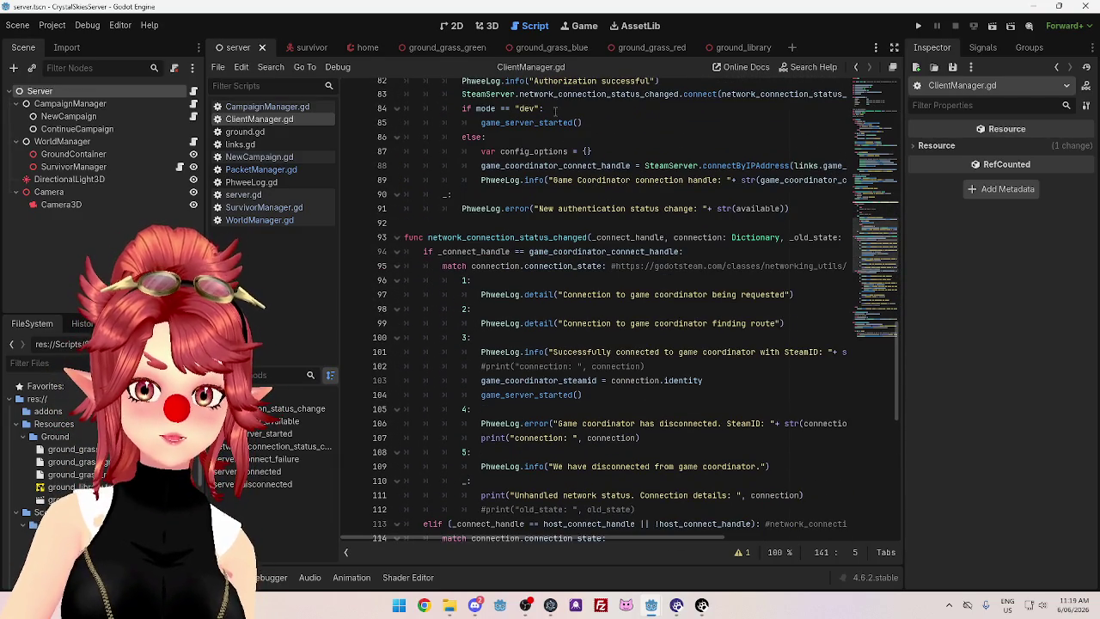
scroll(556, 111, "up", 3)
scroll(590, 353, "down", 7)
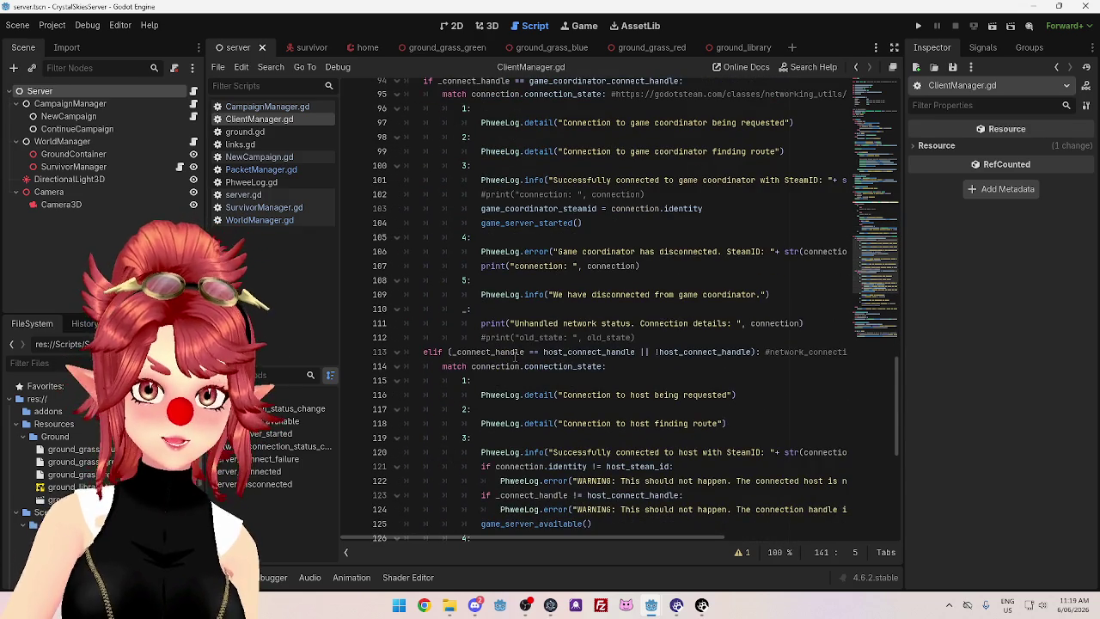
scroll(516, 357, "down", 5)
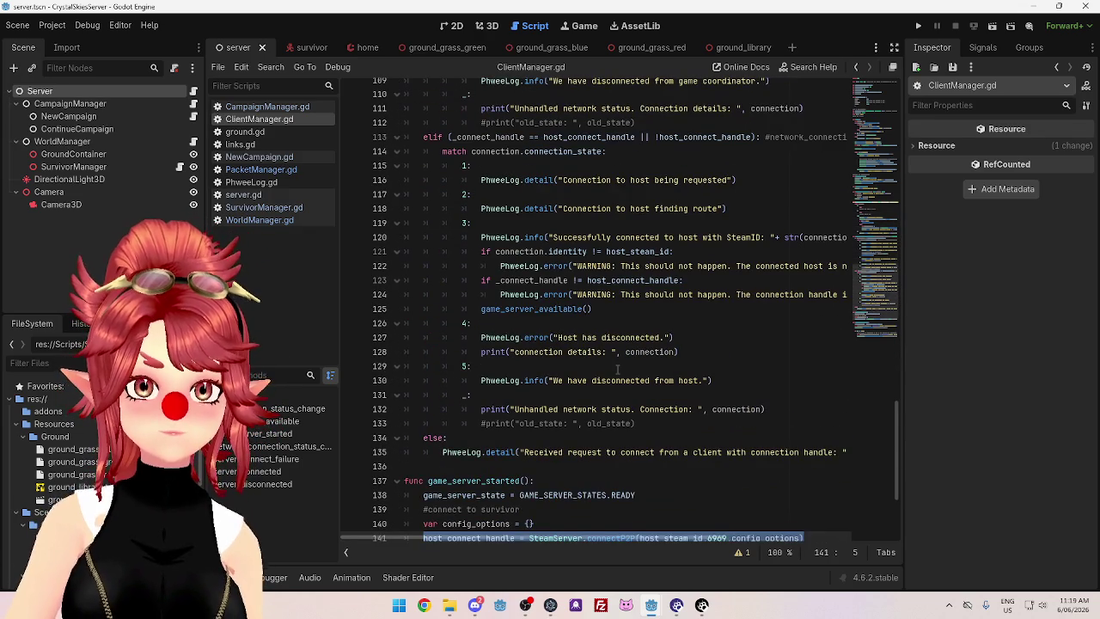
scroll(617, 370, "down", 1)
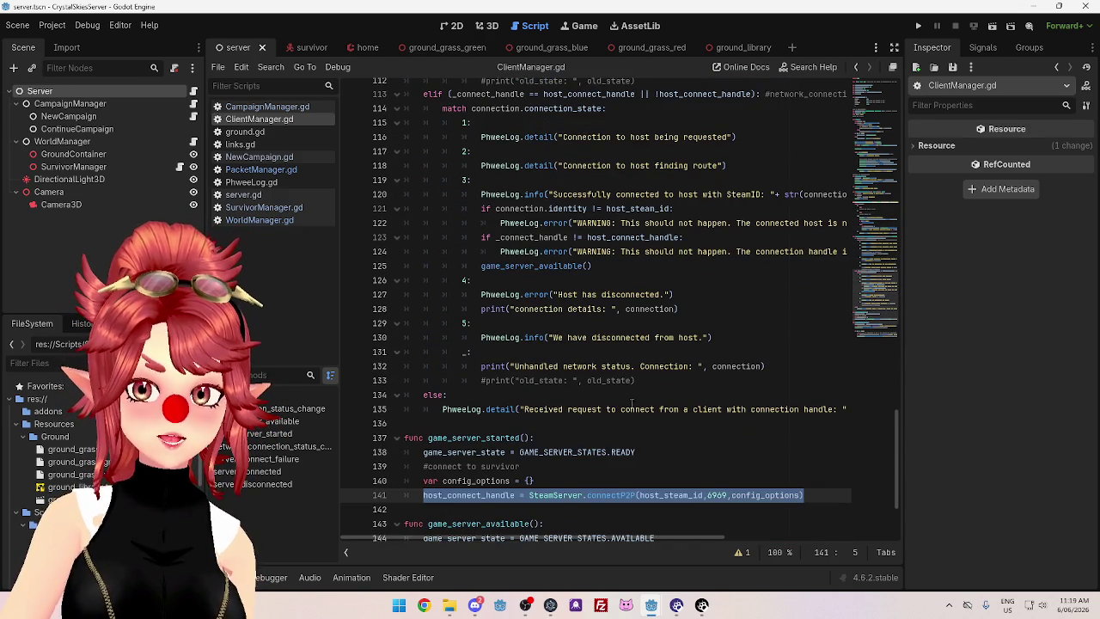
left_click_drag(720, 410, 841, 406)
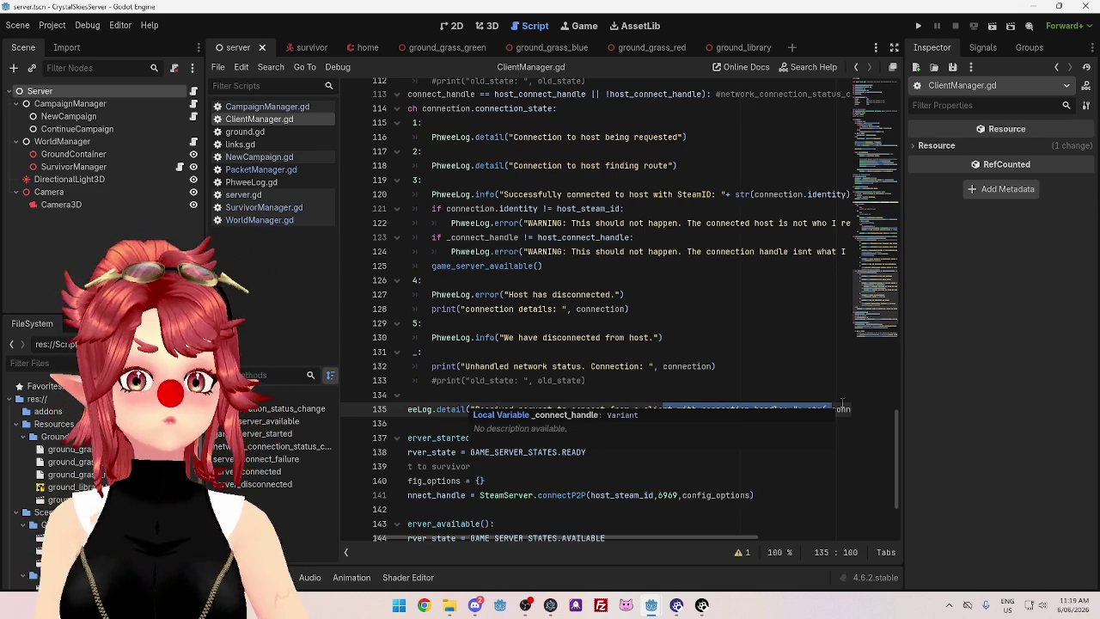
left_click(737, 369)
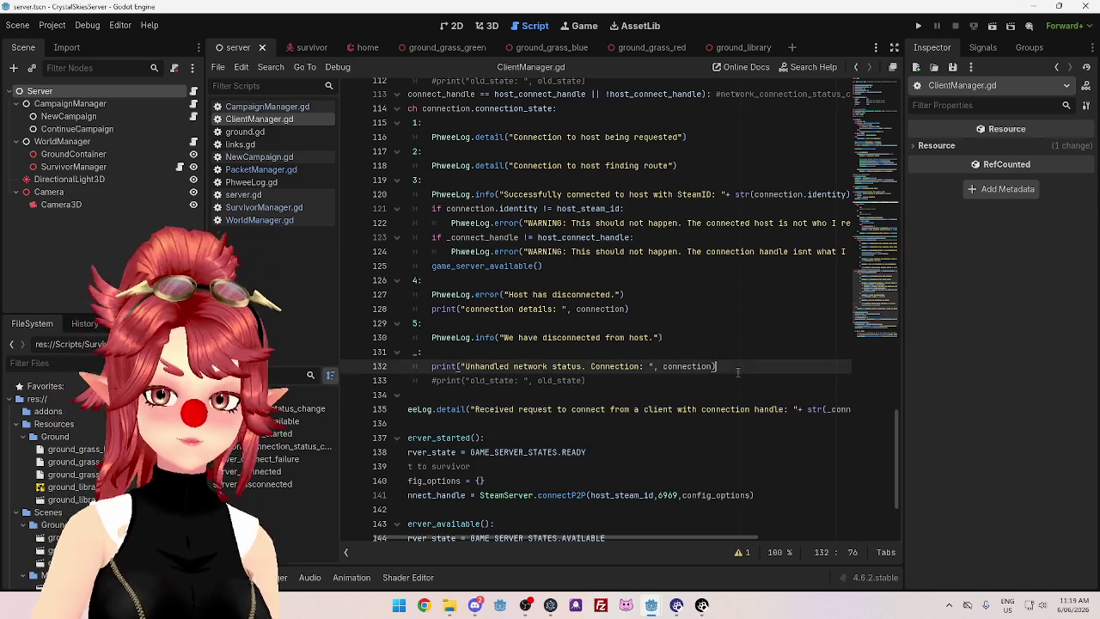
scroll(719, 527, "left", 2)
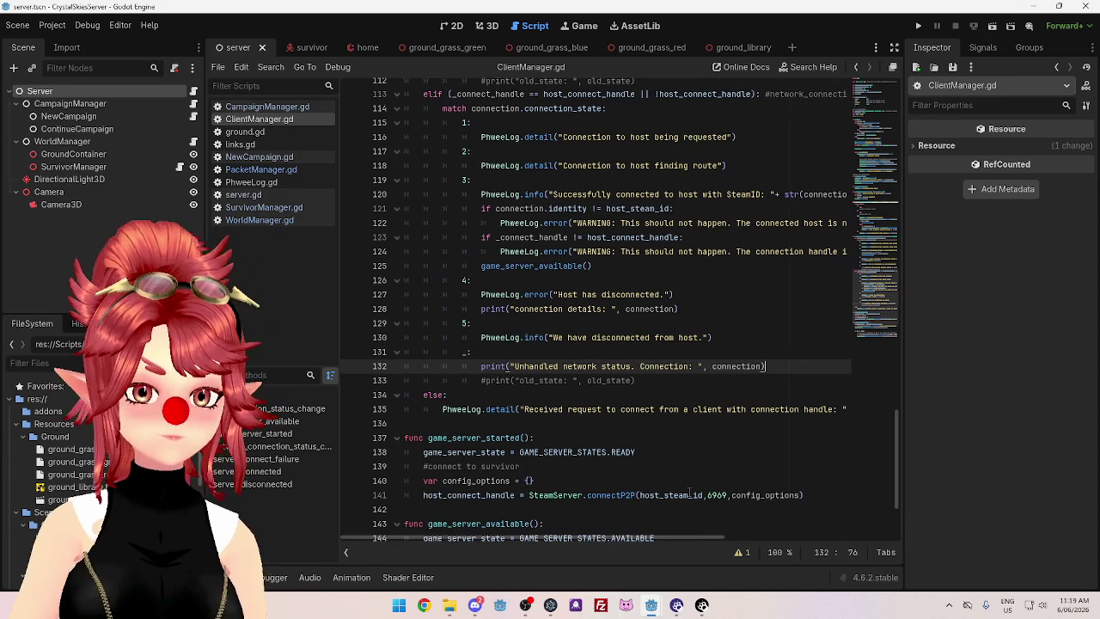
Run the CrystalSkiesCoordinator project from its editor window
mouse_move(653, 612)
left_click(726, 546)
key("F5")
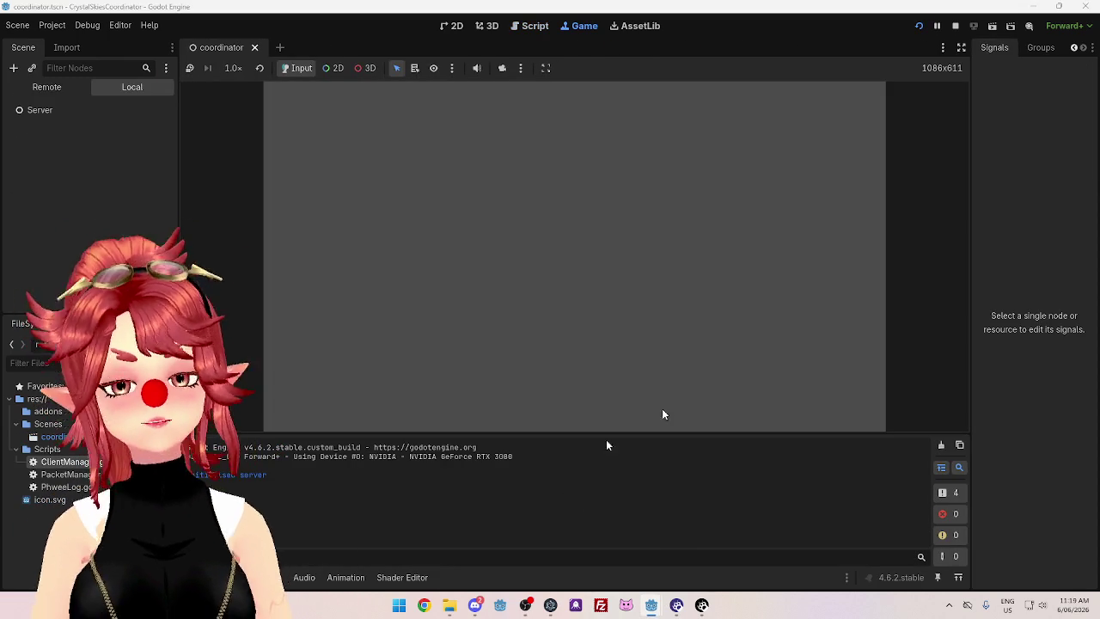
Save and run the CrystalSkies client, then choose Play Survivor and Start / Continue Campaign
mouse_move(653, 606)
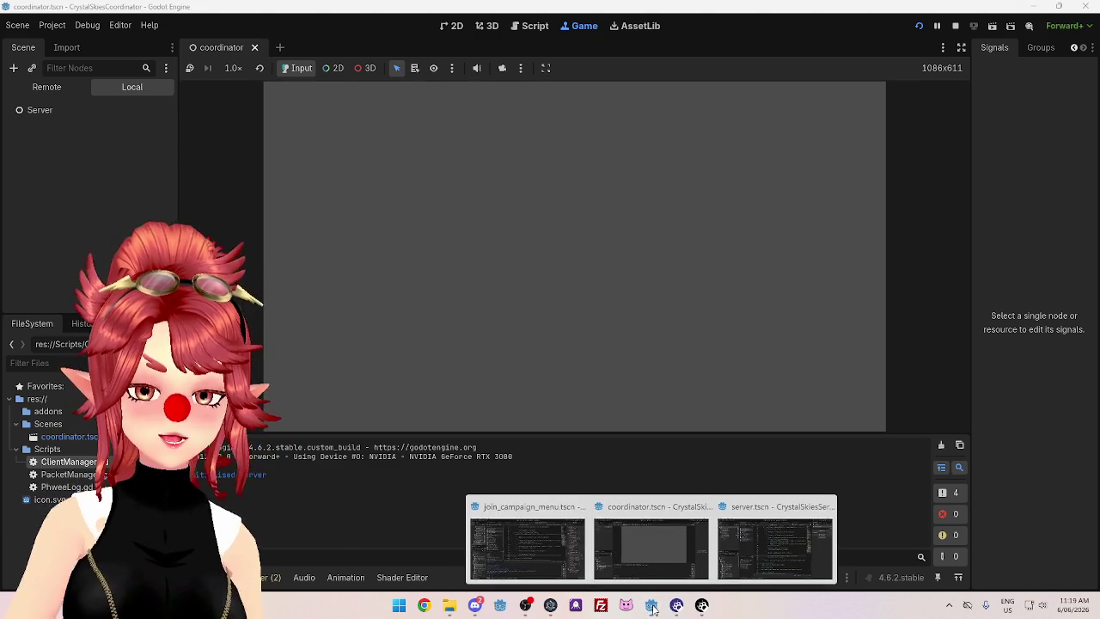
left_click(489, 550)
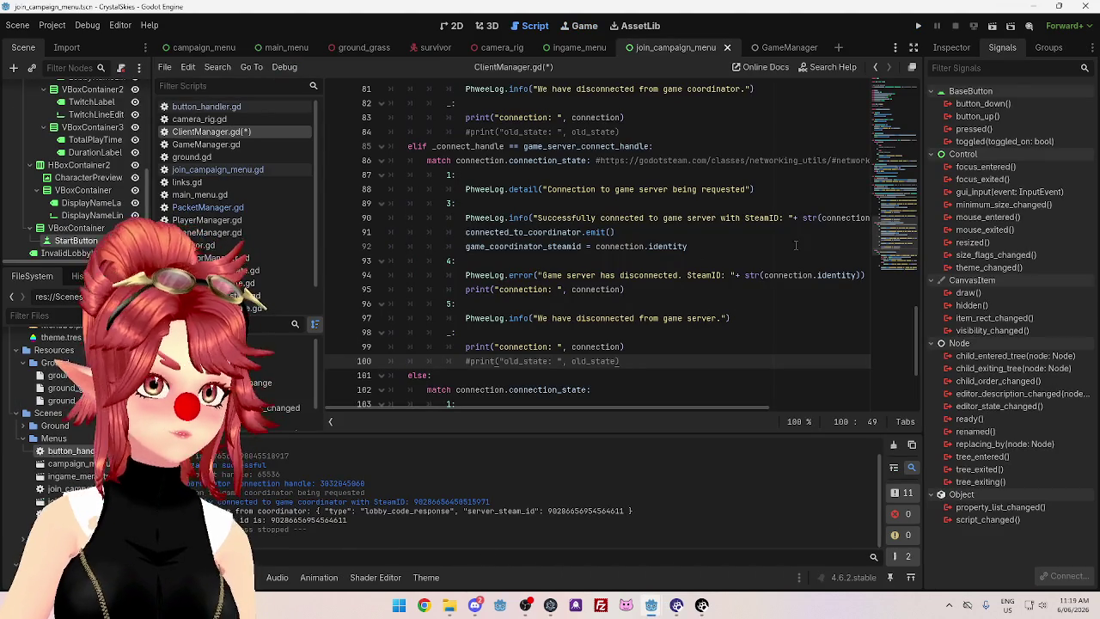
key("F5")
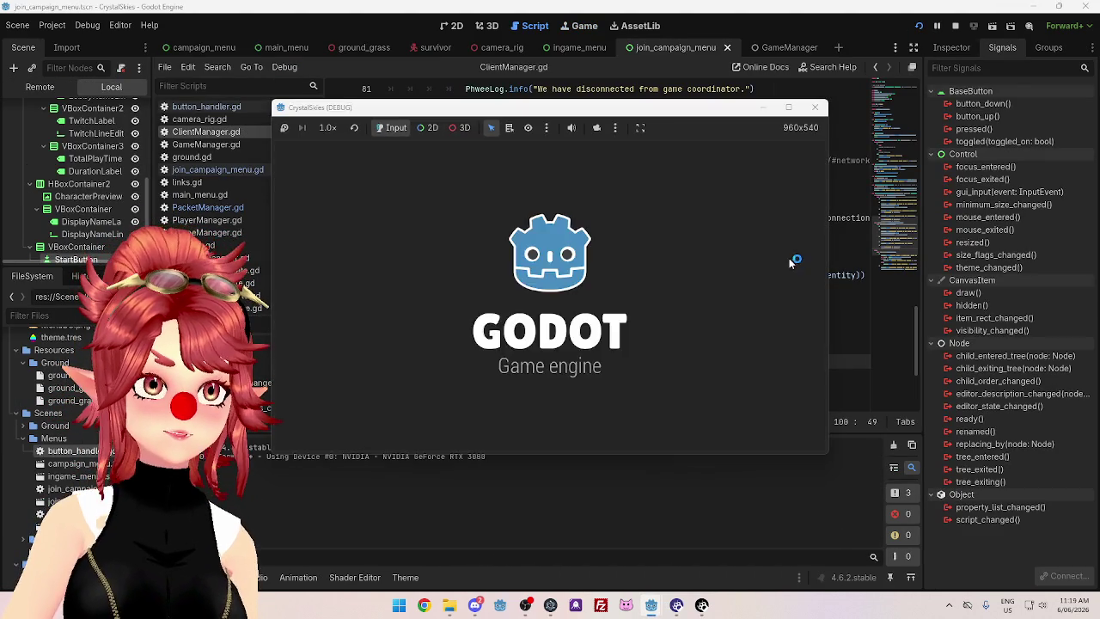
left_click(487, 282)
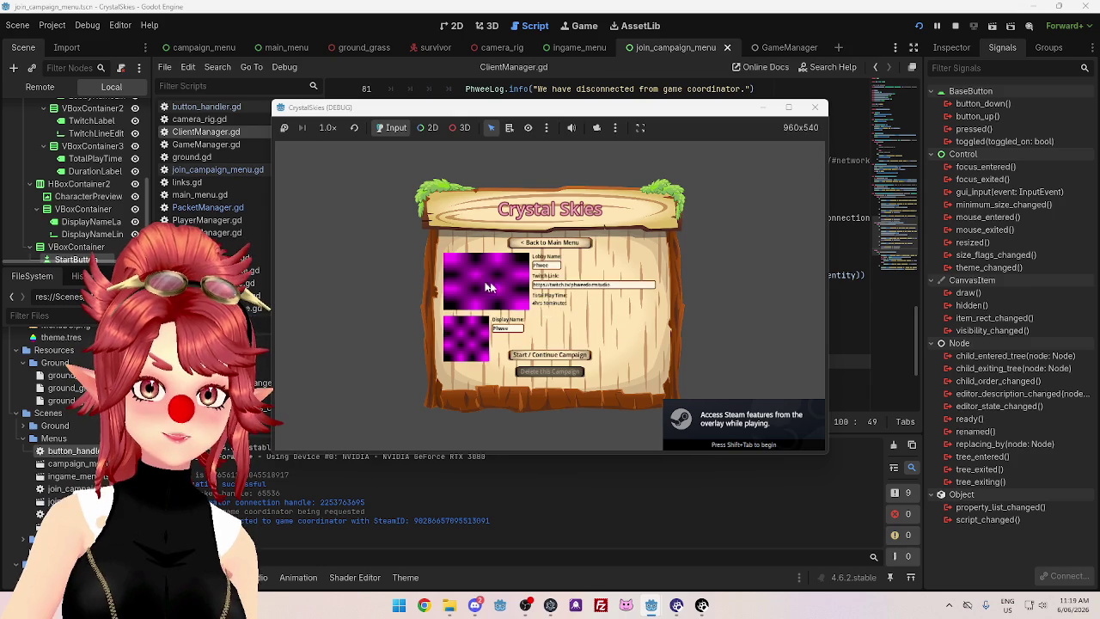
left_click(550, 355)
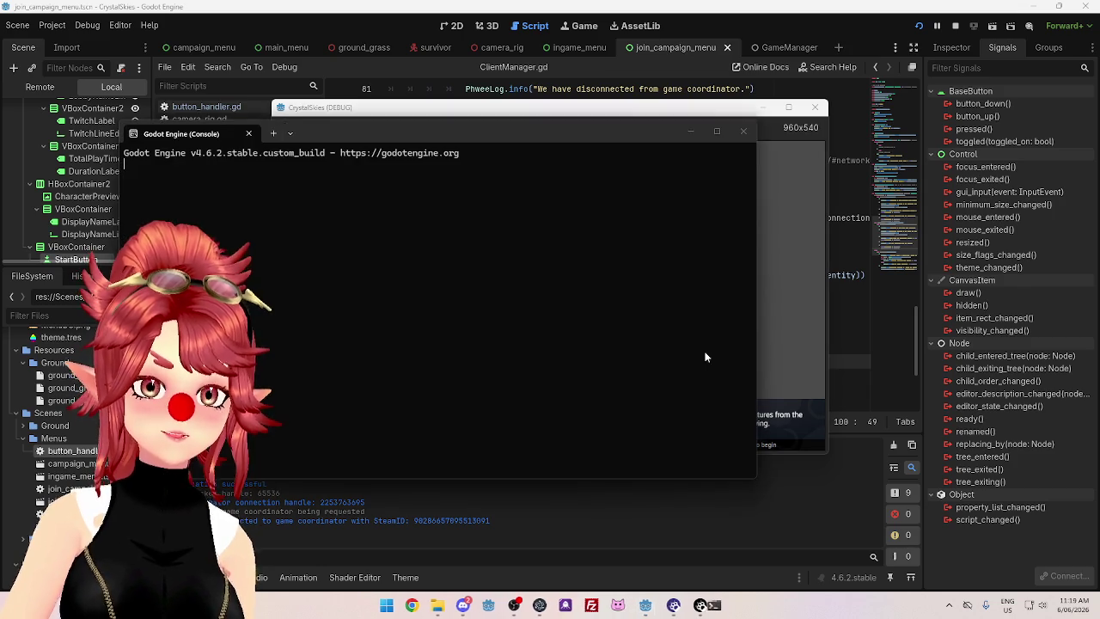
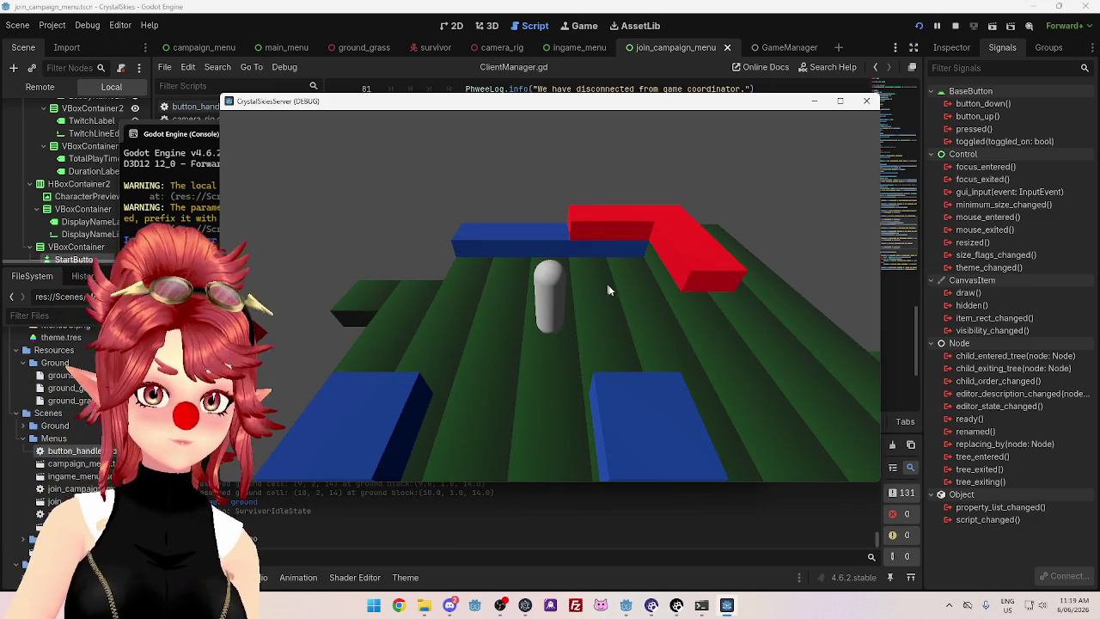
Close the running client game and run the project again for a fresh client
key("alt+Tab")
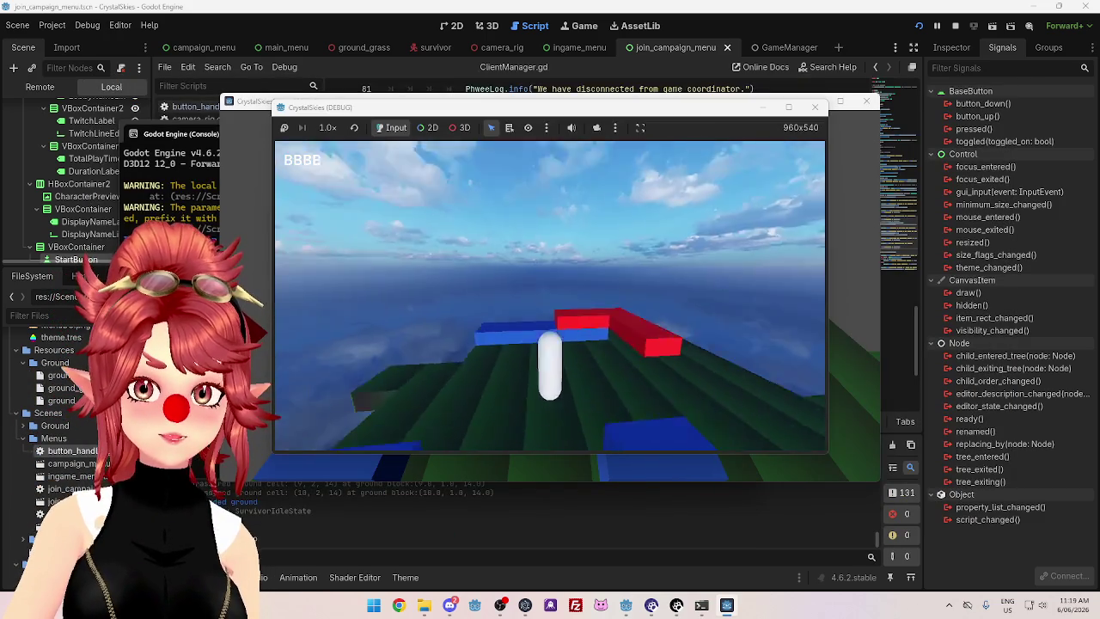
left_click(815, 106)
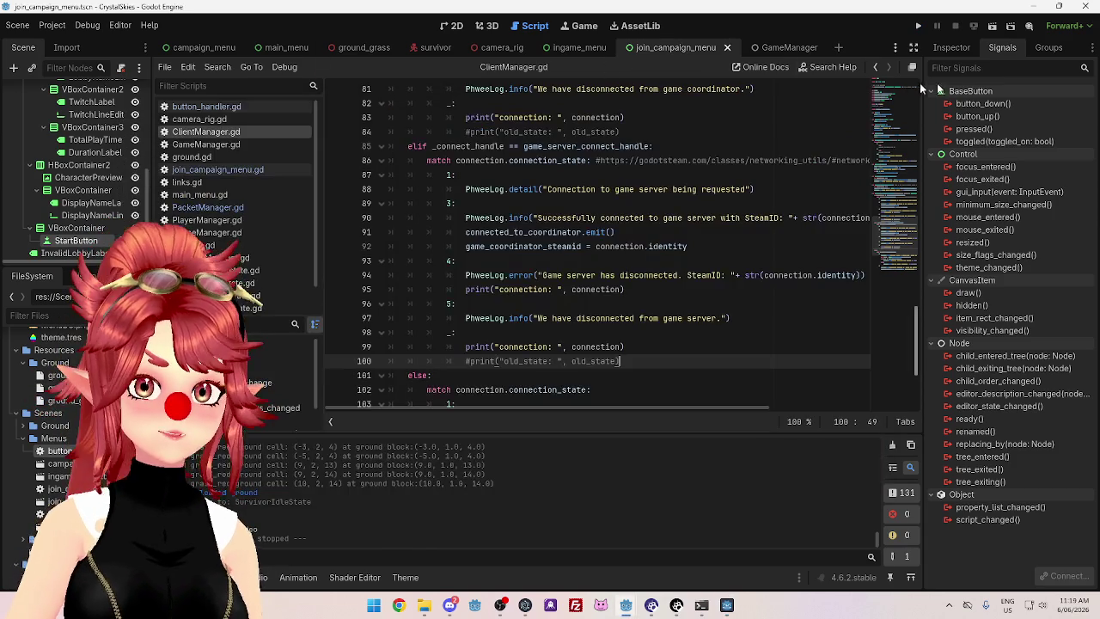
left_click(918, 26)
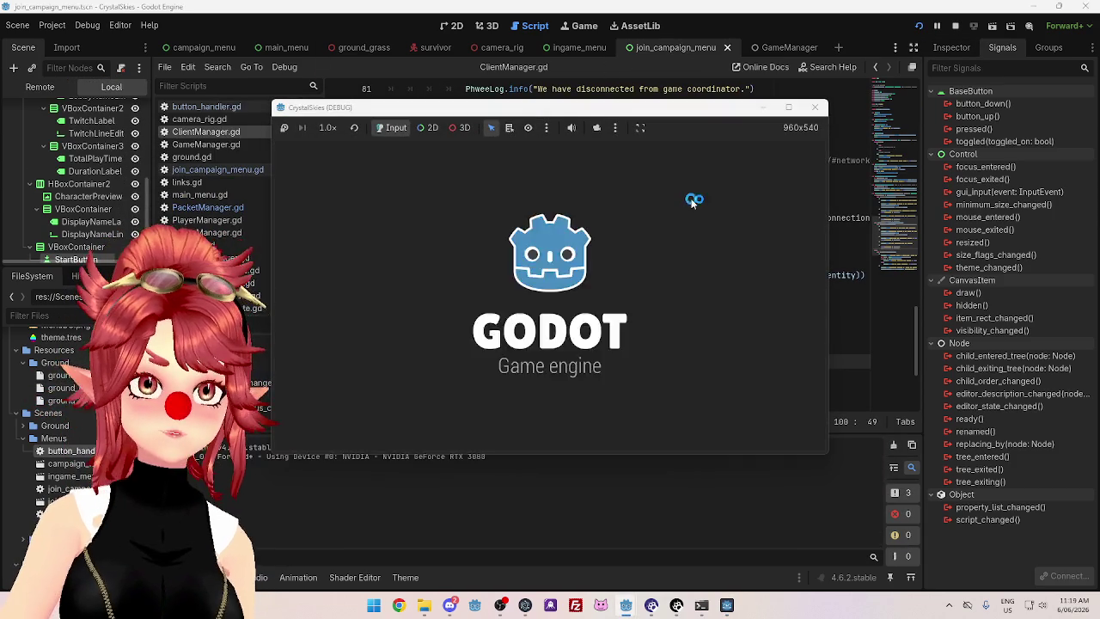
Search for lobby code BBBB, try Join Campaign twice, then stop the game
left_click(497, 312)
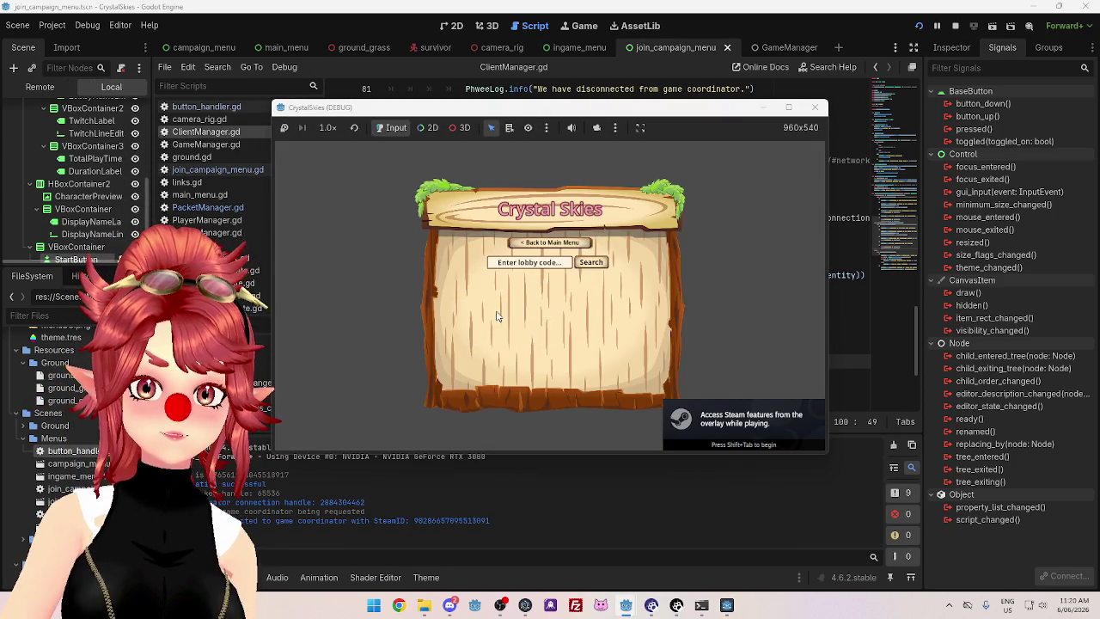
left_click(541, 265)
type("BBBB")
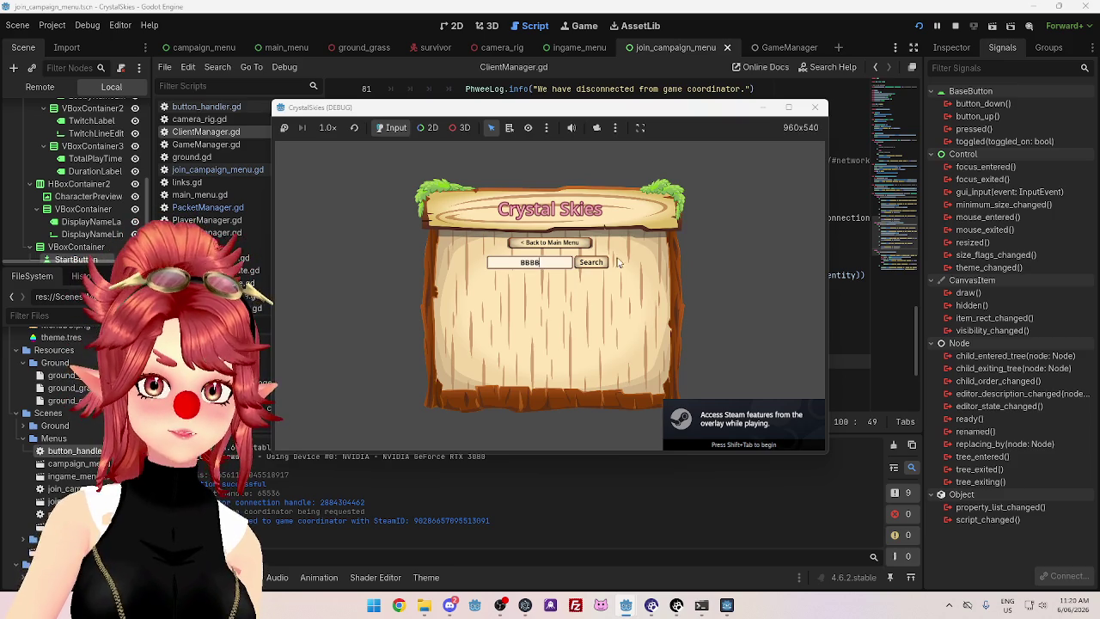
left_click(591, 263)
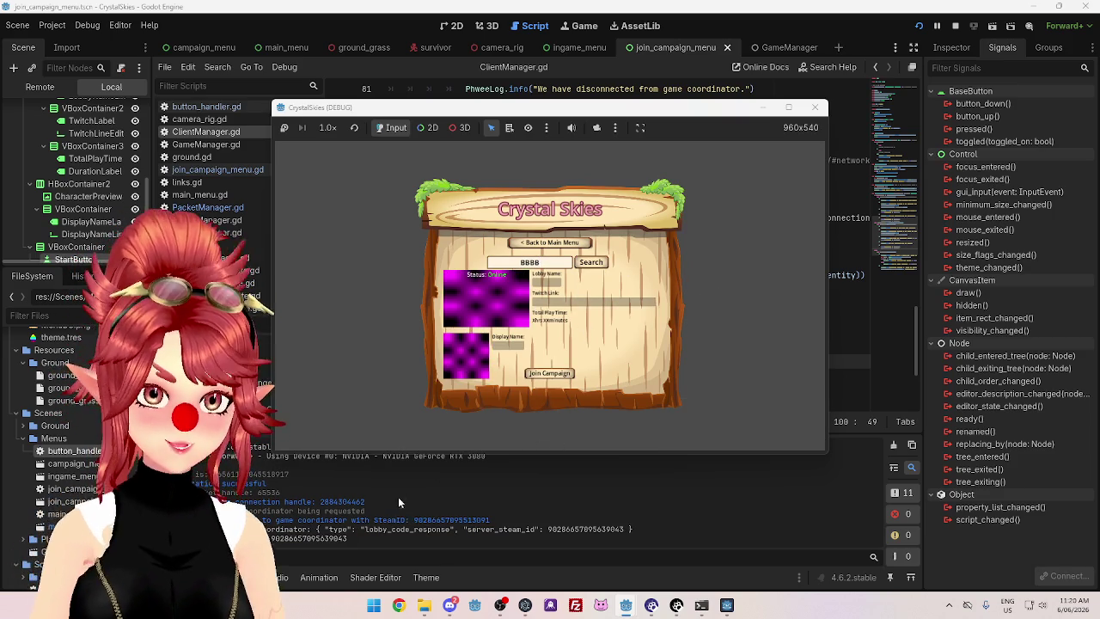
left_click(558, 374)
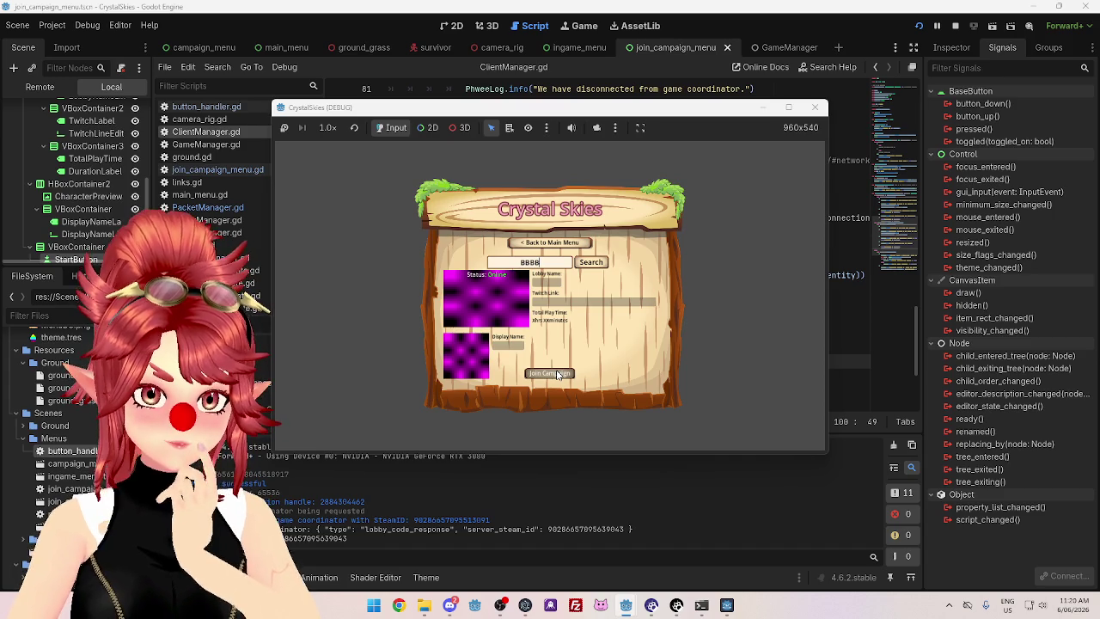
left_click(563, 378)
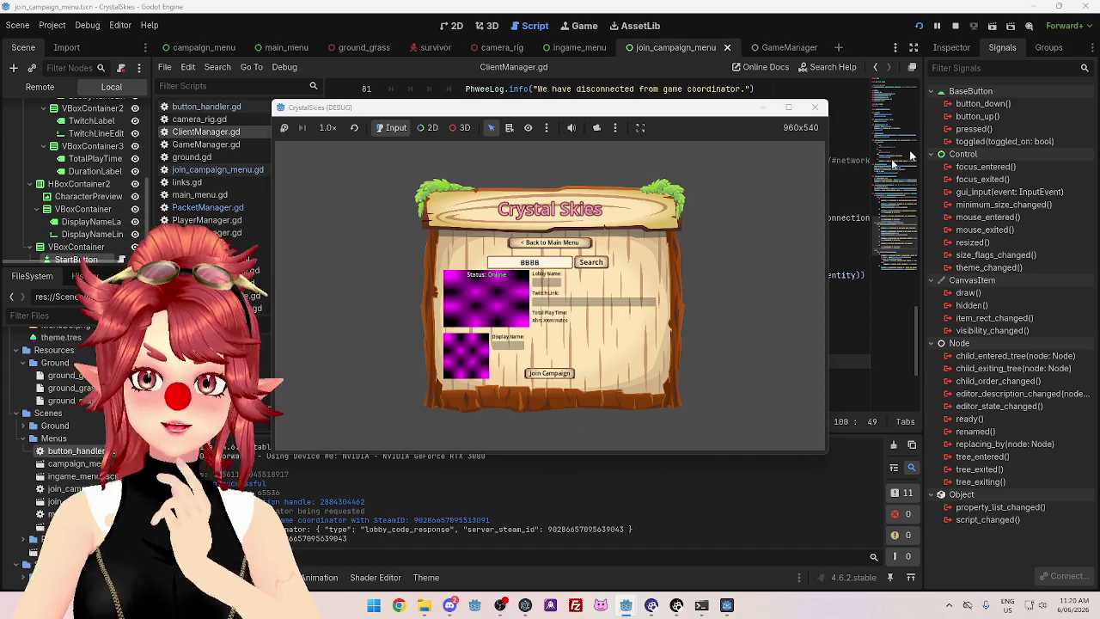
left_click(954, 27)
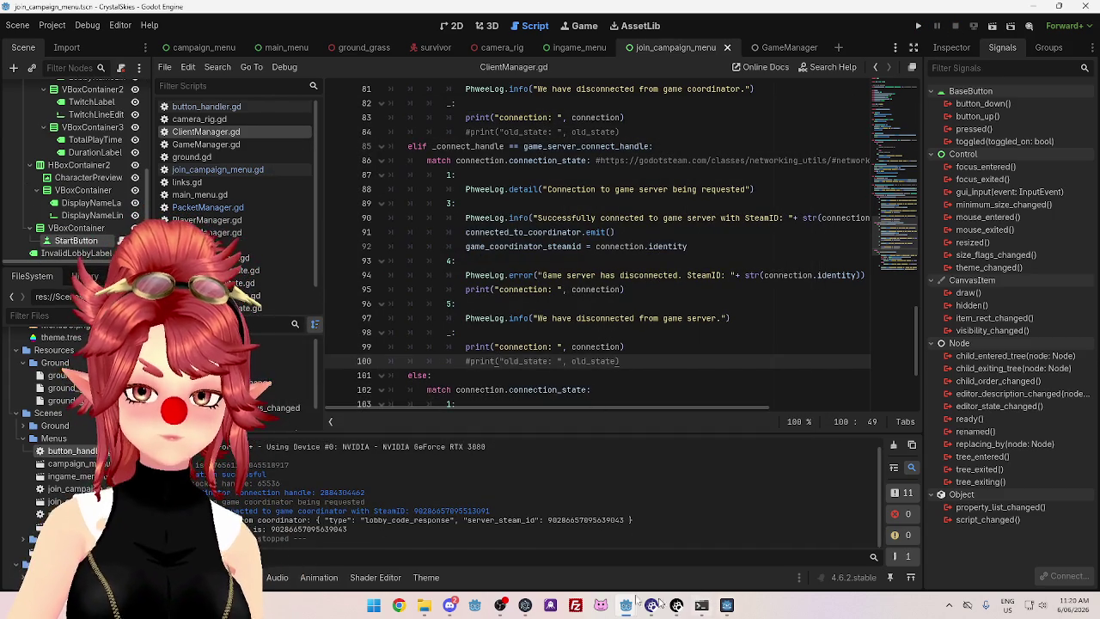
scroll(602, 258, "up", 1)
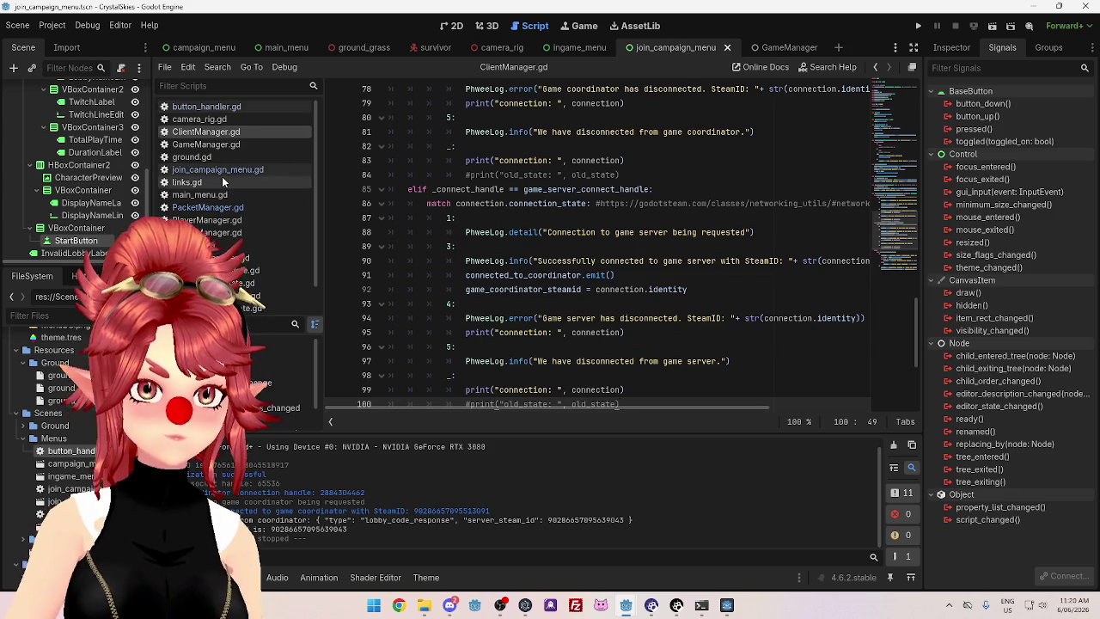
Select the request_game_server_connection() call on line 63 of ClientManager.gd
left_click(206, 107)
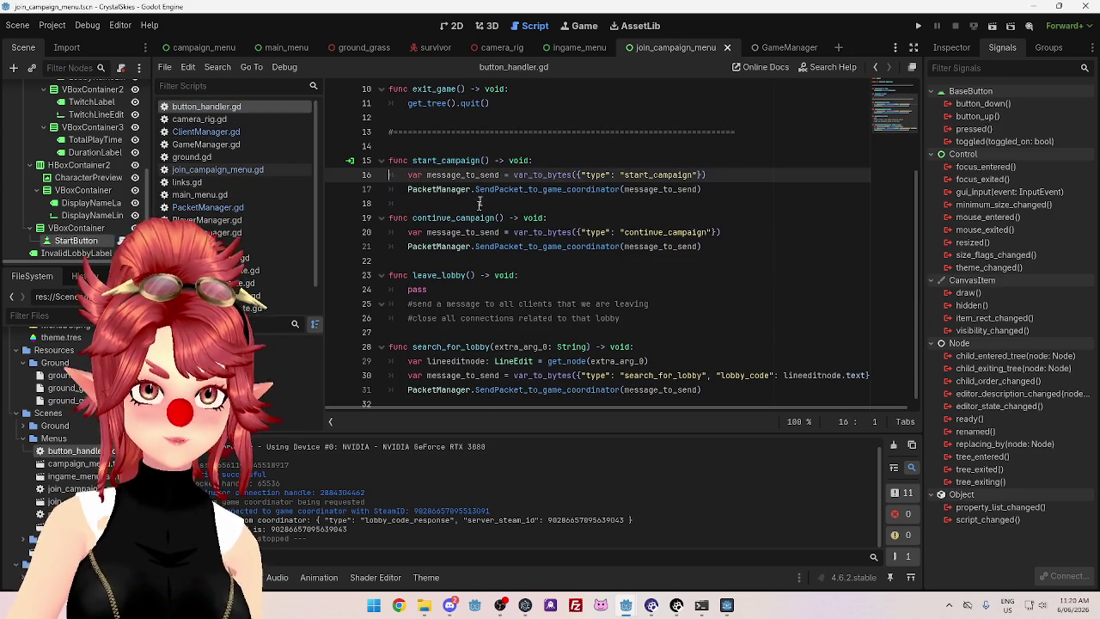
scroll(511, 245, "up", 1)
scroll(469, 252, "down", 1)
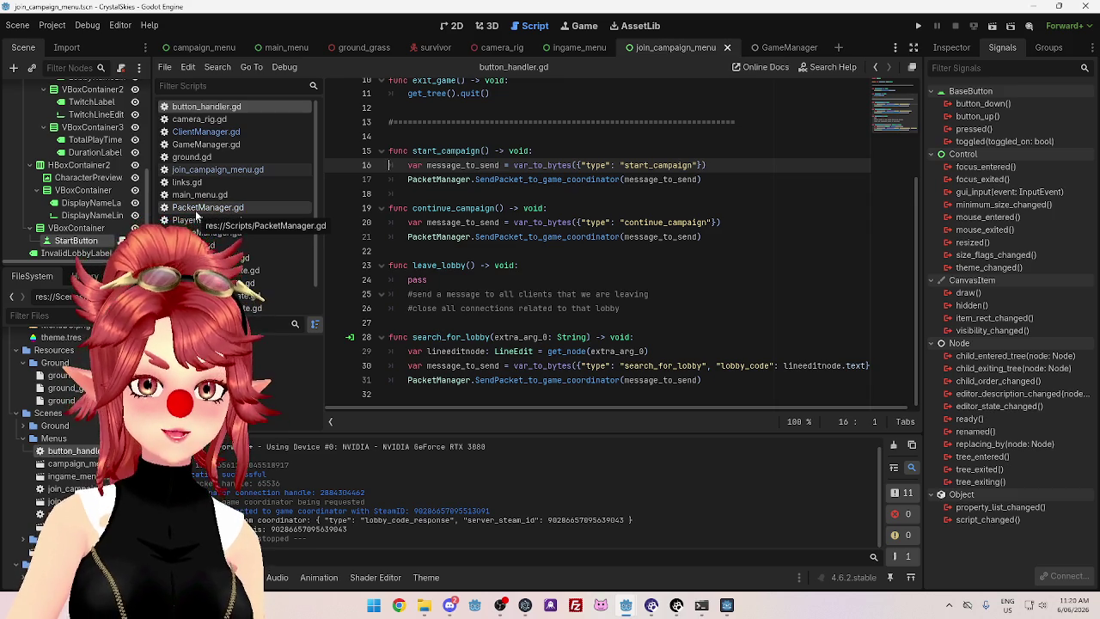
left_click(196, 214)
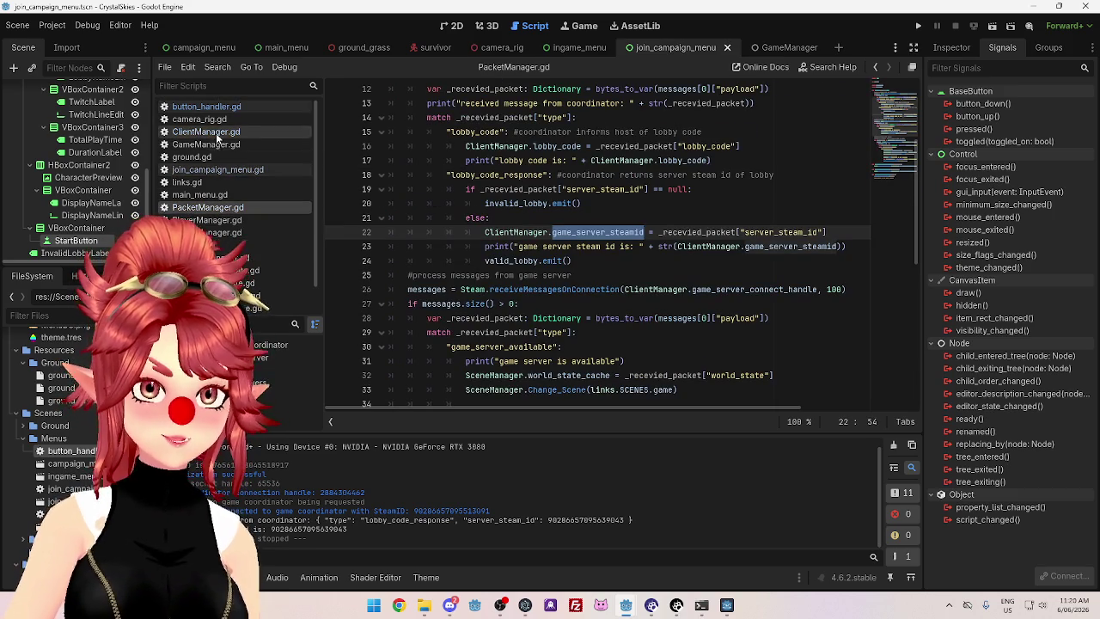
left_click(205, 132)
scroll(557, 303, "up", 5)
scroll(558, 302, "up", 6)
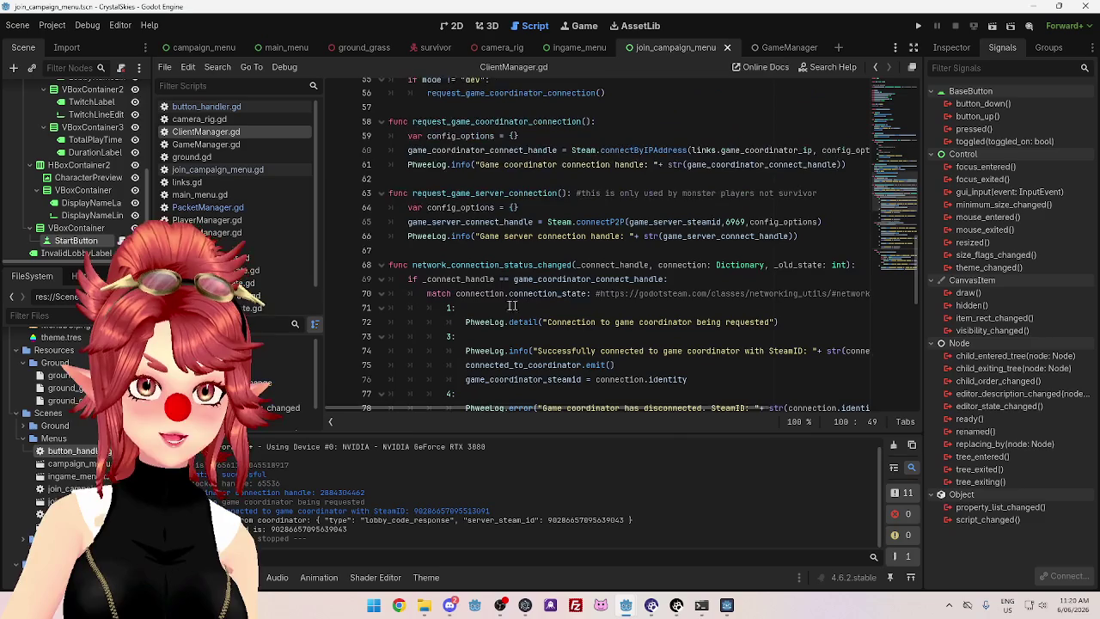
double_click(481, 192)
left_click(567, 193)
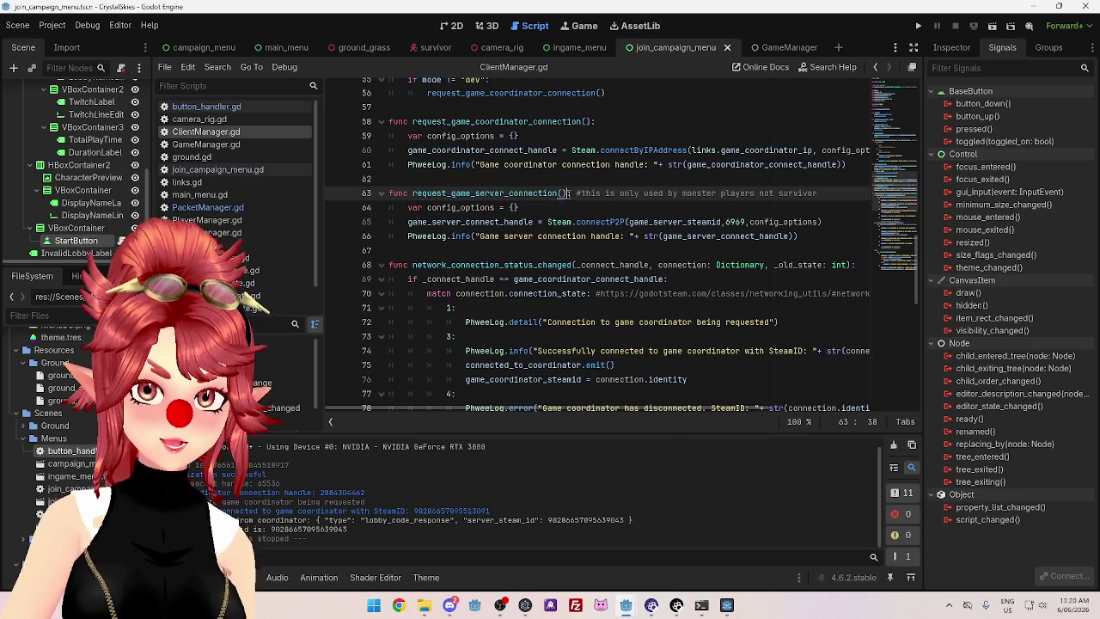
left_click_drag(568, 193, 414, 194)
key("ctrl+c")
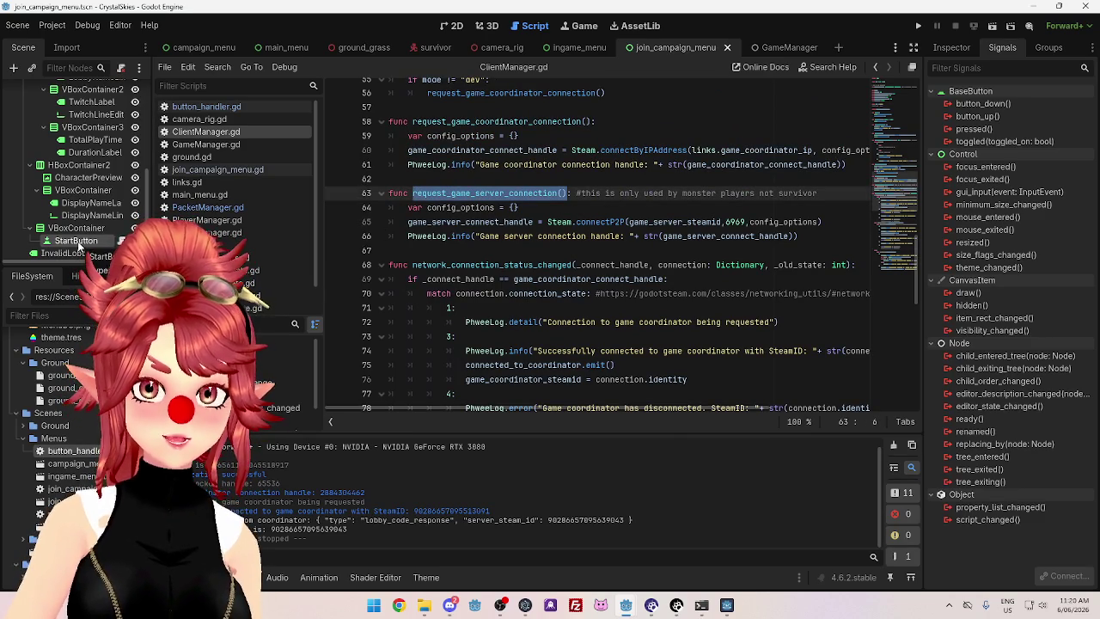
Add a new empty line at the end of button_handler.gd
left_click(206, 107)
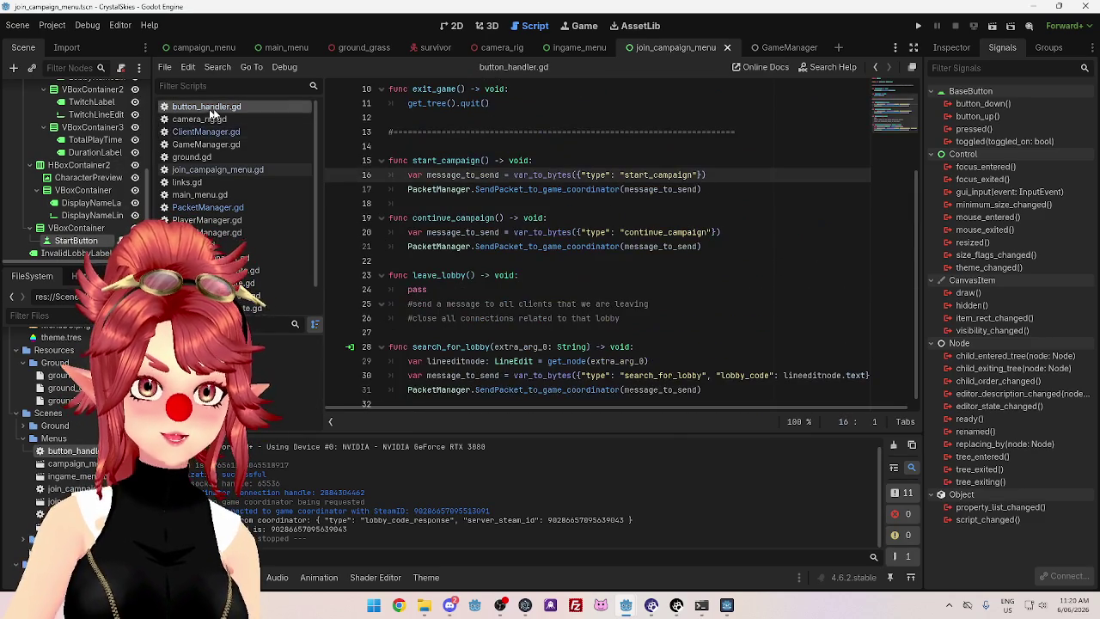
scroll(461, 169, "down", 1)
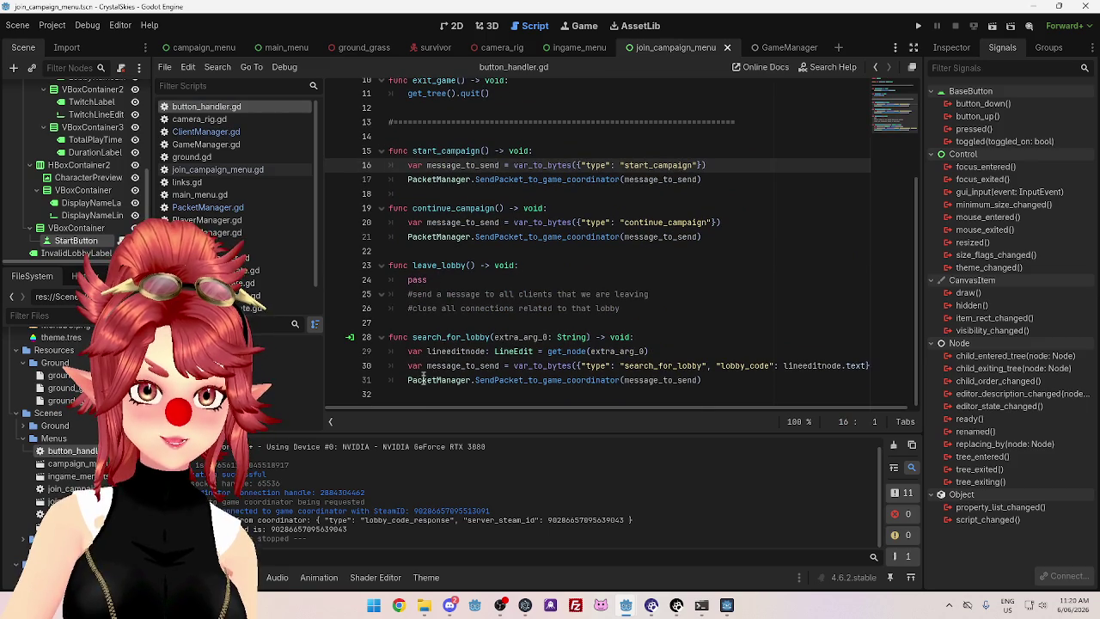
left_click(422, 394)
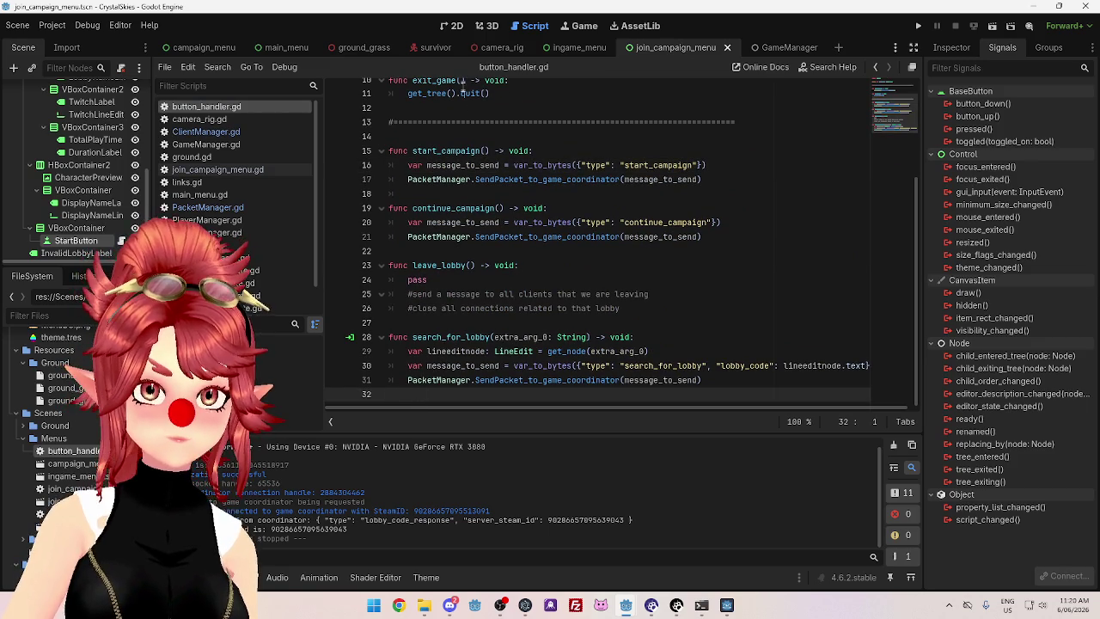
mouse_move(549, 345)
key("Return")
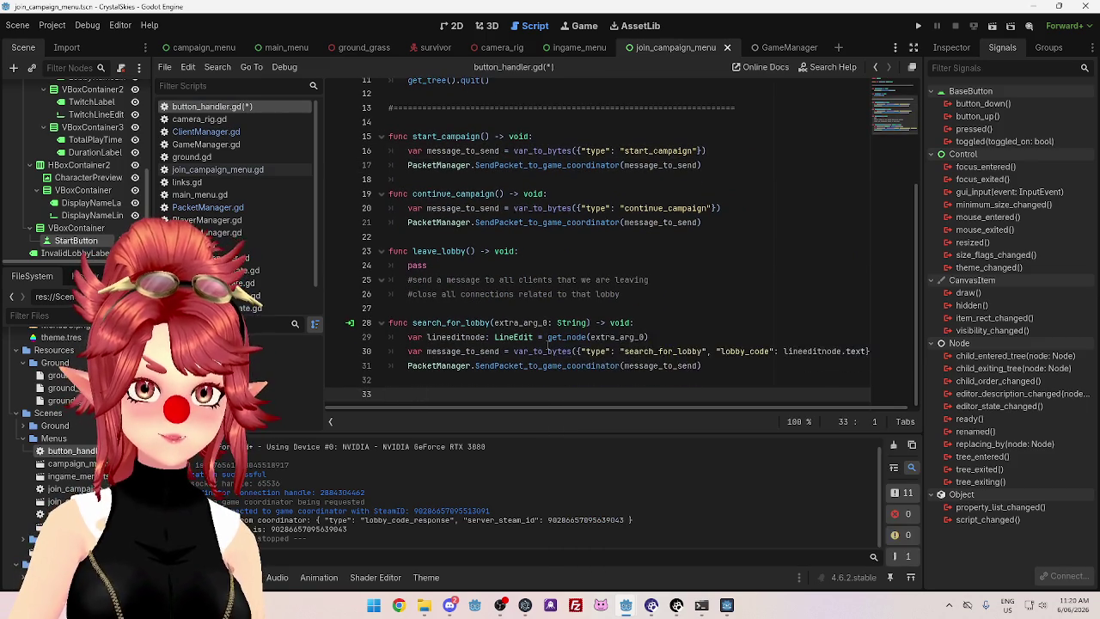
Enter request_game_server_connection() on the new line, then undo it
type("request_game_server_connection()")
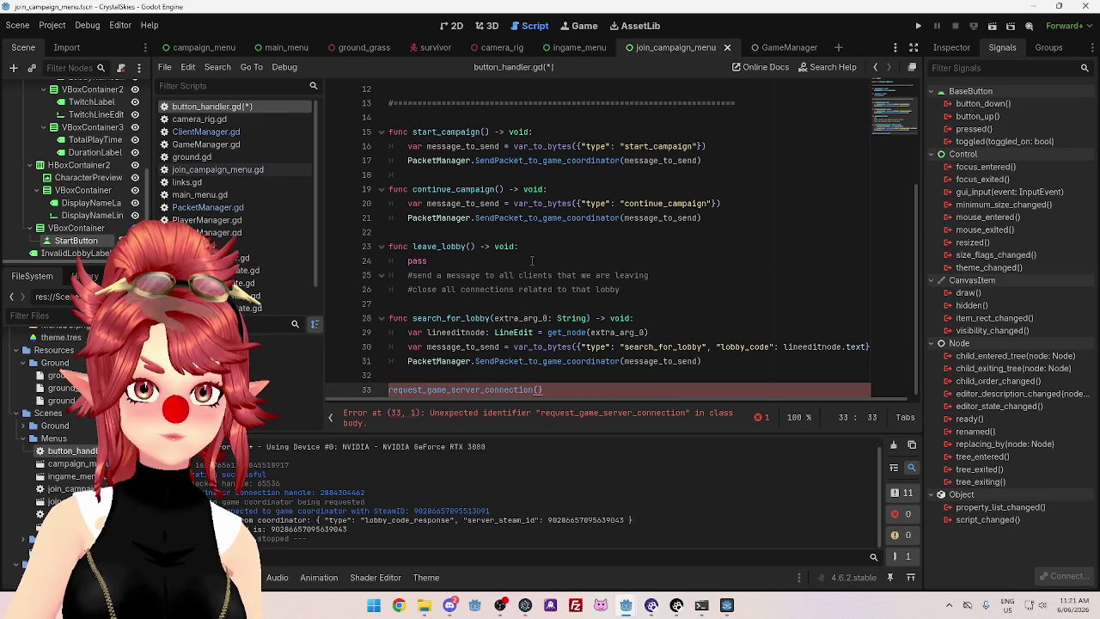
key("ctrl+z")
scroll(532, 261, "up", 2)
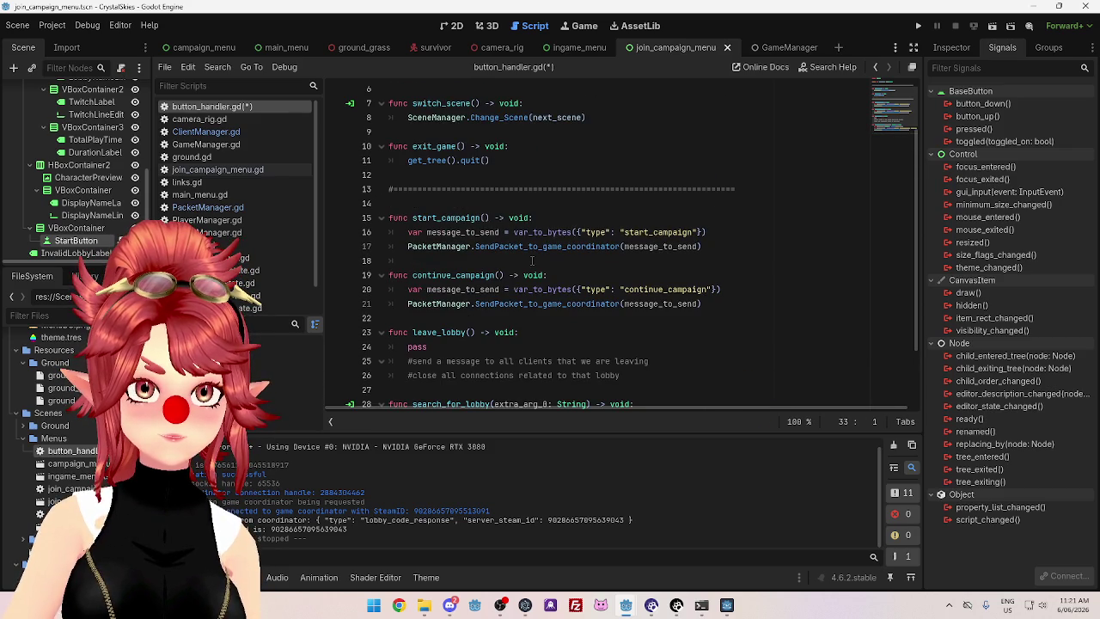
scroll(532, 260, "down", 2)
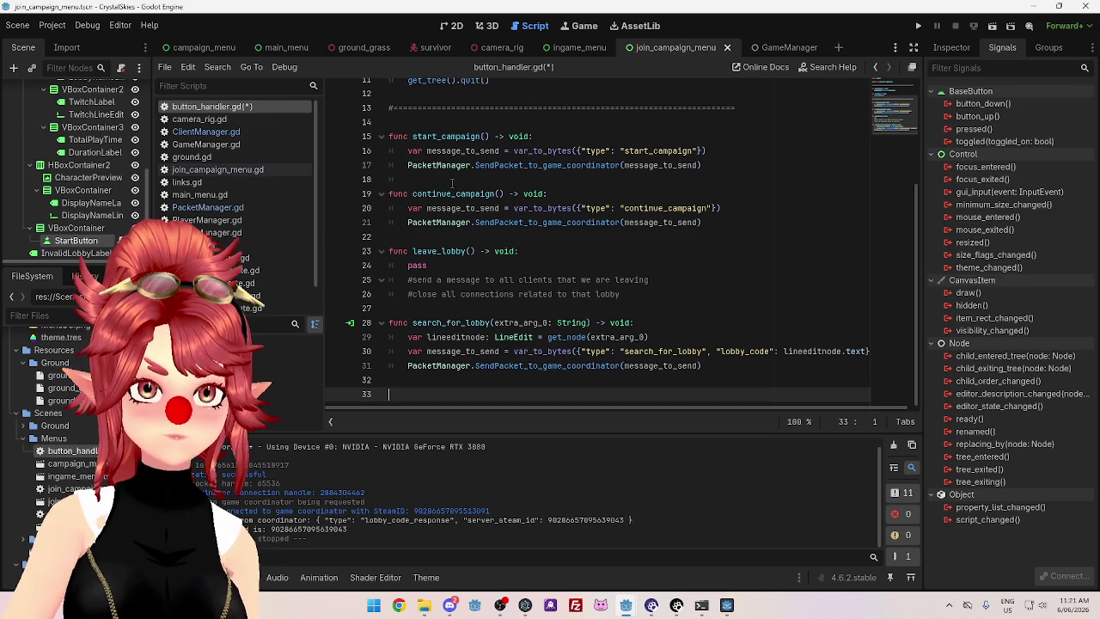
Define connect_to_game_server() with an indented ClientManager.request_game_server_connection() call
type("func")
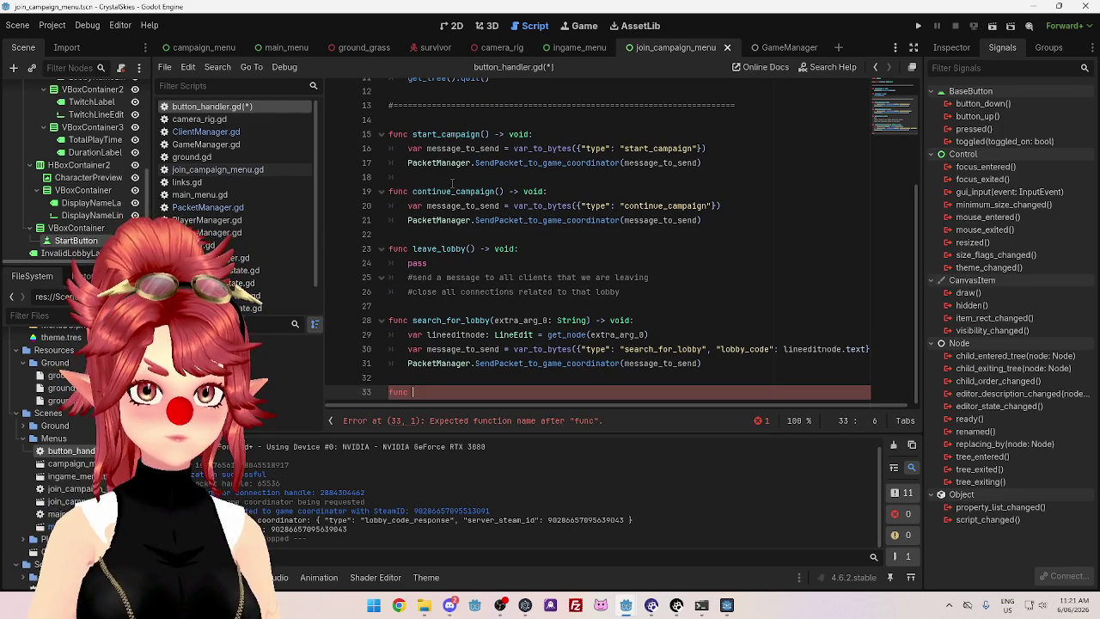
key("ctrl+v")
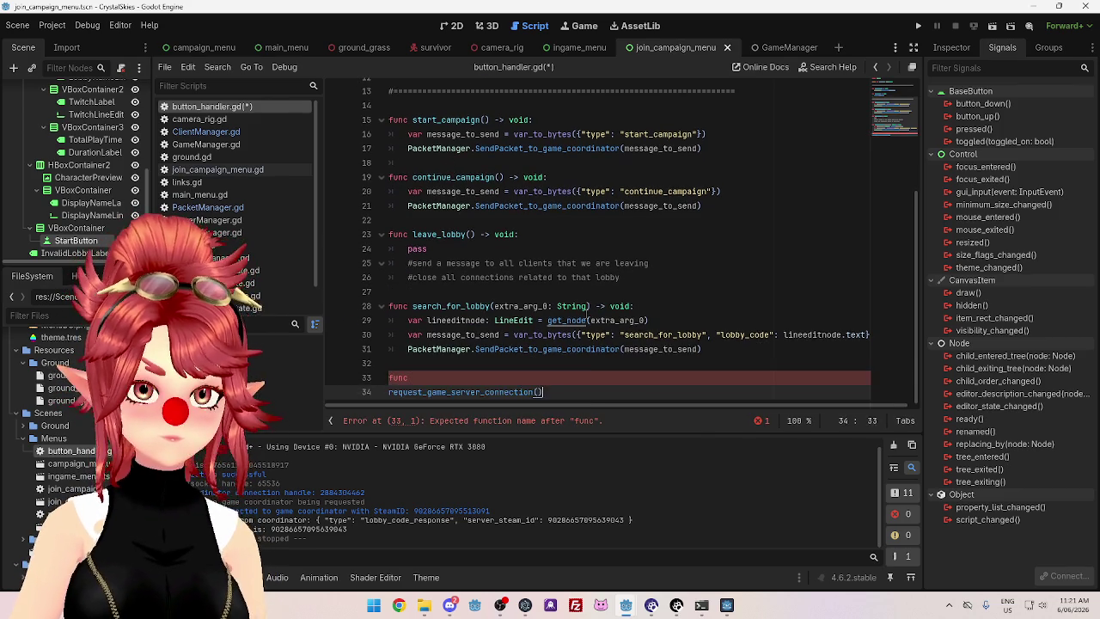
left_click(391, 393)
key("Tab")
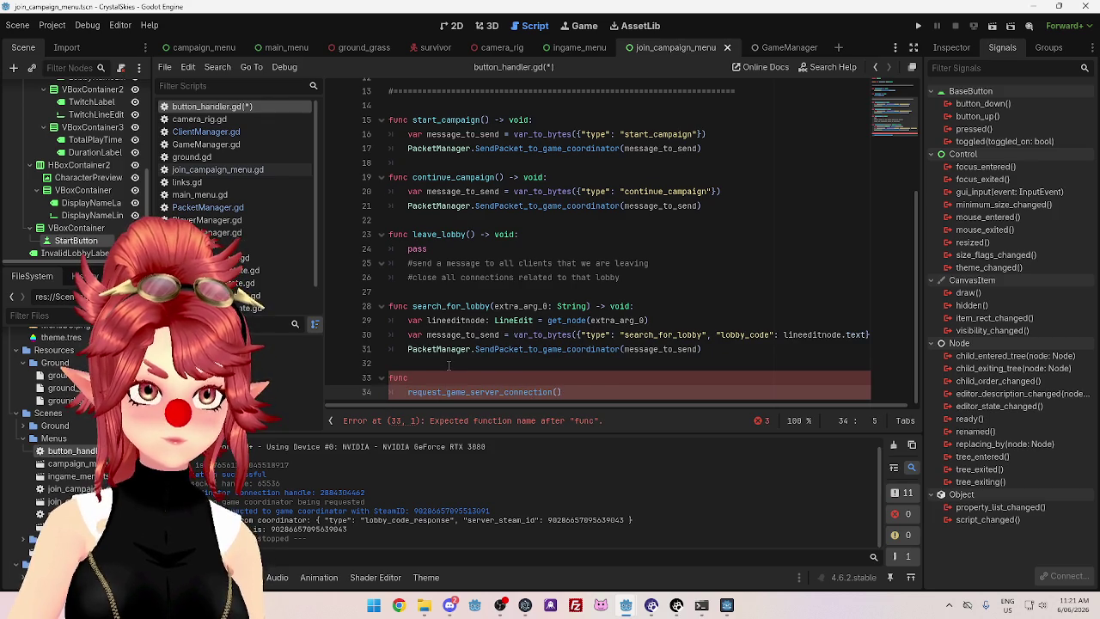
type("ClientManager")
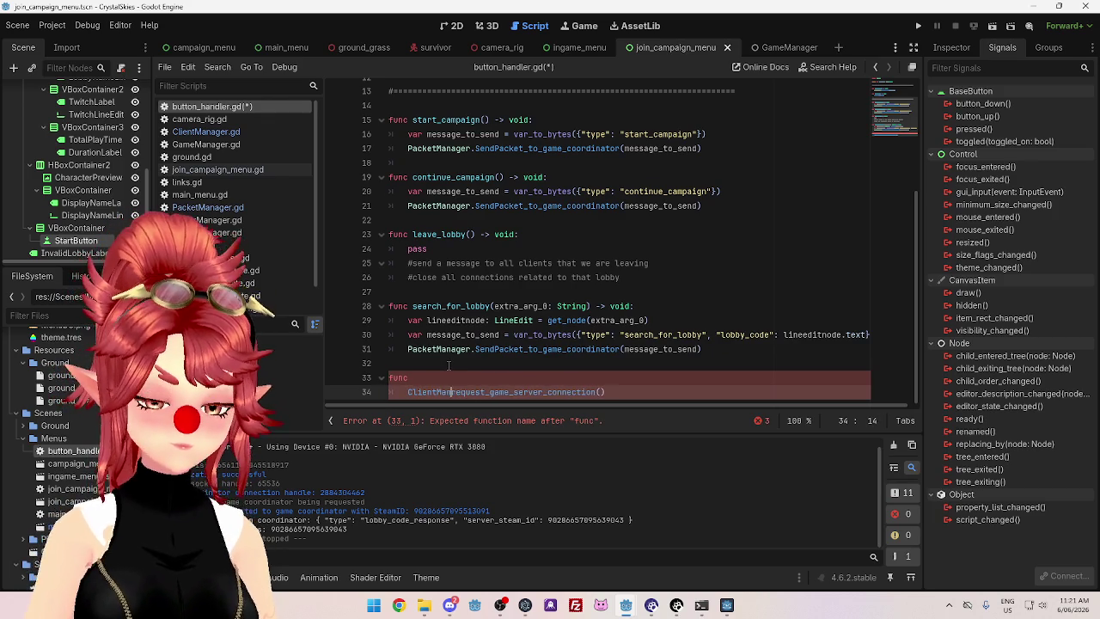
type(".")
left_click(476, 375)
type("c ")
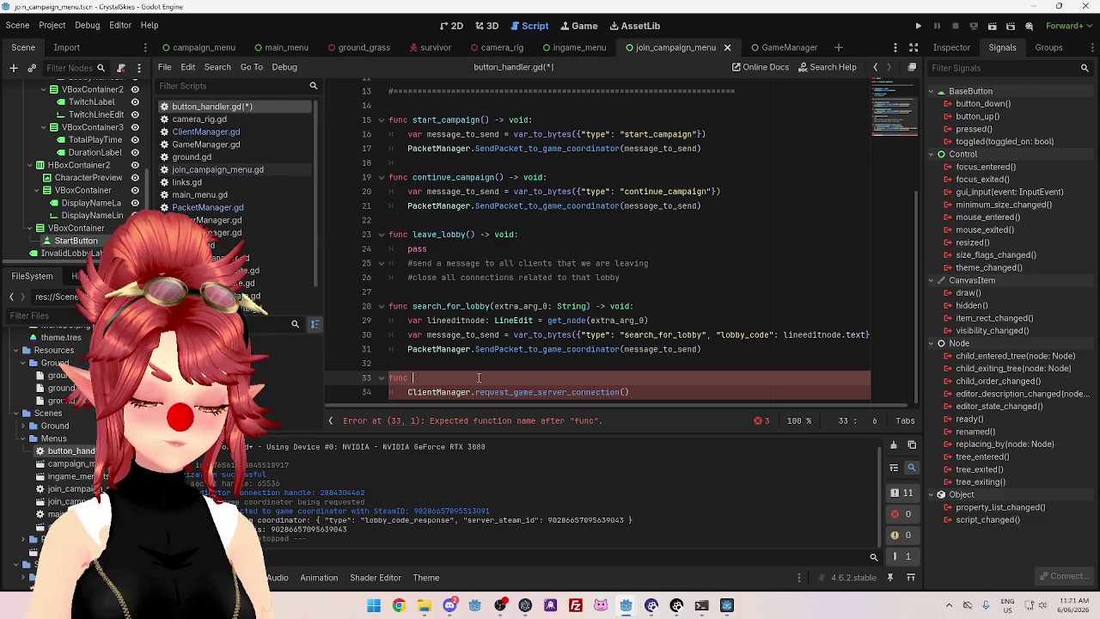
type("connect")
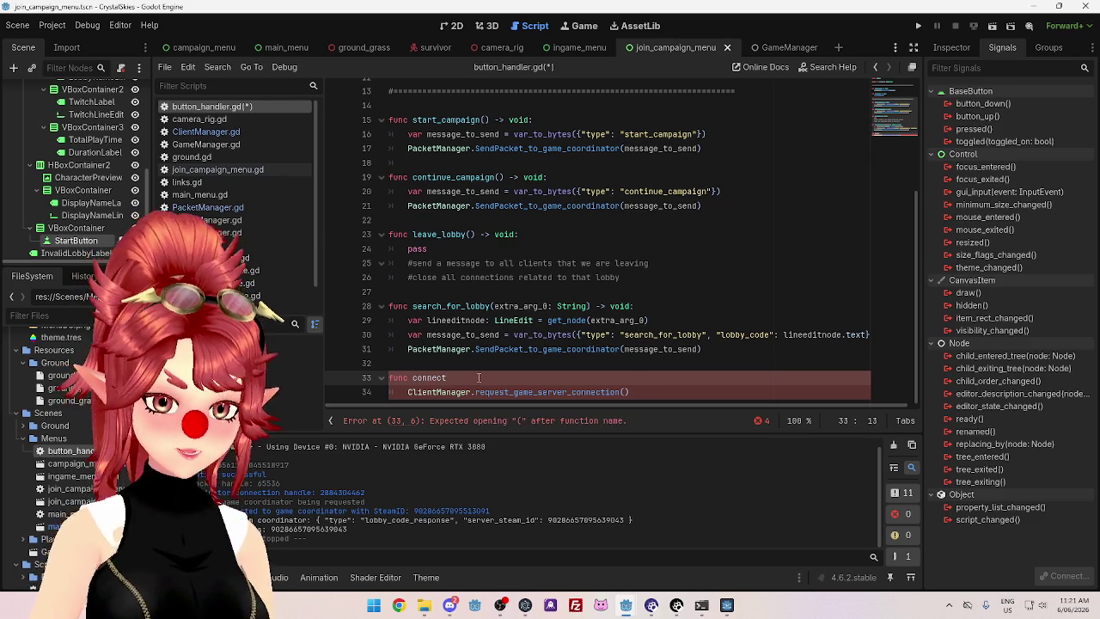
type("_to_game_serve")
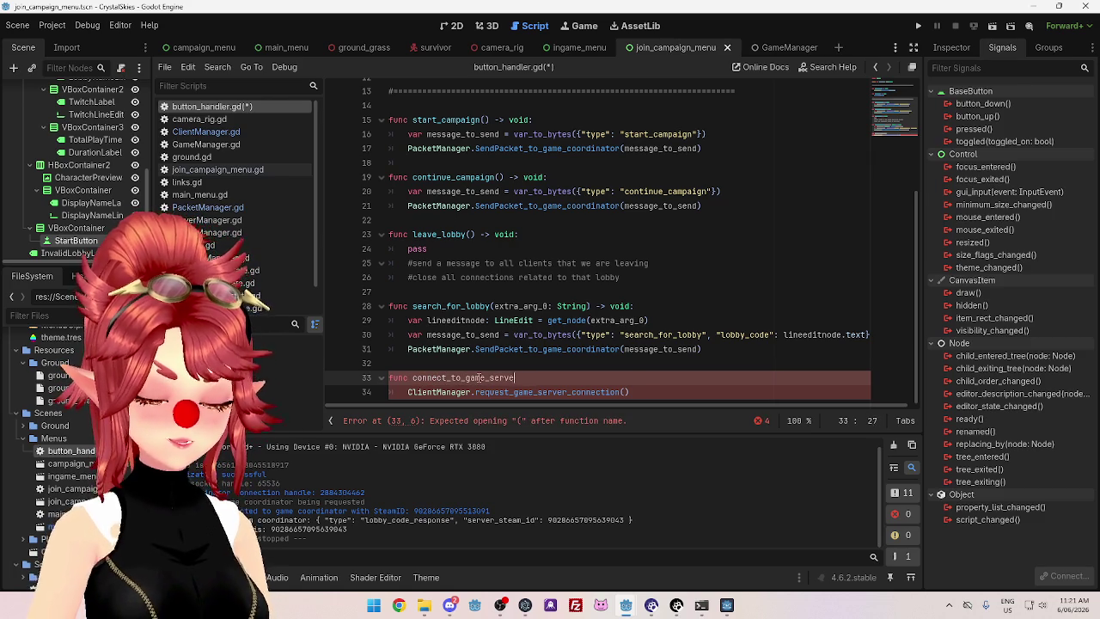
type("r():")
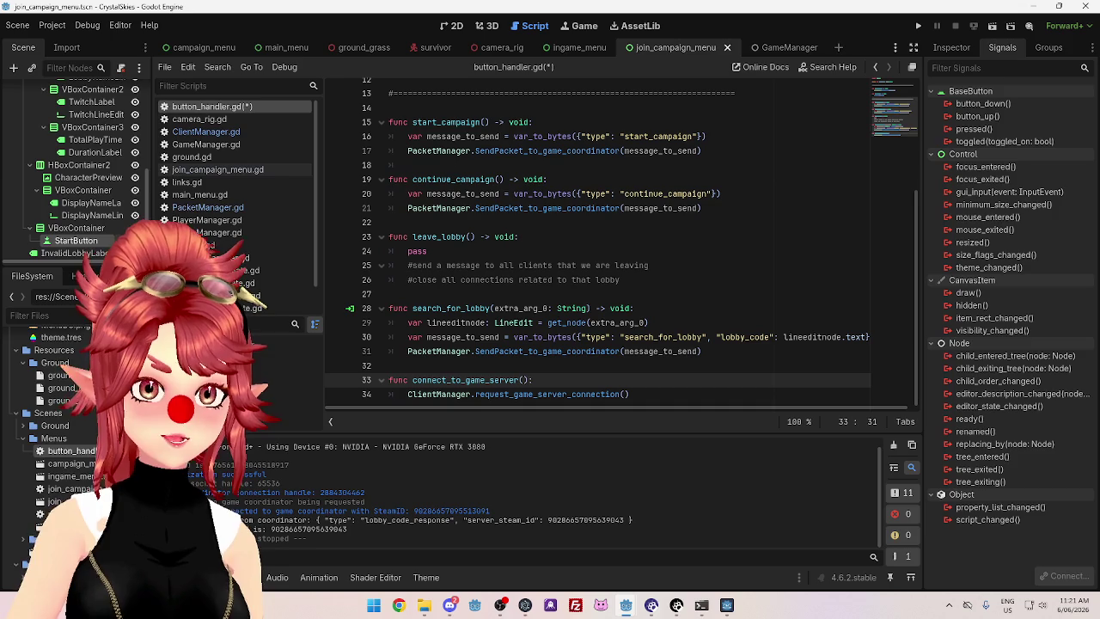
right_click(978, 129)
Start connecting the pressed() signal, browse receiver methods, then cancel
left_click(992, 146)
left_click(605, 399)
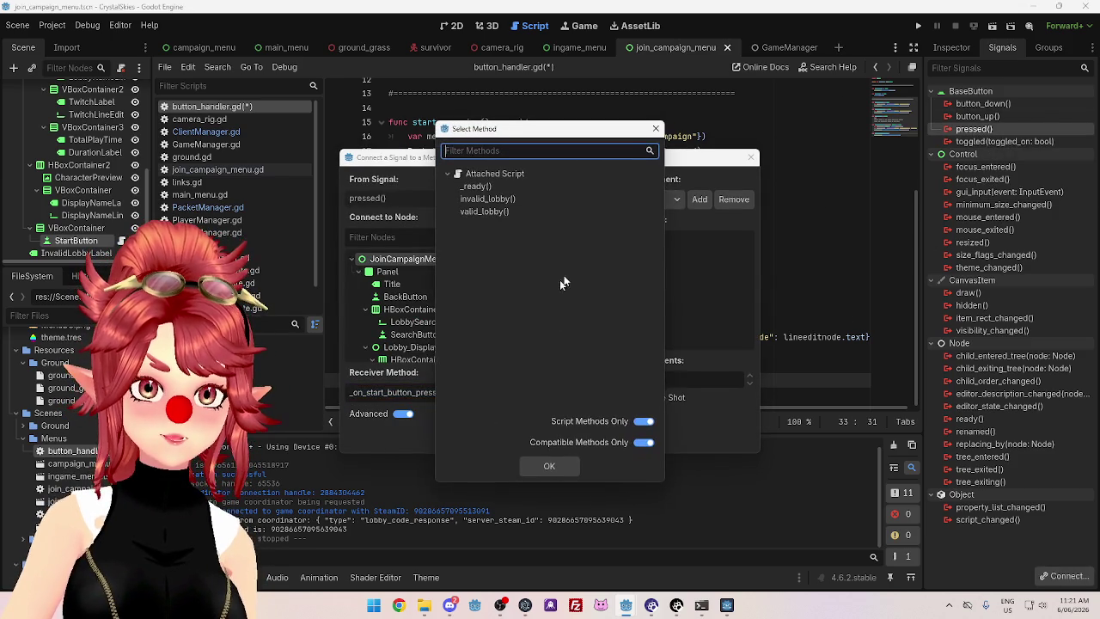
mouse_move(537, 136)
left_mouse_down()
mouse_move(707, 146)
mouse_move(744, 124)
mouse_move(671, 120)
left_mouse_up()
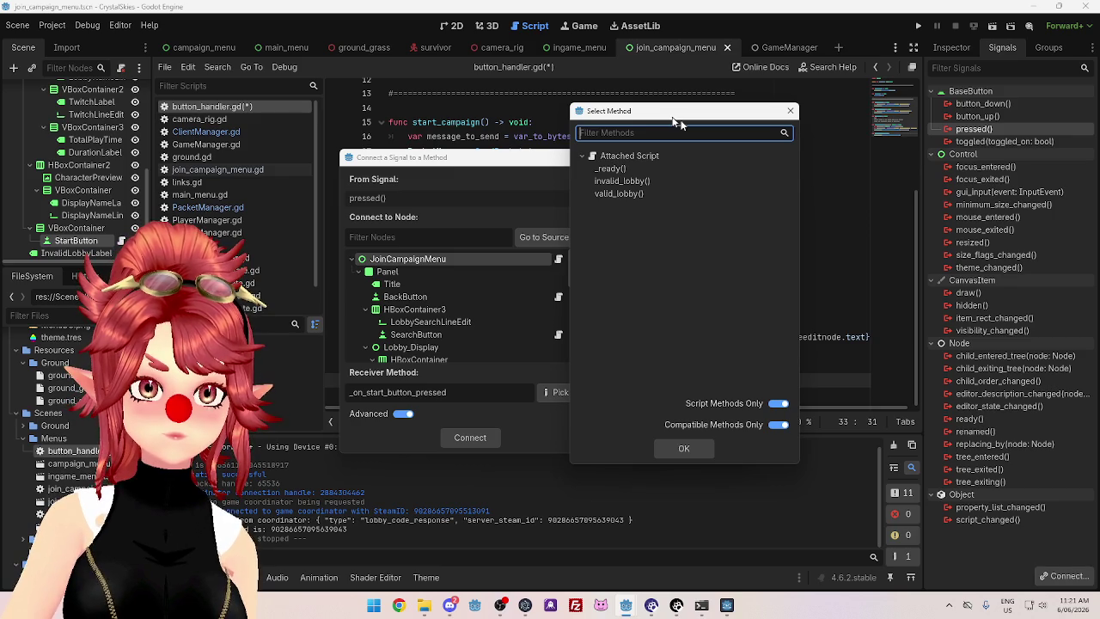
left_click(790, 110)
scroll(454, 296, "down", 2)
scroll(457, 297, "down", 5)
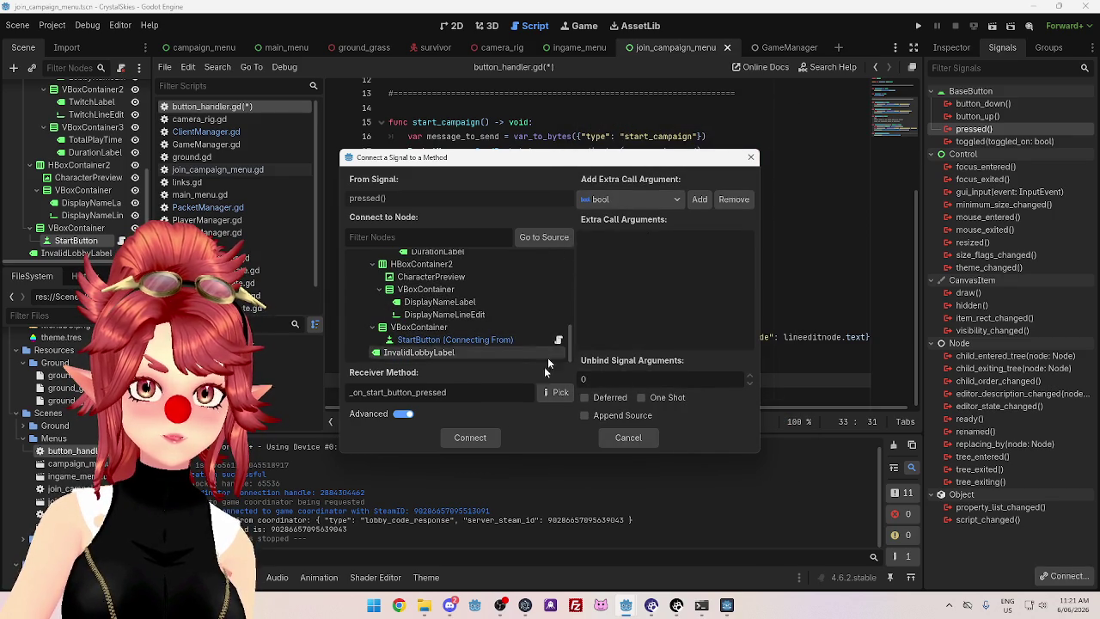
left_click(555, 393)
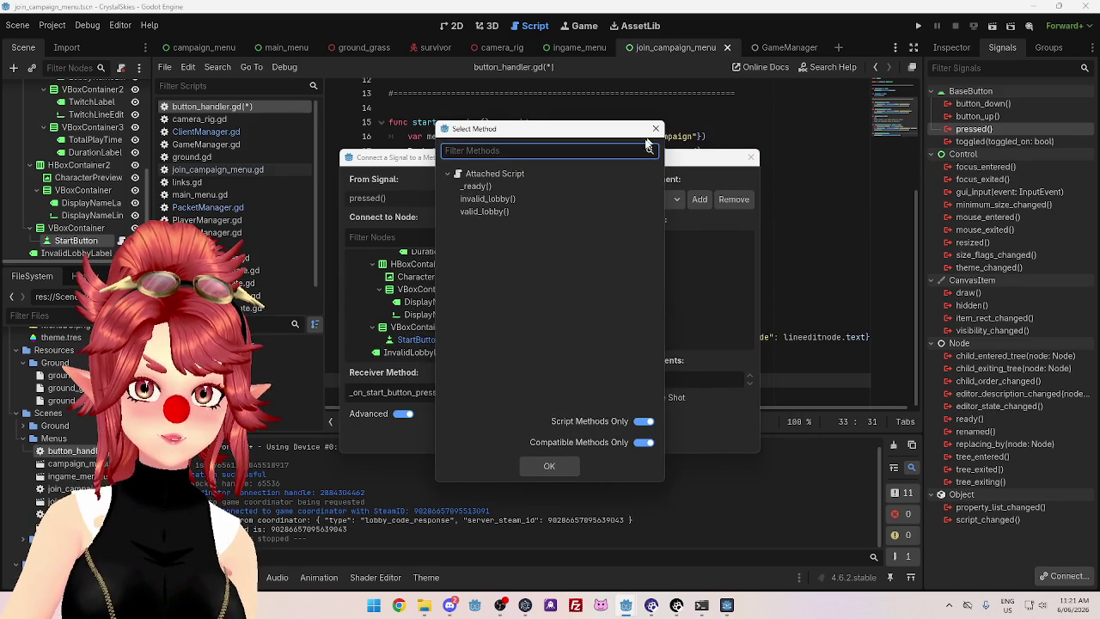
left_click(656, 128)
left_click(752, 156)
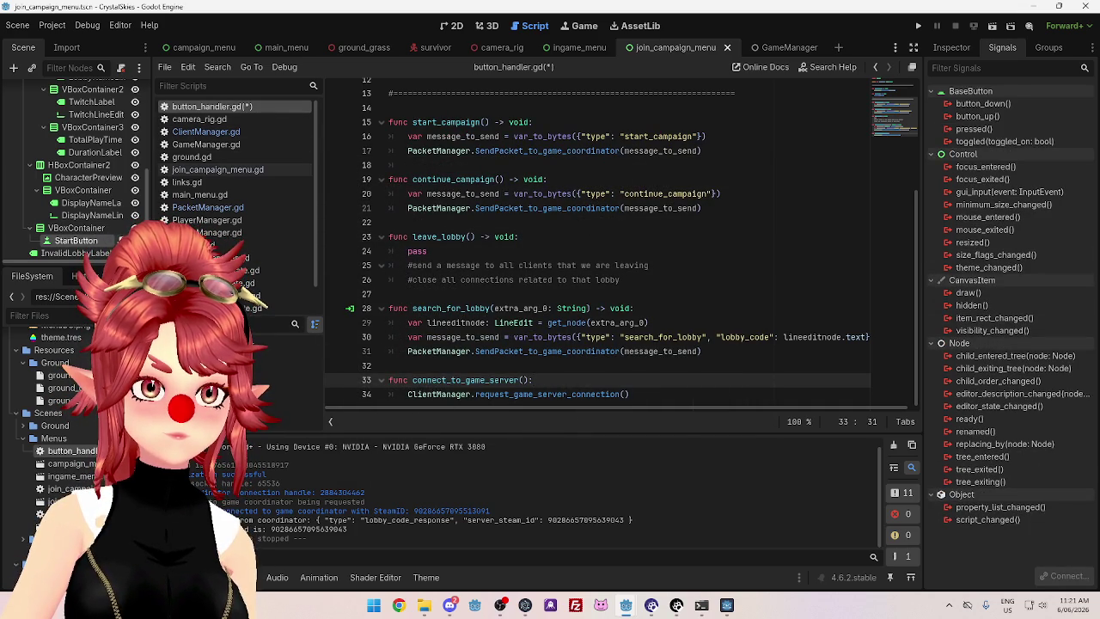
Check SearchButton's existing signal connection, then select StartButton
scroll(78, 204, "up", 5)
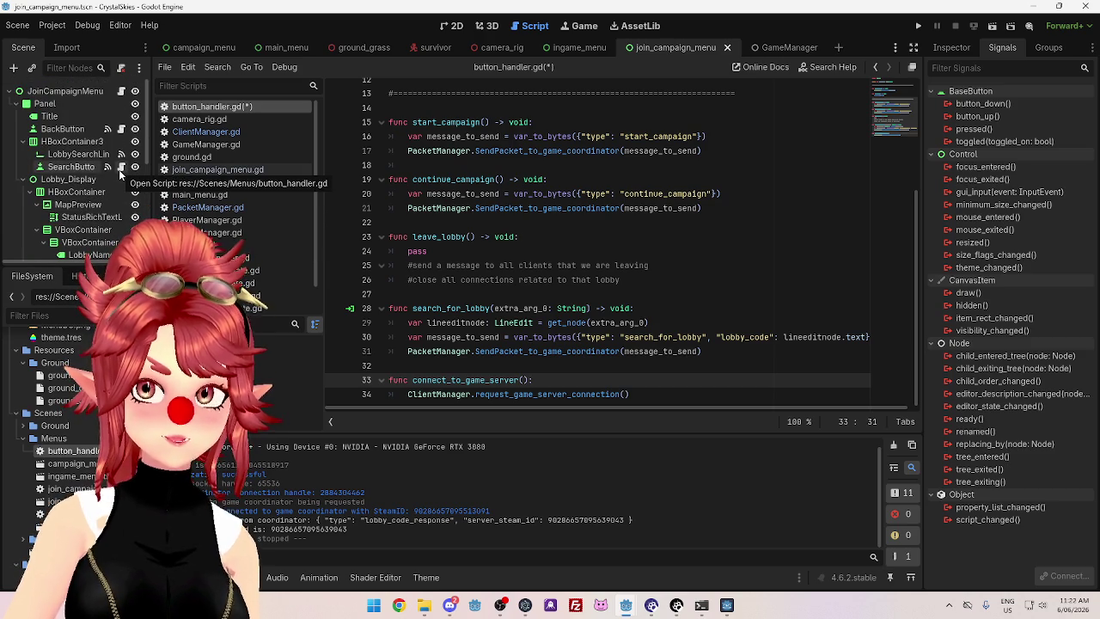
left_click(76, 167)
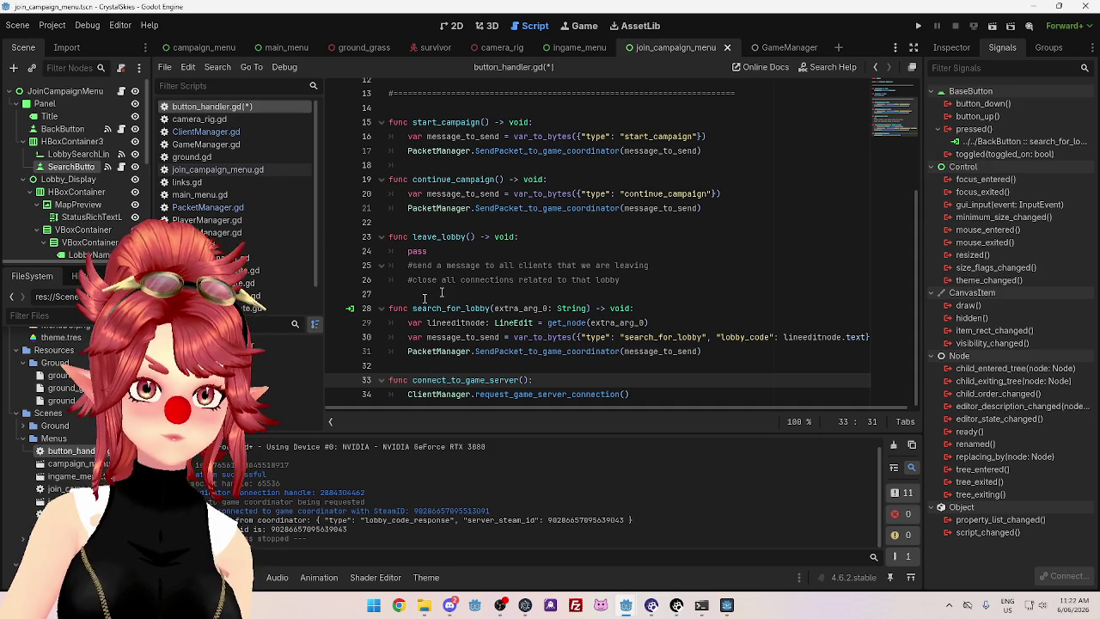
scroll(84, 194, "down", 2)
scroll(84, 194, "down", 5)
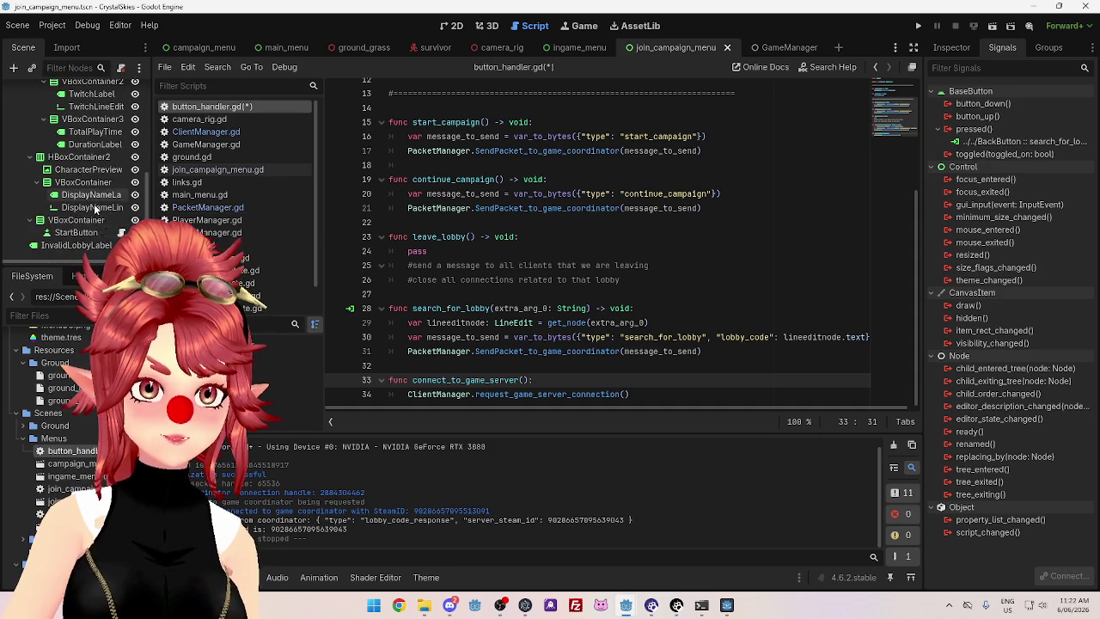
left_click(76, 232)
Open the connect dialog for StartButton's pressed(), browse receiver methods, then cancel
double_click(974, 129)
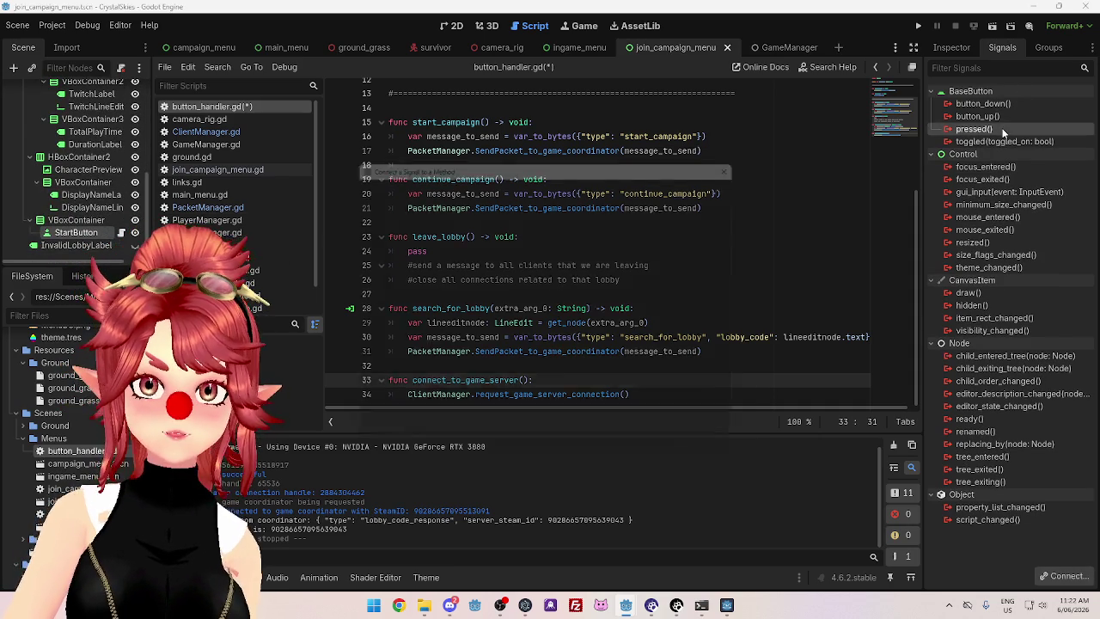
left_click_drag(514, 159, 719, 102)
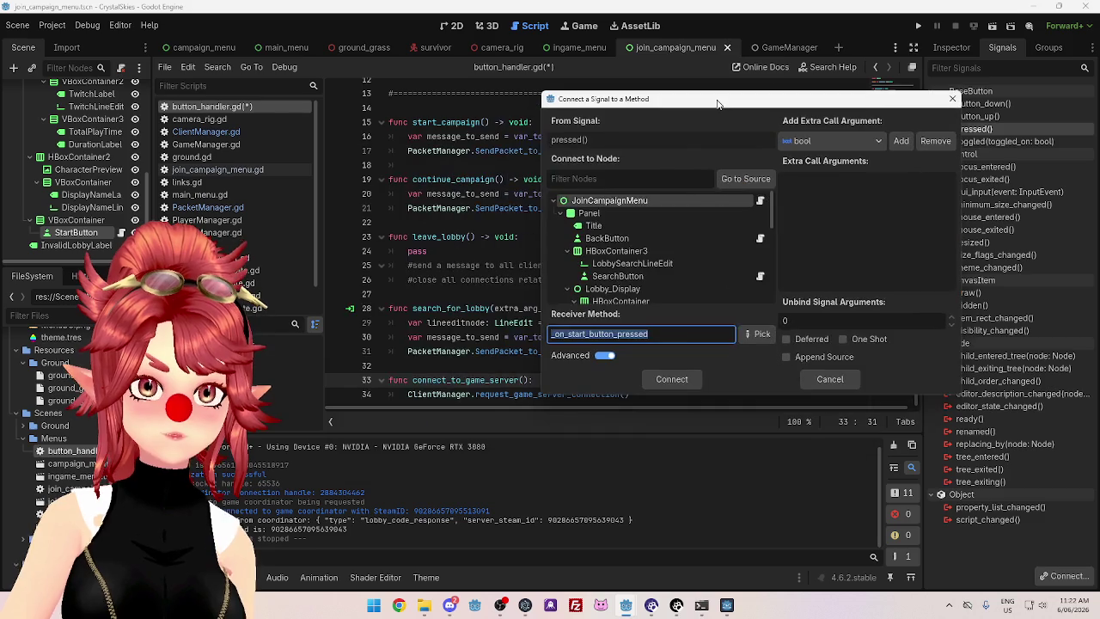
scroll(644, 260, "down", 1)
scroll(641, 245, "up", 3)
scroll(632, 228, "down", 5)
scroll(640, 249, "down", 8)
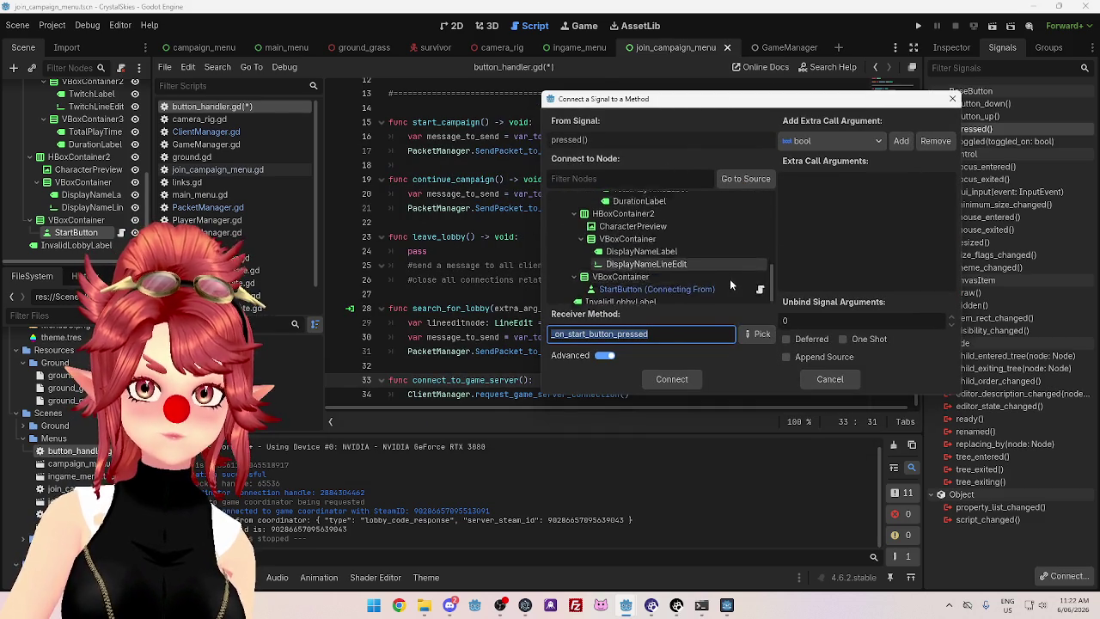
left_click(761, 284)
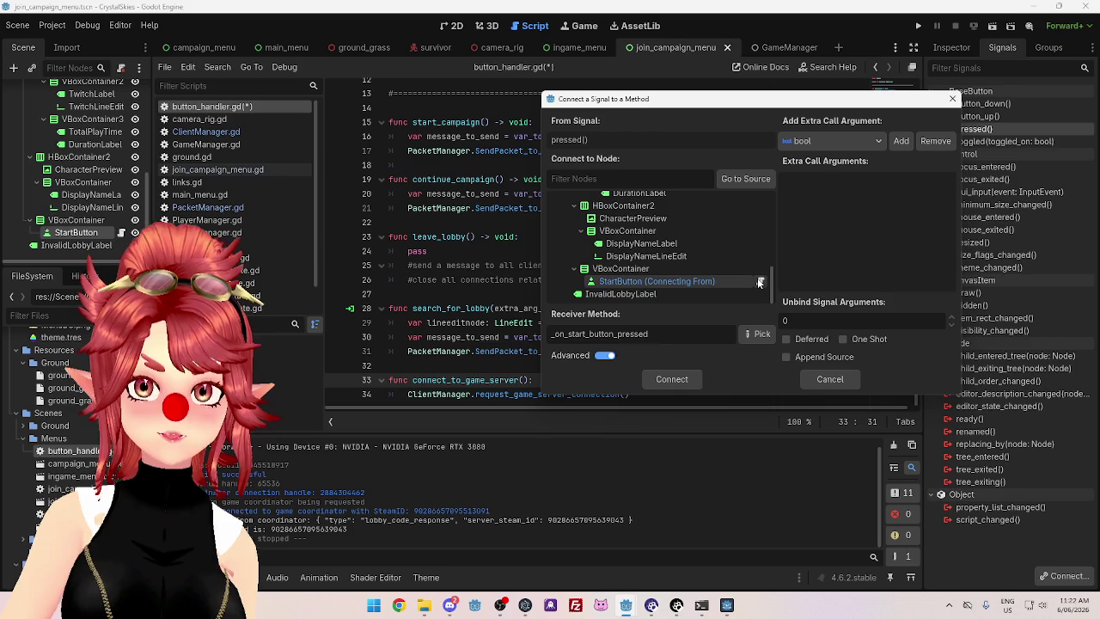
left_click(758, 333)
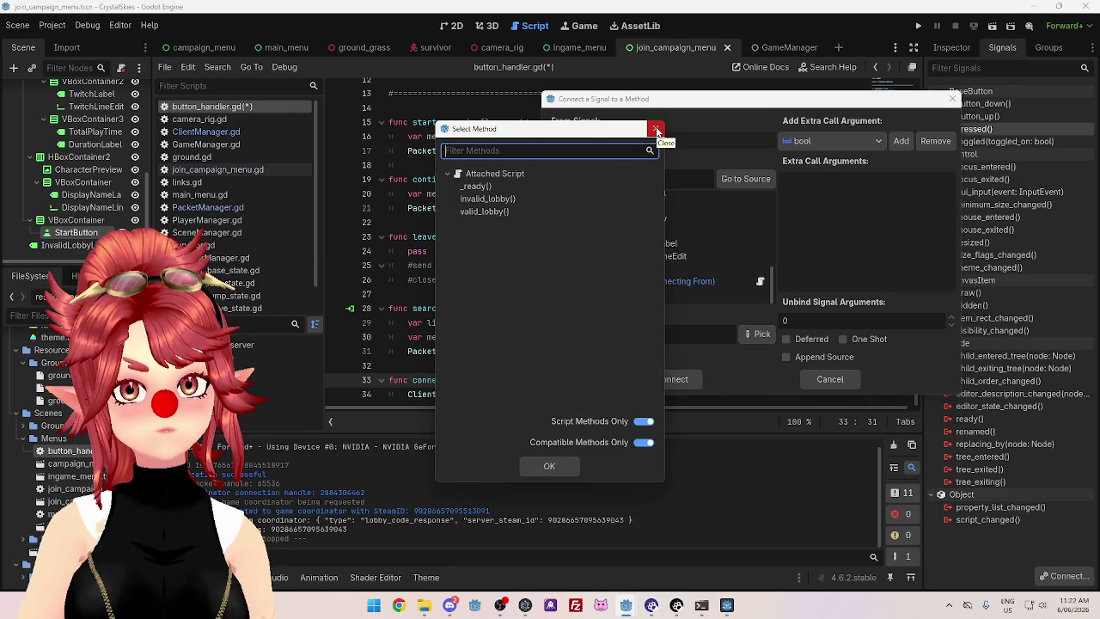
left_click(657, 131)
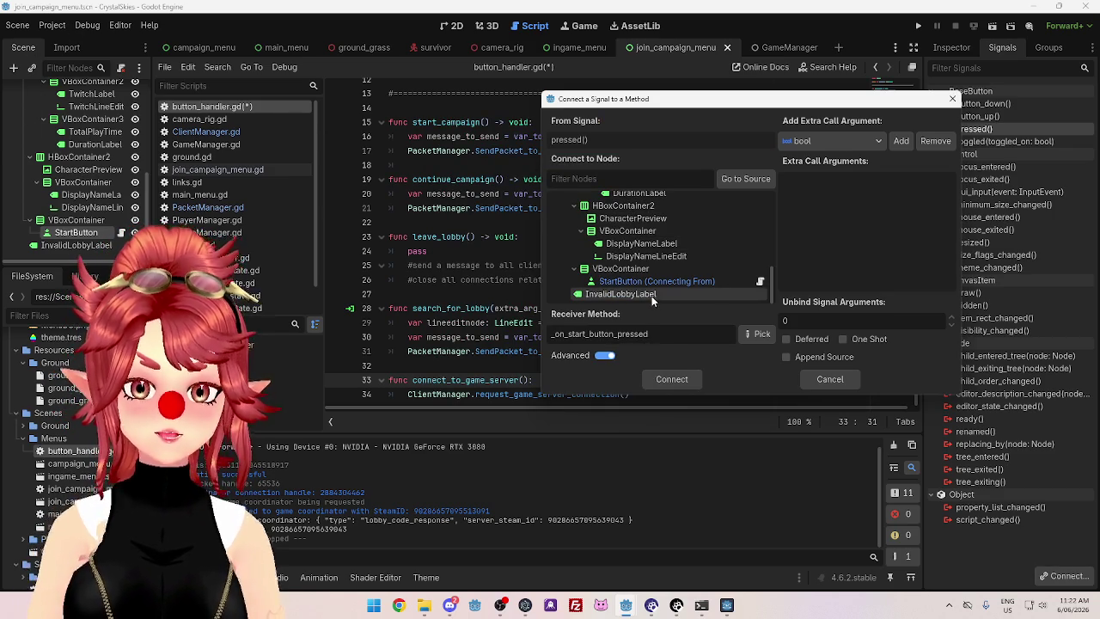
left_click(851, 376)
Leave StartButton's Next Scene at None and reopen the pressed() connect dialog
left_click(967, 53)
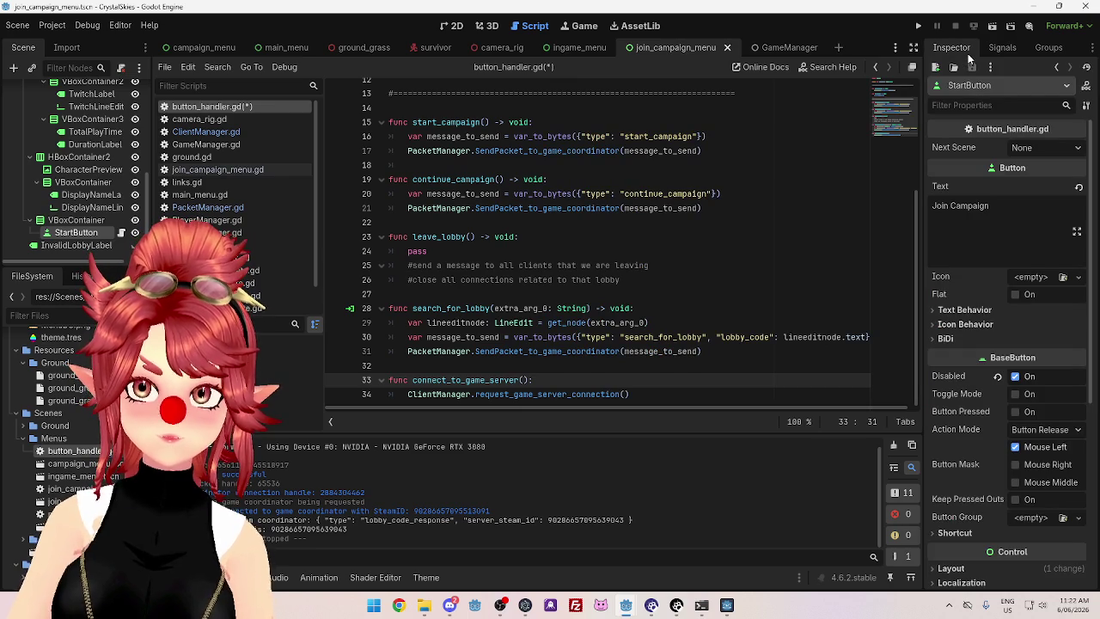
left_click(1031, 152)
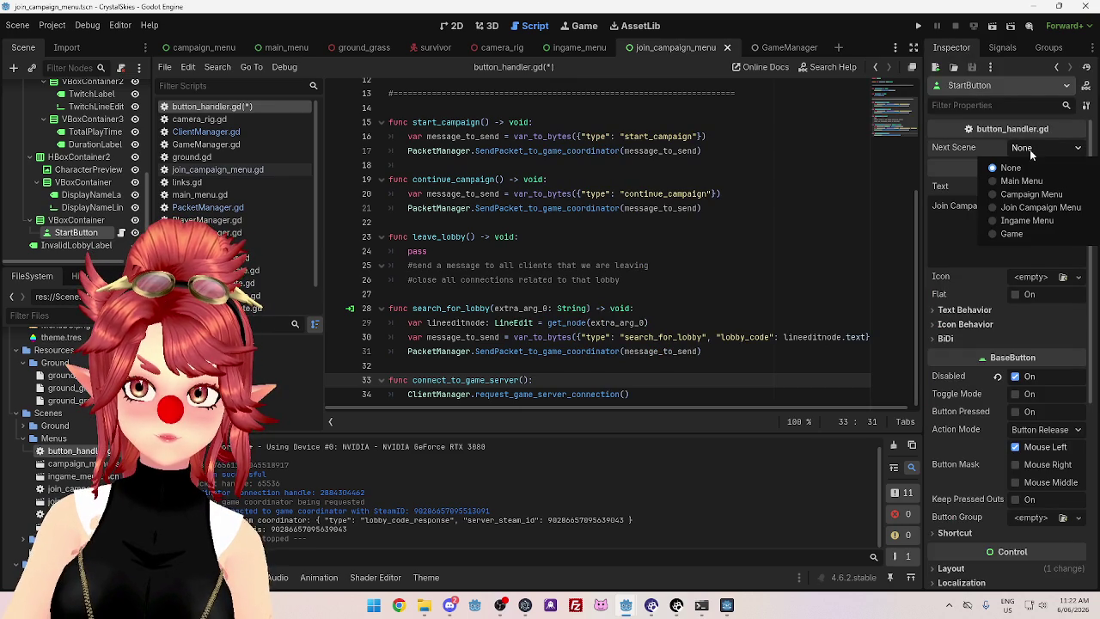
left_click(1031, 152)
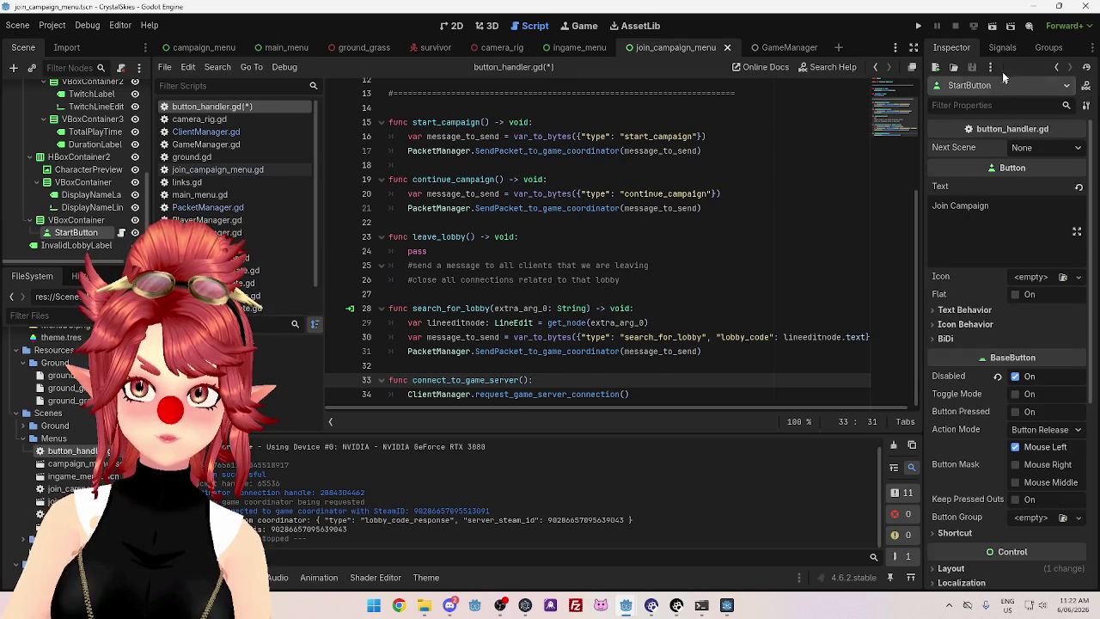
left_click(1002, 47)
double_click(1007, 130)
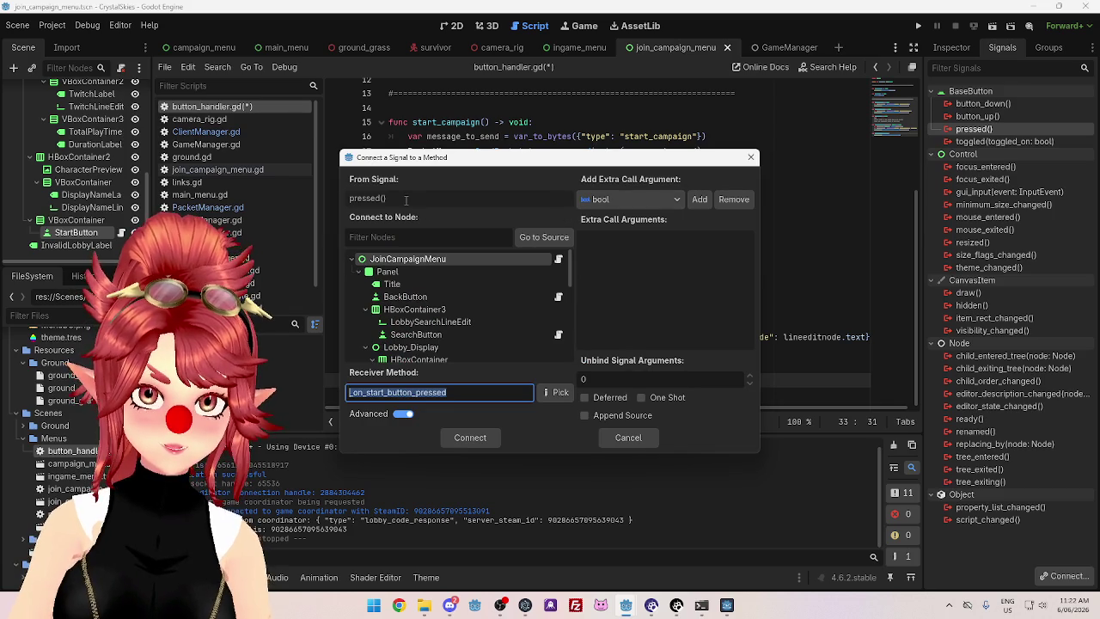
Target StartButton itself as the receiver and open its method picker
scroll(447, 291, "down", 5)
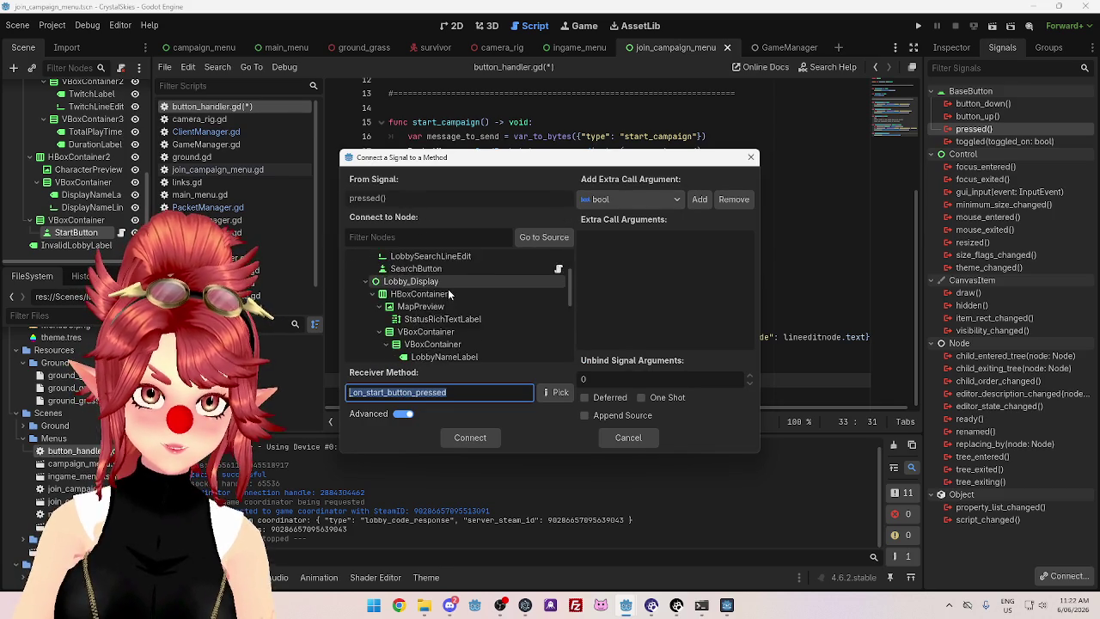
scroll(447, 296, "down", 4)
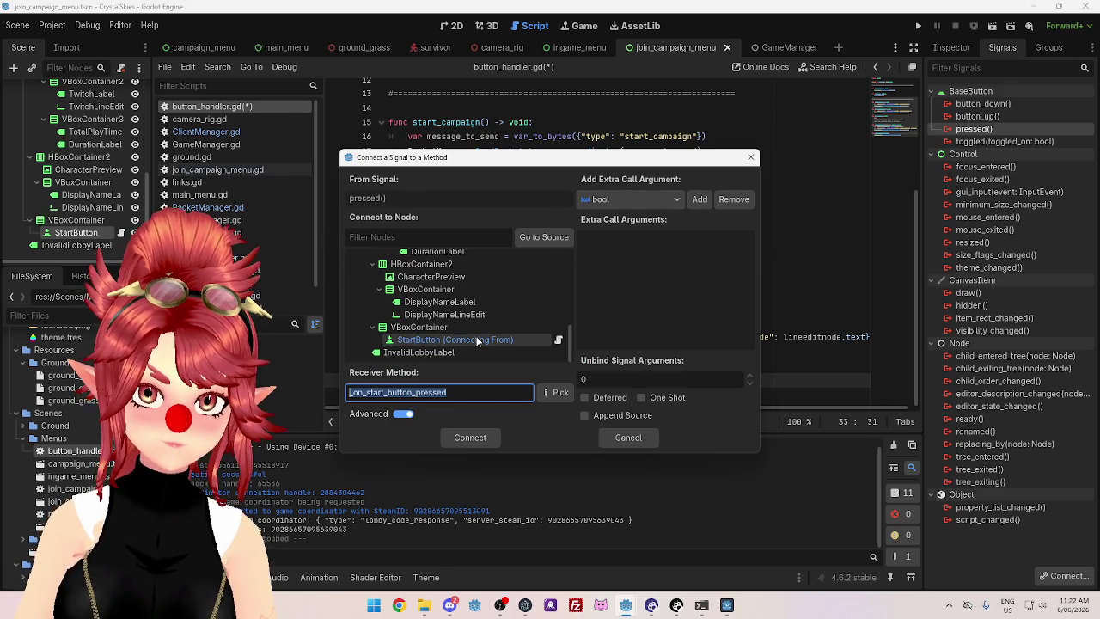
left_click(478, 340)
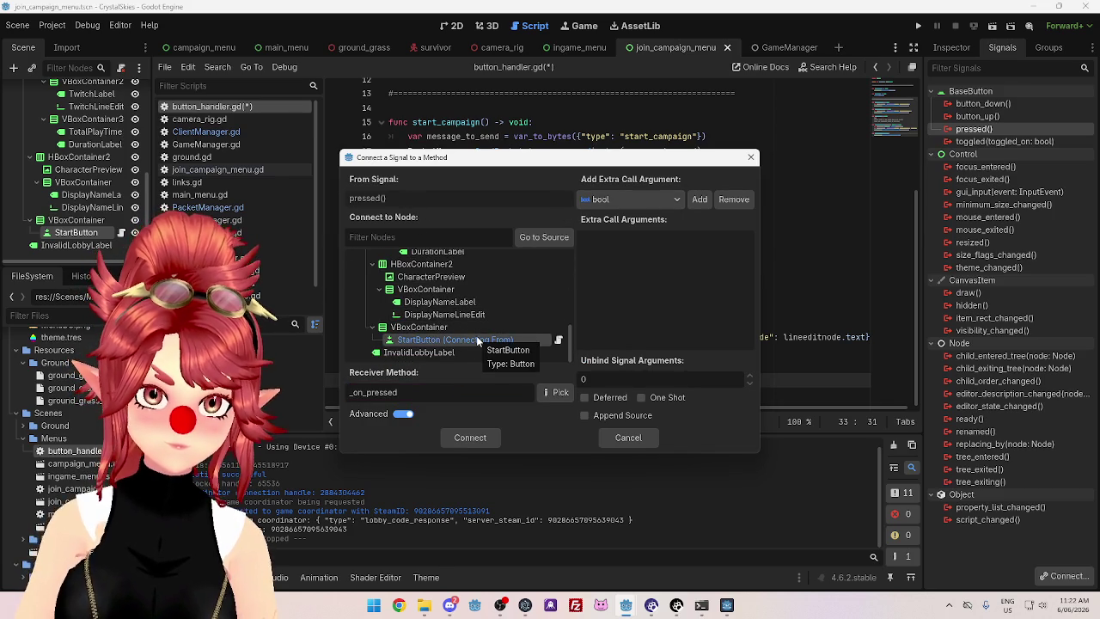
left_click(402, 415)
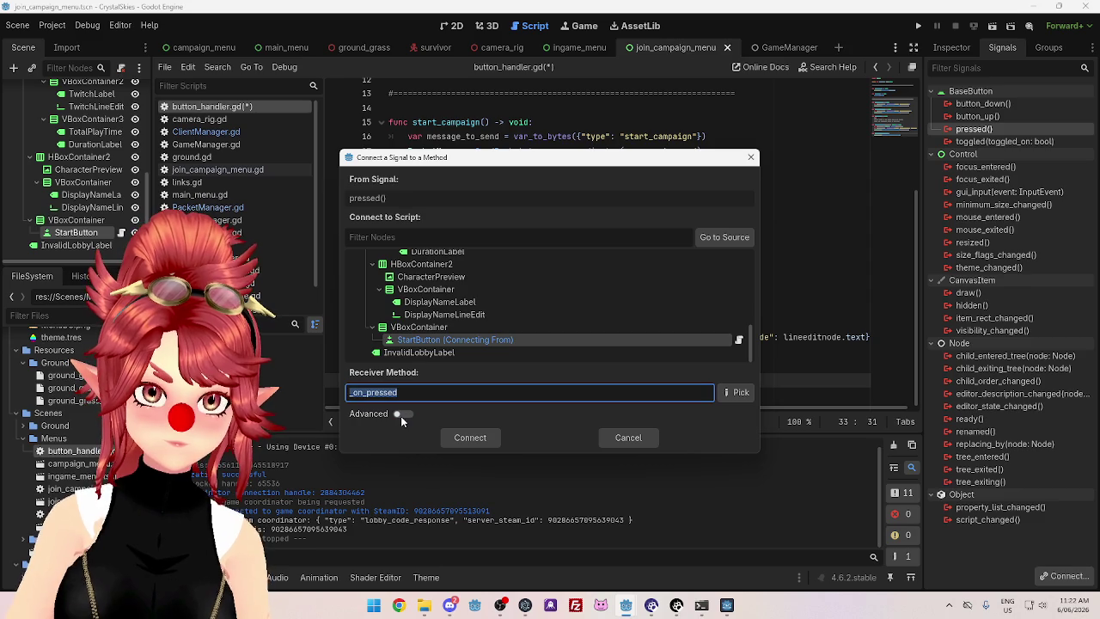
left_click(486, 338)
left_click(484, 341)
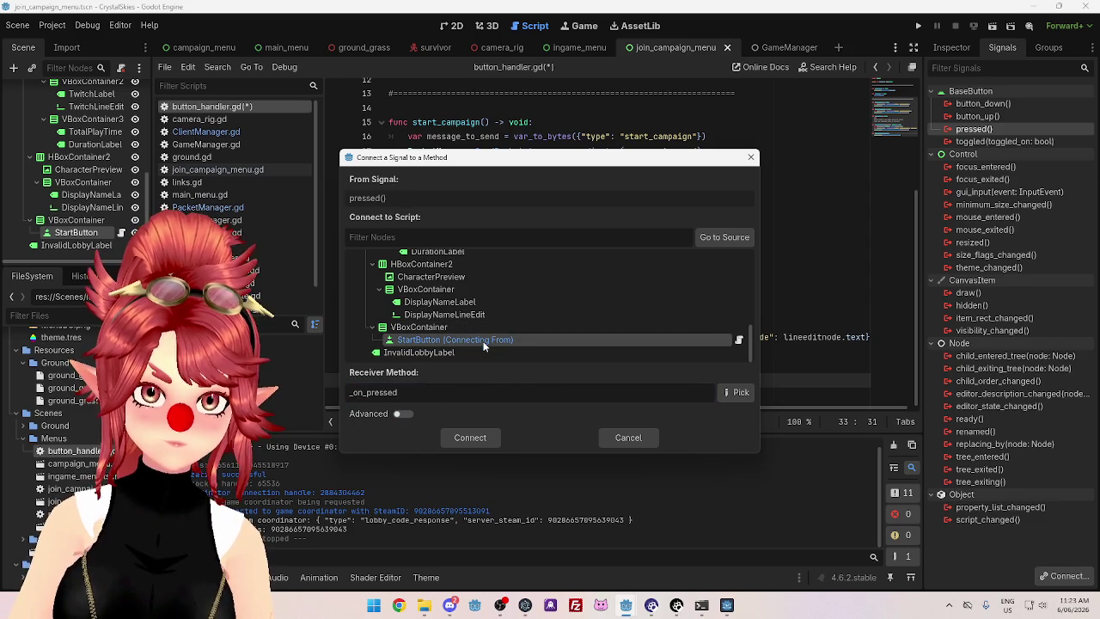
left_click(730, 393)
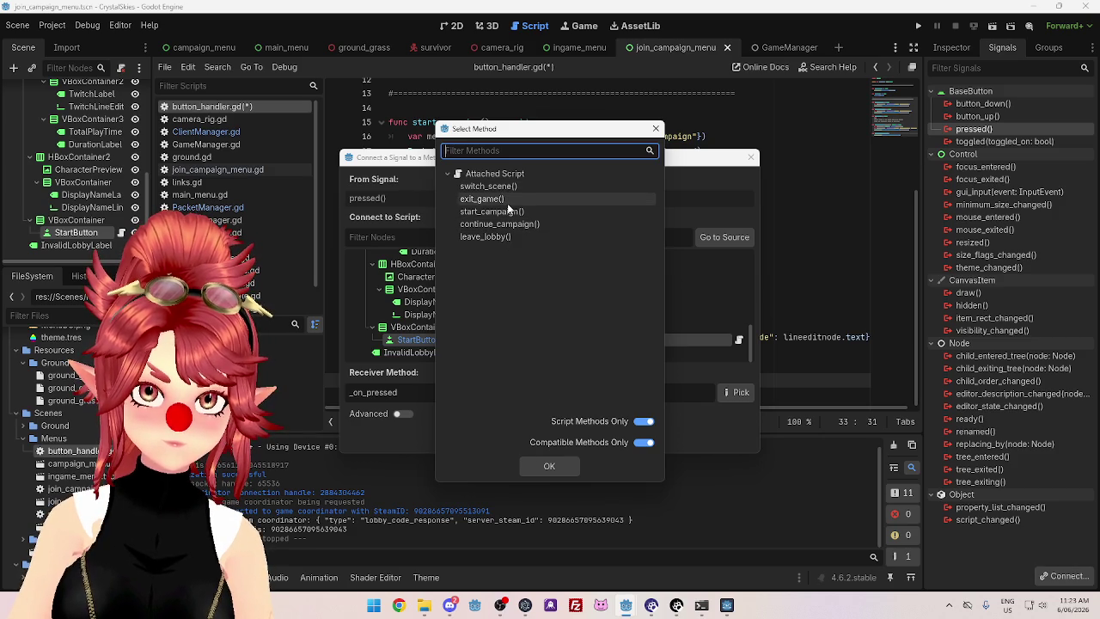
mouse_move(526, 134)
left_mouse_down()
mouse_move(569, 144)
mouse_move(446, 110)
mouse_move(636, 122)
left_mouse_up()
mouse_move(411, 163)
left_mouse_down()
mouse_move(584, 271)
mouse_move(643, 262)
mouse_move(666, 189)
mouse_move(681, 204)
left_mouse_up()
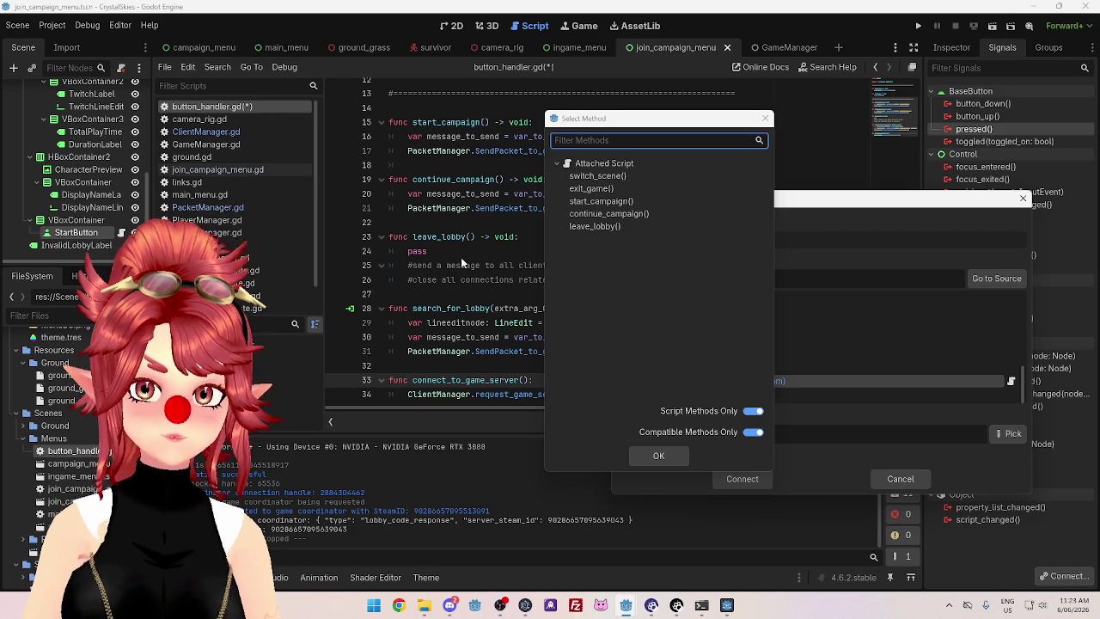
Toggle the built-in and incompatible method filters, then close the picker and cancel connecting
left_click(752, 411)
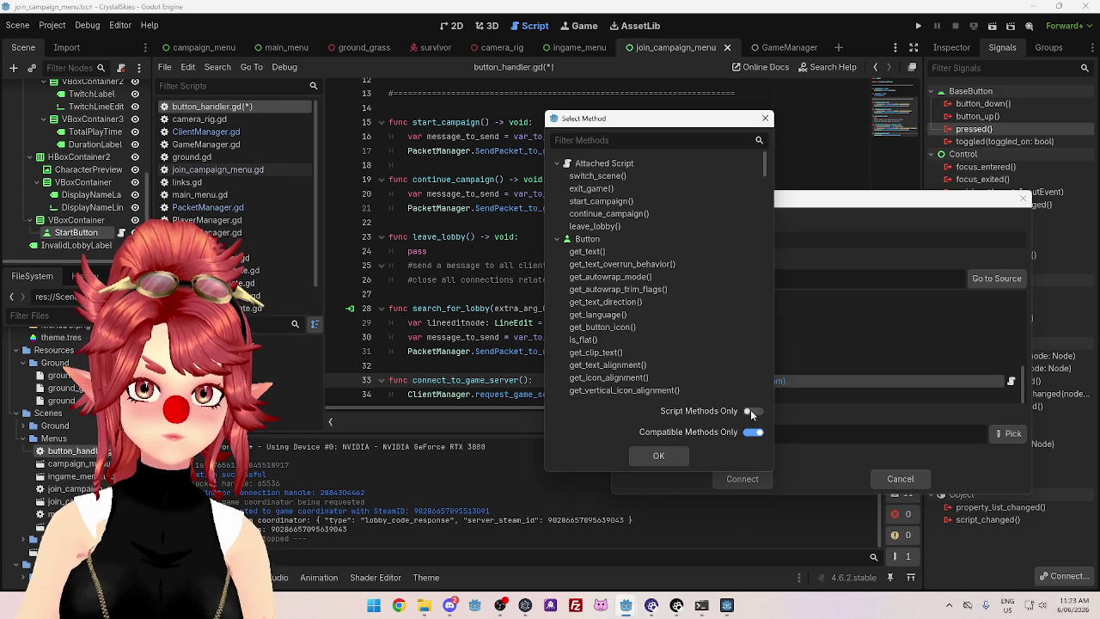
left_click(750, 410)
left_click(753, 433)
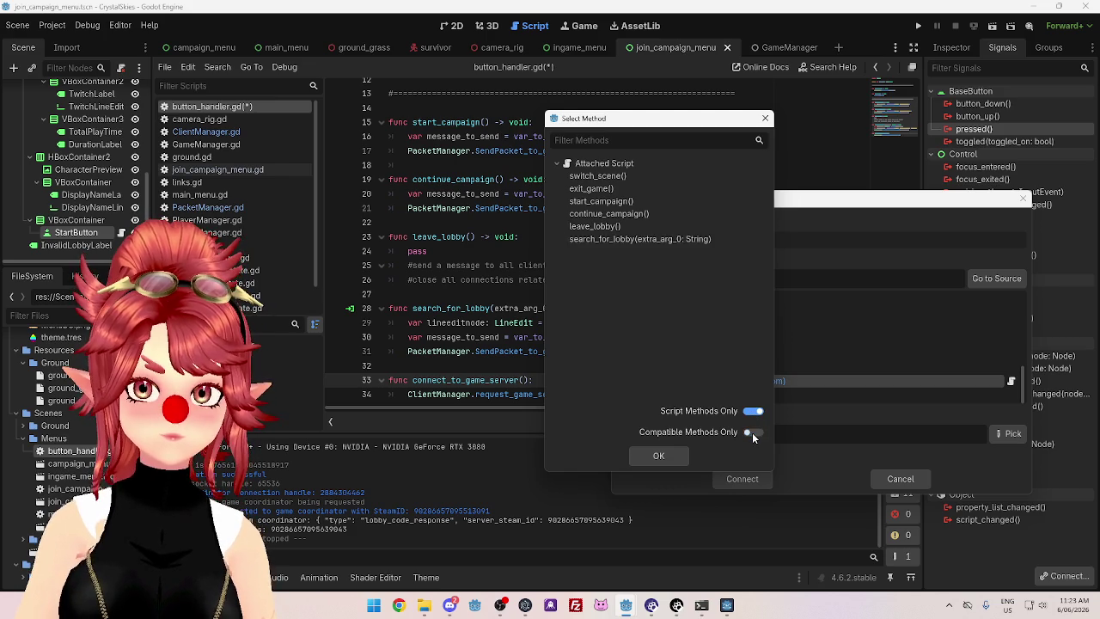
left_click(752, 433)
left_click(753, 433)
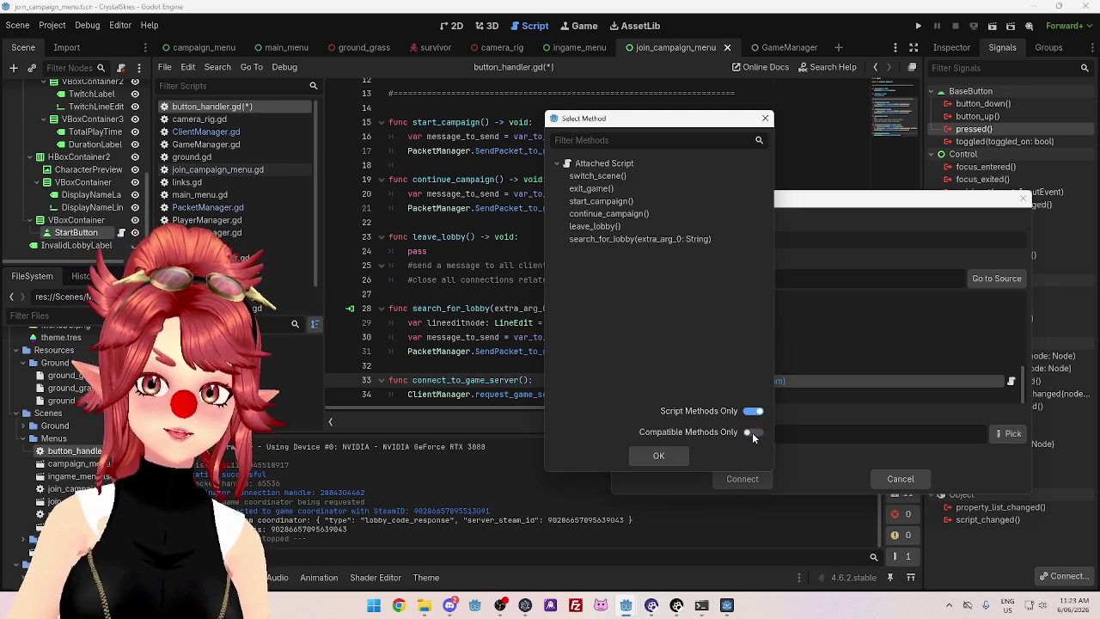
left_click(752, 432)
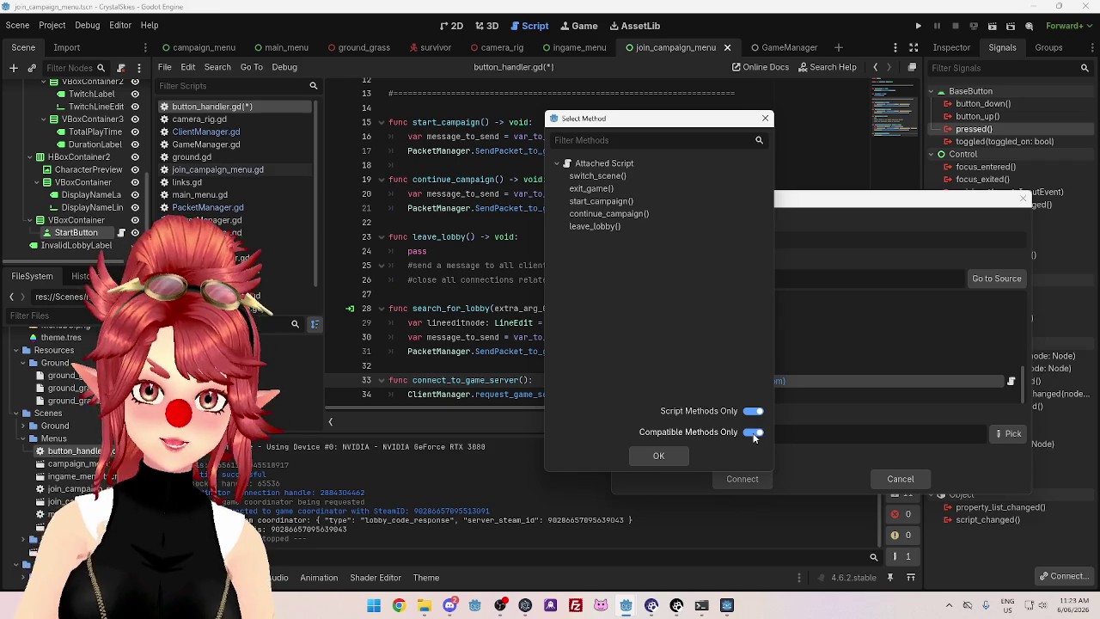
left_click(658, 456)
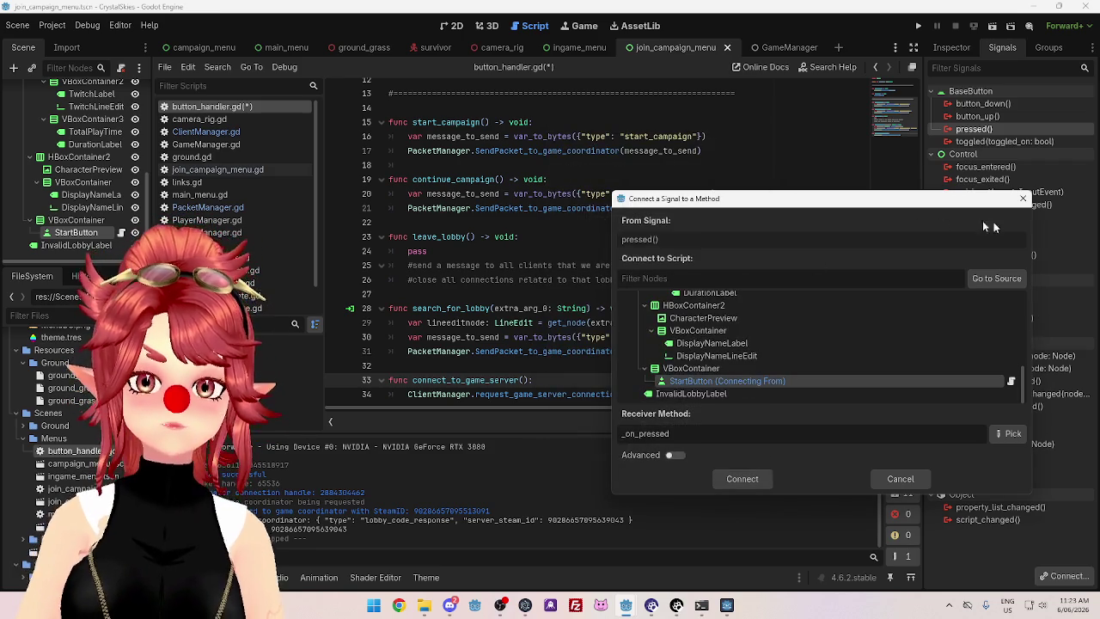
left_click(1024, 200)
left_click(564, 233)
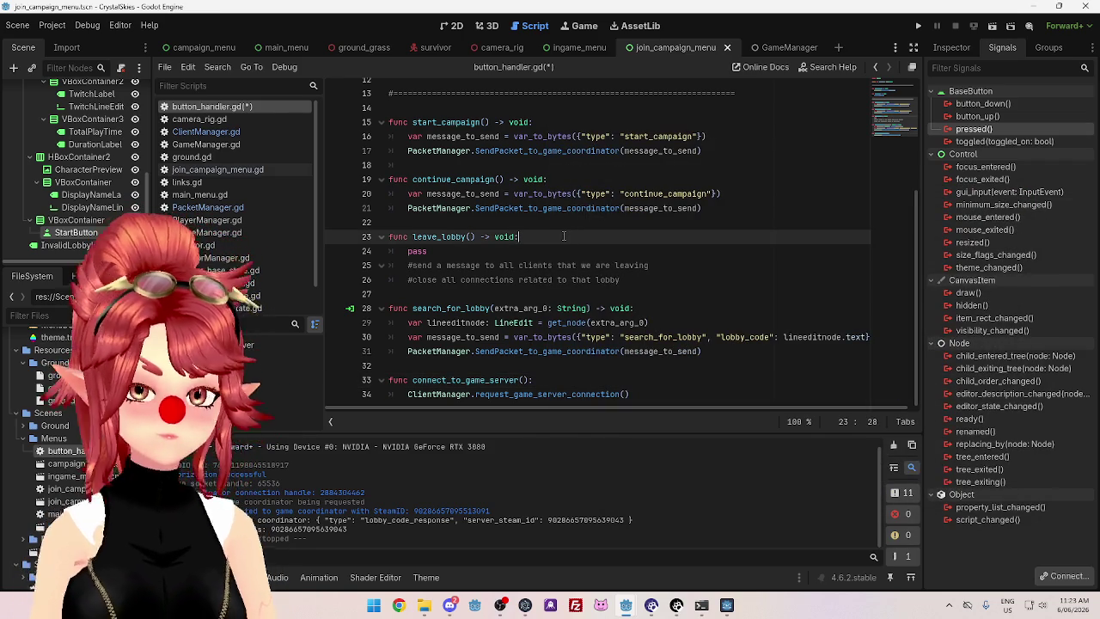
Save button_handler.gd and start a Connect for the pressed() signal
key("ctrl+s")
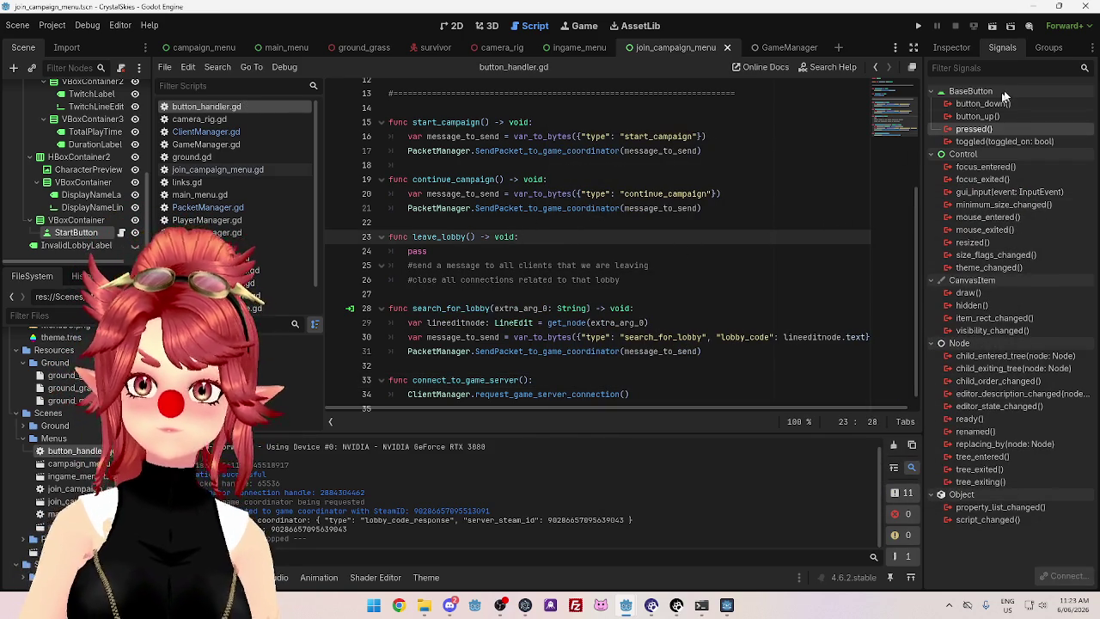
right_click(978, 128)
left_click(1006, 140)
mouse_move(595, 153)
left_mouse_down()
mouse_move(851, 112)
mouse_move(763, 112)
left_mouse_up()
Pick connect_to_game_server() as the receiver method and connect the signal
scroll(646, 285, "down", 10)
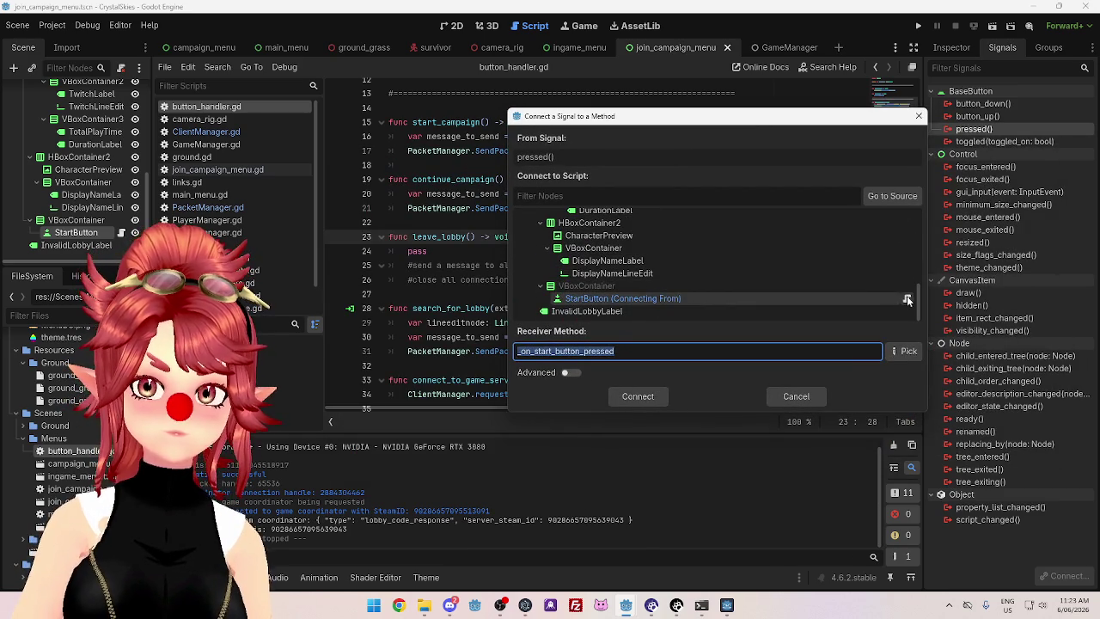
left_click(907, 299)
left_click(906, 353)
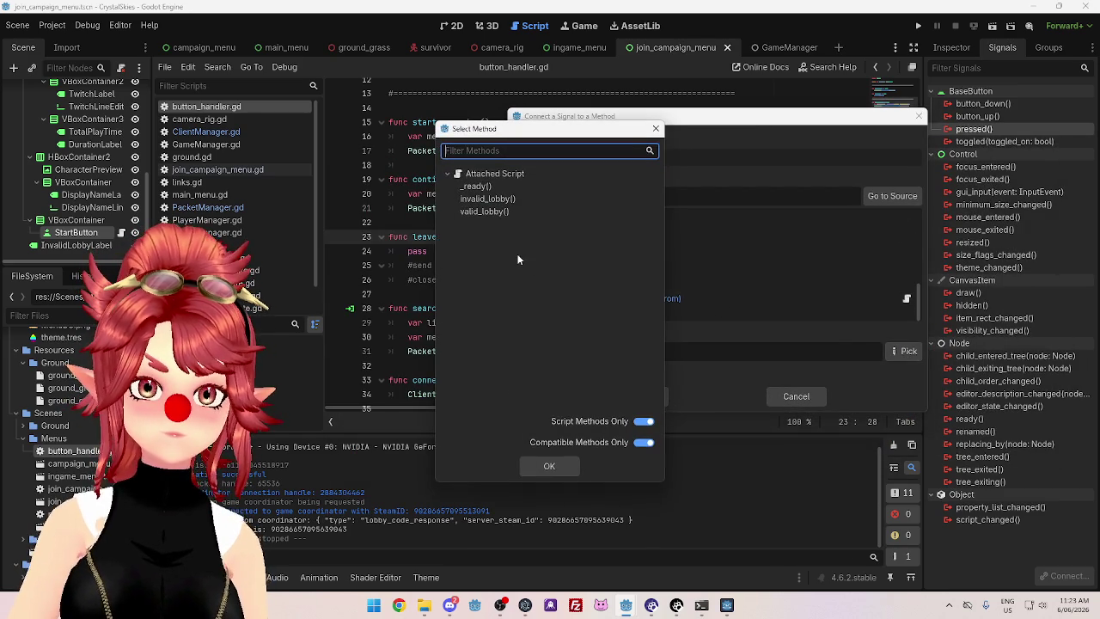
left_click(655, 129)
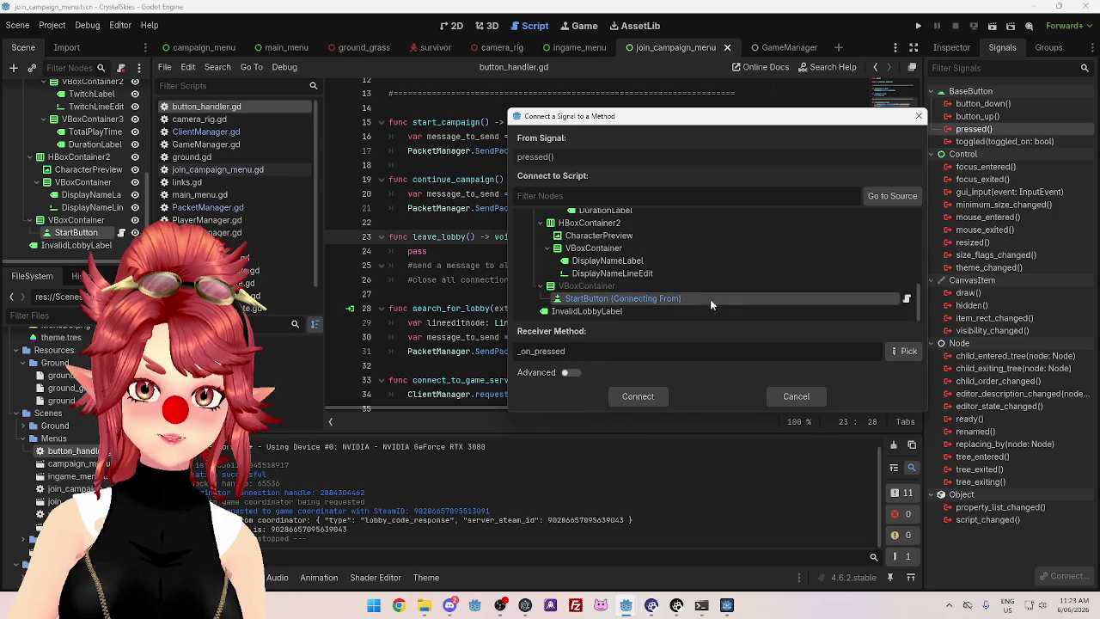
left_click(903, 351)
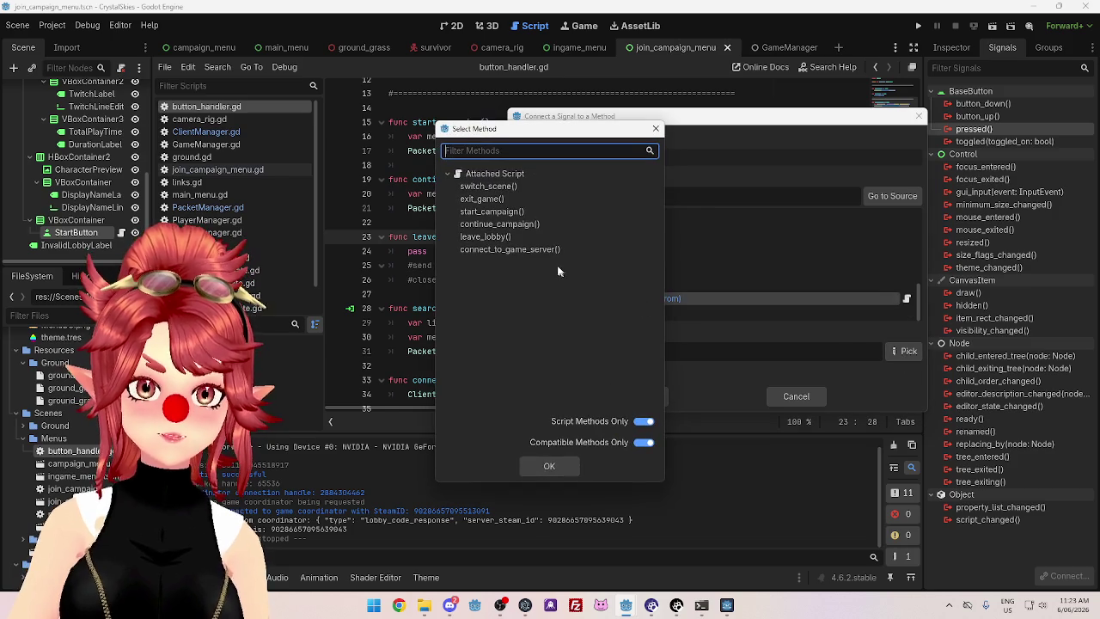
left_click(516, 249)
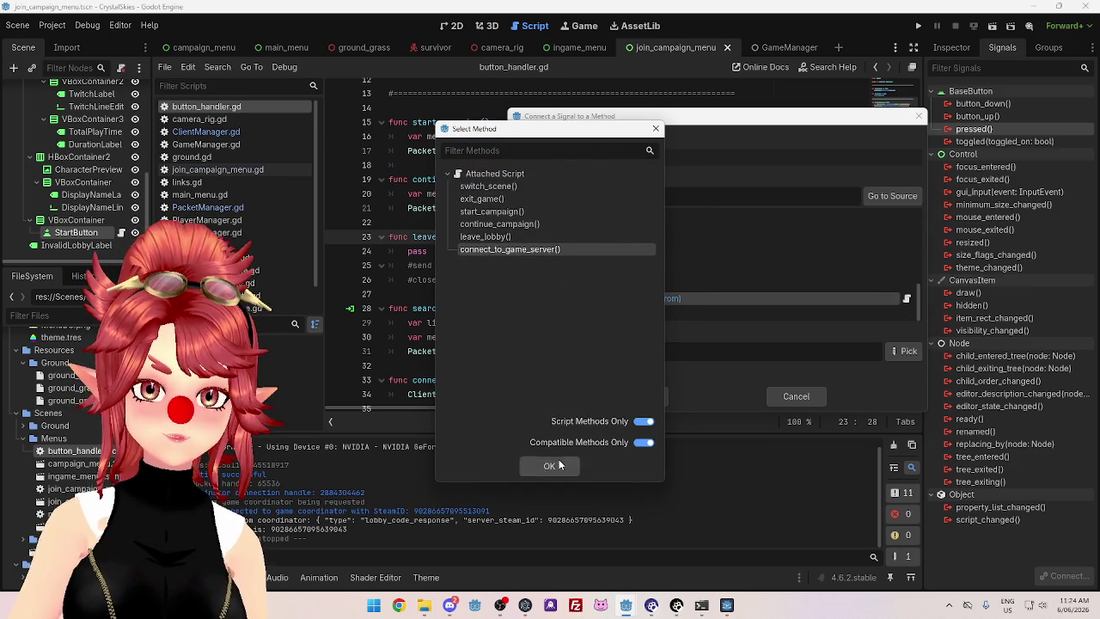
left_click(554, 464)
left_click(634, 395)
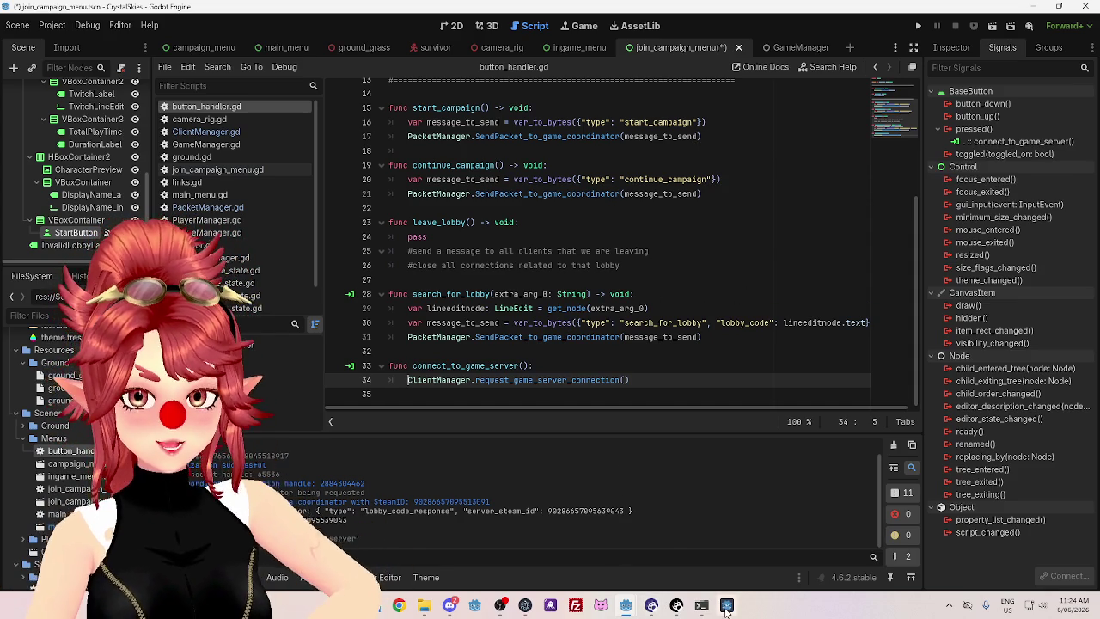
Stop the running coordinator project, keeping its editor open, and run it again
mouse_move(727, 607)
mouse_move(636, 606)
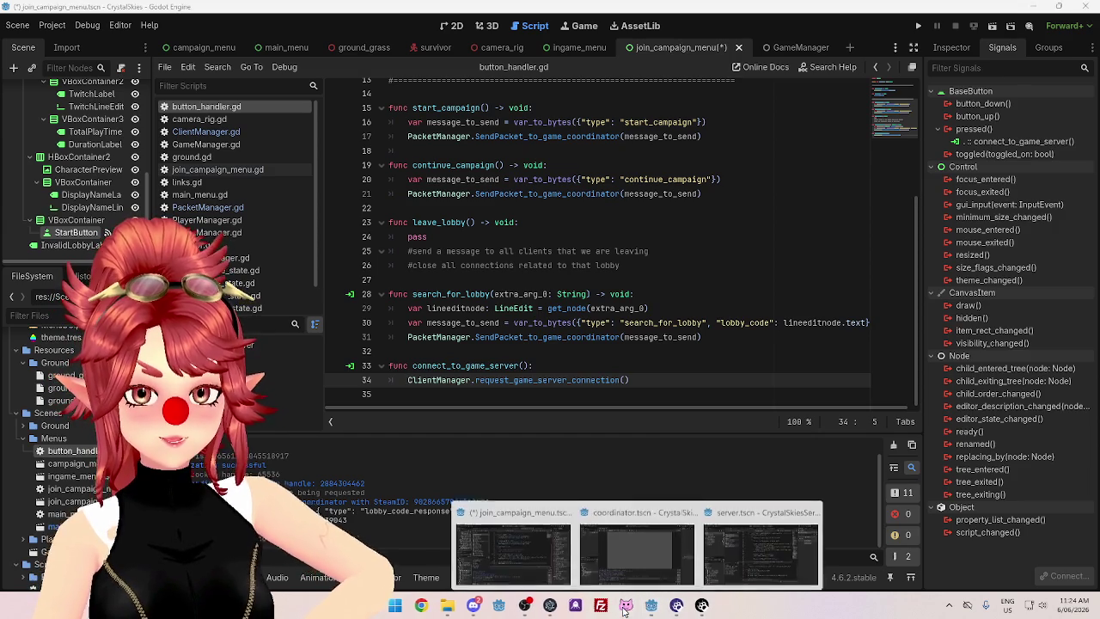
left_click(670, 533)
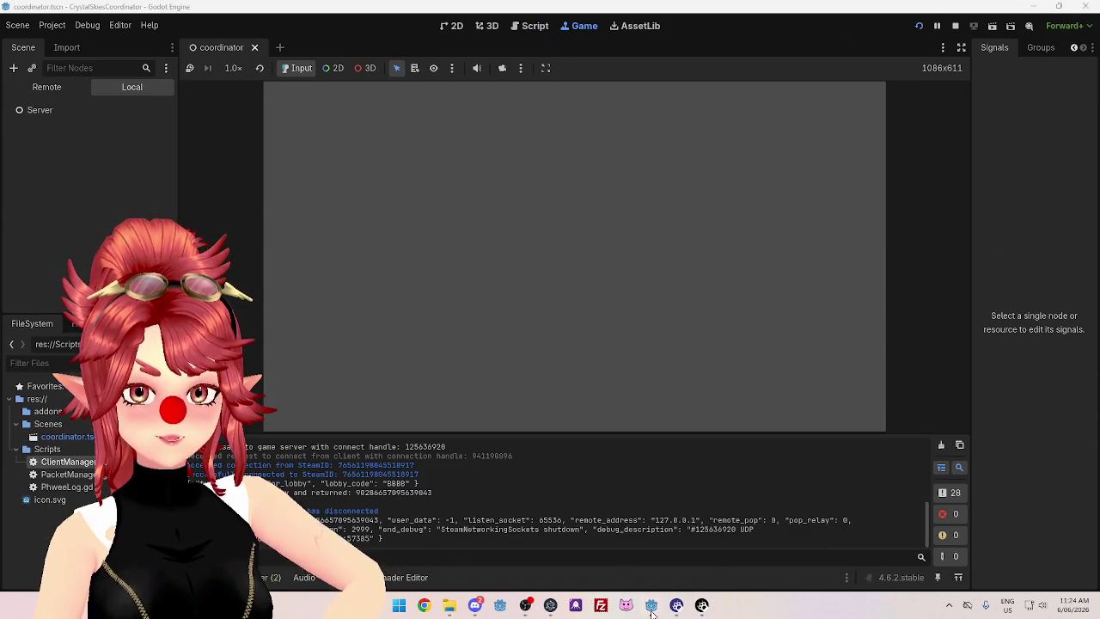
key("alt+F4")
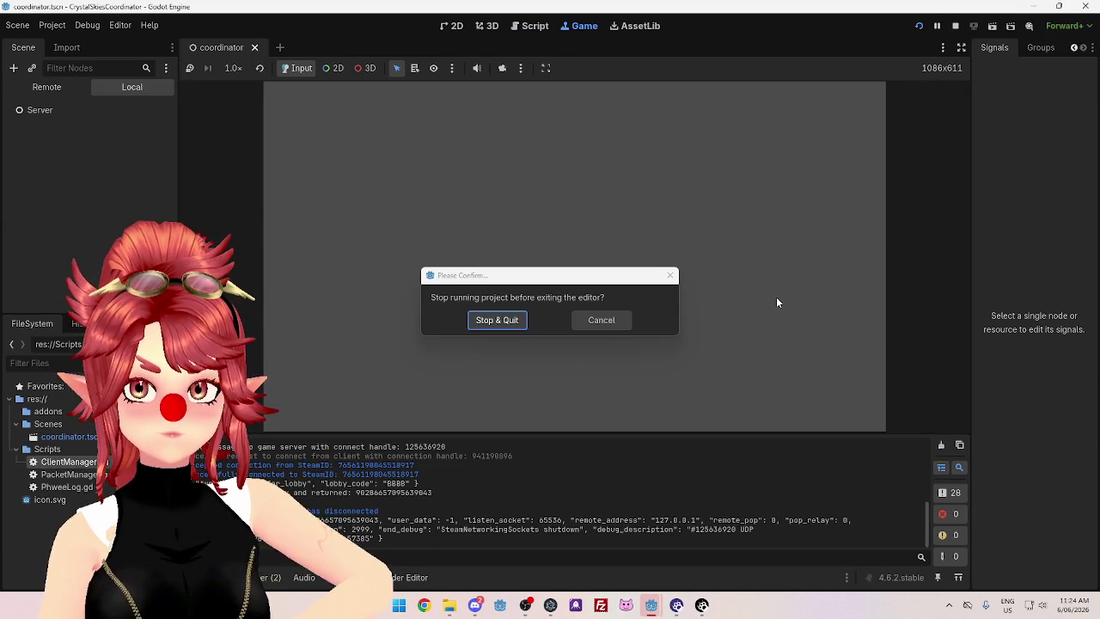
left_click(601, 319)
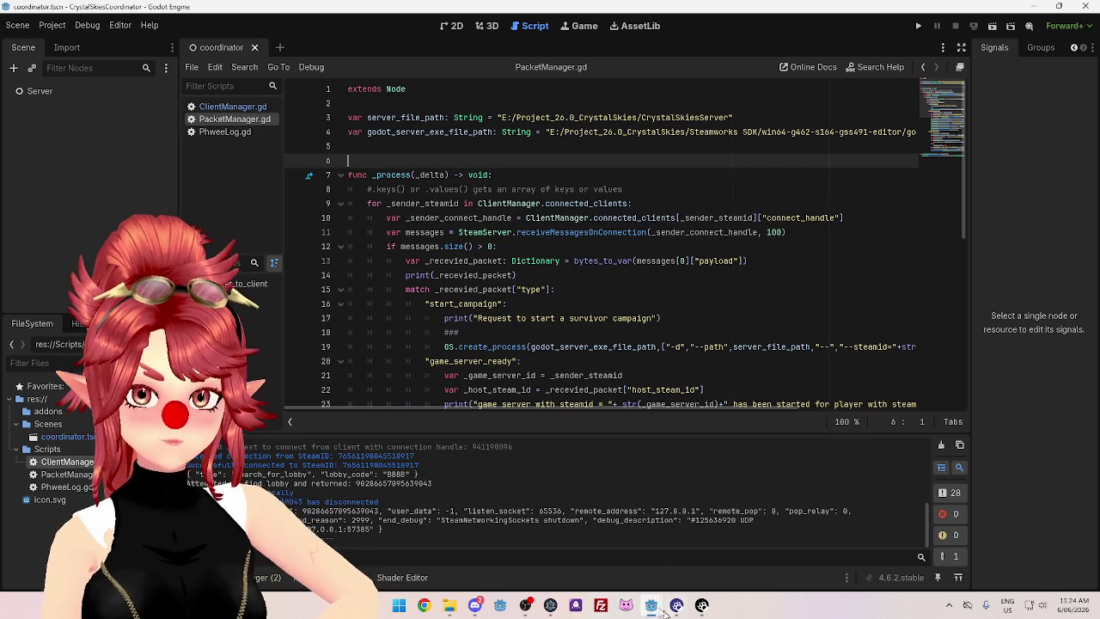
mouse_move(662, 610)
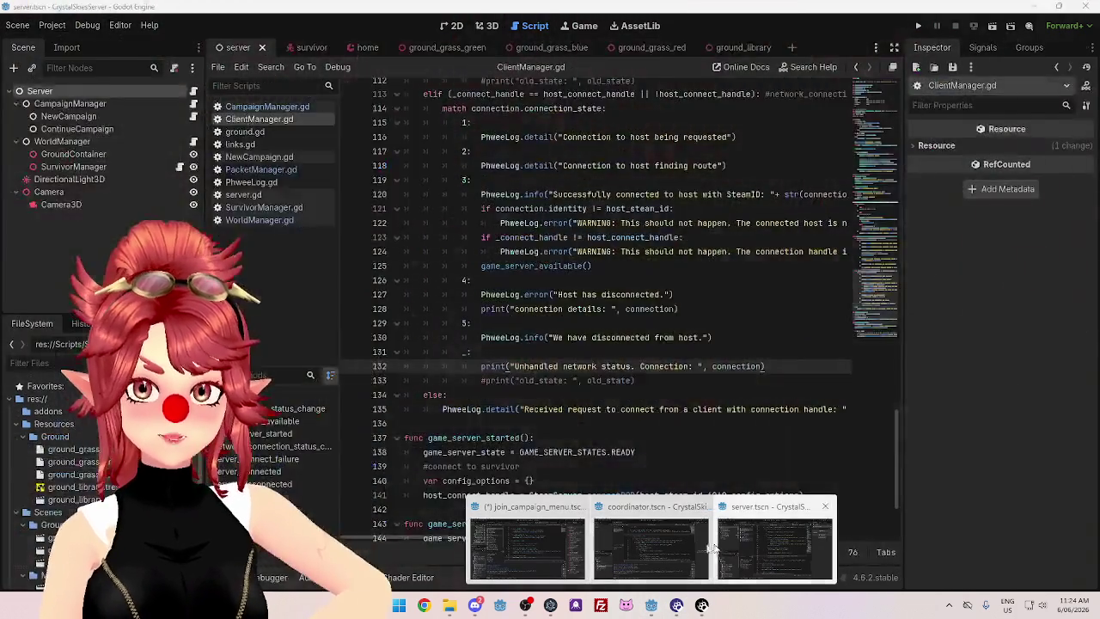
left_click(679, 546)
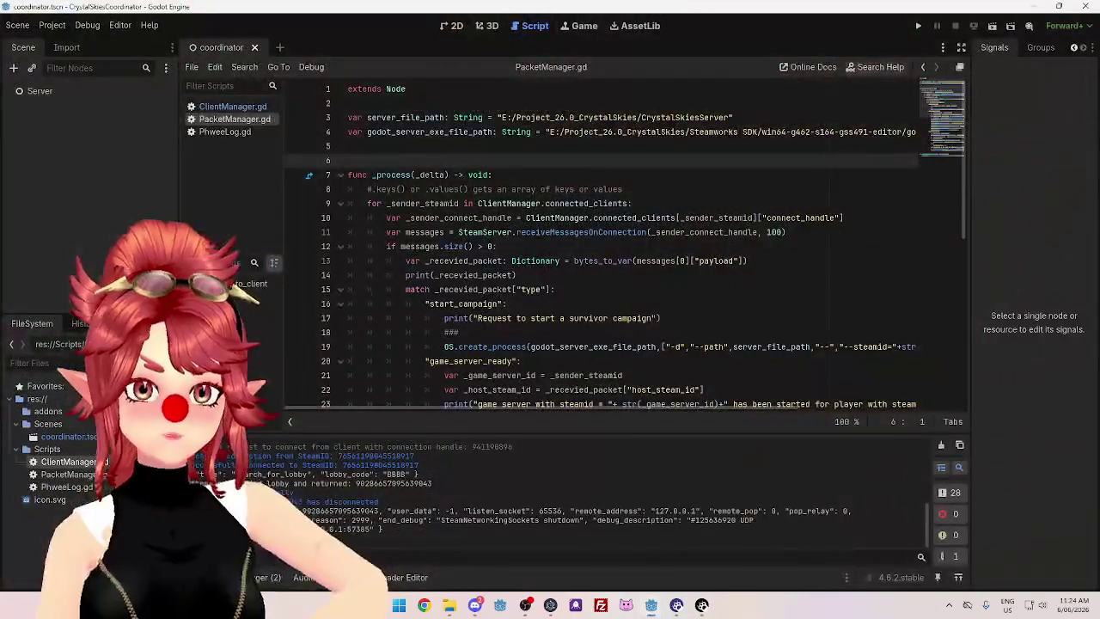
left_click(919, 26)
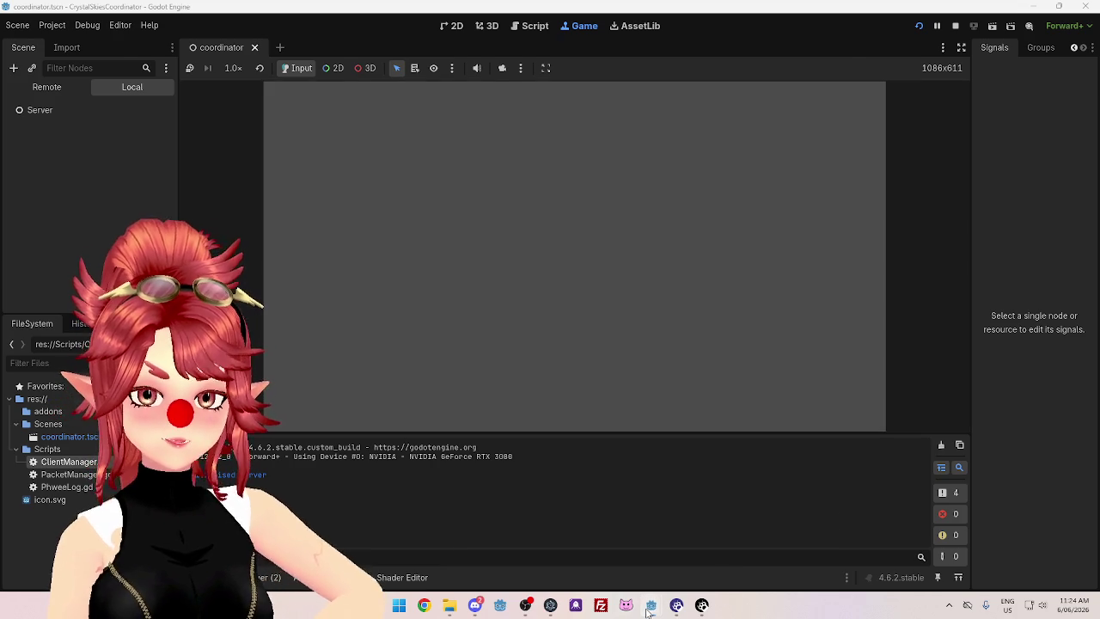
Switch to the client project's editor and run the client game
mouse_move(650, 605)
left_click(559, 546)
left_click(918, 26)
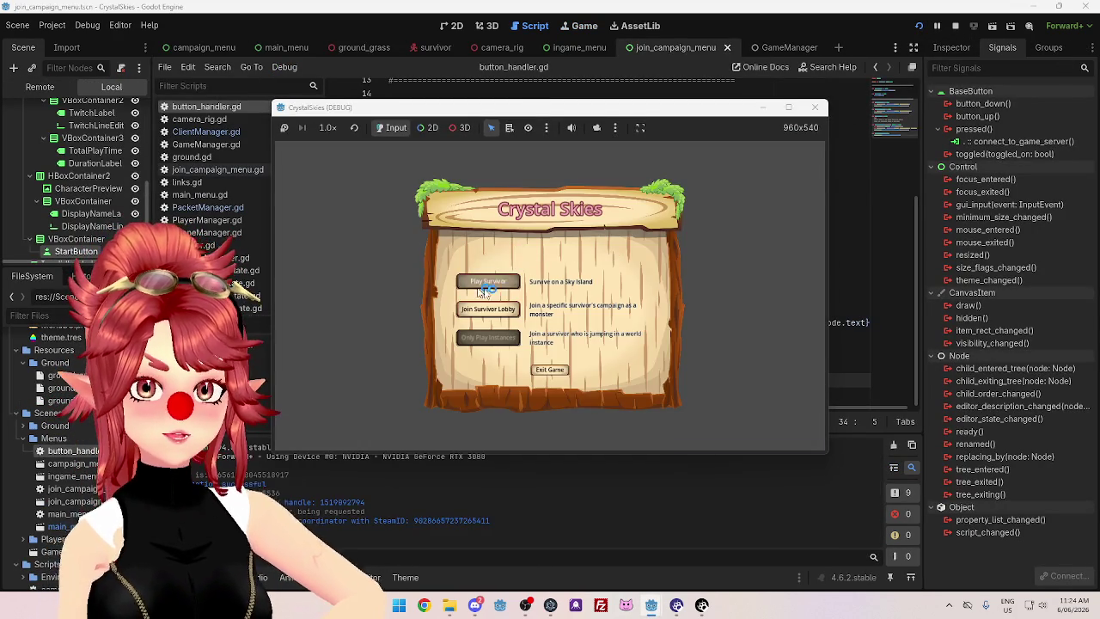
Host a new survivor campaign, arrange the client and server windows, then close the client
left_click(551, 356)
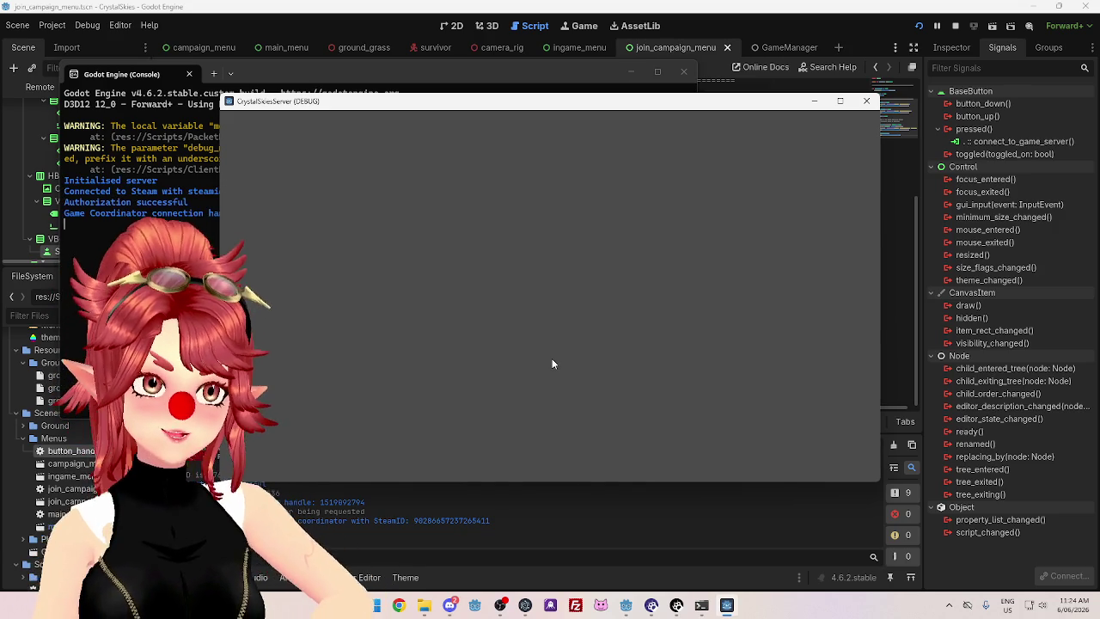
key("alt+Tab")
key("Tab")
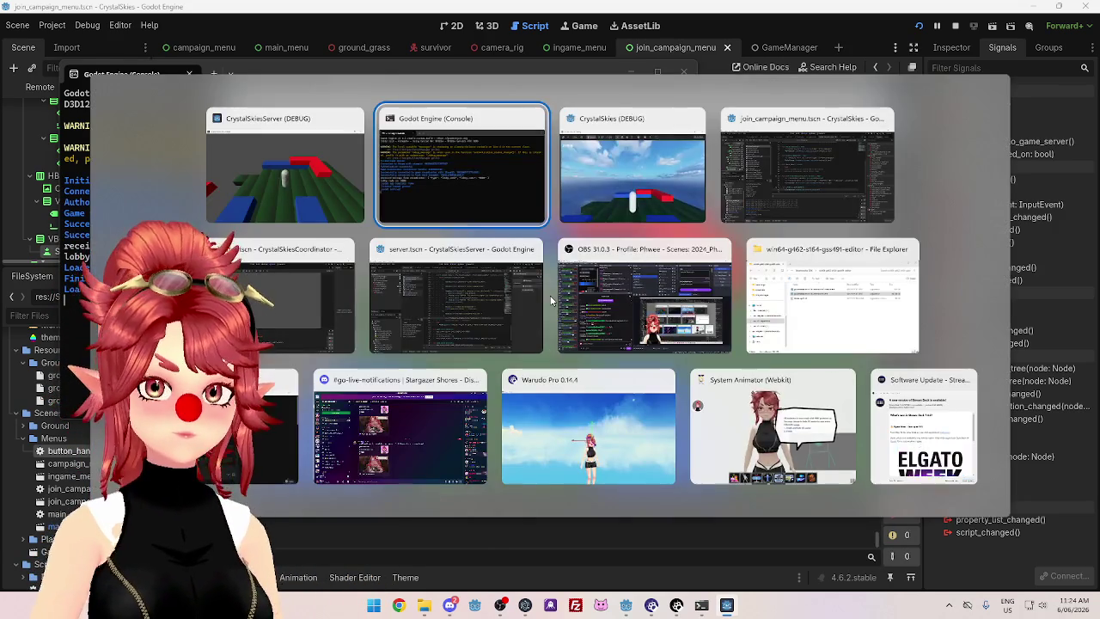
mouse_move(617, 116)
left_mouse_down()
mouse_move(832, 232)
mouse_move(855, 232)
left_mouse_up()
mouse_move(662, 103)
left_mouse_down()
mouse_move(585, 91)
mouse_move(502, 47)
left_mouse_up()
mouse_move(798, 229)
left_mouse_down()
mouse_move(737, 184)
mouse_move(755, 191)
left_mouse_up()
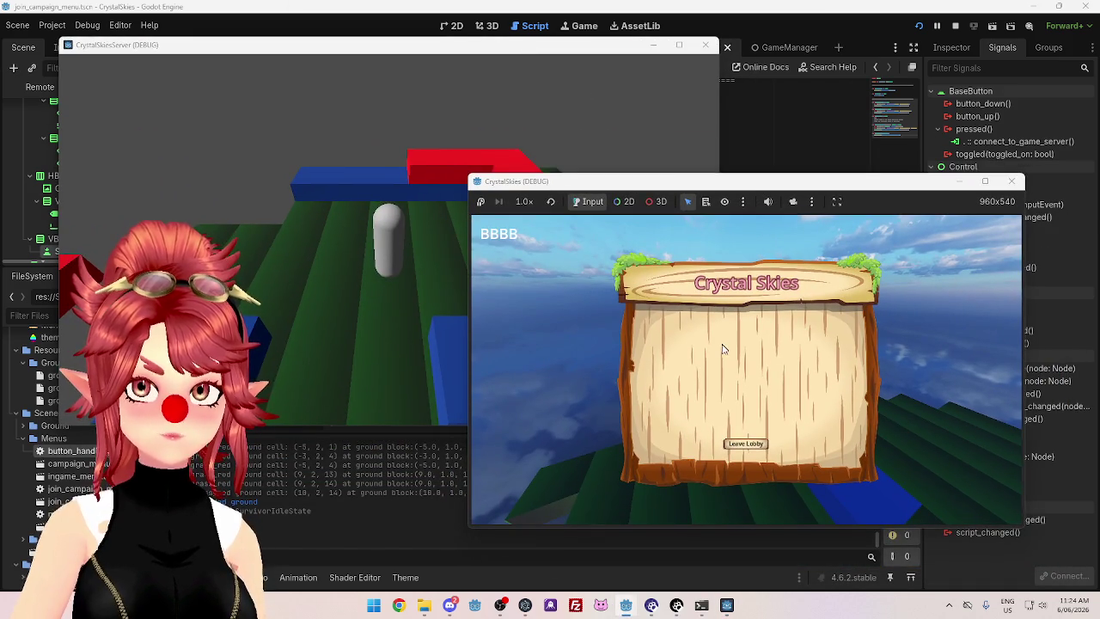
left_click(885, 315)
key("w")
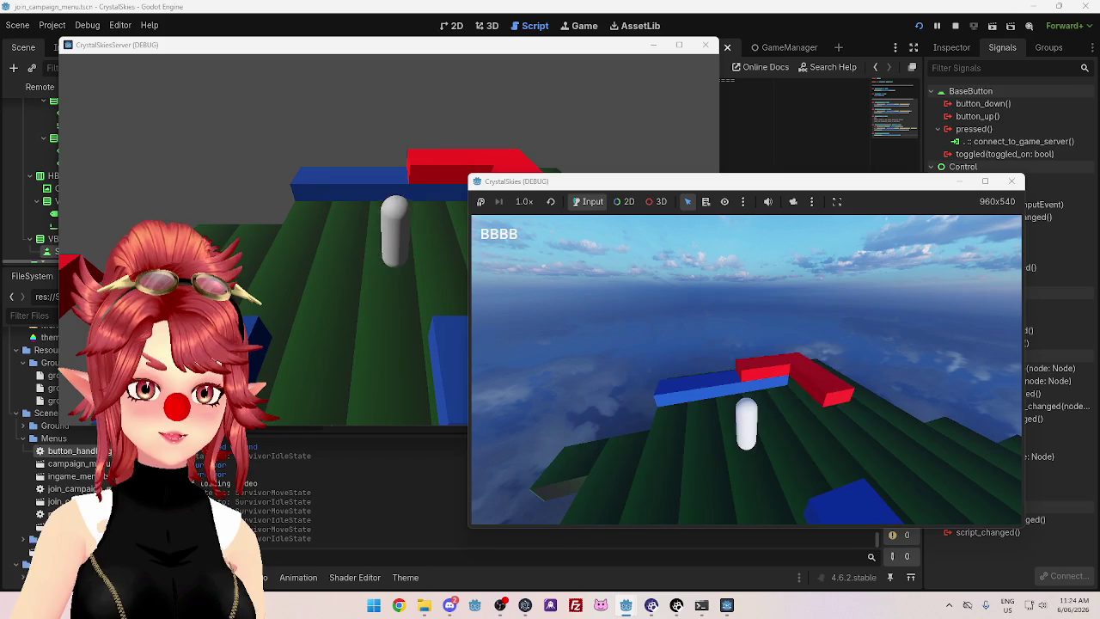
key("Escape")
left_click(1011, 180)
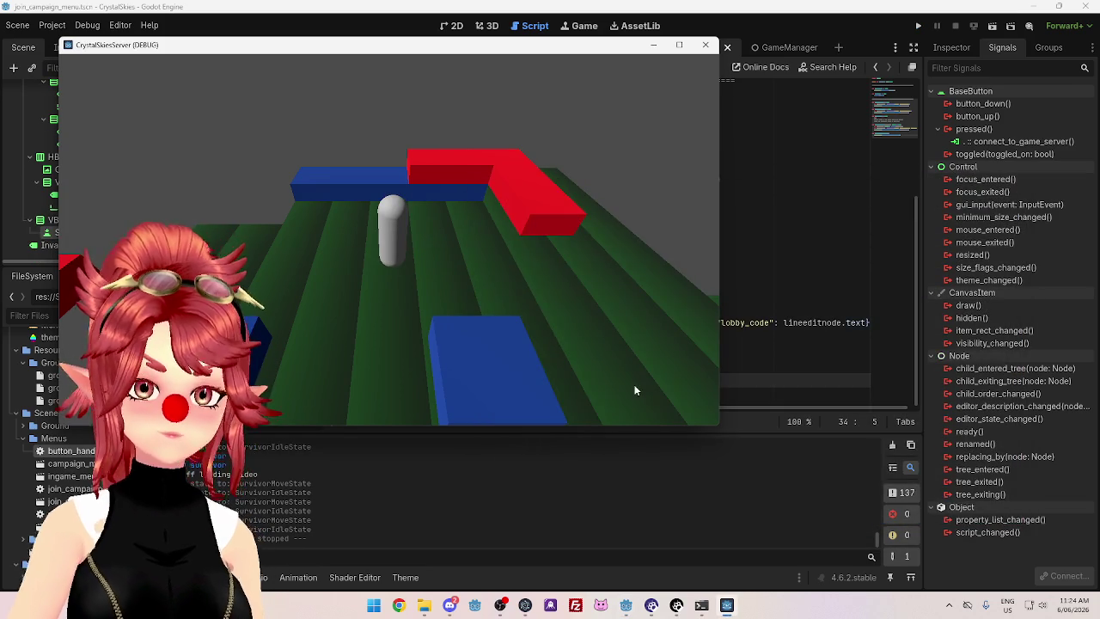
Rerun the client, search lobby code 8888, and join the found campaign
mouse_move(626, 605)
left_click(502, 551)
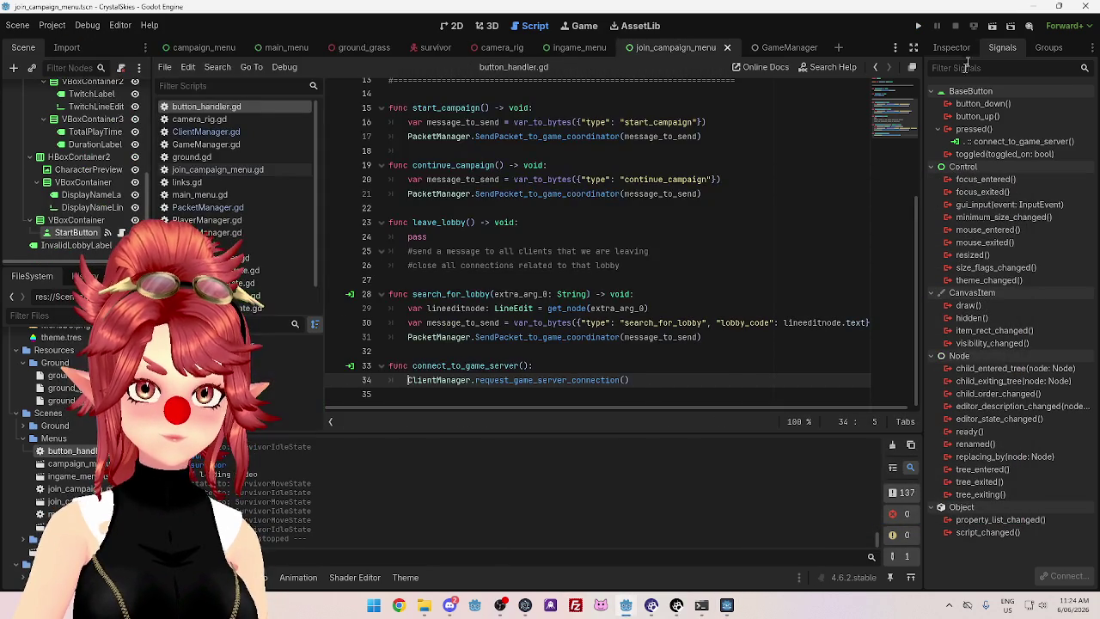
key("F5")
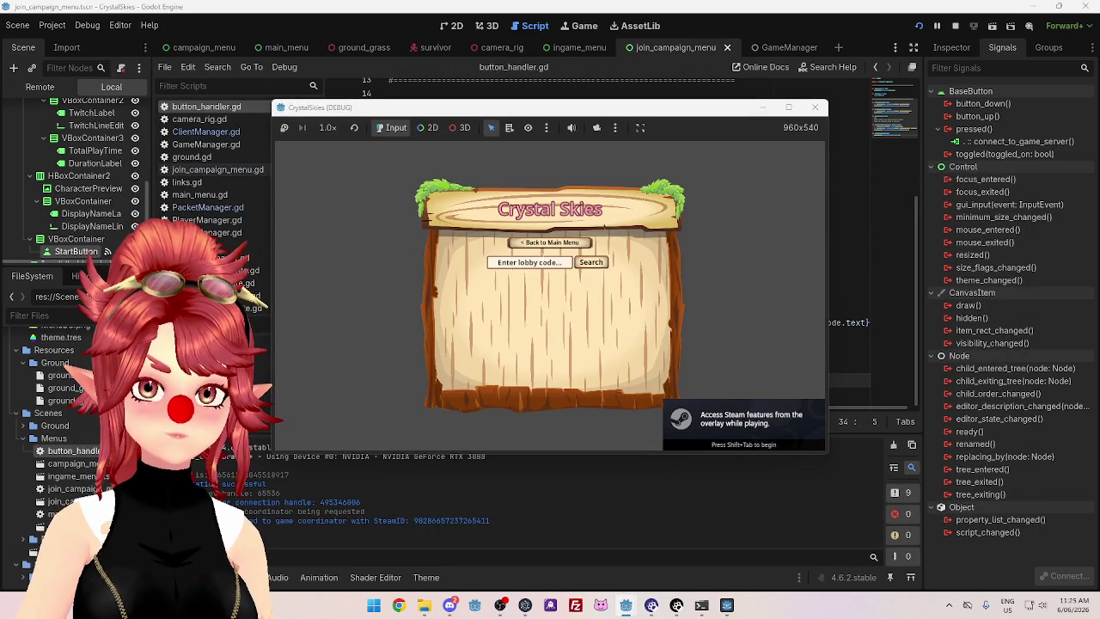
left_click(543, 263)
type("8888")
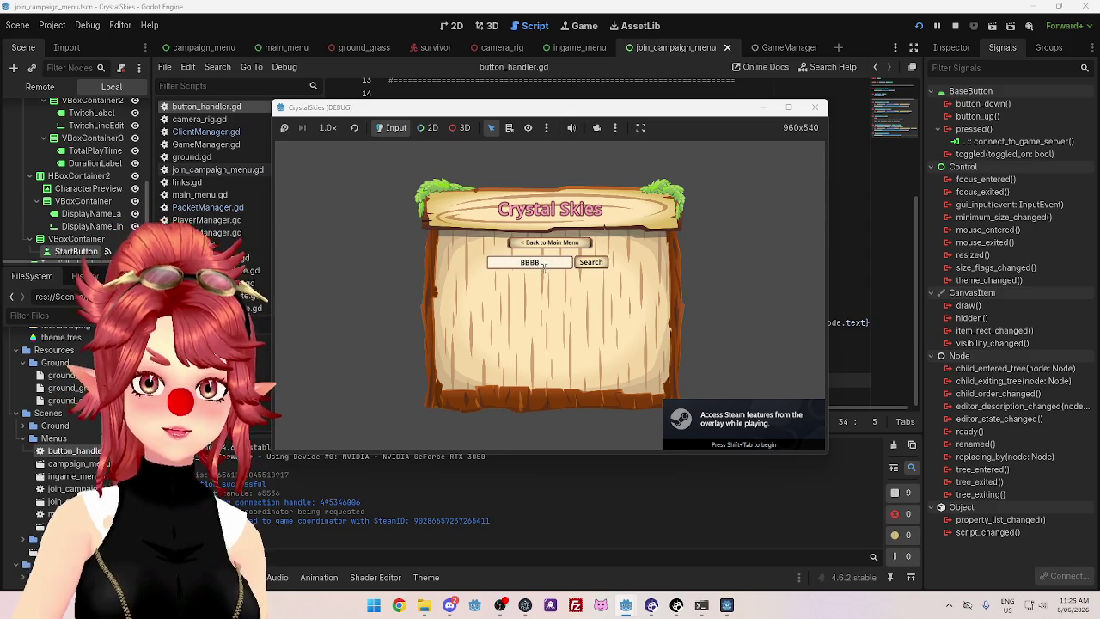
left_click(590, 262)
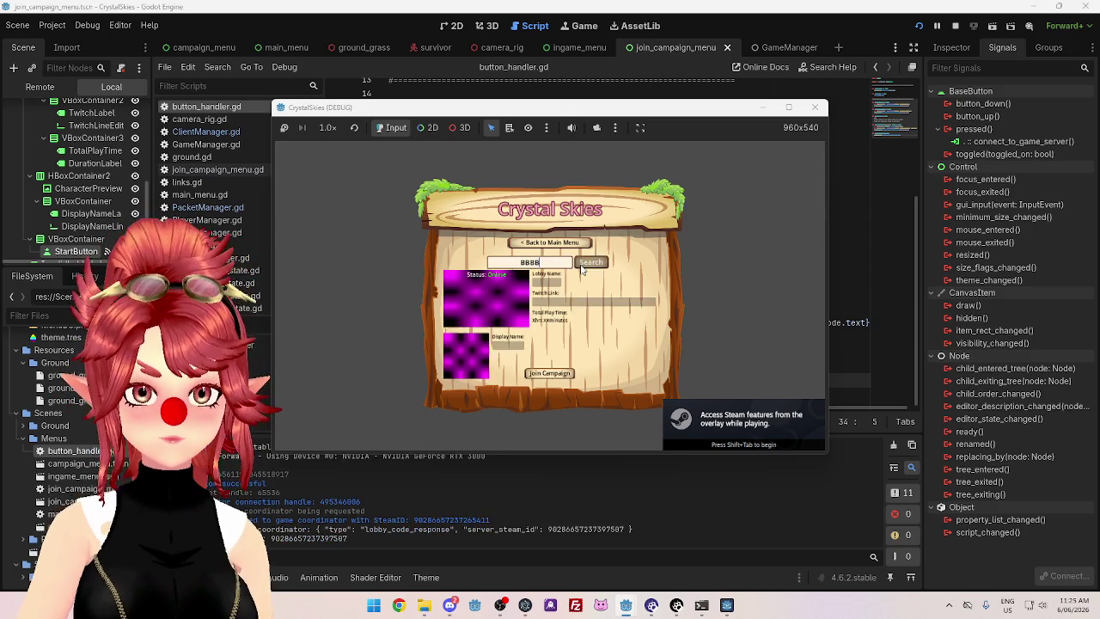
left_click(552, 374)
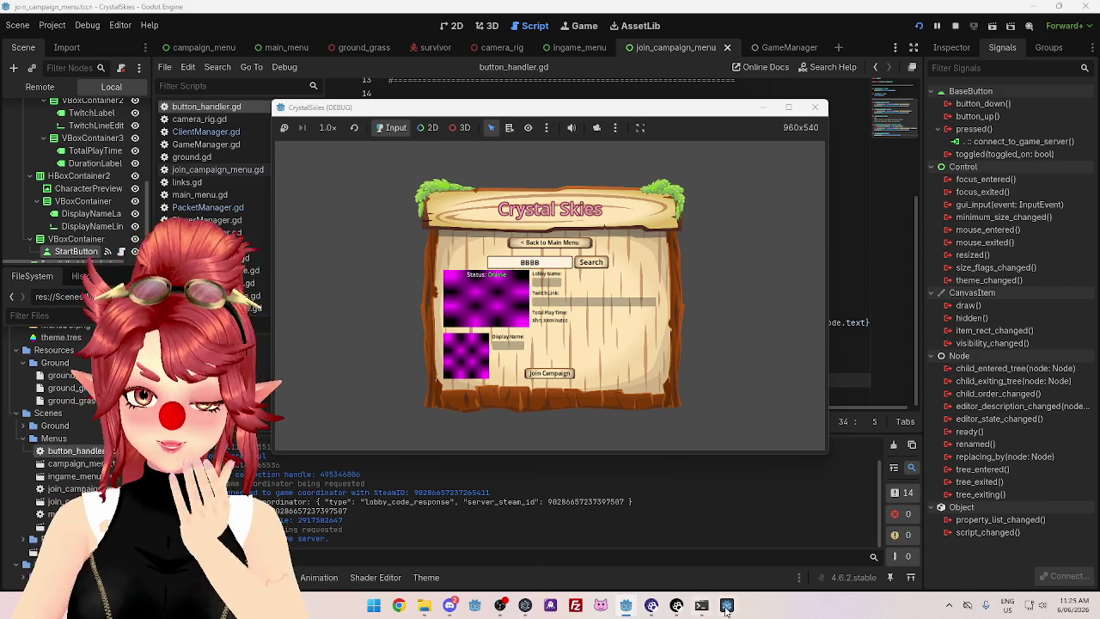
Switch to the server project's editor and scroll through its script
mouse_move(626, 606)
left_click(570, 526)
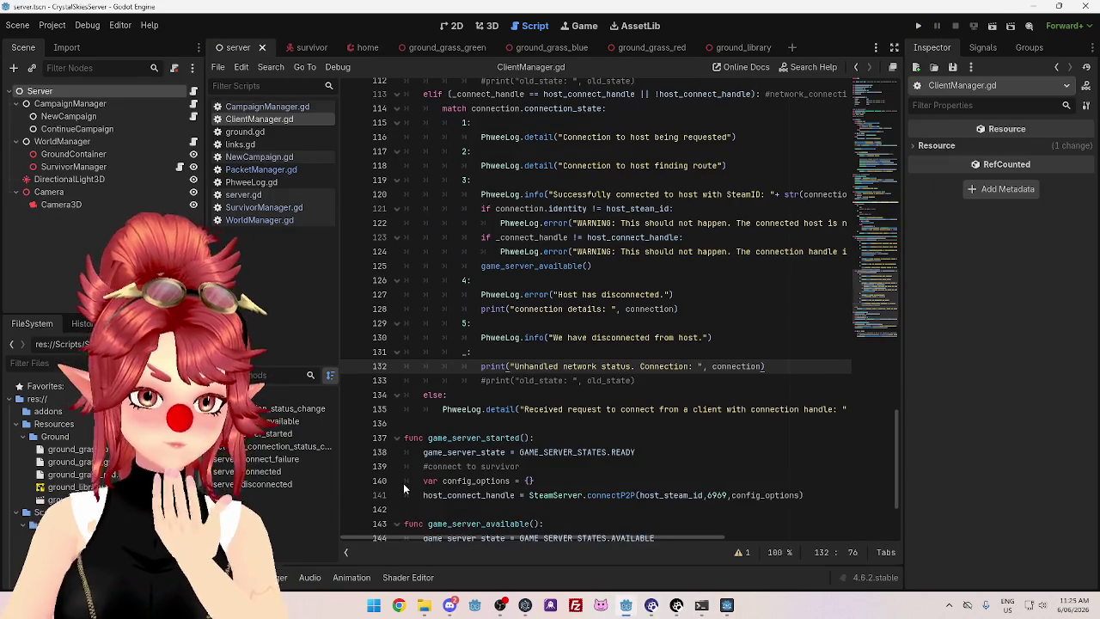
scroll(589, 381, "up", 4)
scroll(589, 381, "down", 6)
scroll(589, 381, "up", 15)
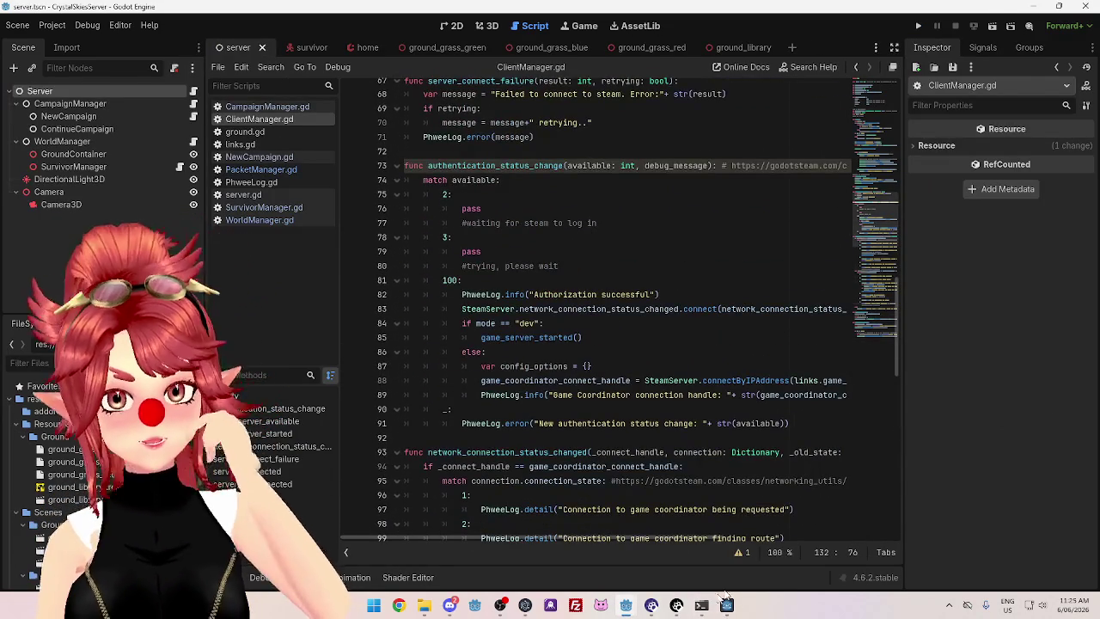
Drag the server console aside to read its log, then return to ClientManager.gd
left_click(726, 604)
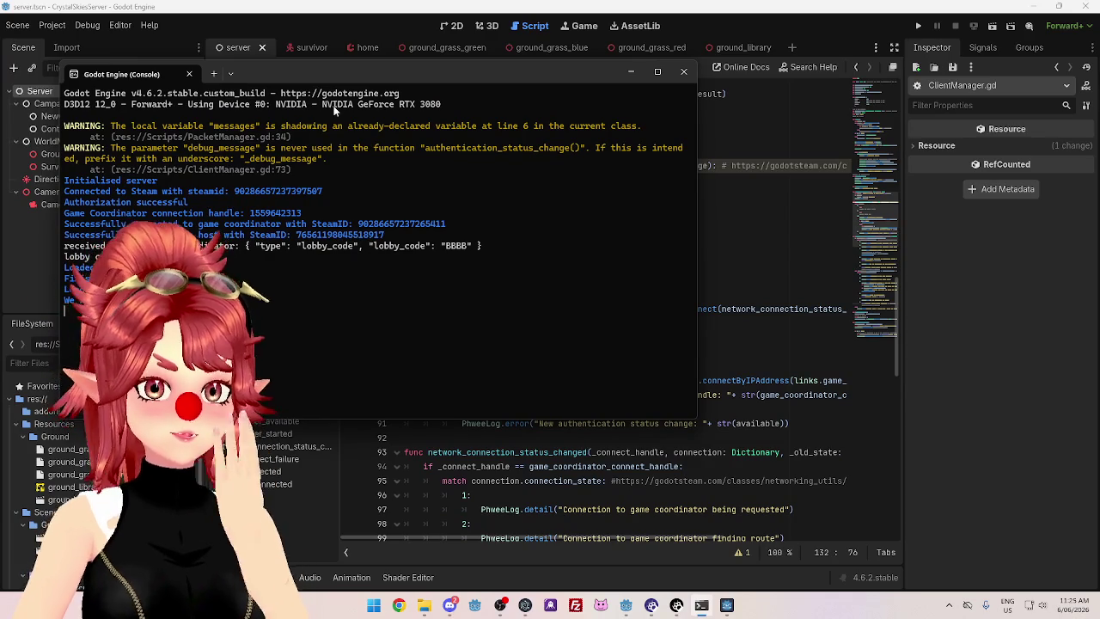
mouse_move(365, 72)
left_mouse_down()
mouse_move(795, 43)
mouse_move(676, 49)
left_mouse_up()
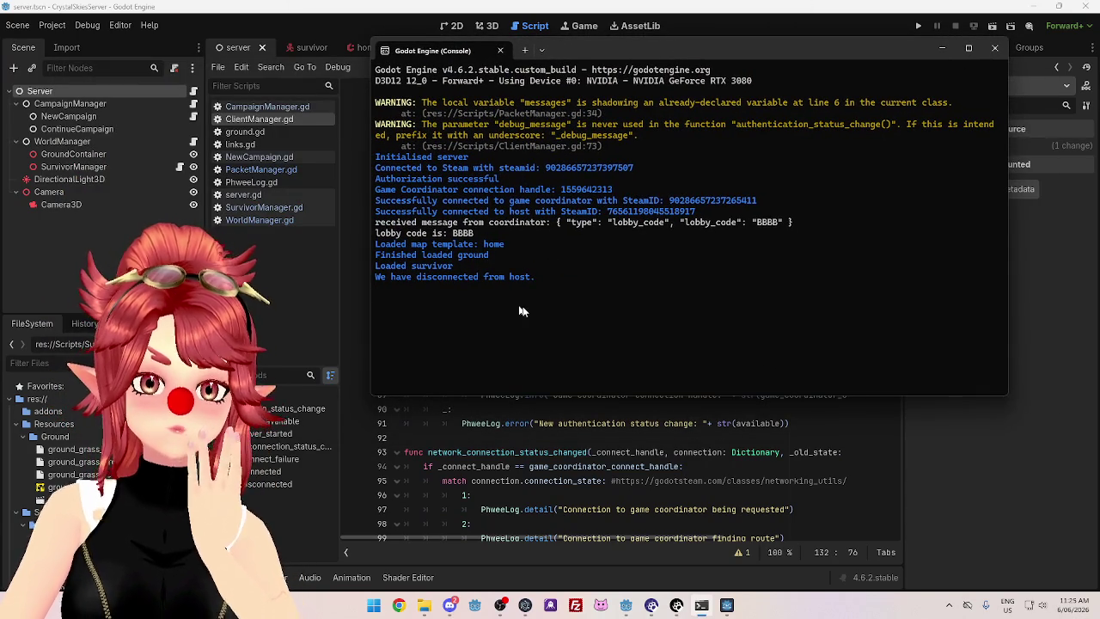
left_click_drag(710, 48, 697, 120)
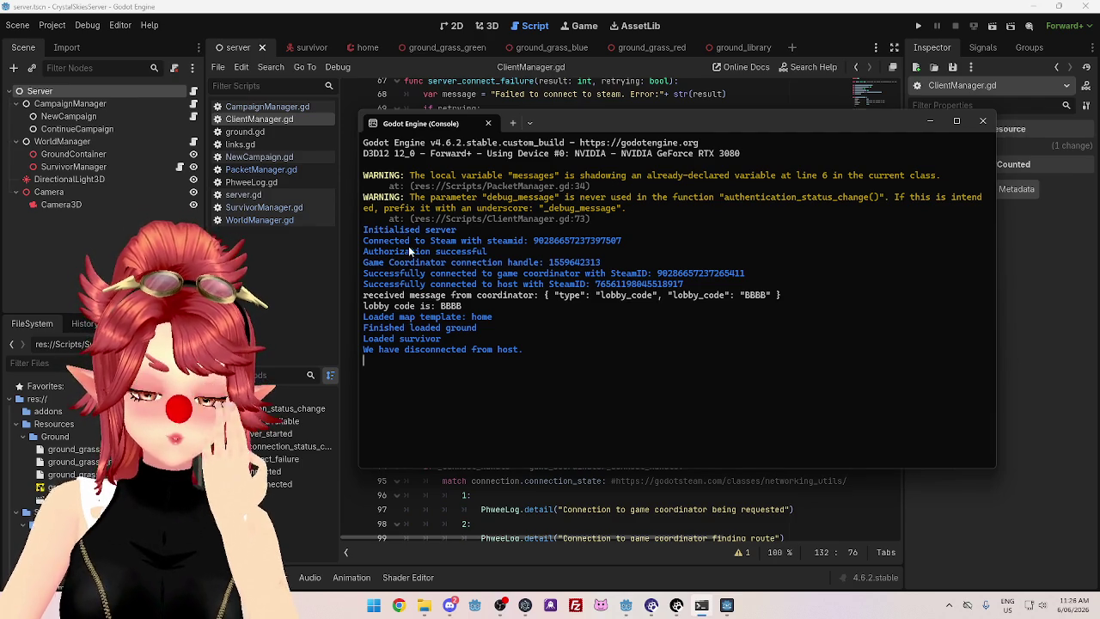
left_click(720, 17)
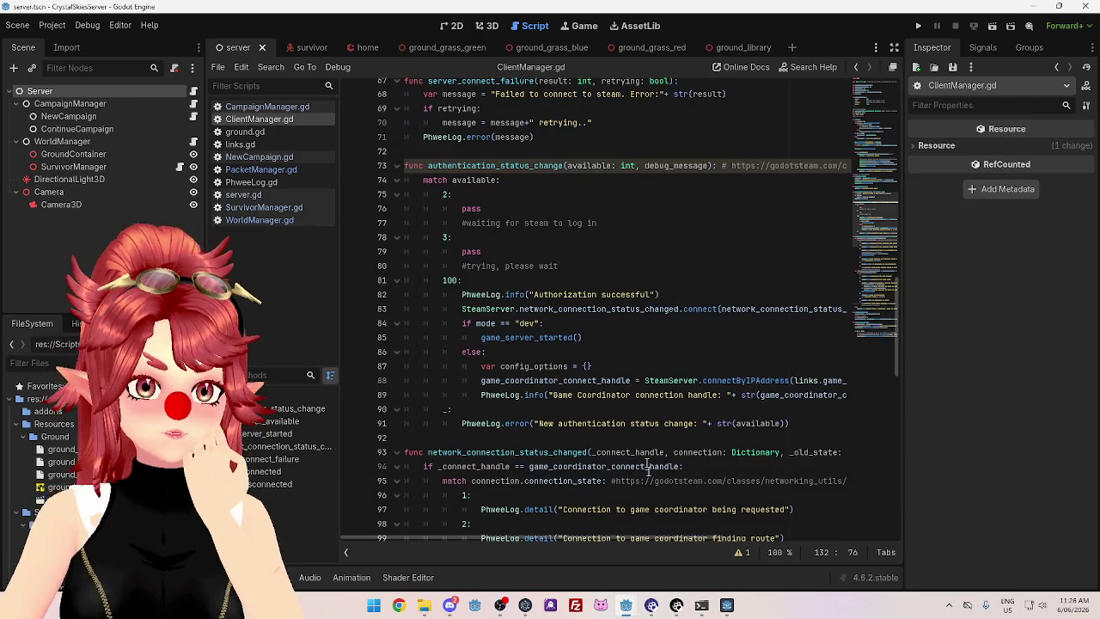
Glance at the client window, then return to the server's ClientManager.gd and scroll through it
mouse_move(627, 601)
left_click(447, 539)
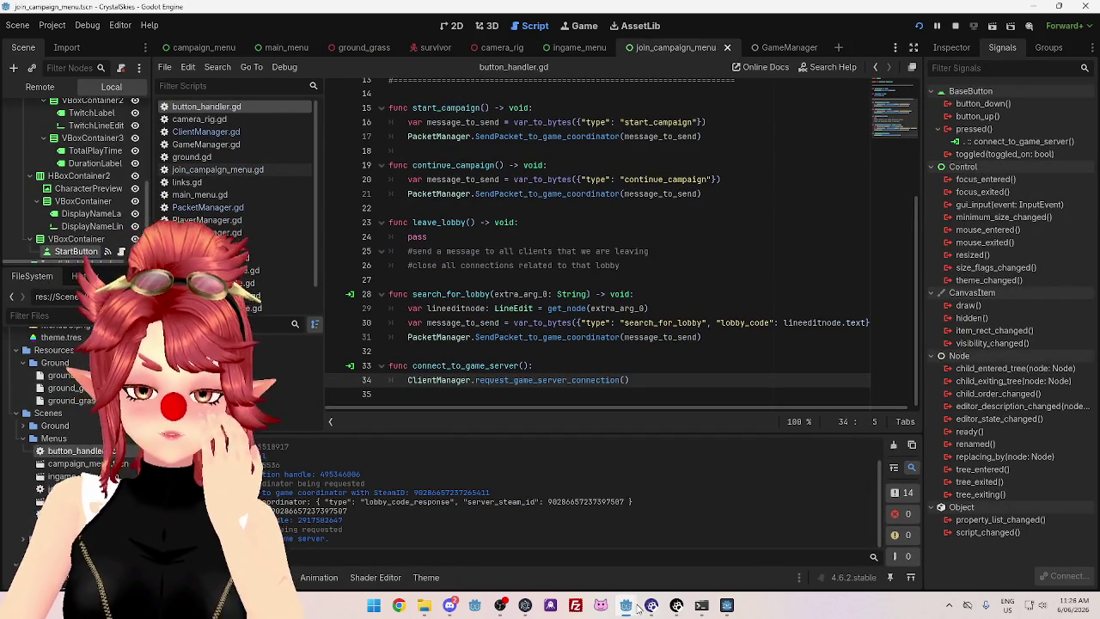
mouse_move(626, 604)
left_click(571, 540)
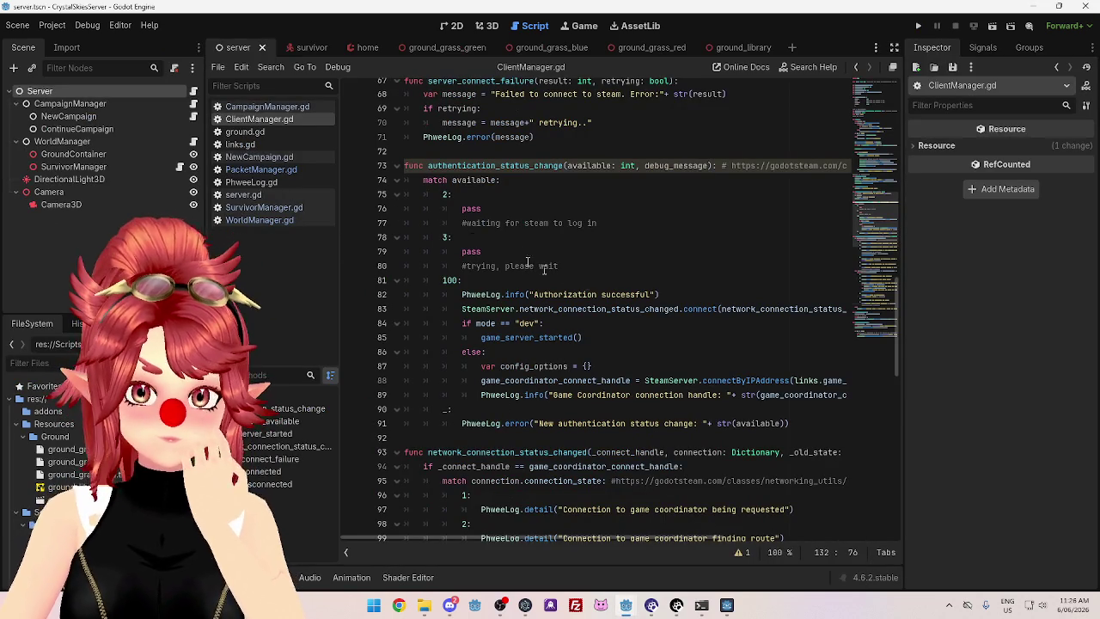
scroll(582, 255, "up", 4)
scroll(581, 255, "down", 3)
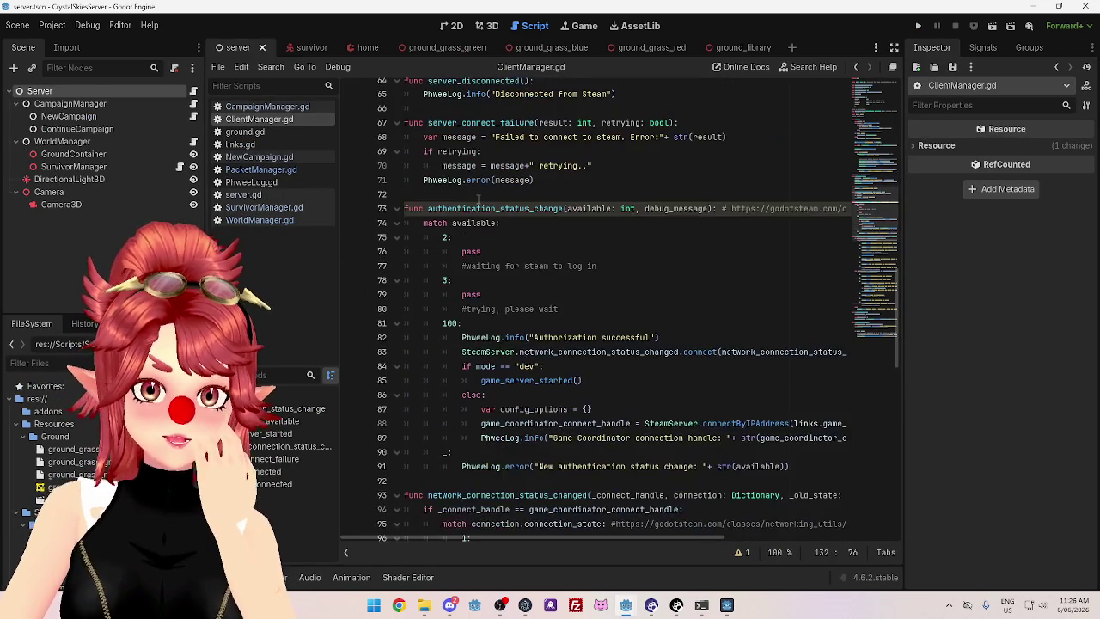
scroll(589, 275, "up", 1)
scroll(589, 301, "up", 5)
scroll(586, 318, "down", 5)
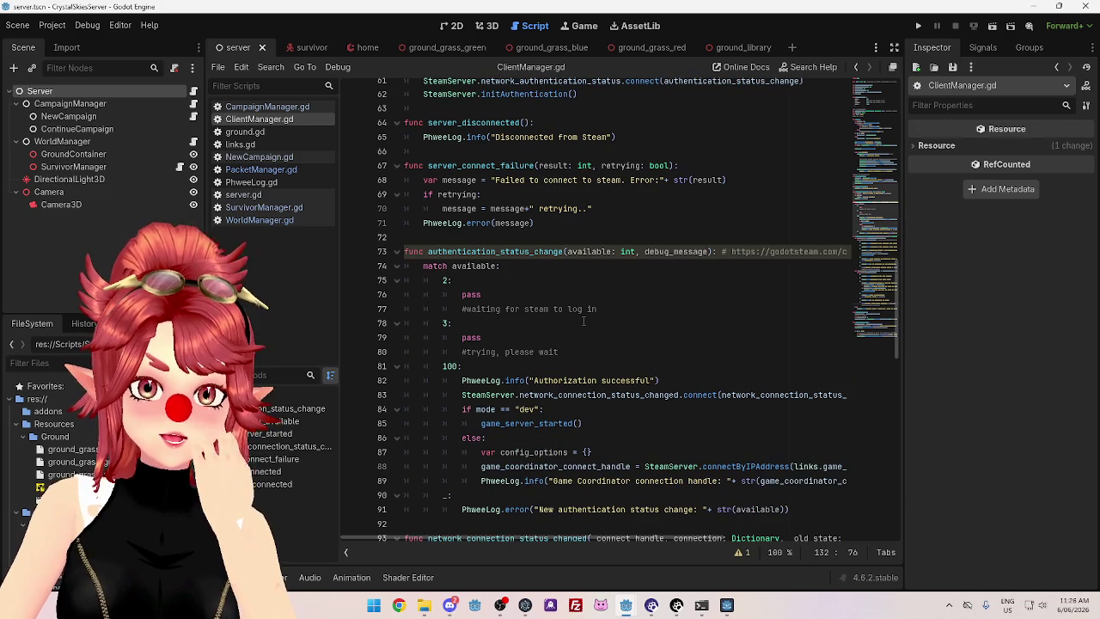
scroll(558, 324, "up", 2)
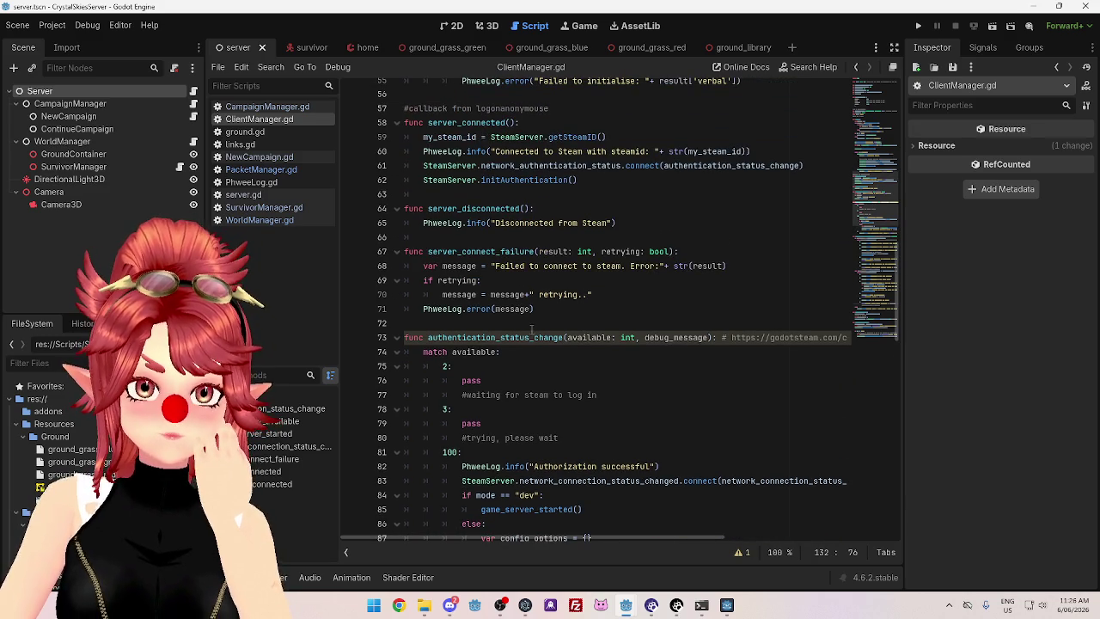
scroll(533, 331, "down", 12)
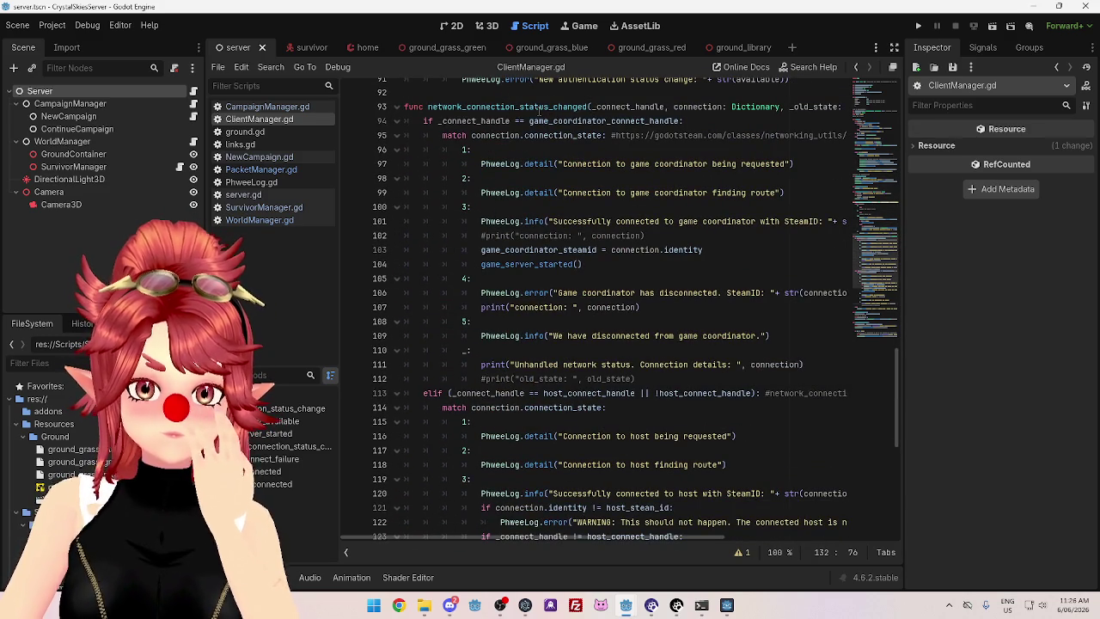
scroll(424, 148, "down", 7)
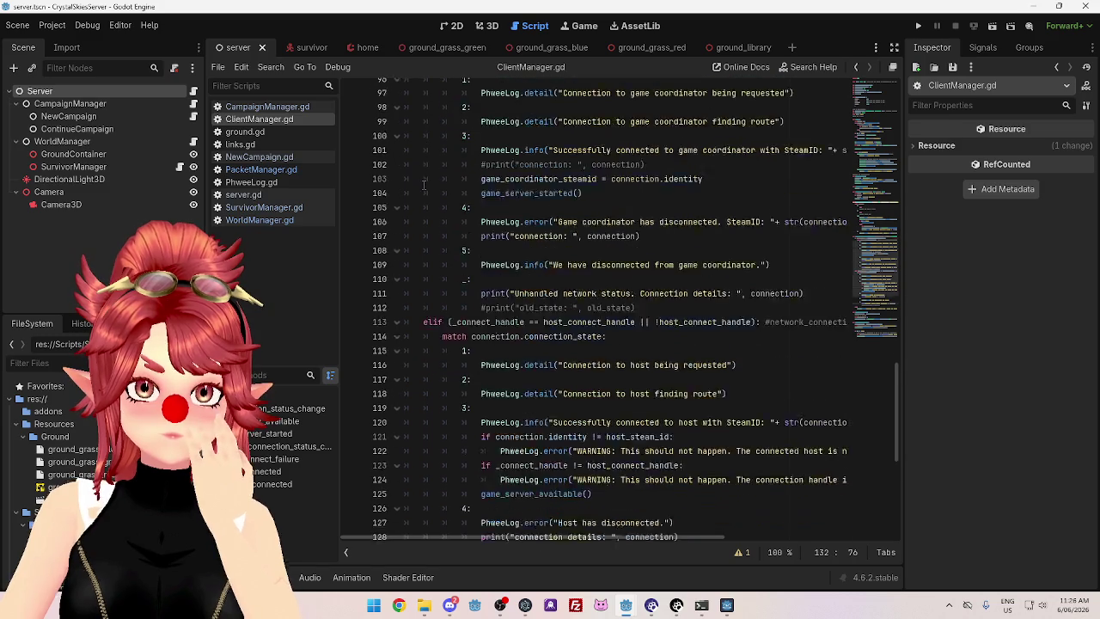
scroll(424, 197, "down", 1)
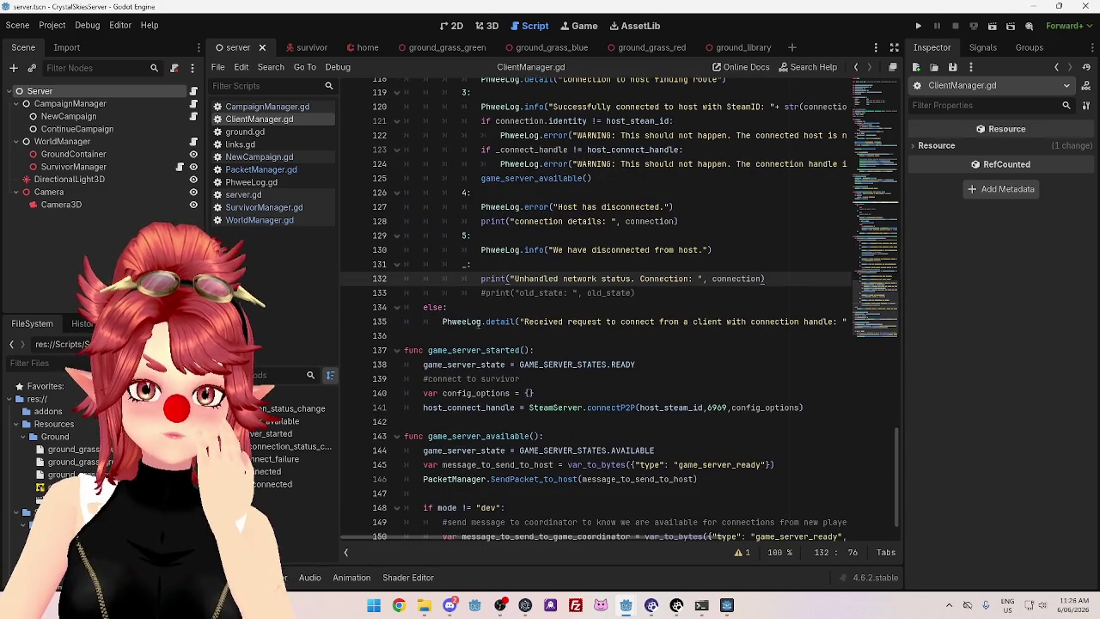
Select the client connection request log message on line 135
left_click(524, 322)
left_click_drag(524, 322, 838, 321)
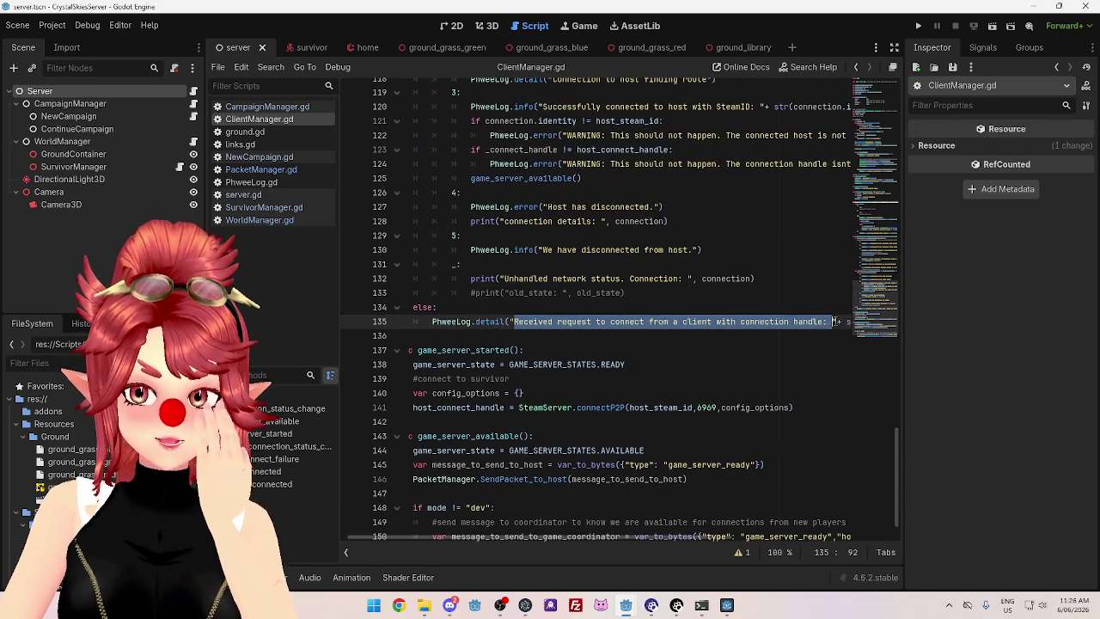
scroll(676, 539, "right", 3)
scroll(718, 542, "left", 3)
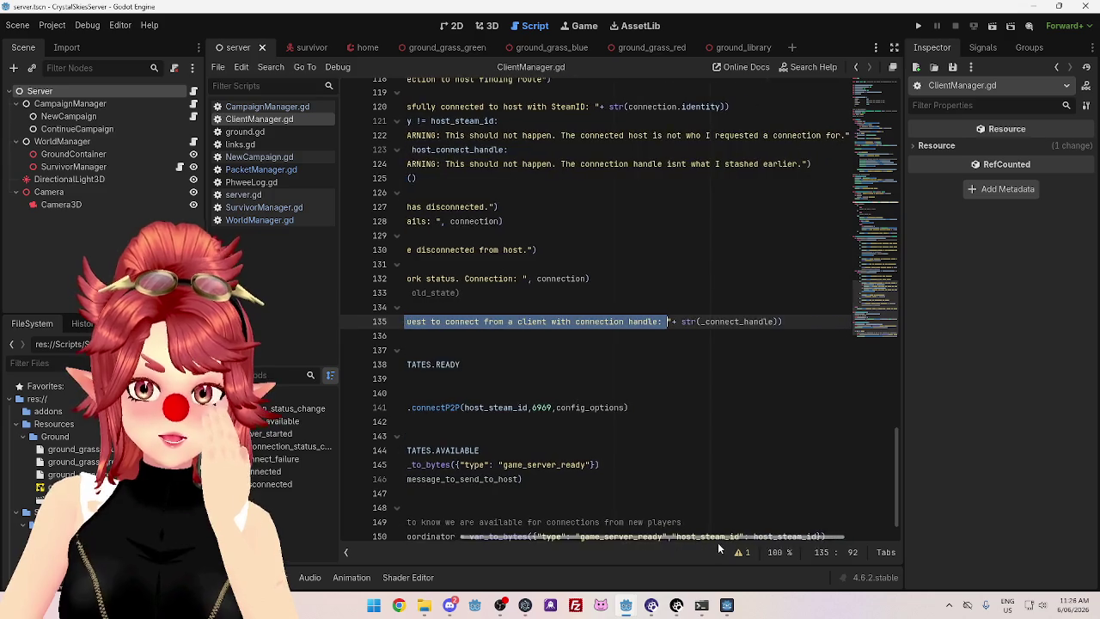
scroll(668, 544, "right", 2)
scroll(664, 544, "left", 5)
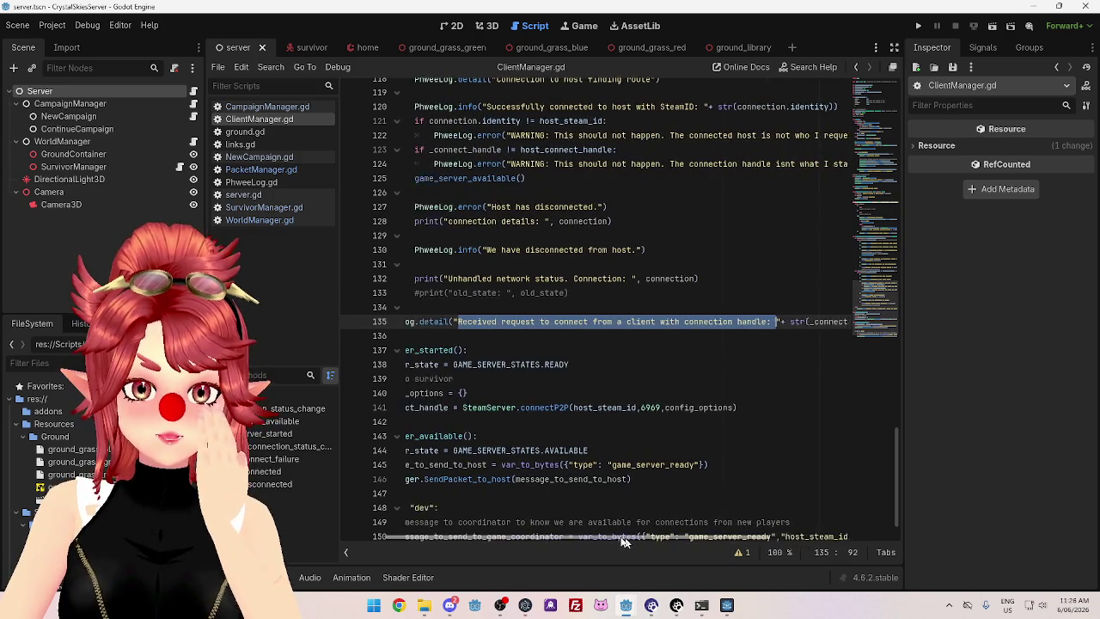
left_click(454, 321)
left_click_drag(442, 321, 593, 321)
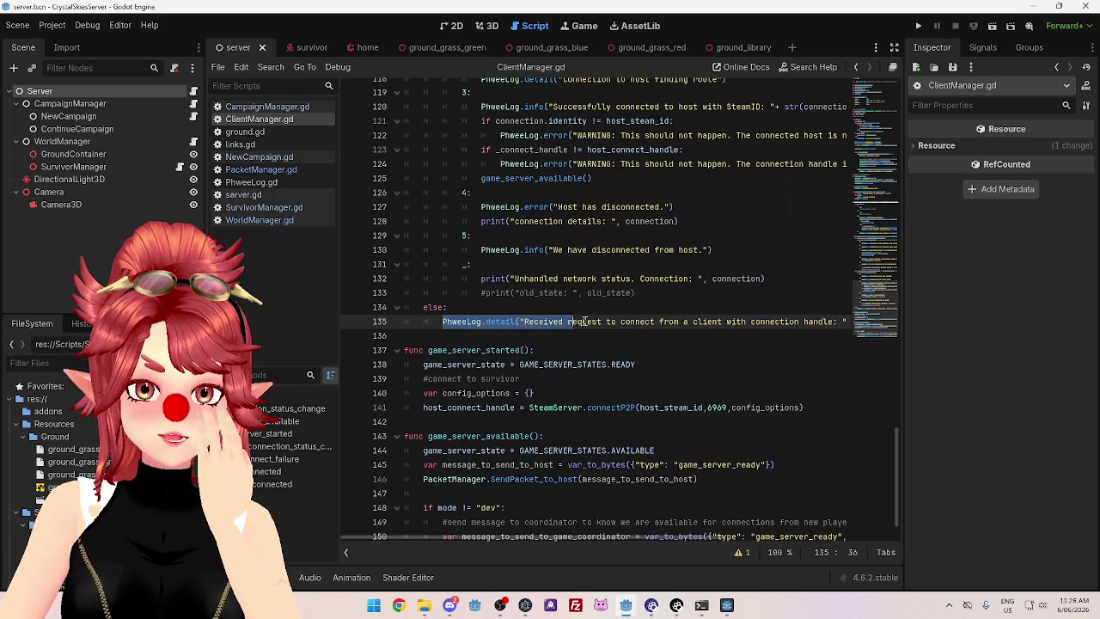
Scroll back through the connection-handling code and bring the join_campaign_menu client editor forward
scroll(416, 307, "up", 7)
scroll(416, 306, "up", 4)
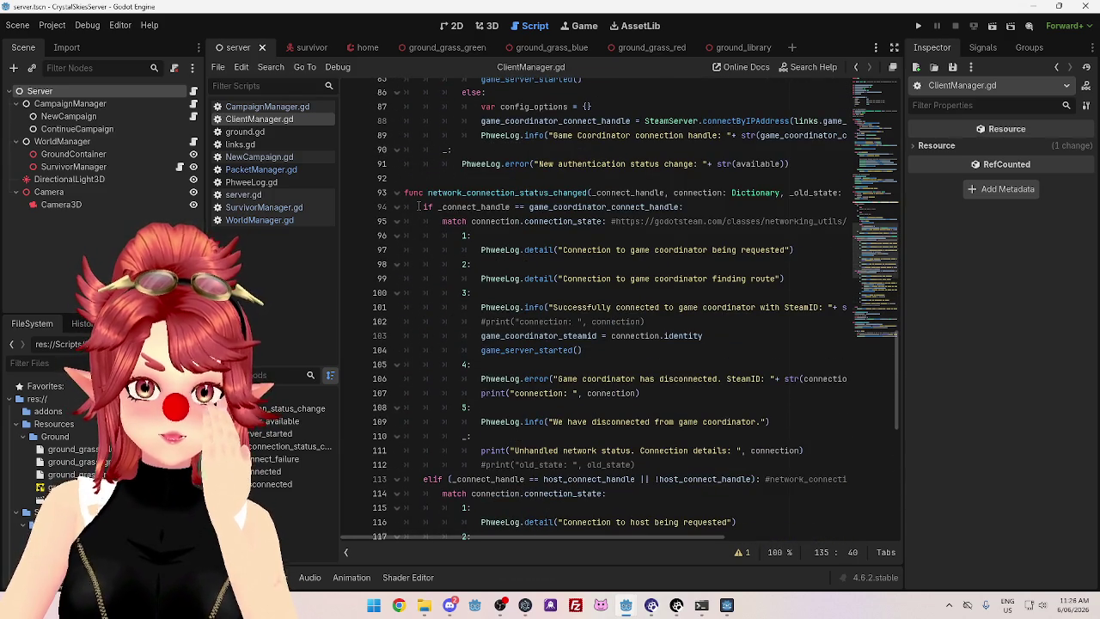
scroll(419, 206, "up", 7)
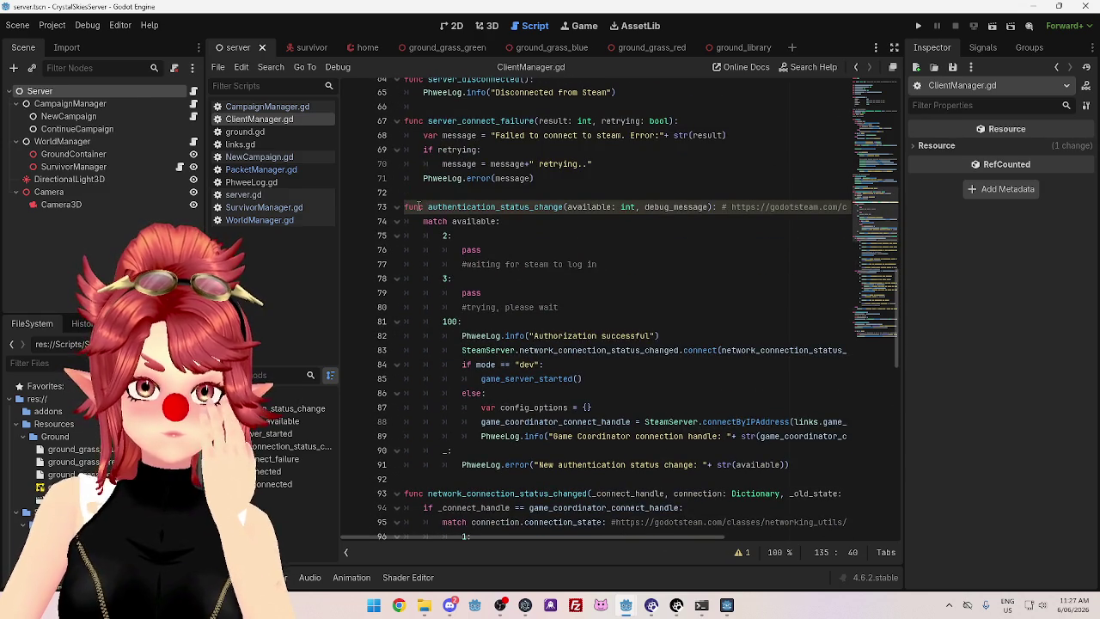
scroll(418, 206, "down", 3)
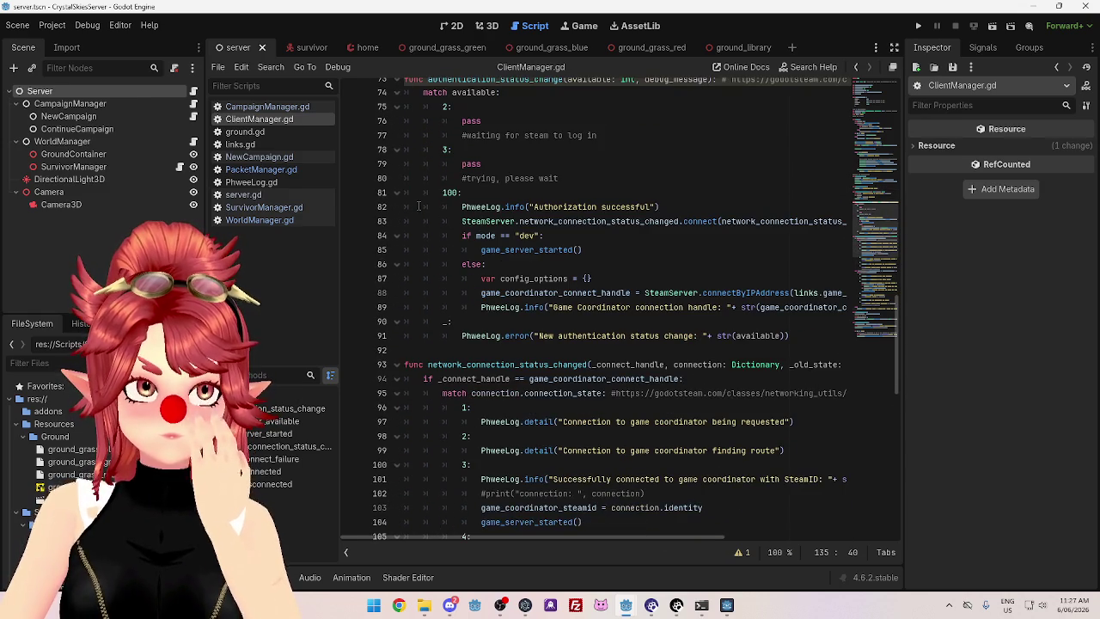
scroll(418, 206, "down", 3)
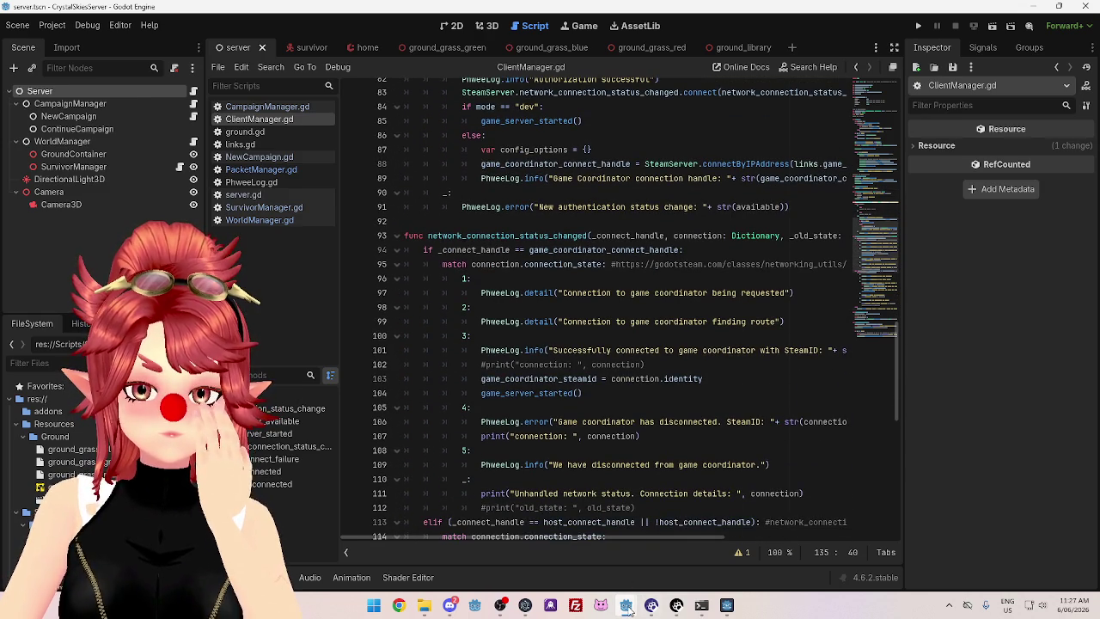
mouse_move(628, 608)
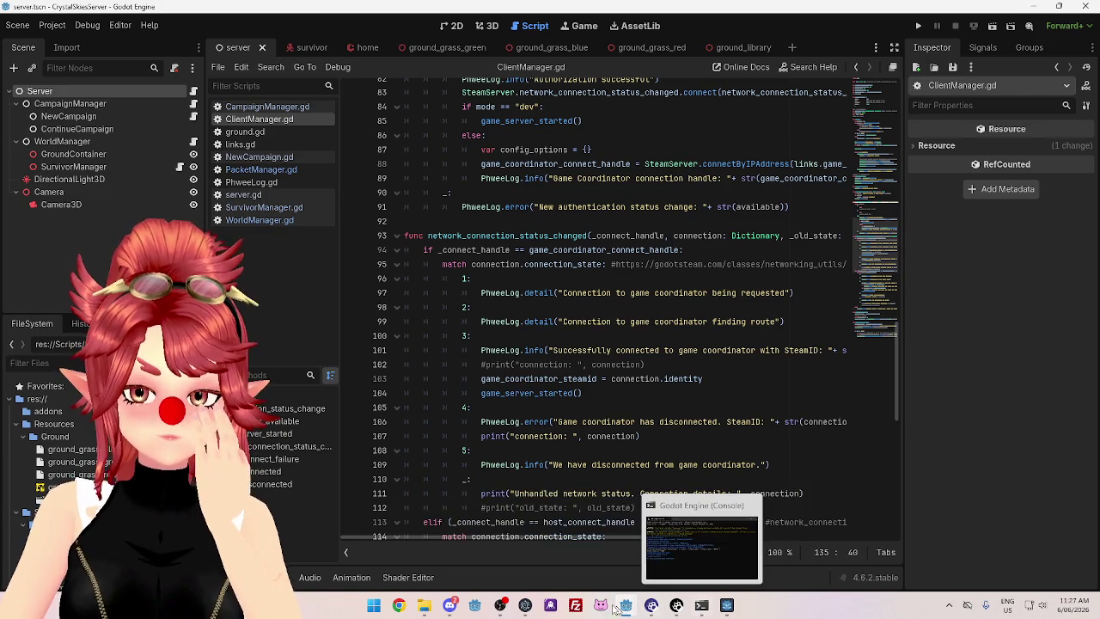
left_click(492, 563)
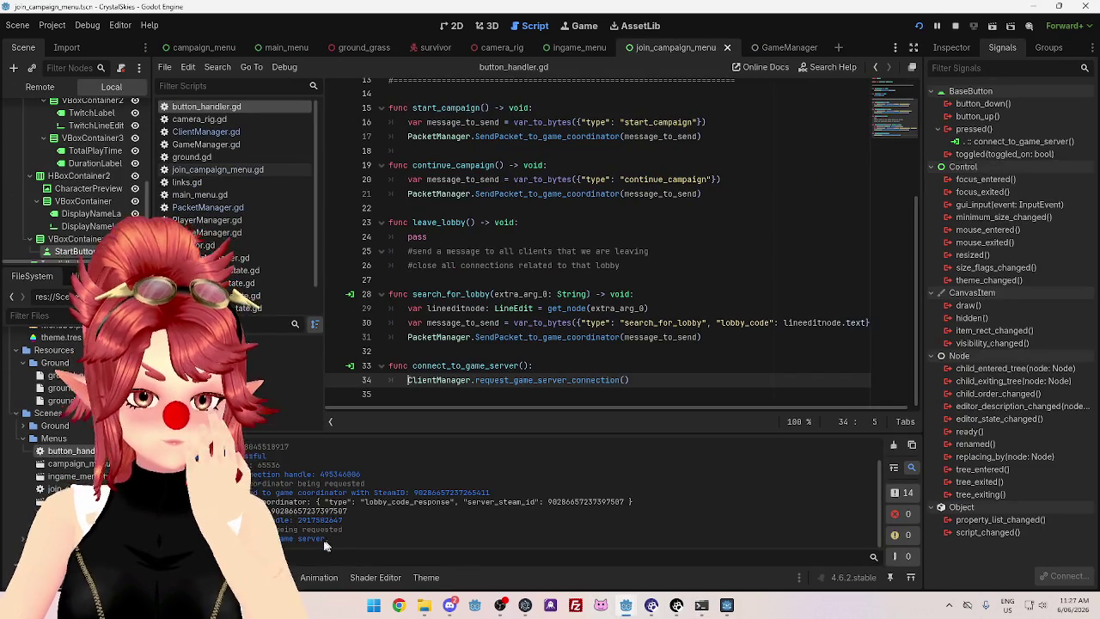
left_click_drag(340, 521, 346, 524)
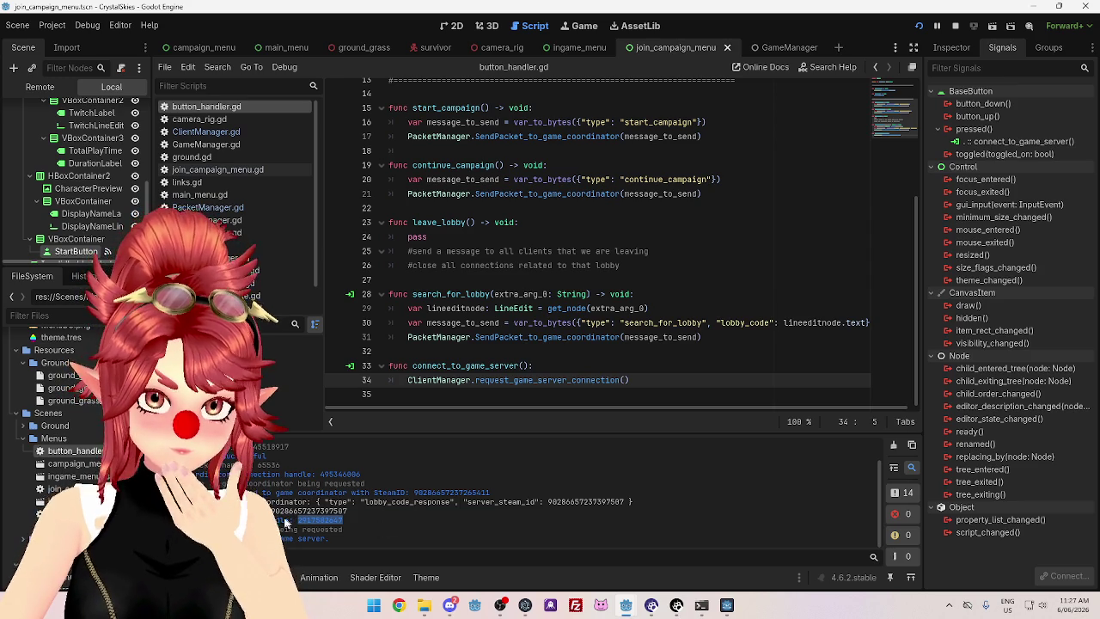
left_click_drag(271, 511, 354, 508)
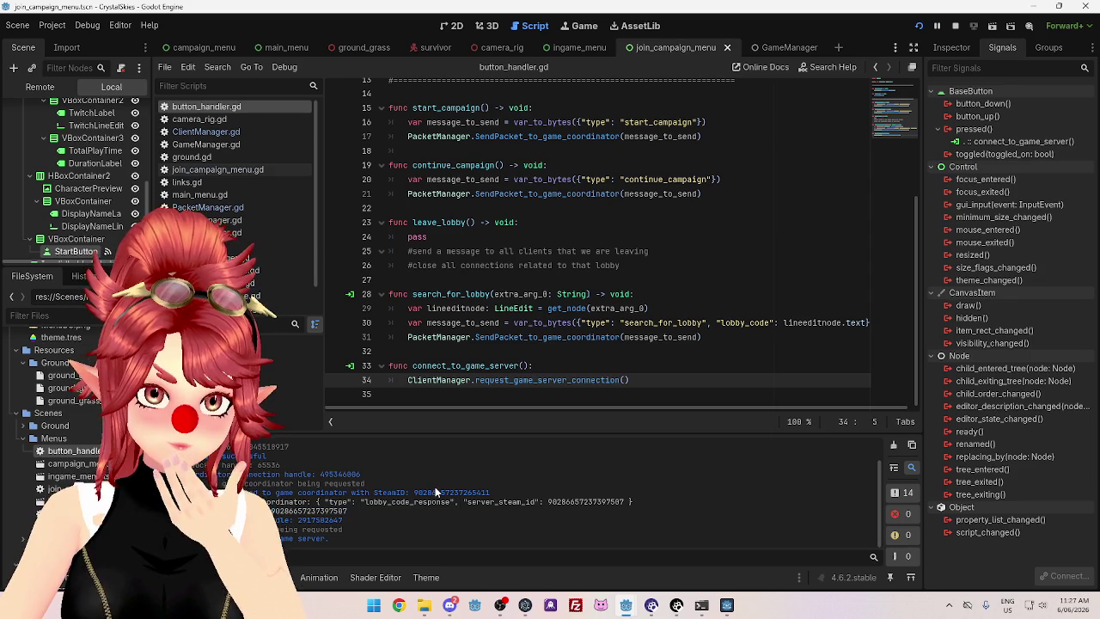
left_click_drag(413, 492, 490, 493)
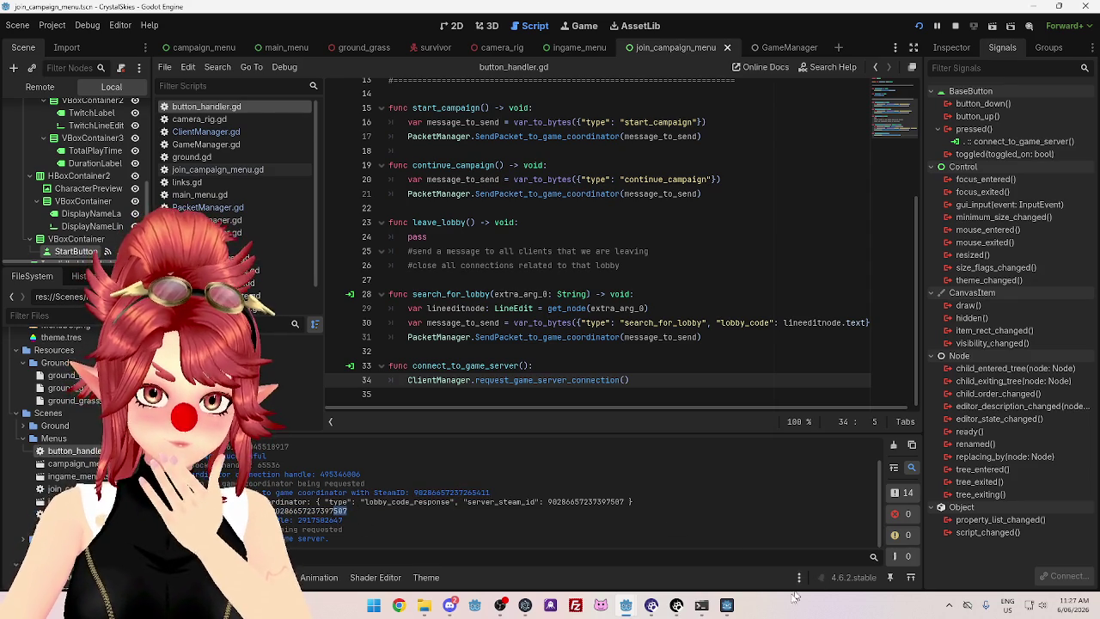
mouse_move(701, 605)
left_click(701, 543)
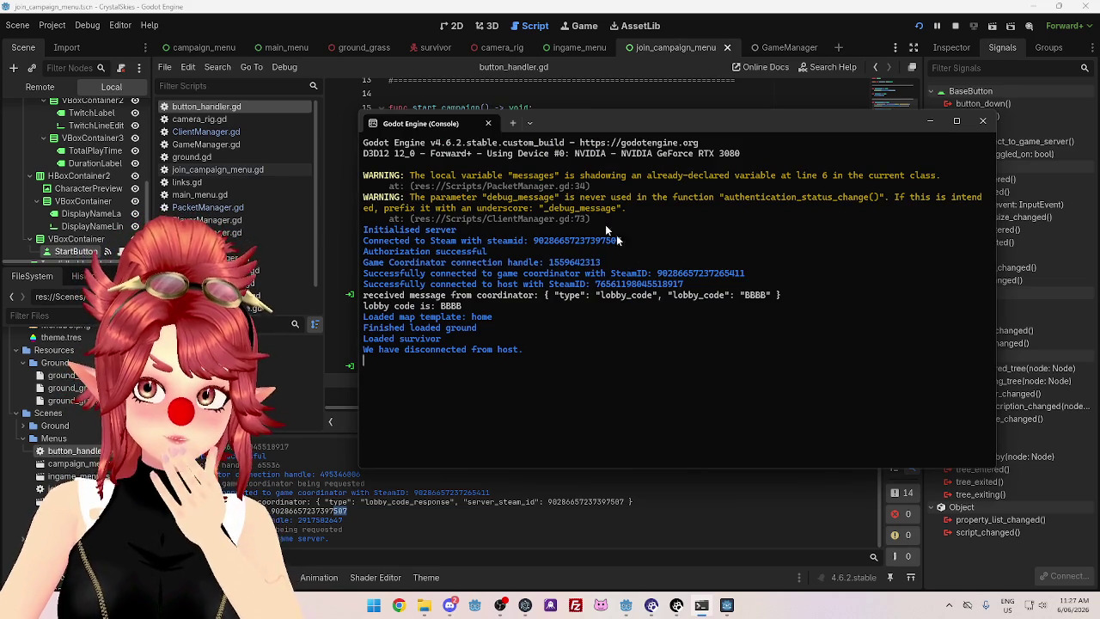
left_click(358, 528)
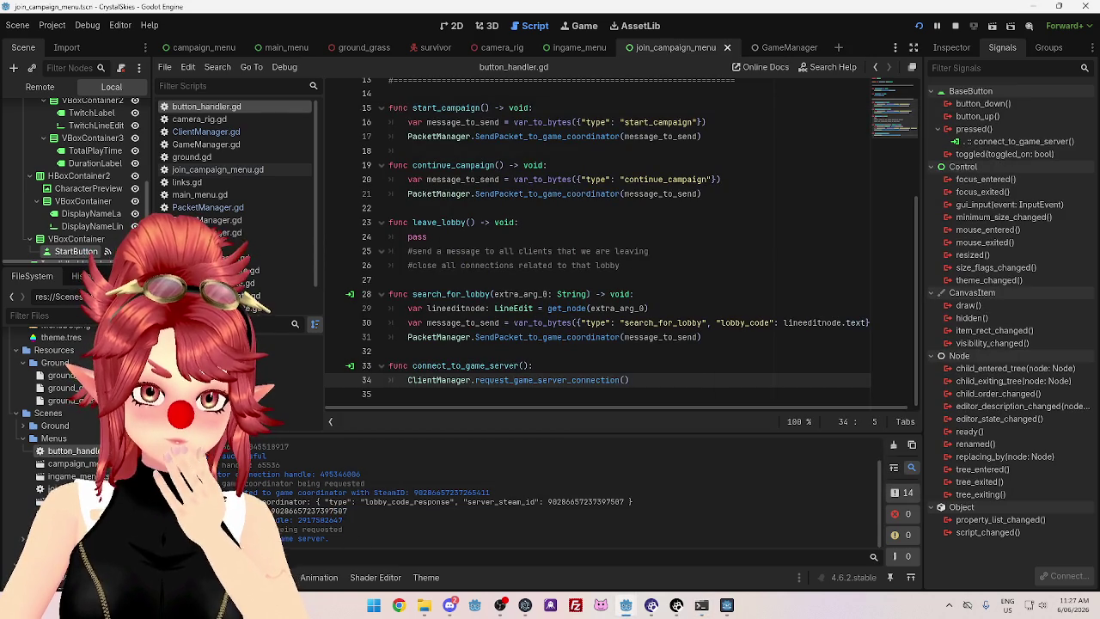
left_click_drag(273, 530, 344, 529)
left_click(344, 529)
left_click_drag(273, 529, 344, 530)
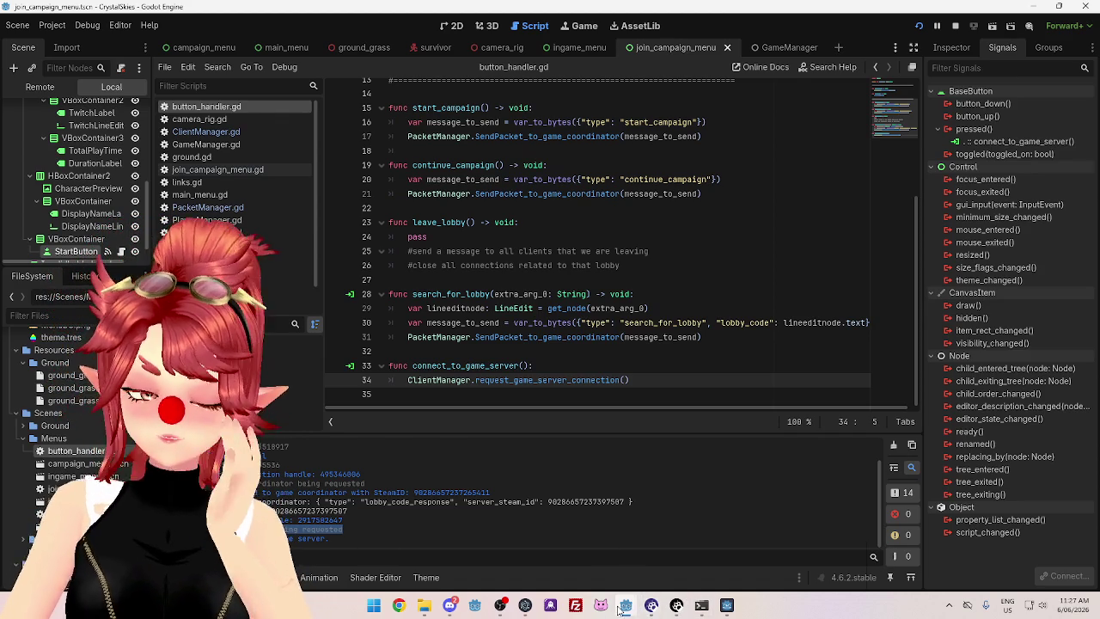
mouse_move(621, 606)
left_click(695, 537)
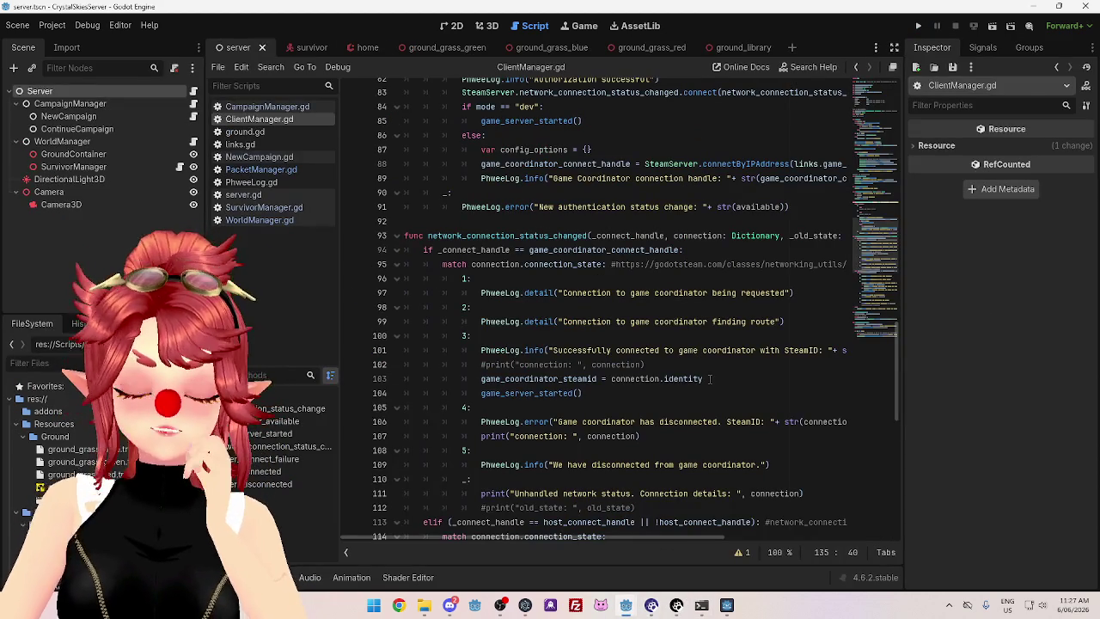
Review ClientManager.gd and select the client connection log message on line 135
scroll(710, 378, "up", 12)
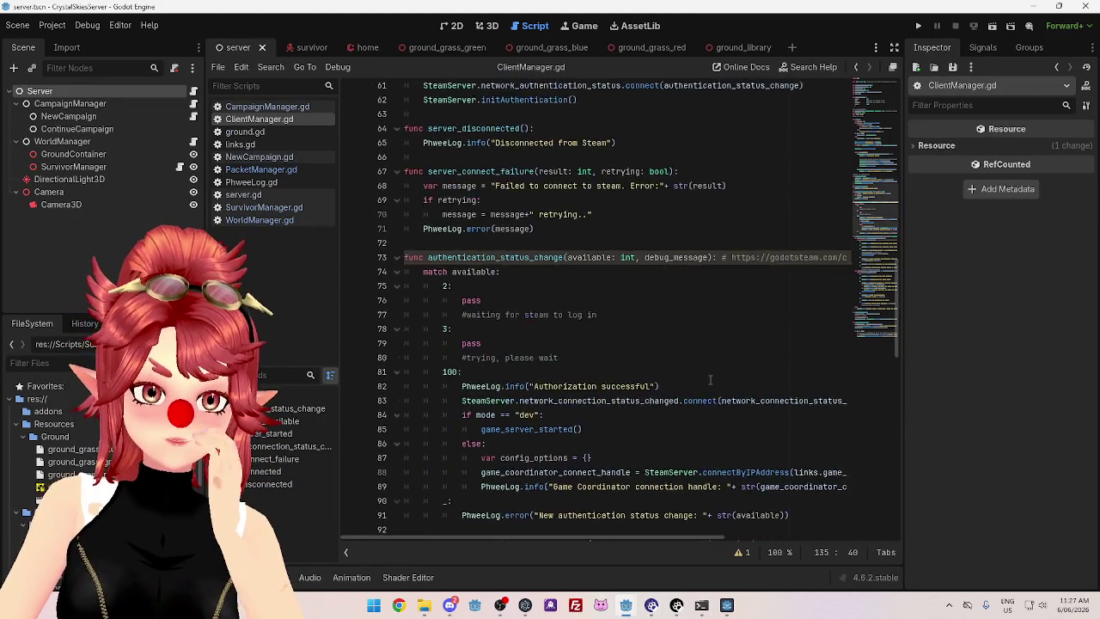
scroll(710, 378, "up", 8)
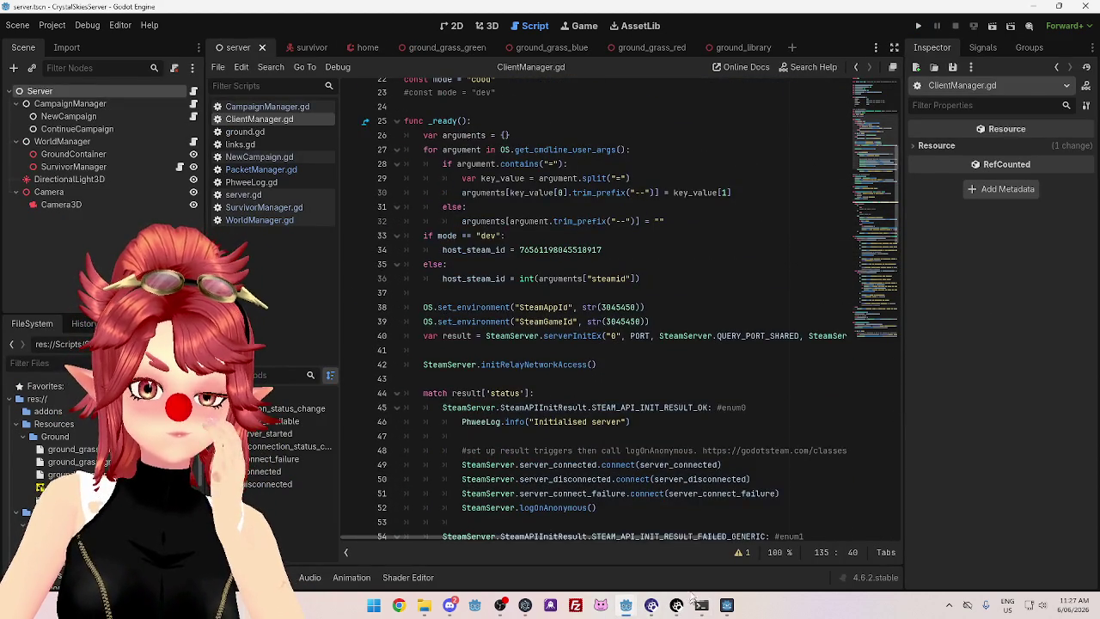
scroll(484, 321, "up", 2)
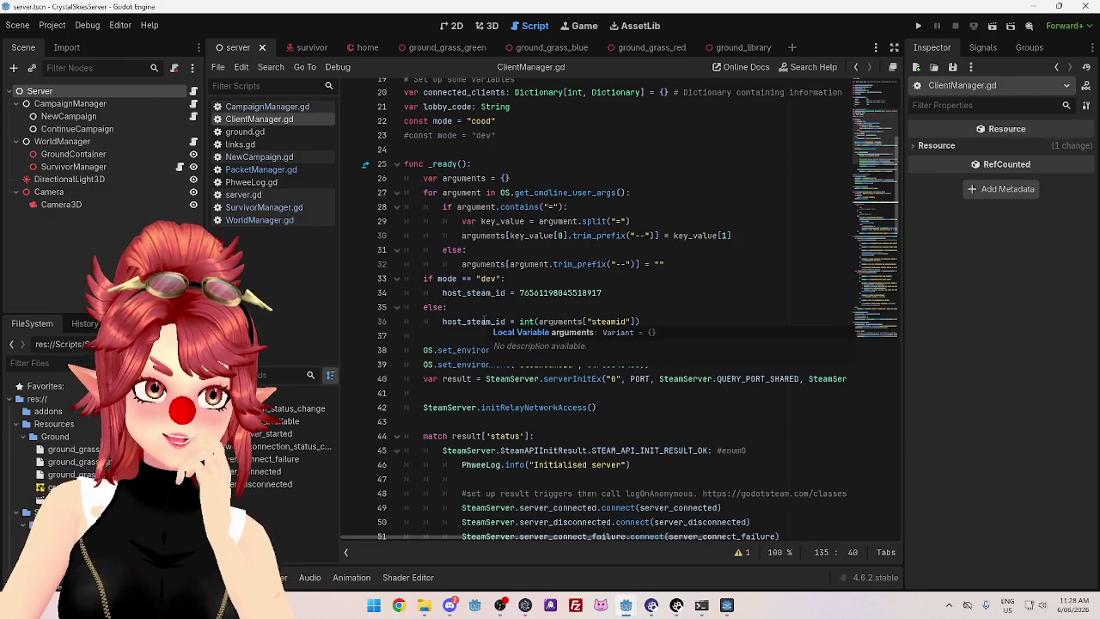
scroll(484, 321, "down", 18)
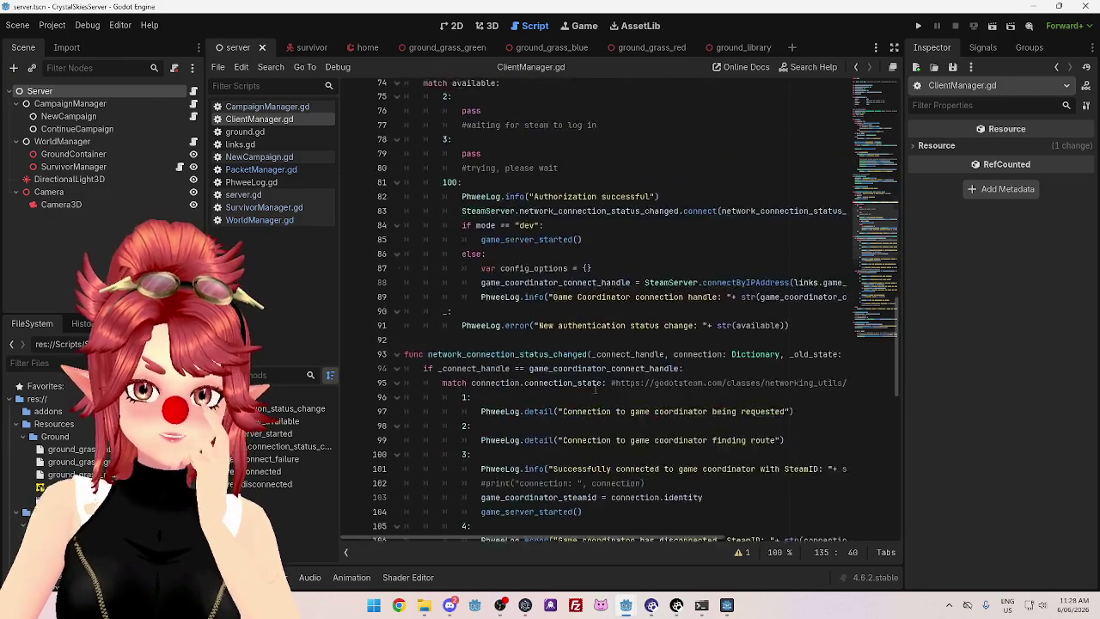
scroll(595, 389, "down", 12)
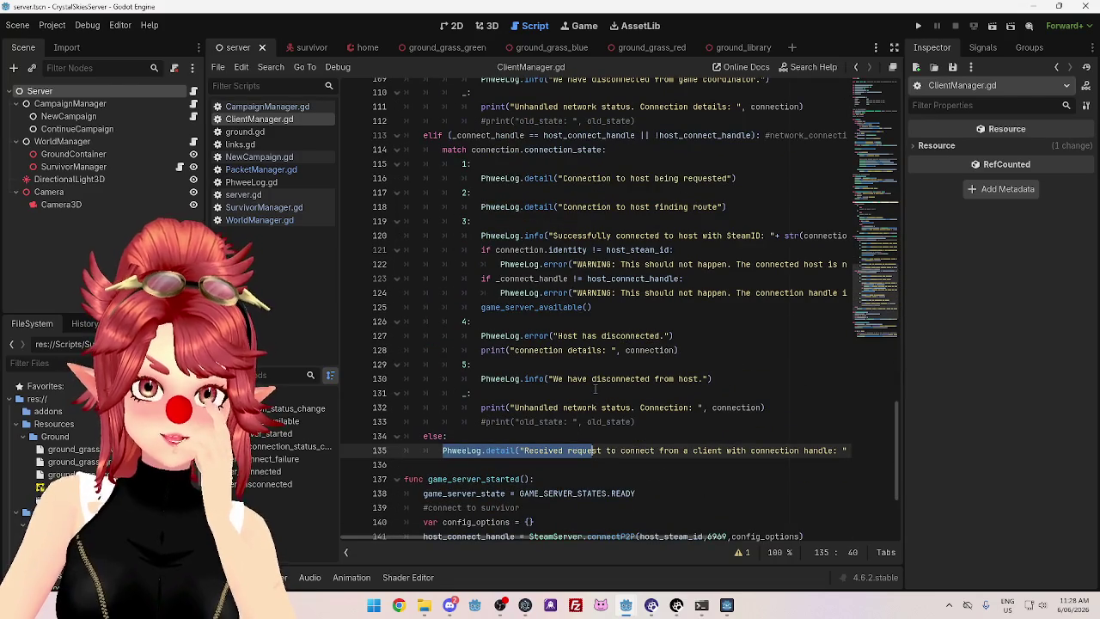
scroll(595, 388, "down", 2)
left_click(446, 364)
left_click_drag(446, 365, 741, 364)
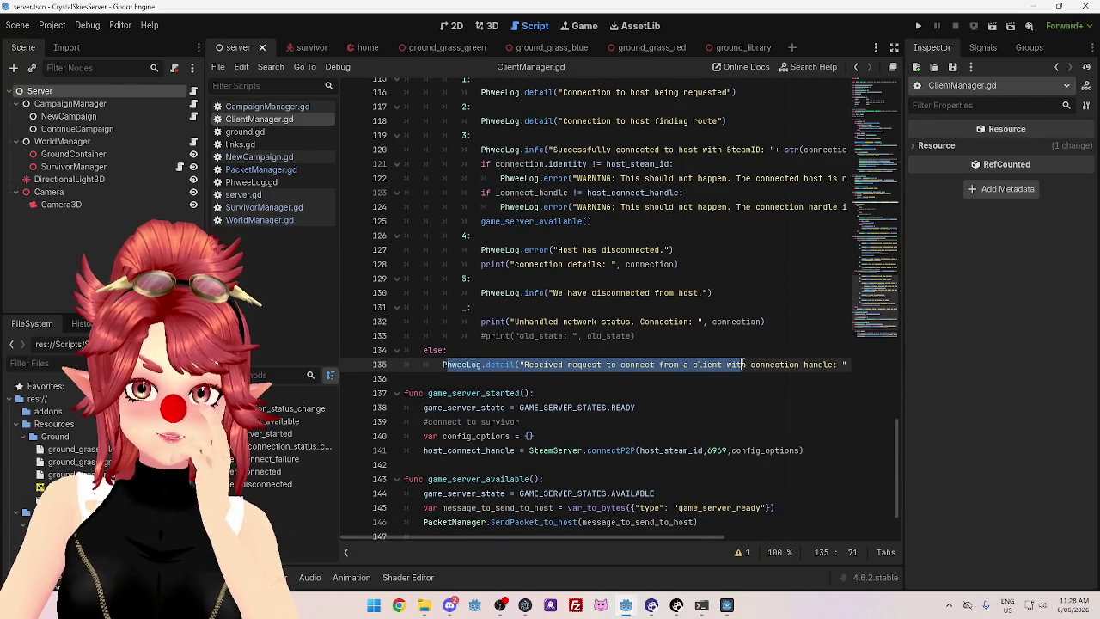
scroll(498, 380, "down", 2)
scroll(500, 382, "up", 15)
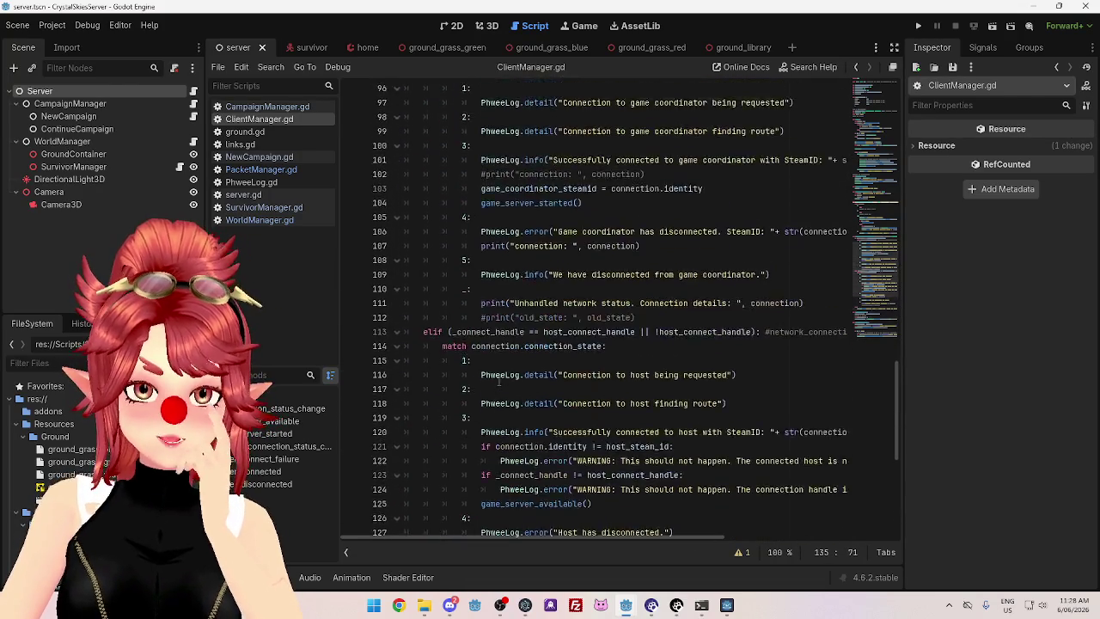
scroll(506, 382, "up", 1)
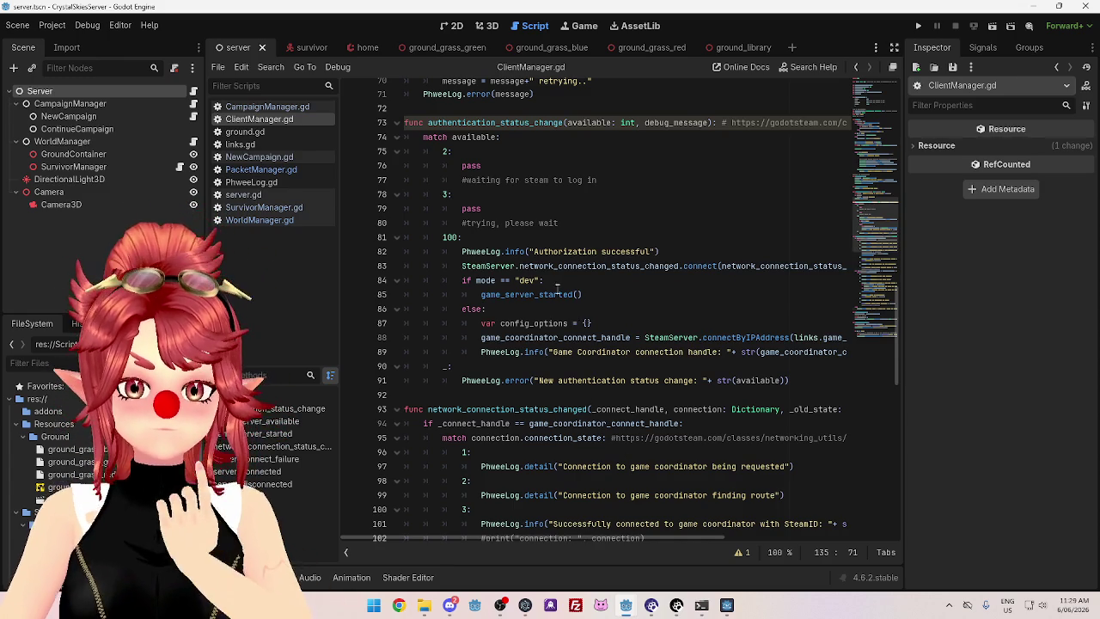
Scroll back down, clear the line 135 selection and bring up the server's console output
scroll(557, 293, "up", 2)
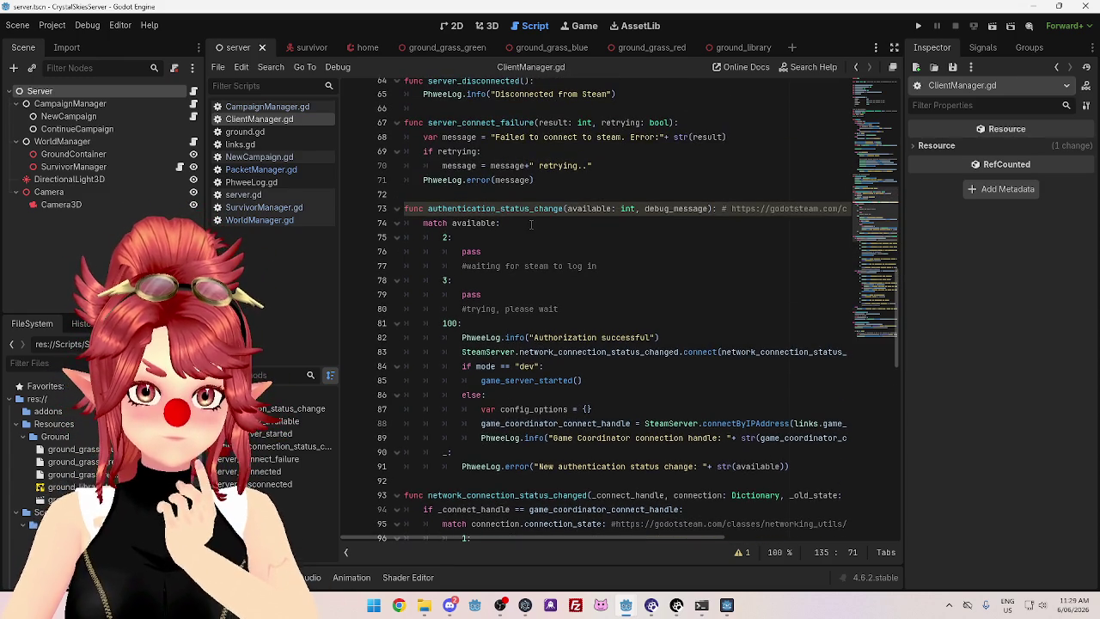
scroll(538, 239, "down", 6)
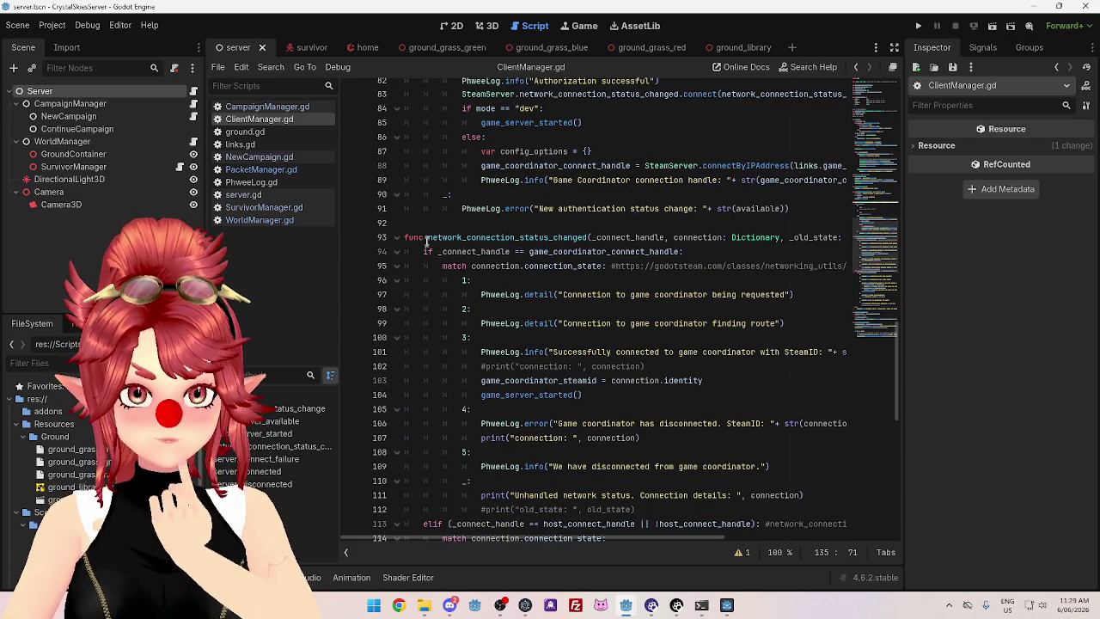
scroll(427, 241, "down", 4)
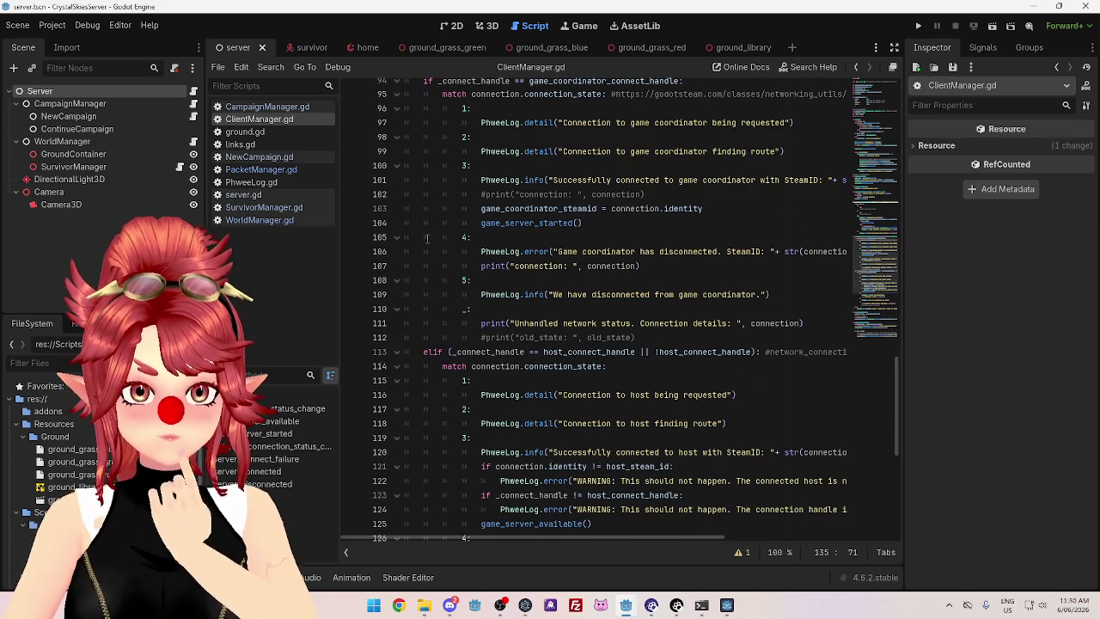
scroll(427, 239, "down", 4)
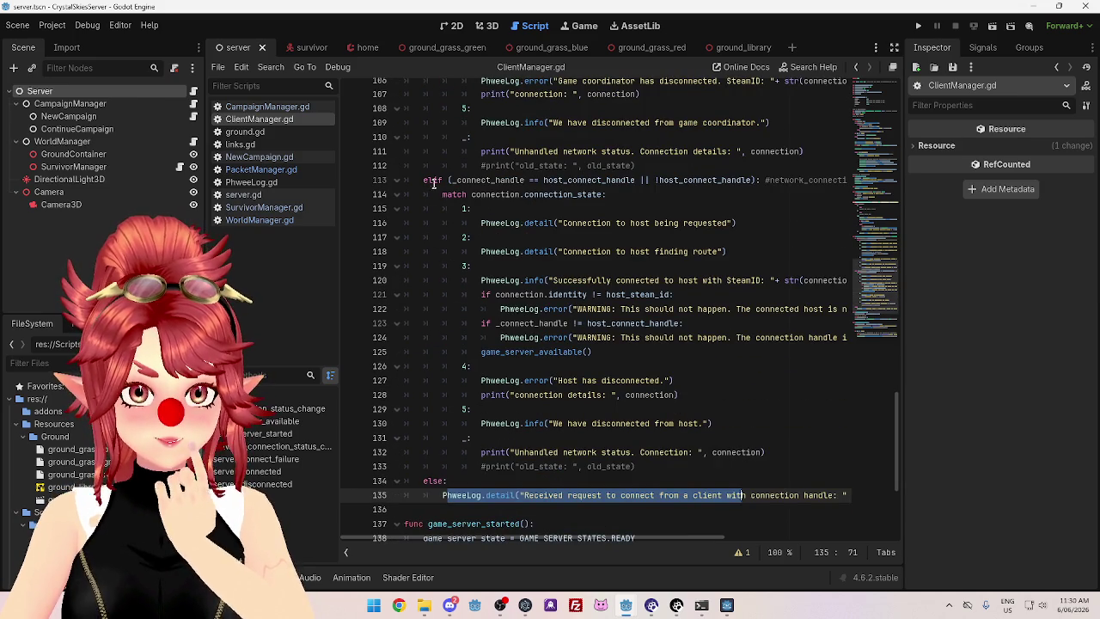
left_click(574, 495)
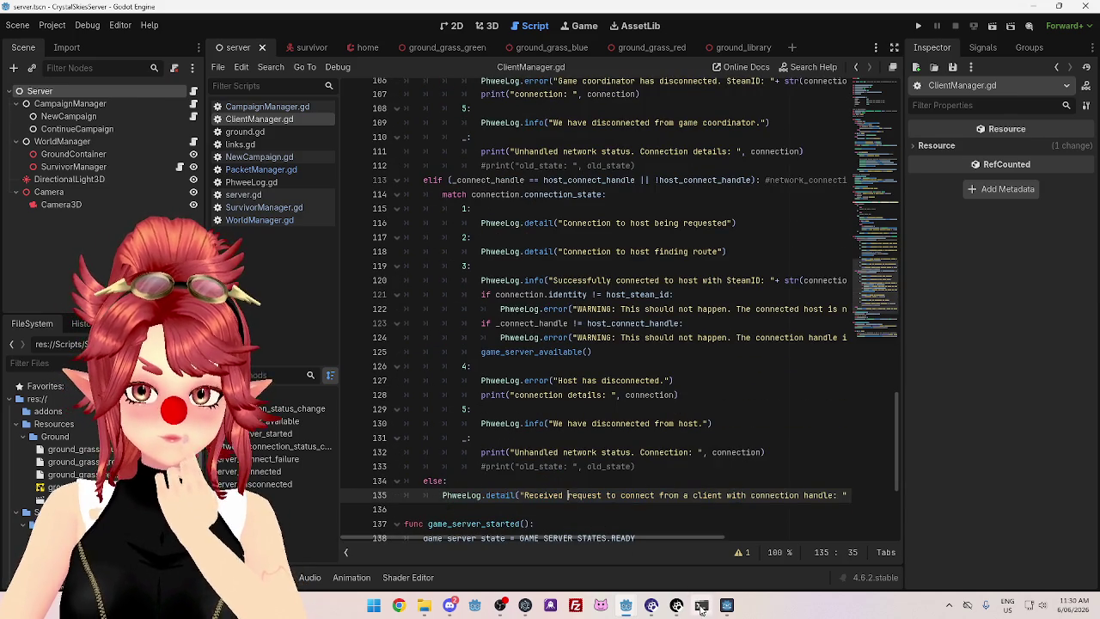
left_click(701, 606)
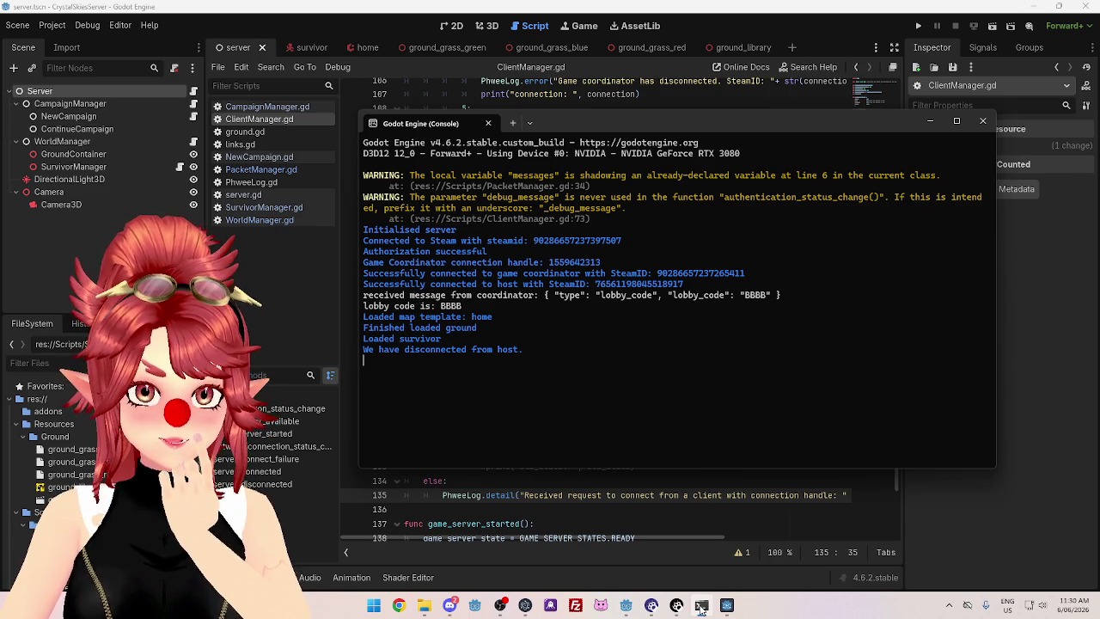
Hide the console, scroll through ClientManager.gd, and open PhweeLog.gd from the script list
left_click(700, 607)
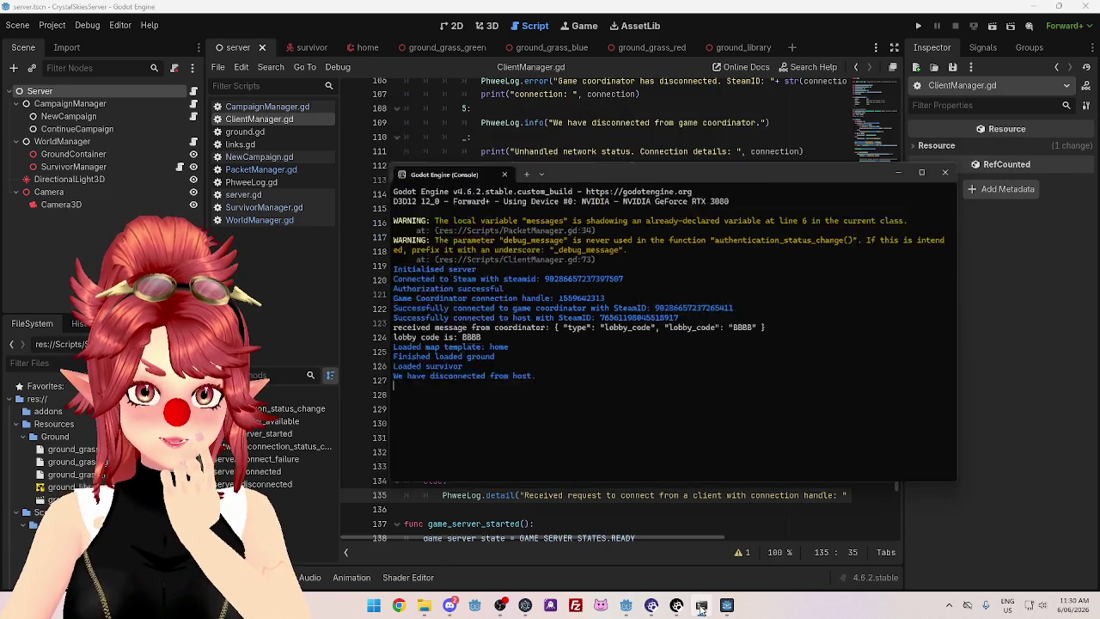
scroll(421, 454, "up", 8)
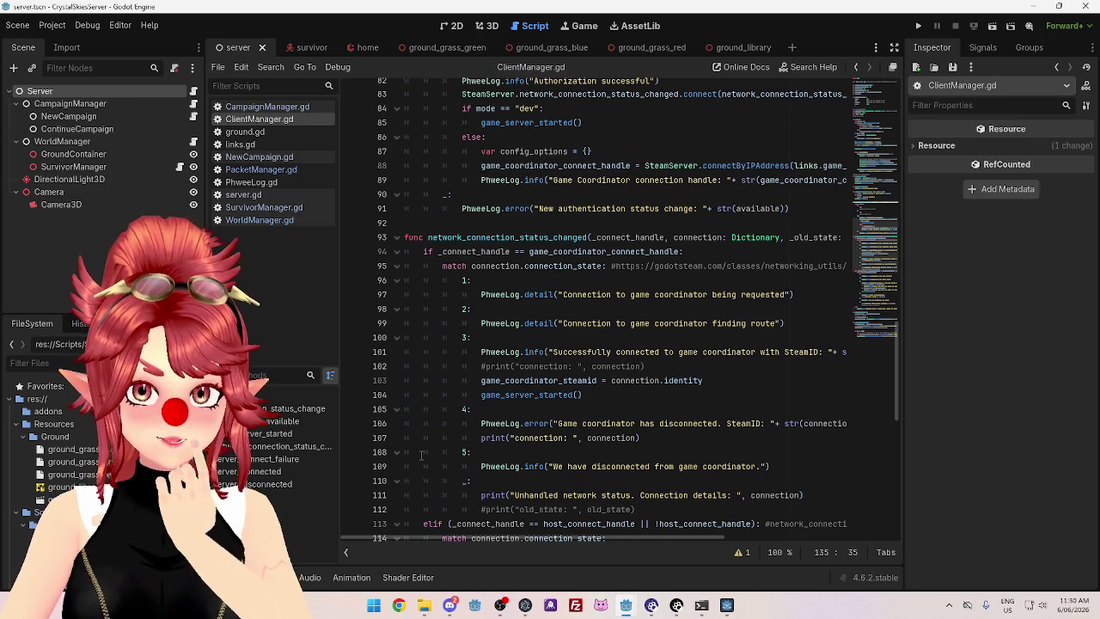
scroll(421, 455, "down", 9)
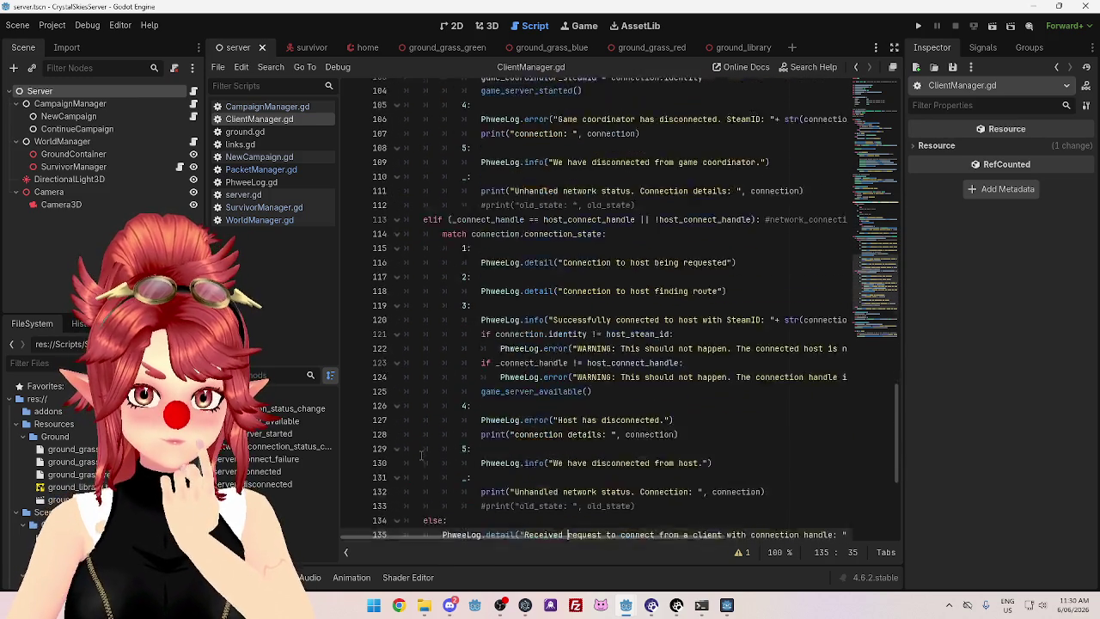
scroll(421, 456, "down", 1)
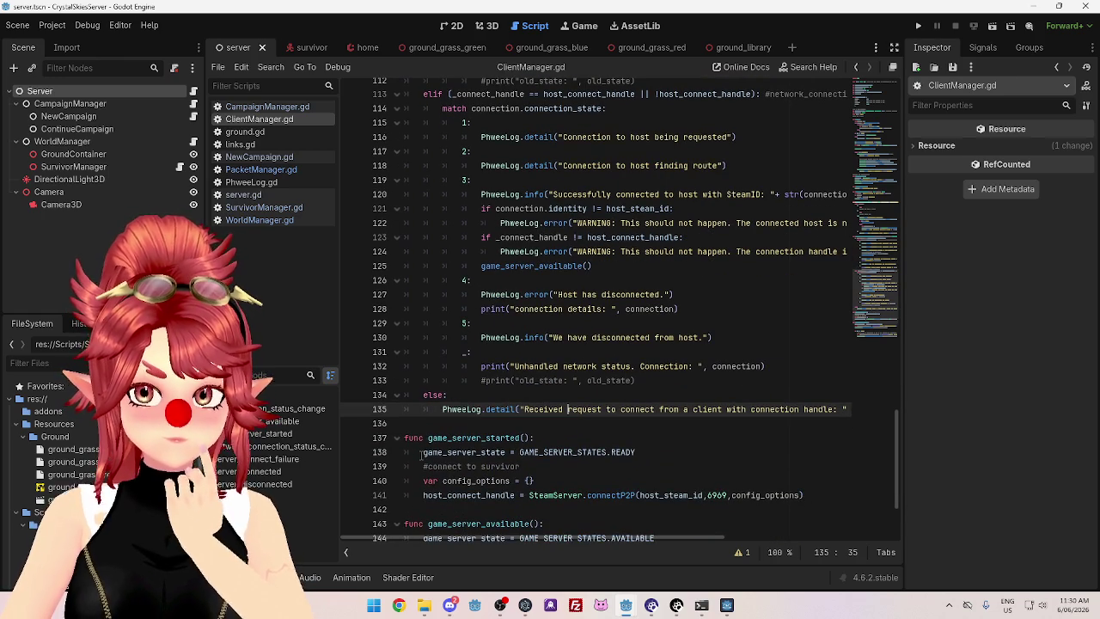
mouse_move(631, 539)
left_mouse_down()
mouse_move(641, 539)
mouse_move(545, 524)
left_mouse_up()
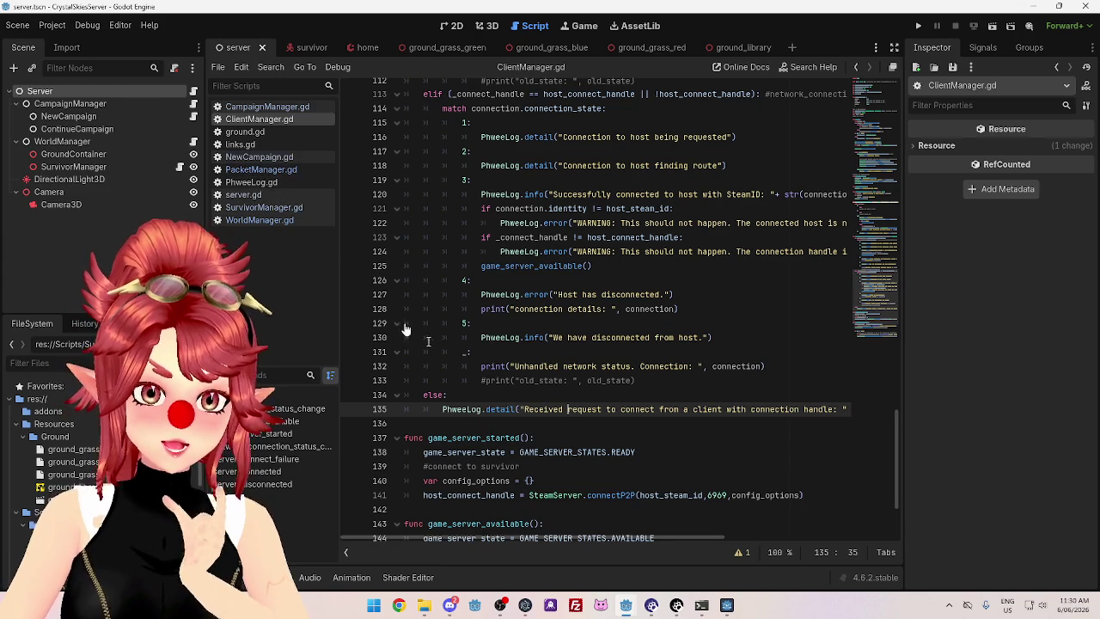
left_click(252, 183)
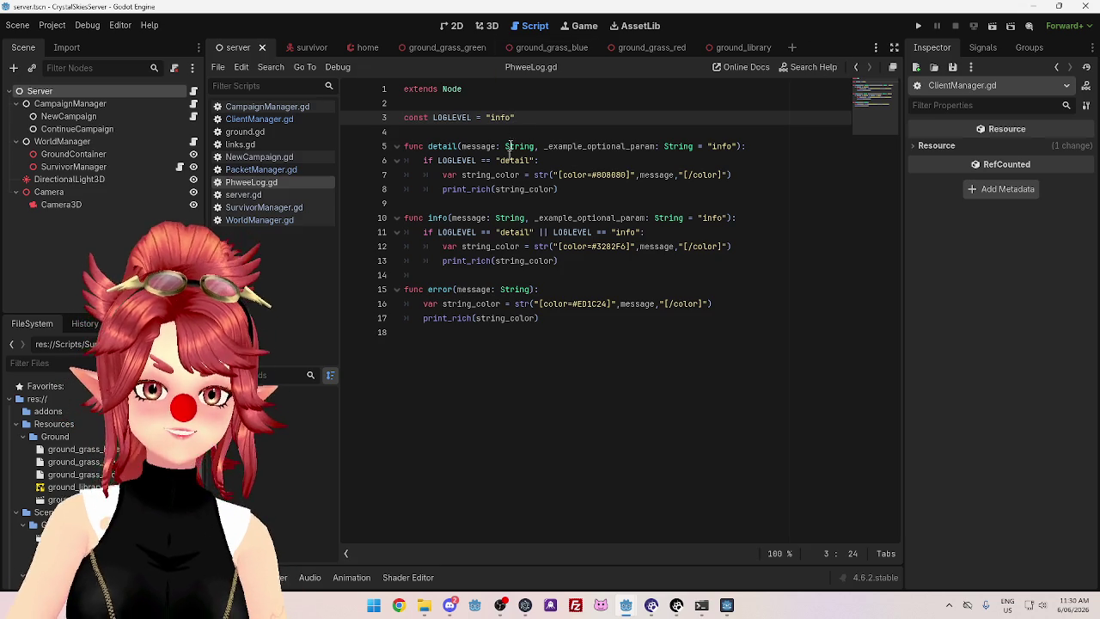
Change PhweeLog's LOGLEVEL on line 3 from "info" to "detail"
double_click(502, 118)
type("detail")
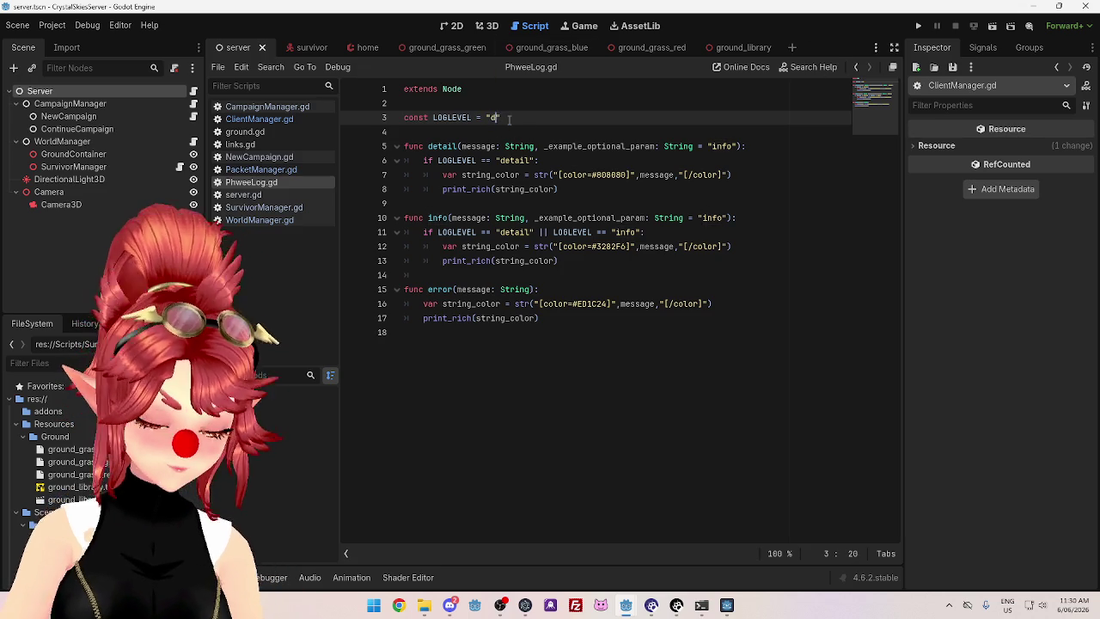
left_click(662, 218)
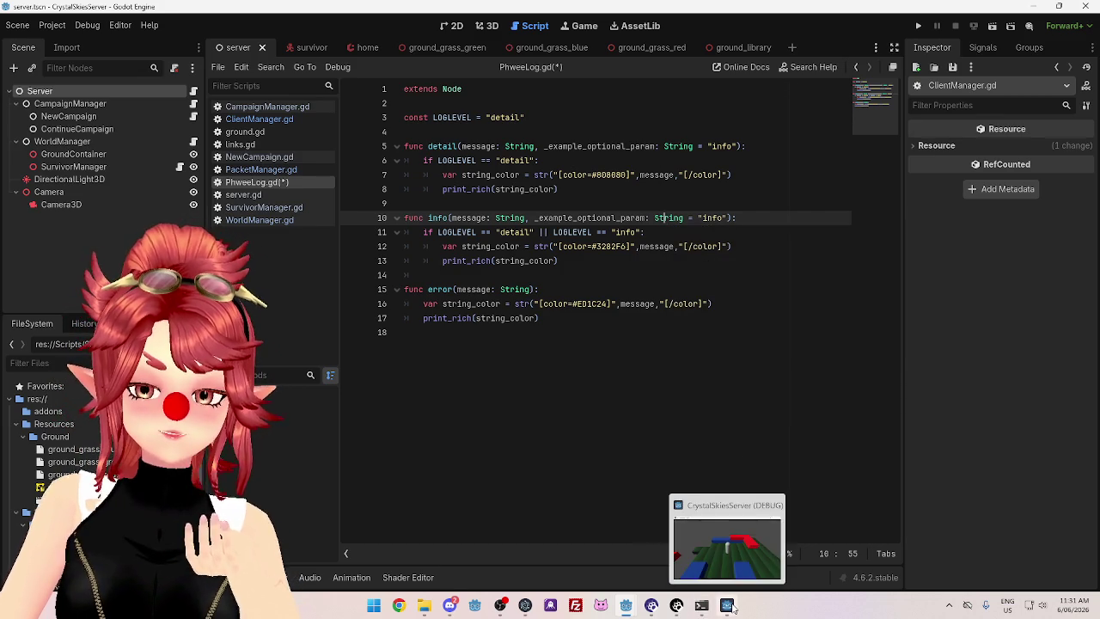
Close the running server game window and save PhweeLog.gd
left_click(776, 501)
left_click(598, 218)
key("ctrl+s")
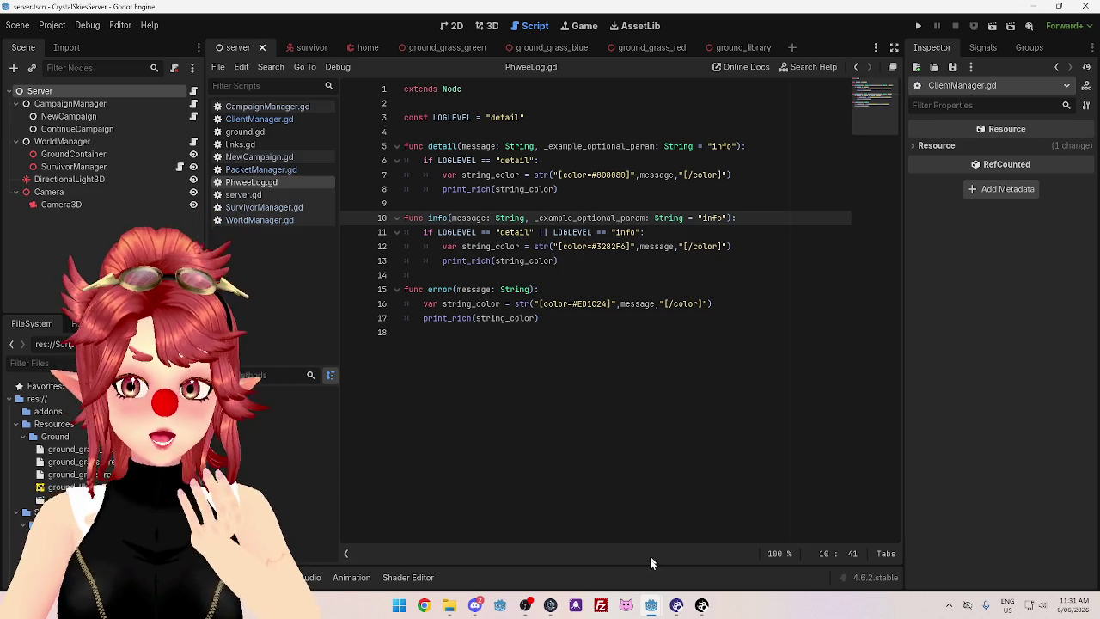
mouse_move(651, 605)
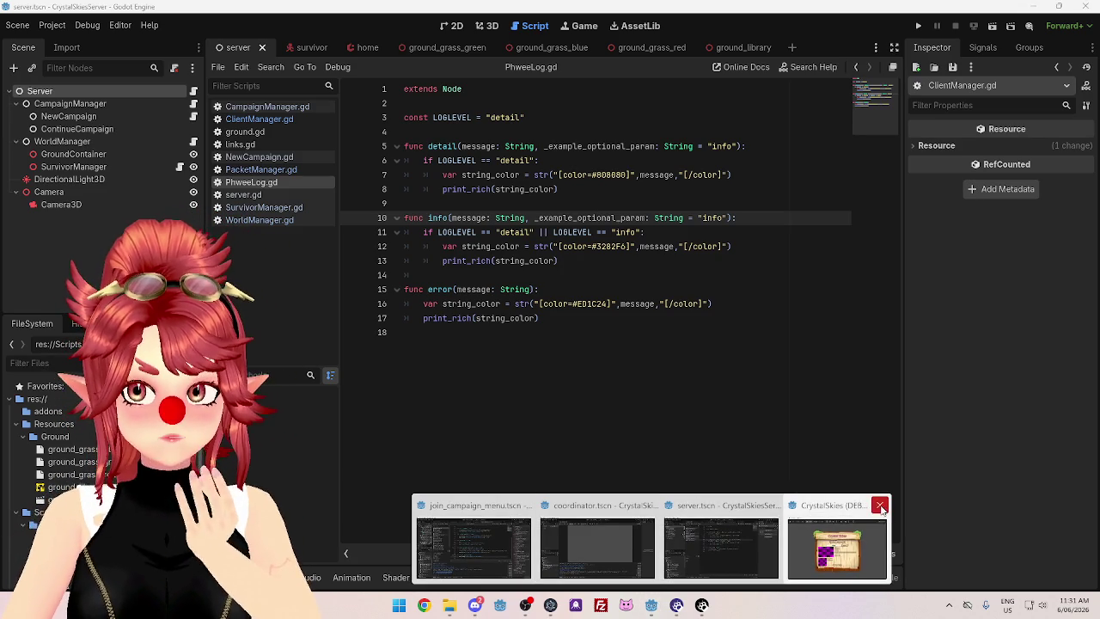
Run the CrystalSkiesCoordinator project, then bring the join_campaign_menu client editor forward
mouse_move(651, 606)
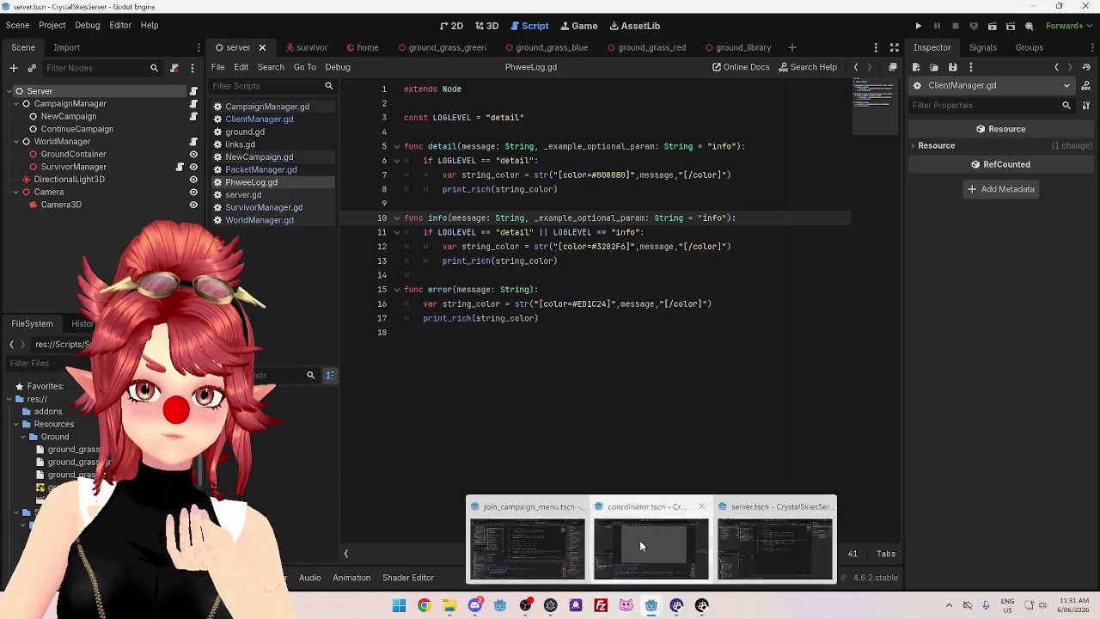
left_click(639, 540)
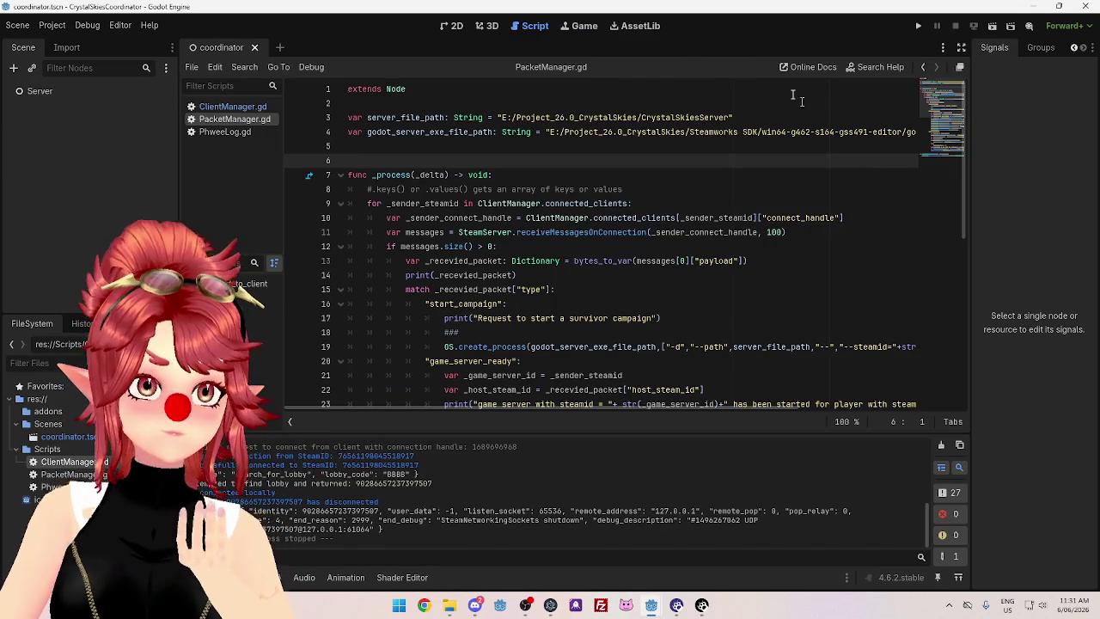
left_click(918, 26)
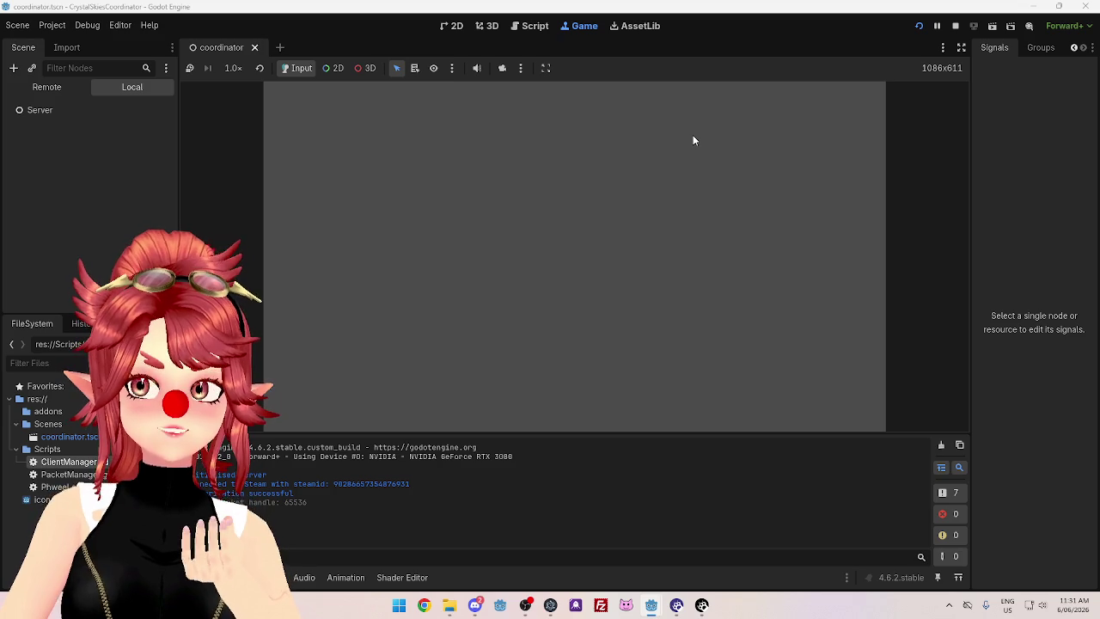
mouse_move(650, 609)
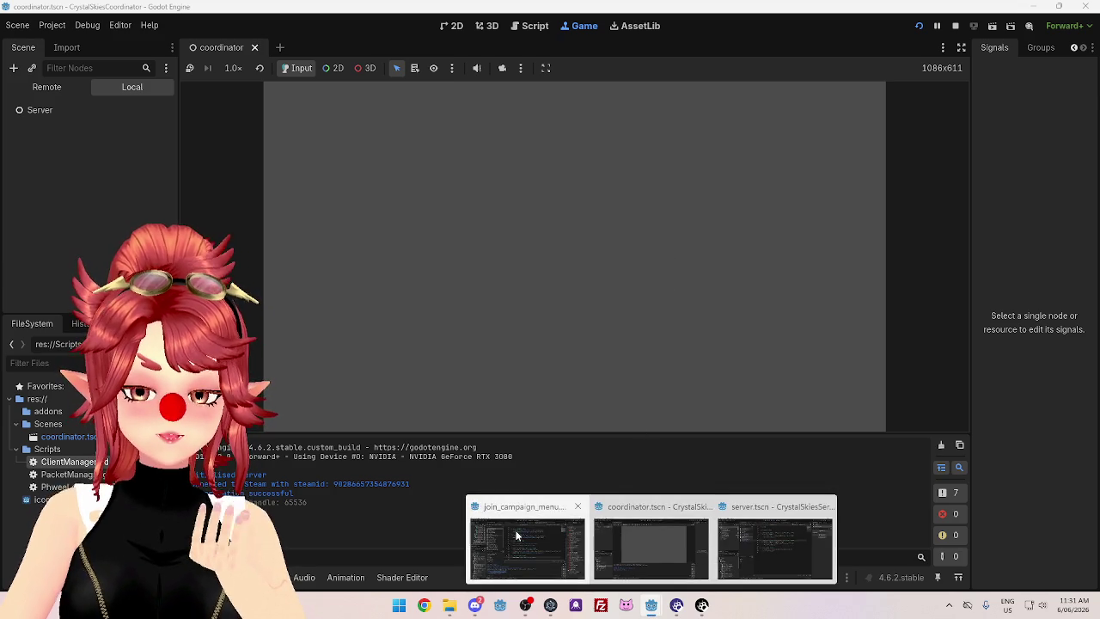
left_click(516, 533)
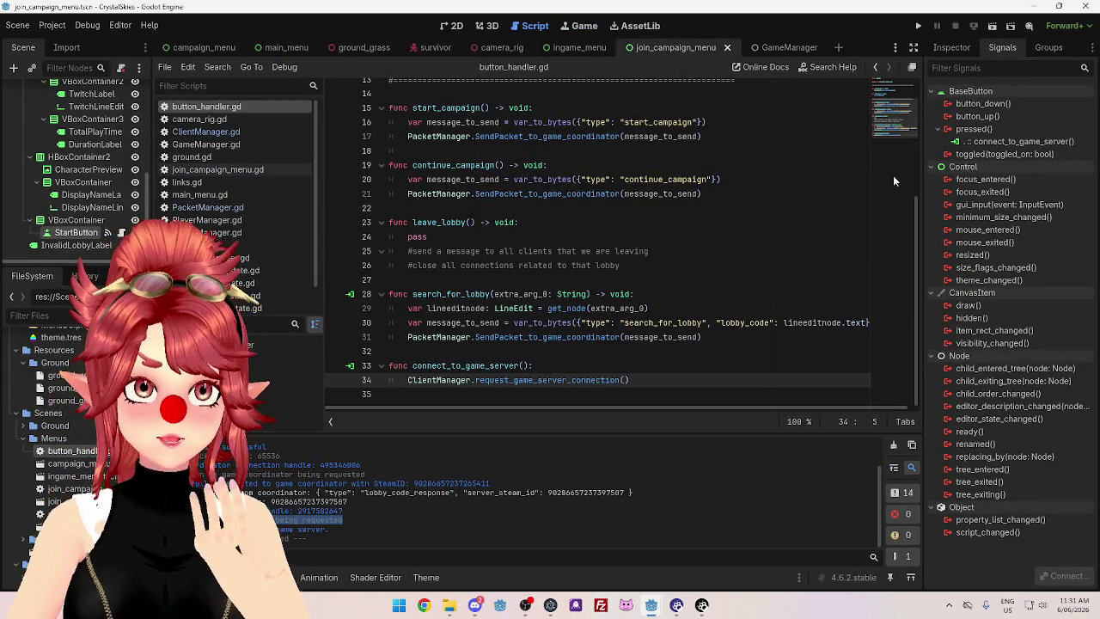
Run the client, enter the survivor campaign screen, then close the client game window
left_click(919, 26)
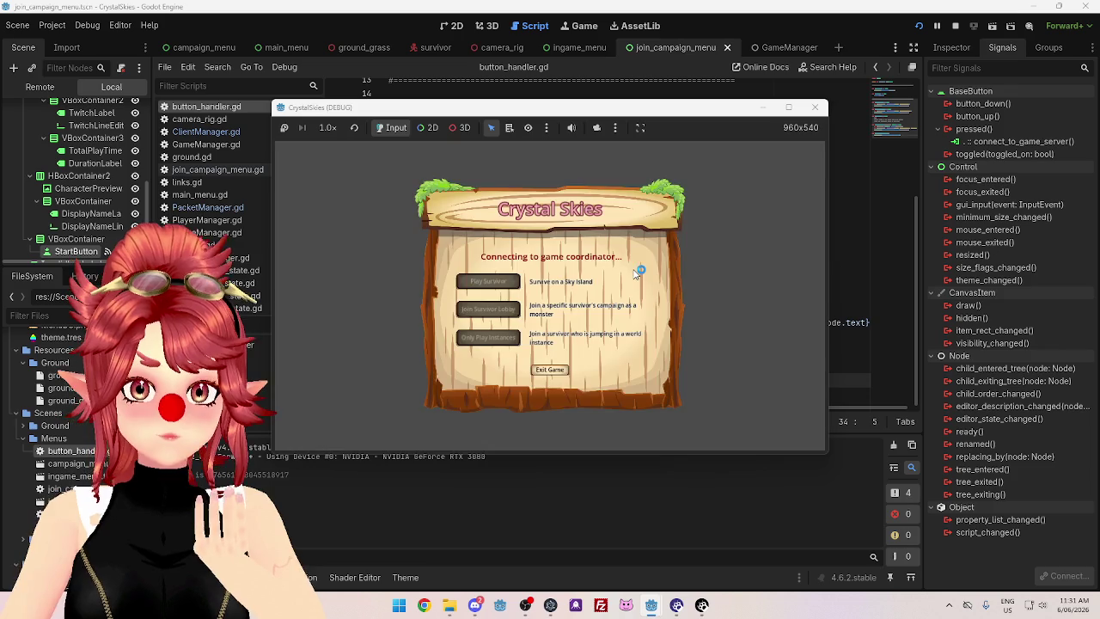
left_click(488, 284)
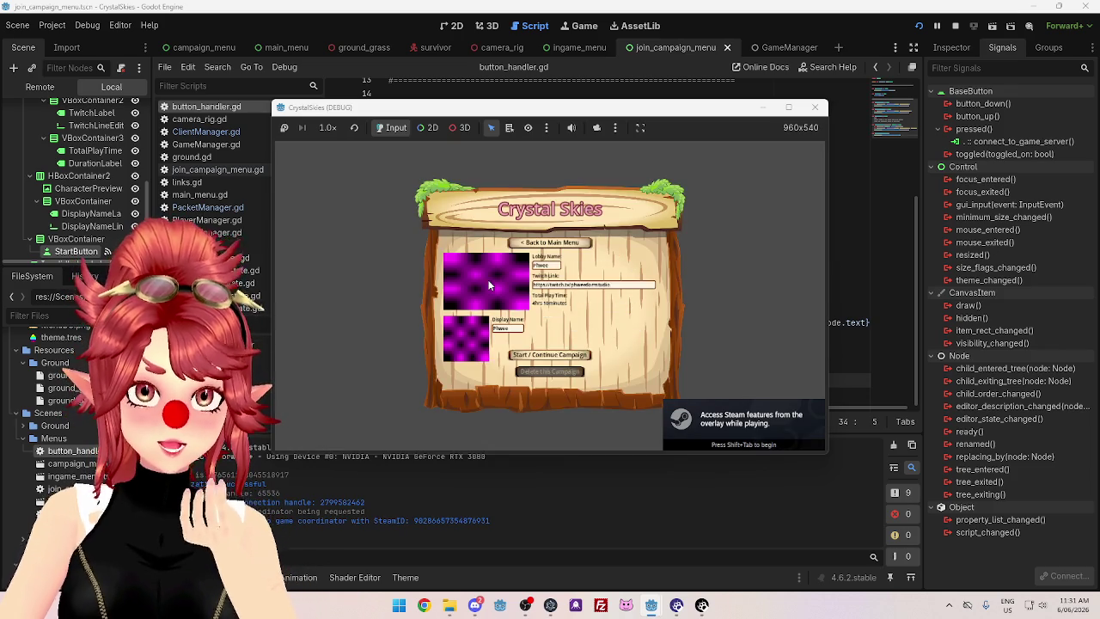
left_click(550, 355)
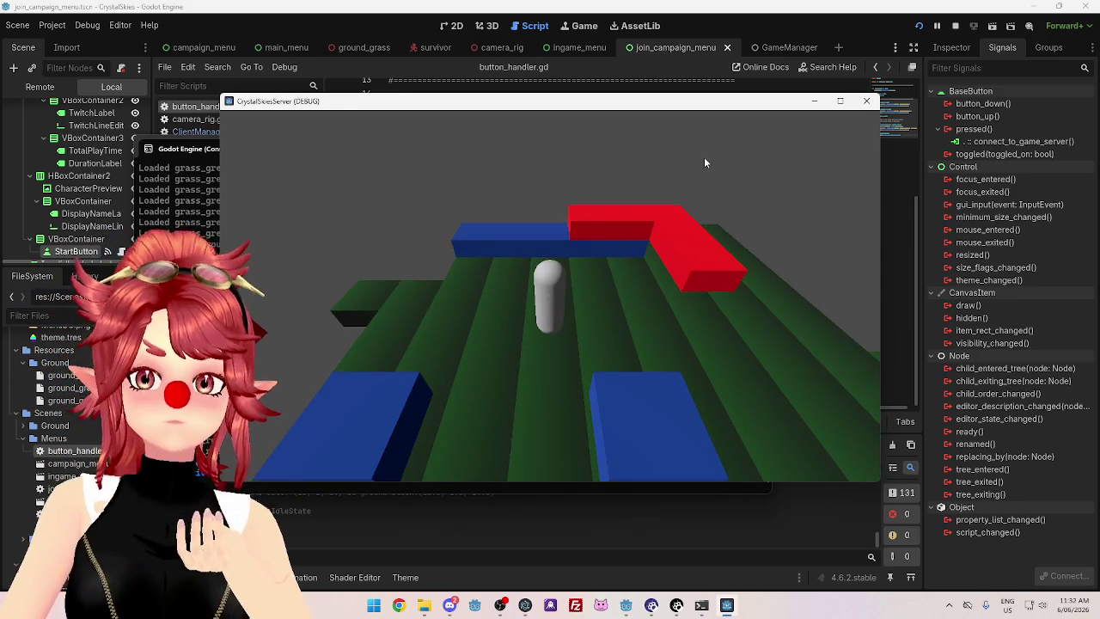
key("alt+Tab")
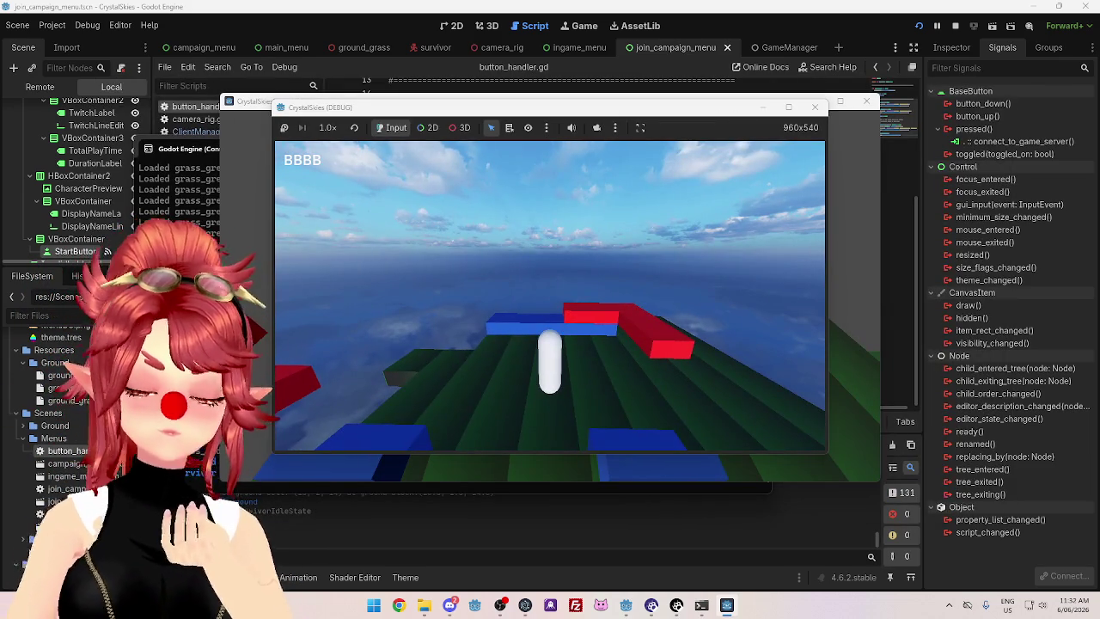
key("Escape")
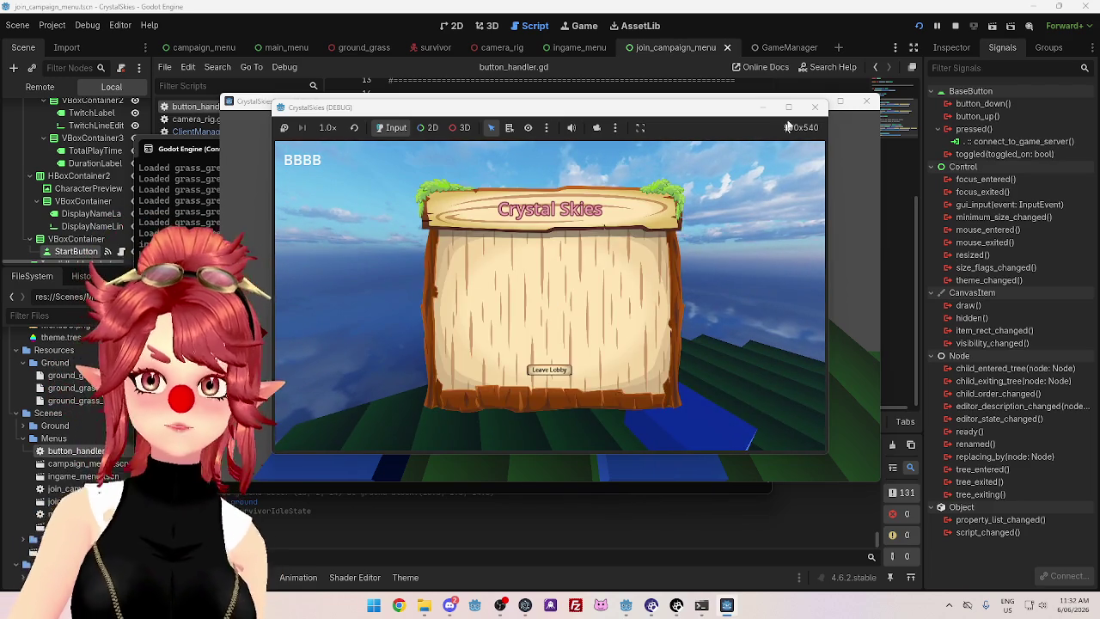
left_click(814, 106)
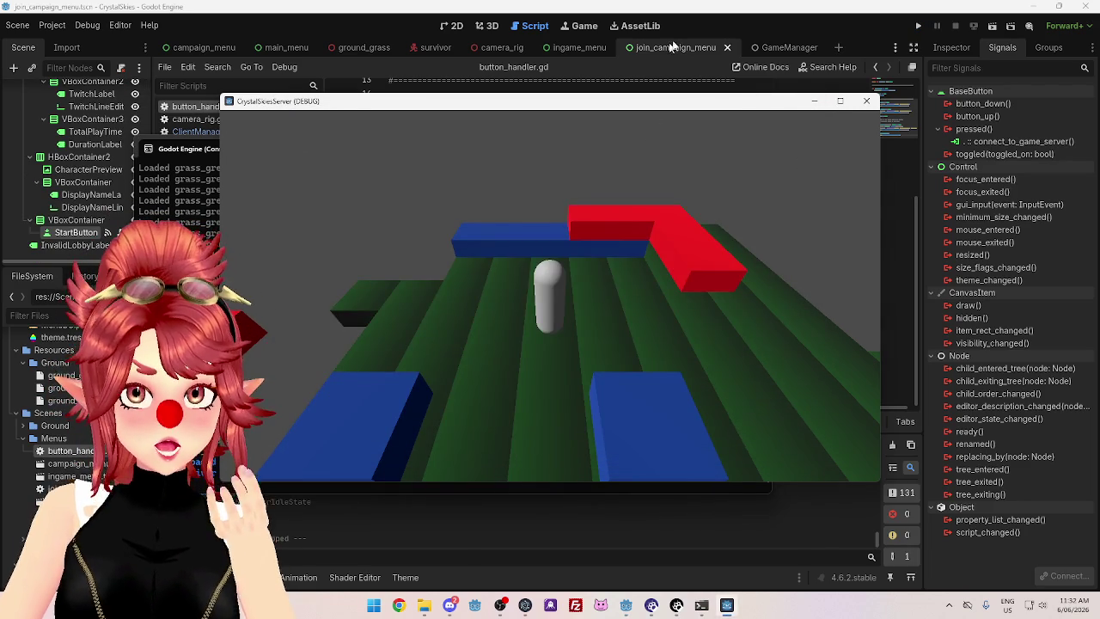
Relaunch the client and search for lobby code BBBB on the lobby-code screen
left_click(673, 46)
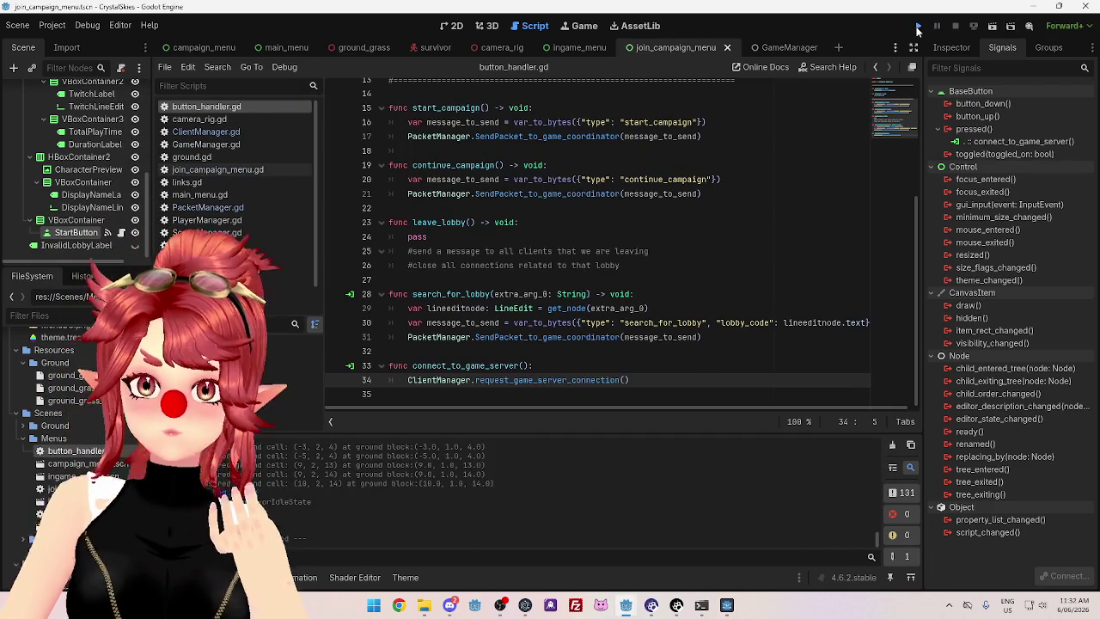
left_click(918, 28)
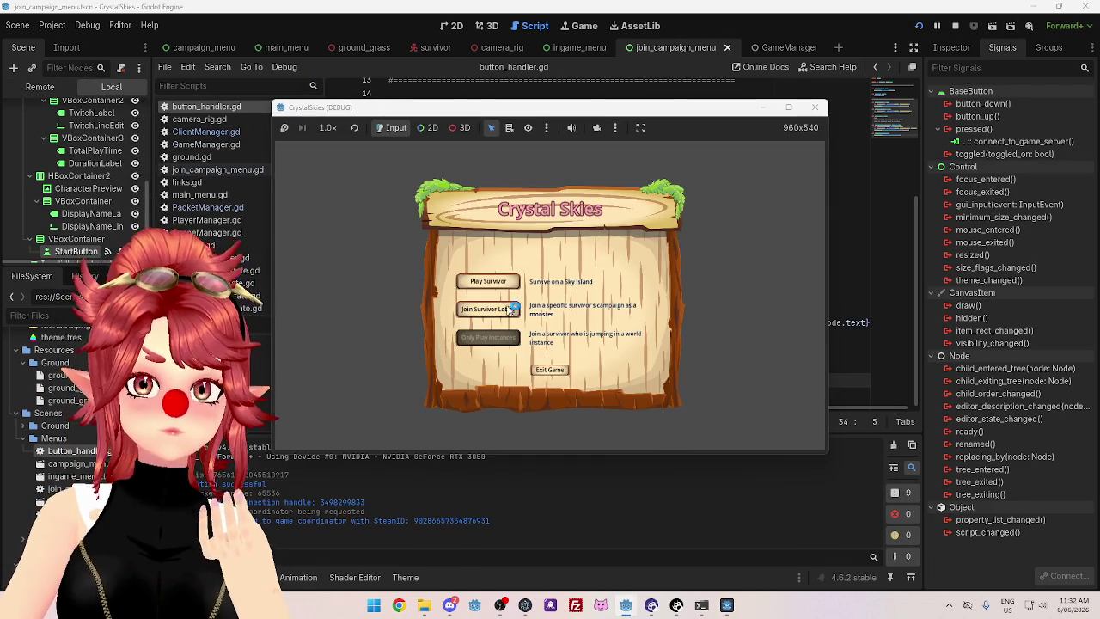
left_click(511, 310)
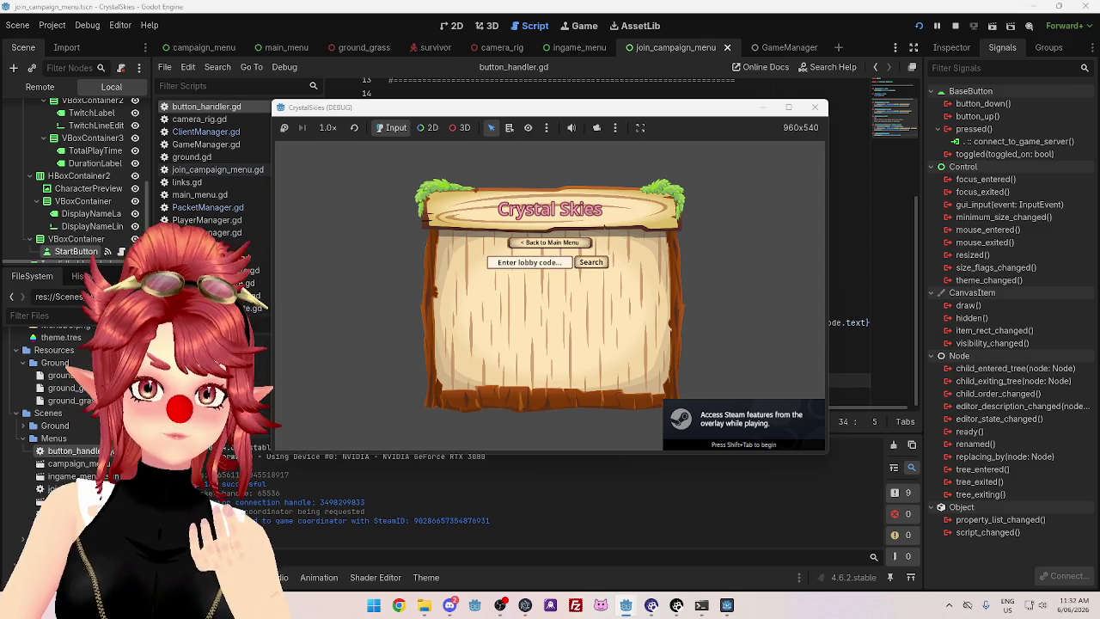
type("BBBB")
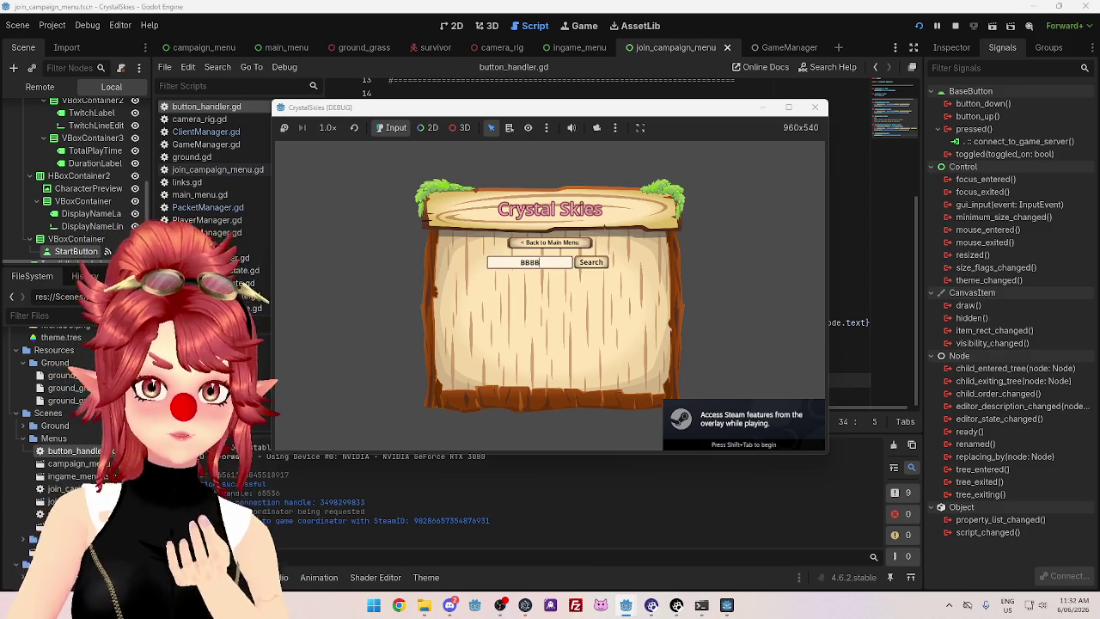
left_click(592, 263)
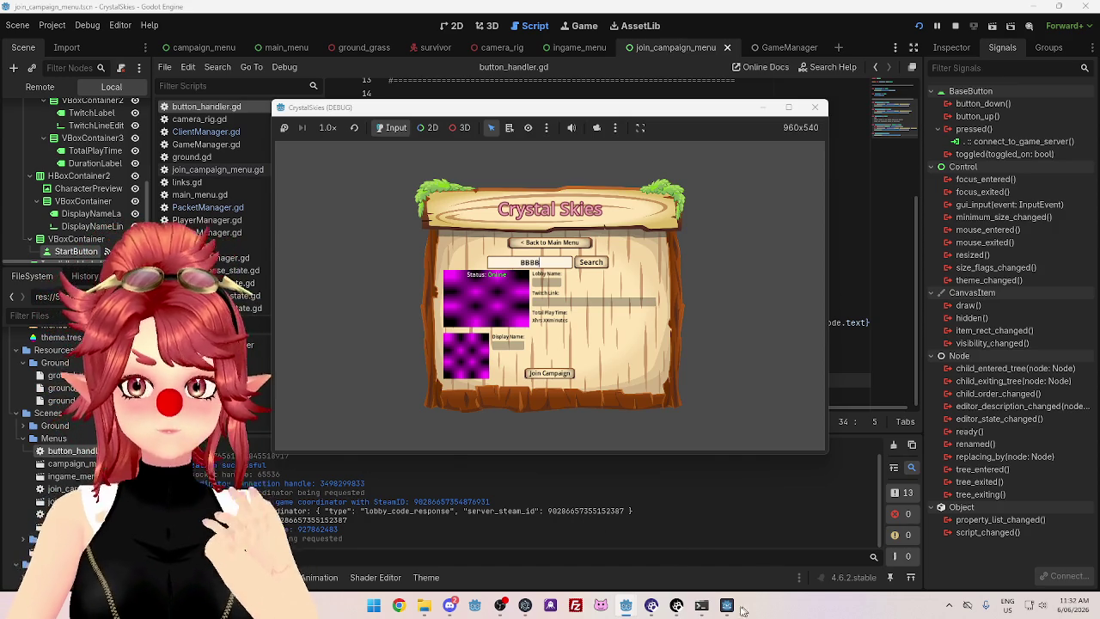
Bring the console log forward, move it up and right, and scroll through its output
mouse_move(701, 605)
left_click(702, 569)
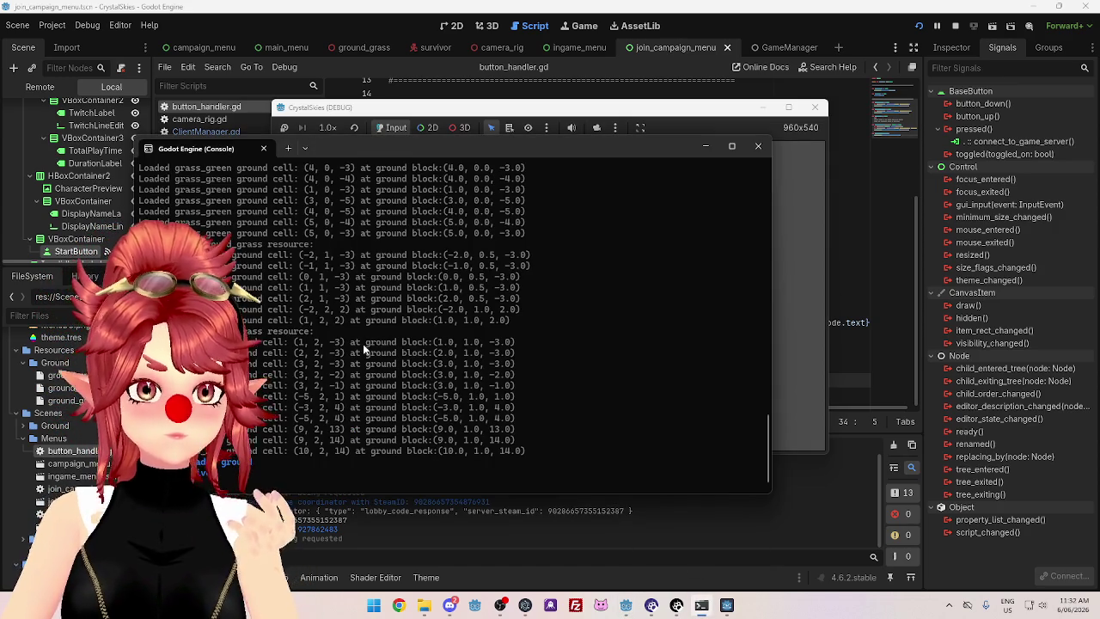
left_click_drag(509, 138, 681, 99)
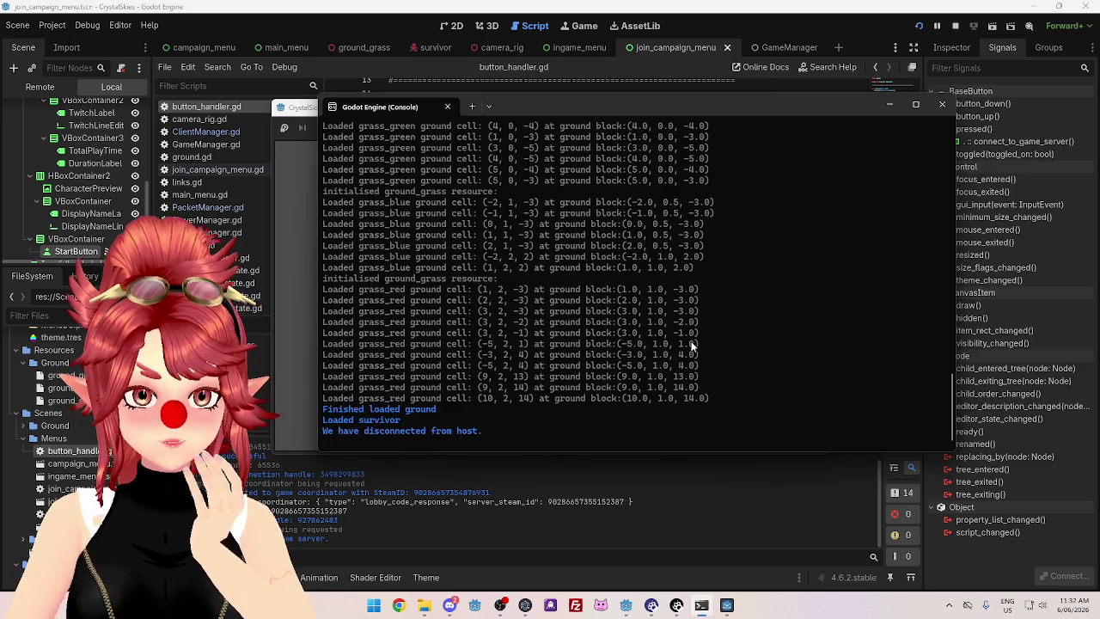
scroll(693, 344, "up", 15)
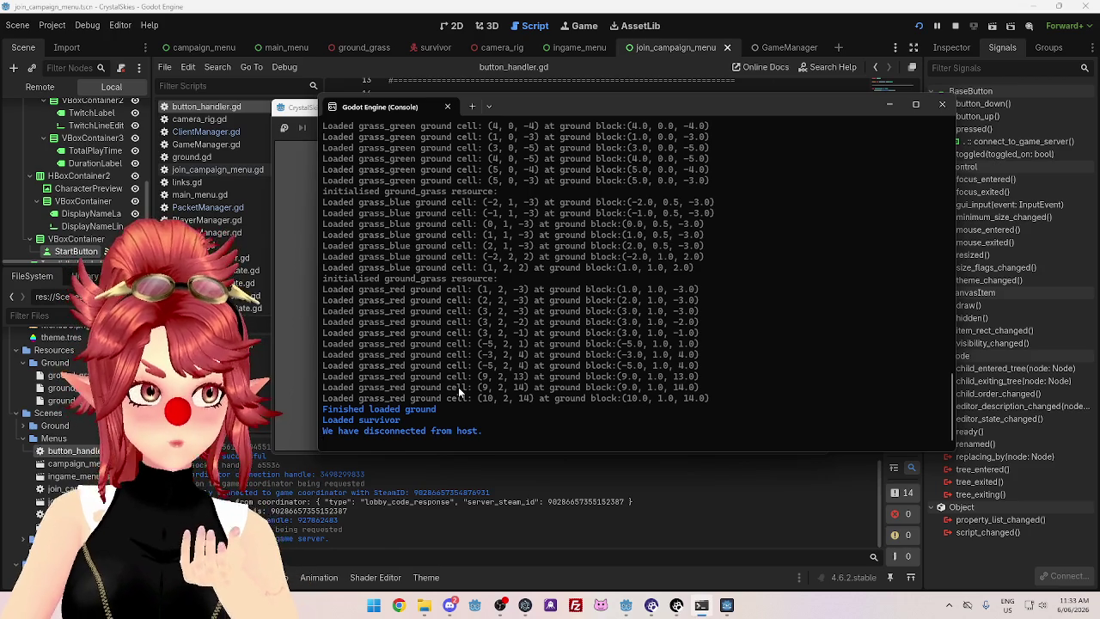
mouse_move(626, 605)
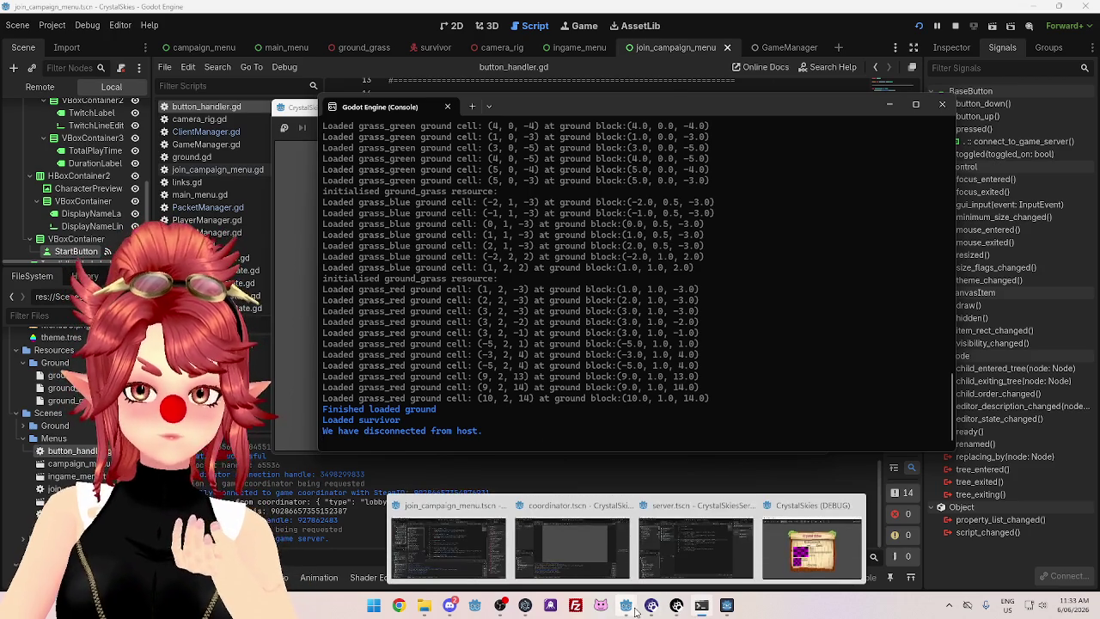
left_click(682, 550)
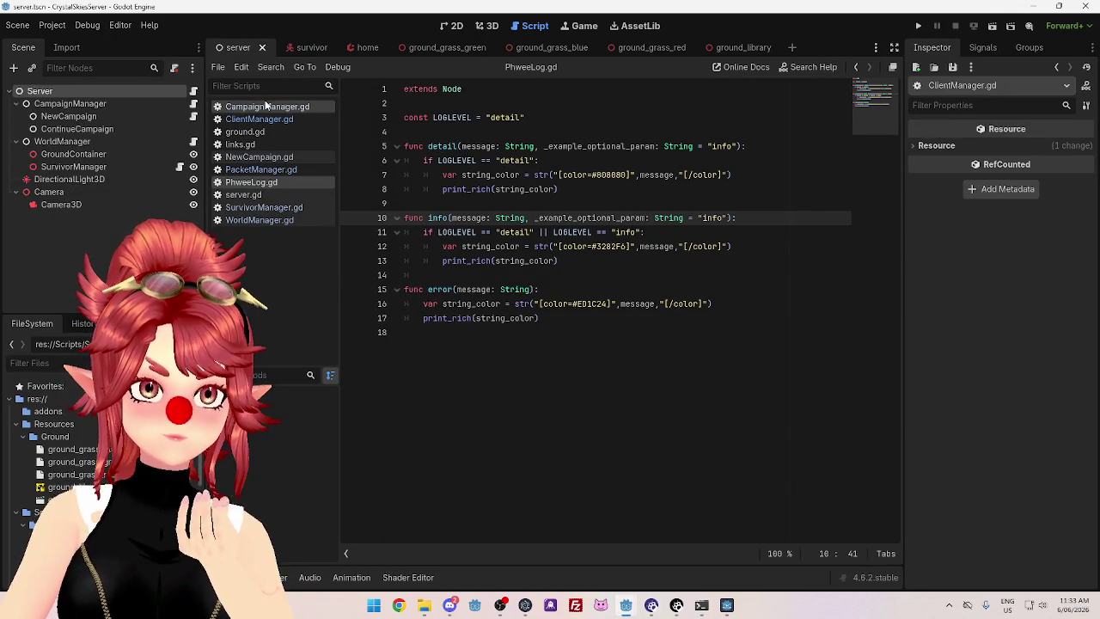
left_click(268, 121)
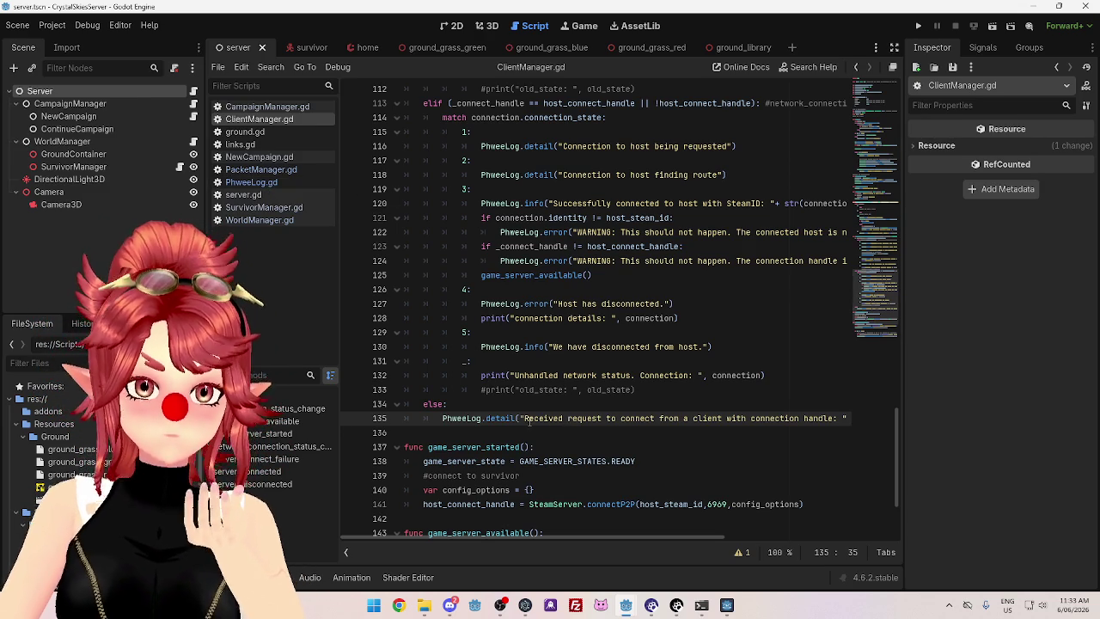
left_click(286, 182)
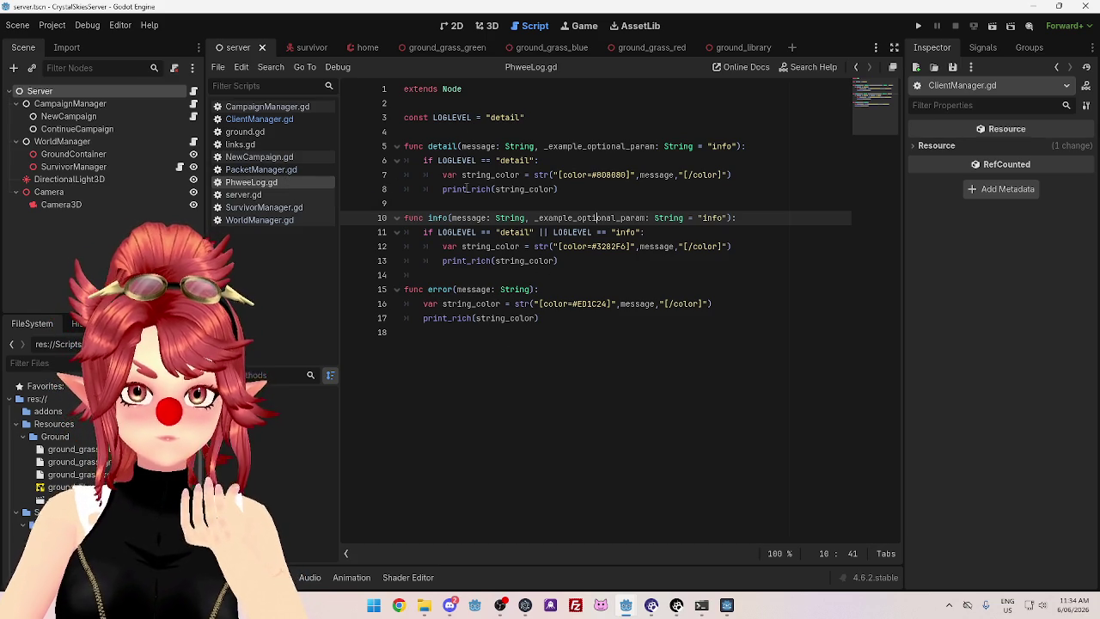
mouse_move(478, 189)
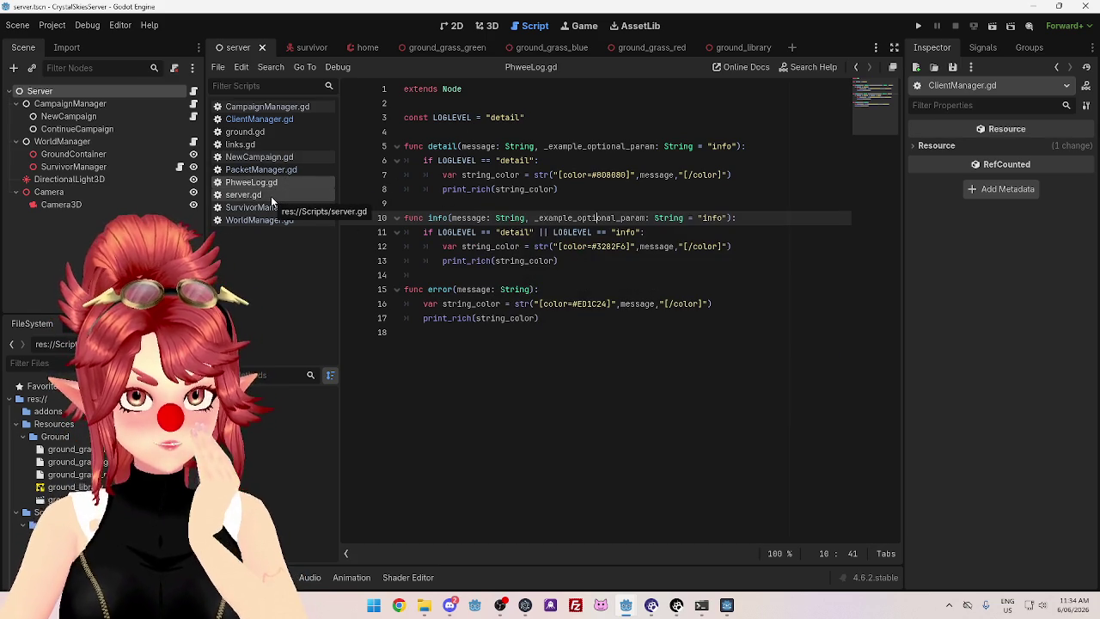
left_click(272, 197)
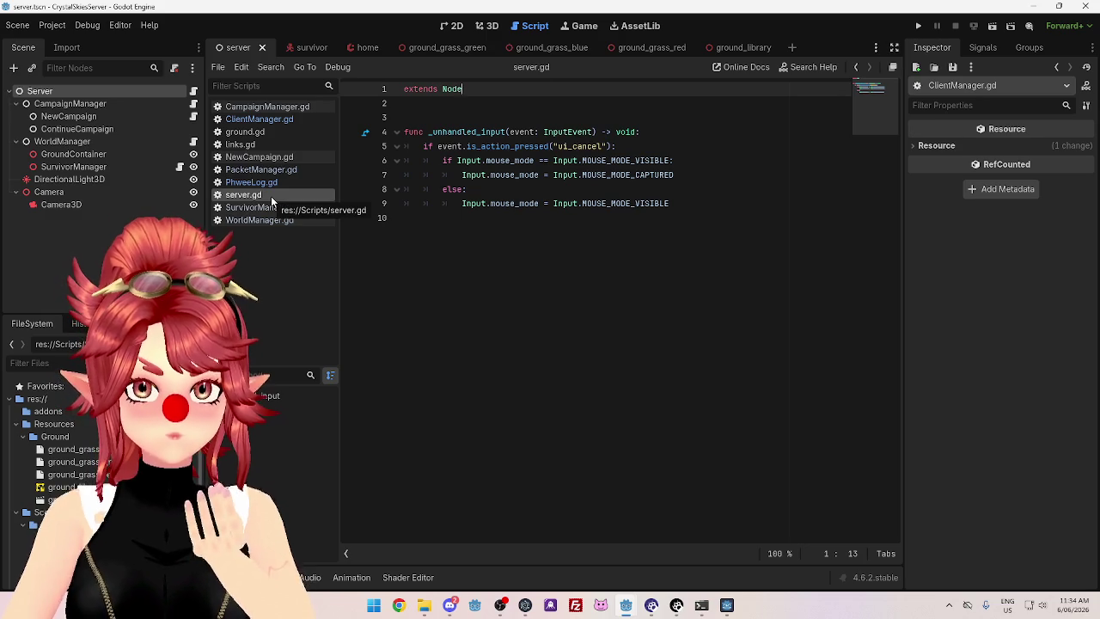
left_click(263, 170)
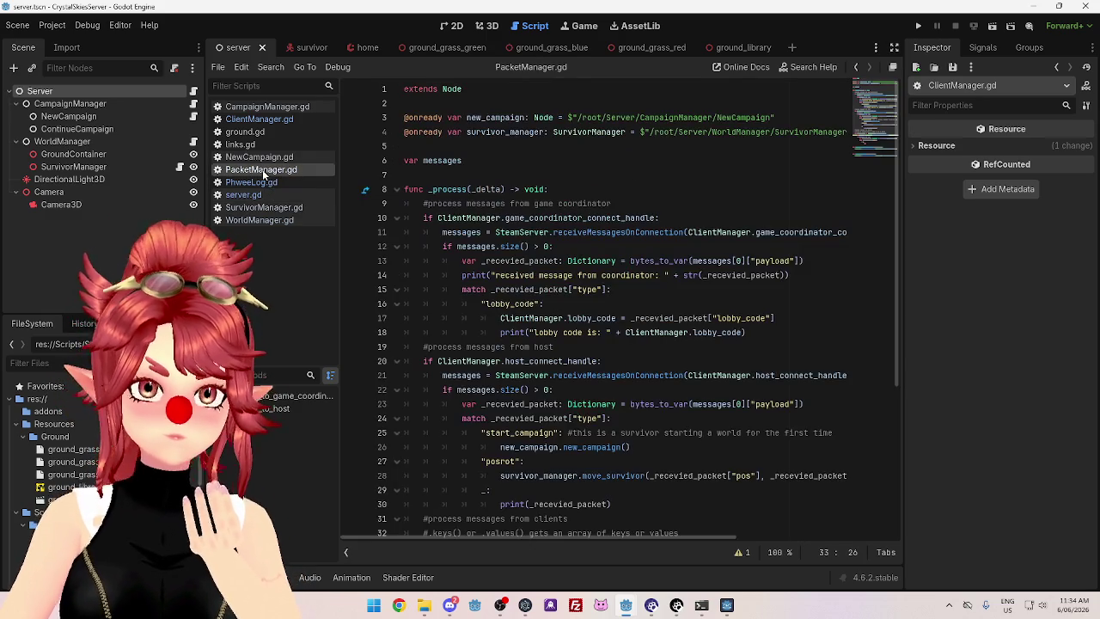
left_click(258, 119)
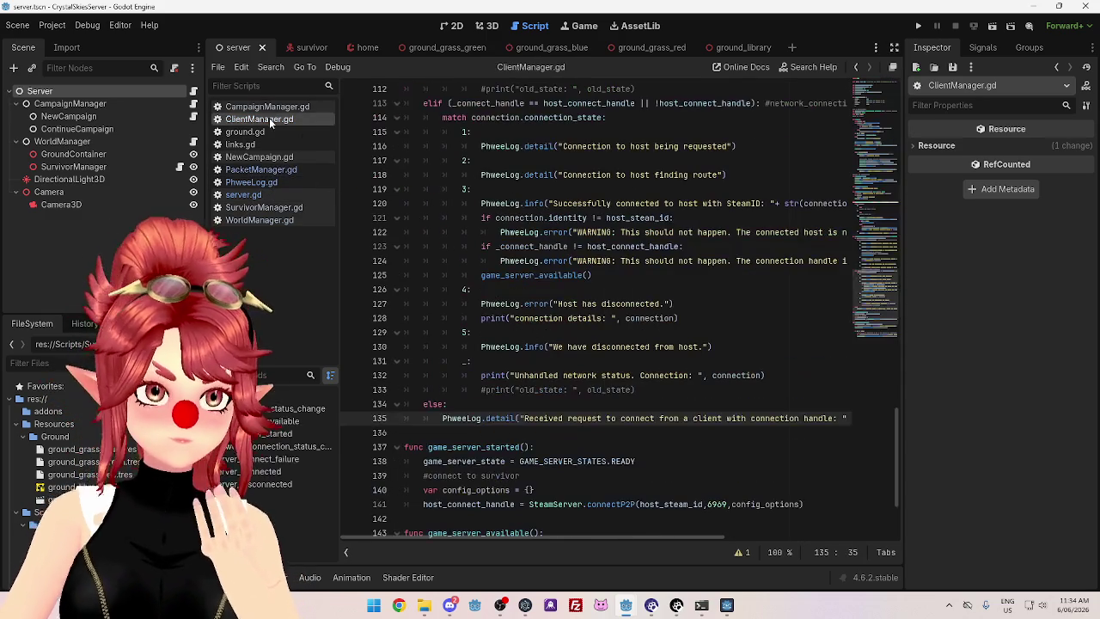
scroll(627, 328, "up", 10)
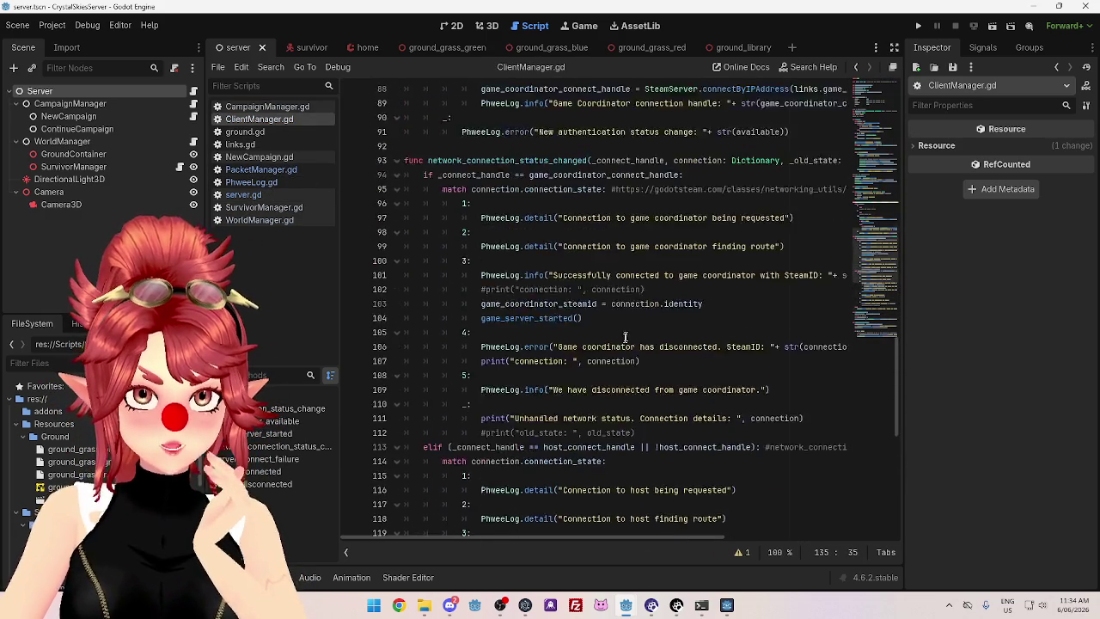
scroll(625, 338, "up", 2)
scroll(625, 339, "down", 3)
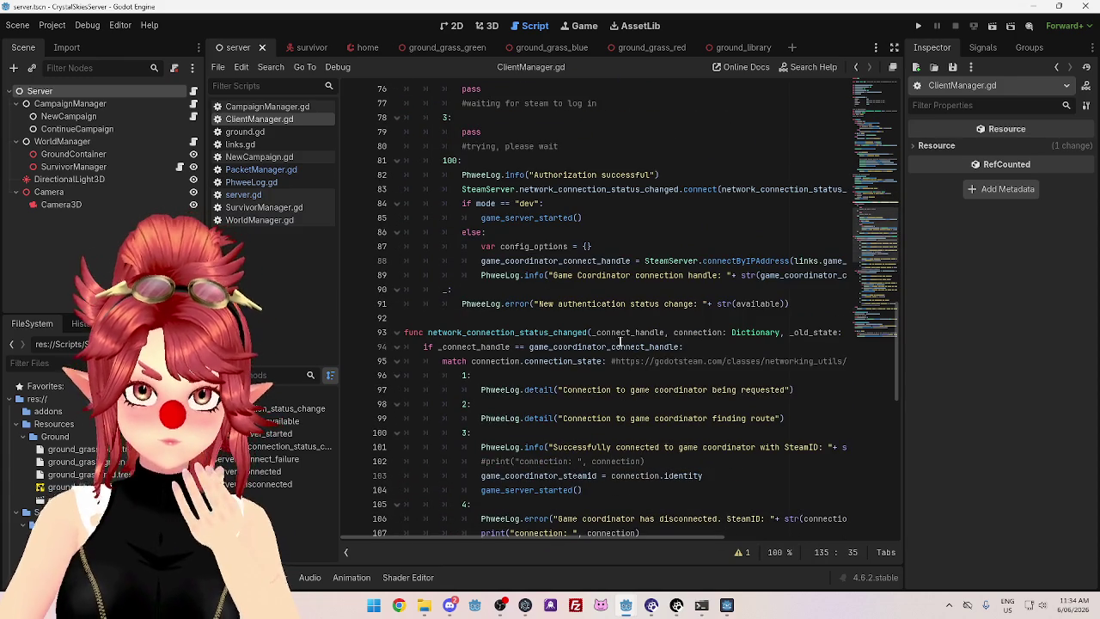
scroll(617, 344, "up", 15)
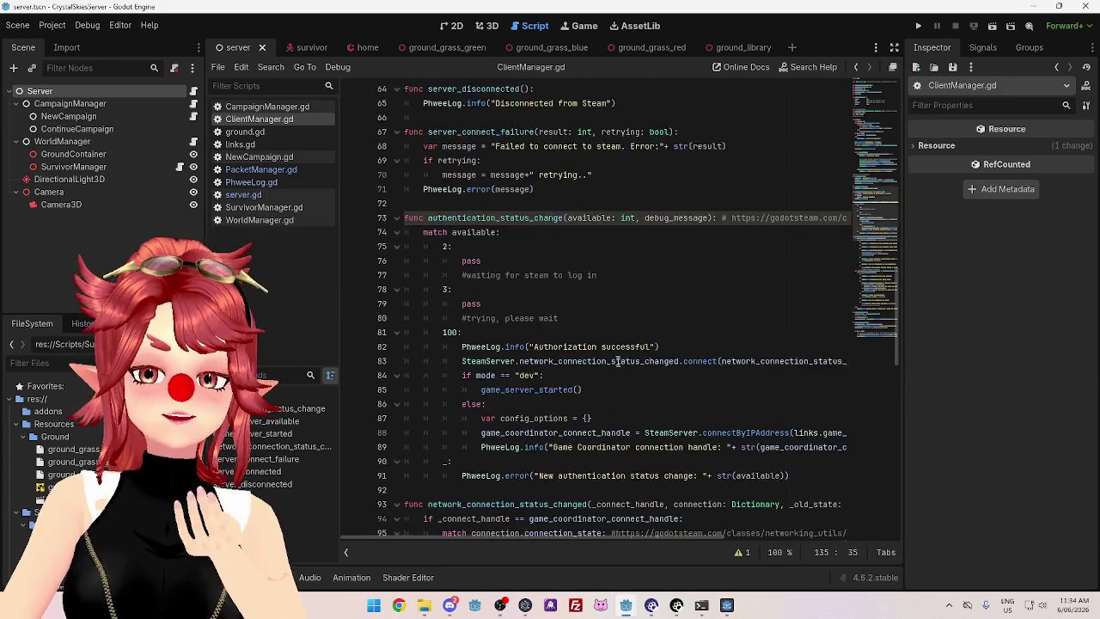
scroll(616, 362, "up", 7)
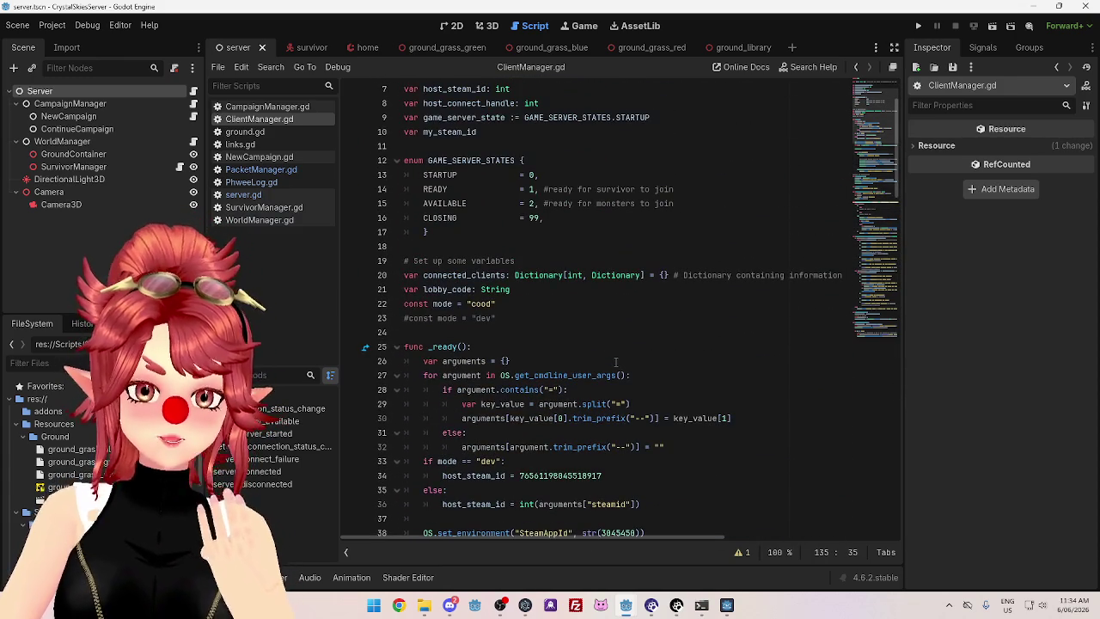
scroll(615, 362, "up", 1)
scroll(615, 361, "up", 2)
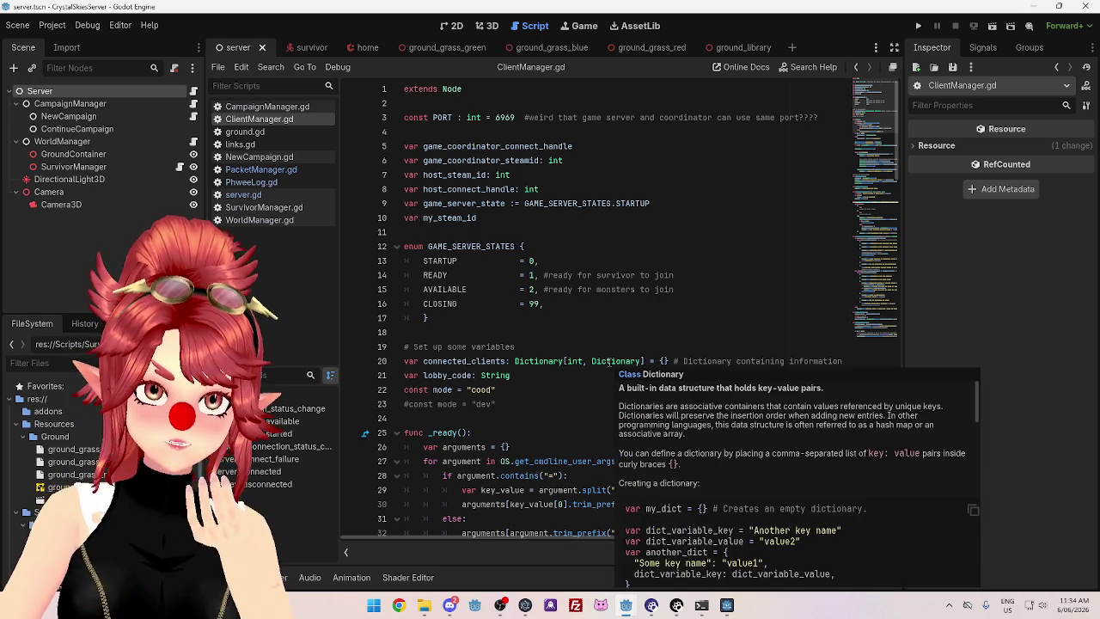
scroll(609, 362, "down", 6)
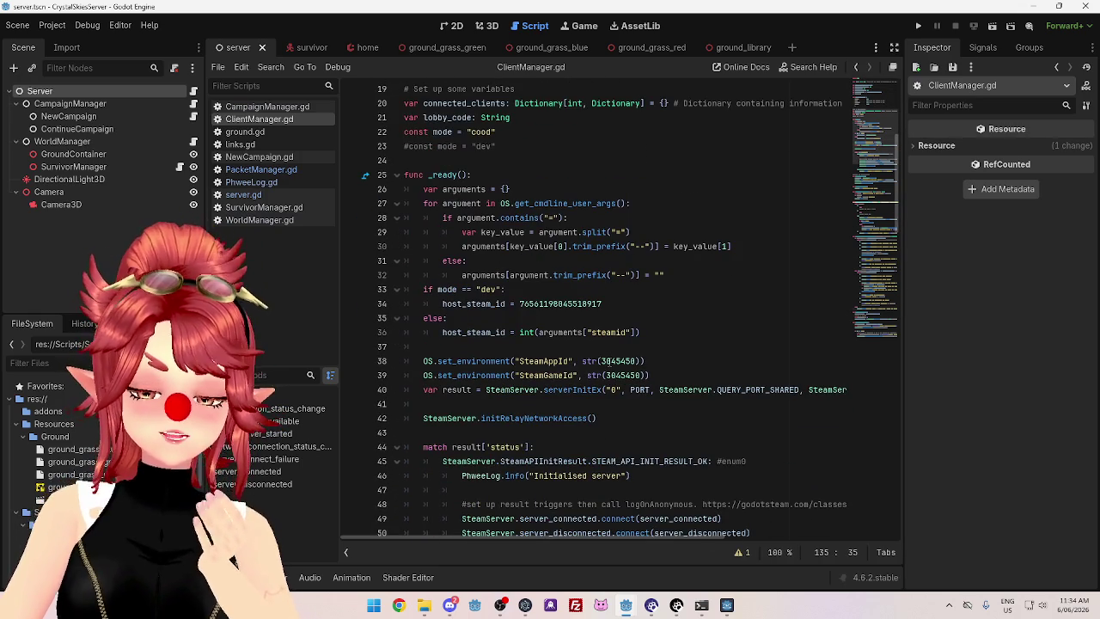
scroll(608, 362, "down", 2)
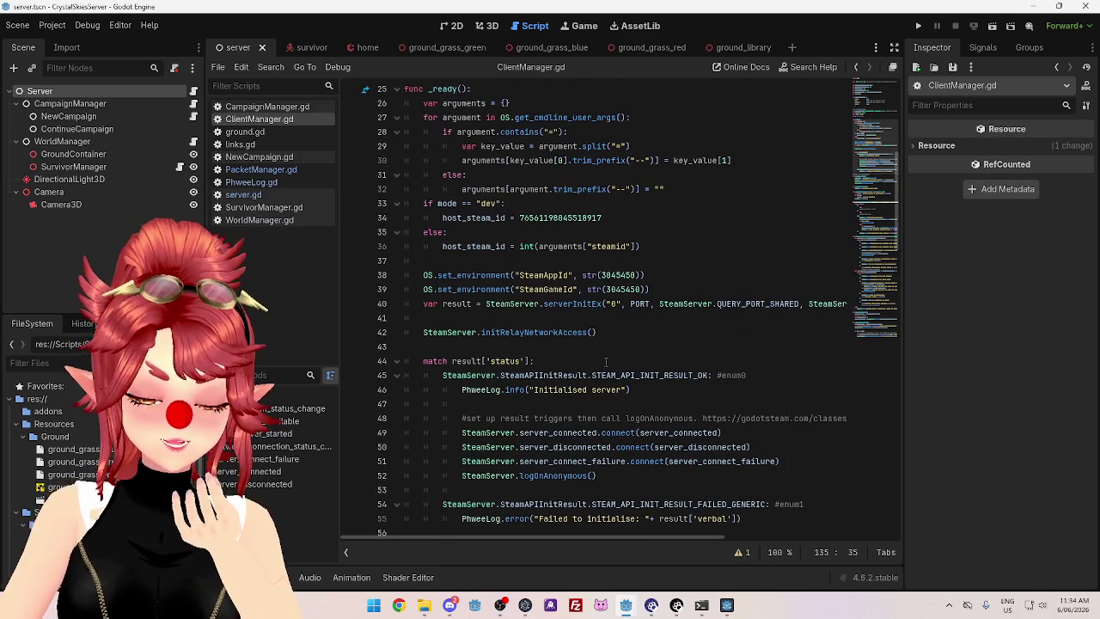
scroll(606, 362, "up", 2)
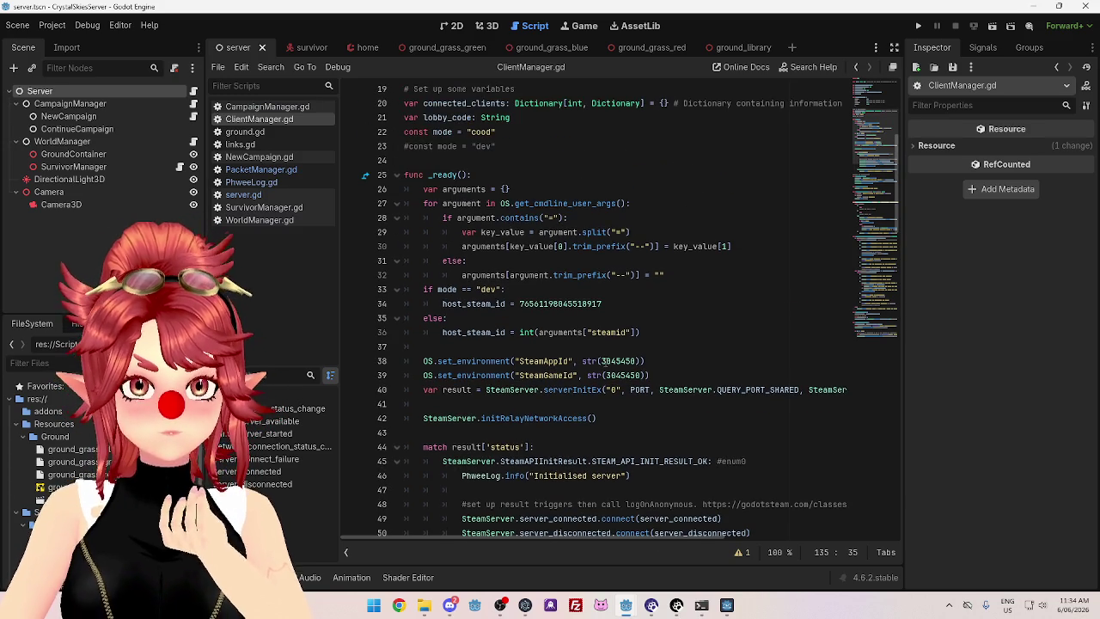
scroll(605, 362, "down", 4)
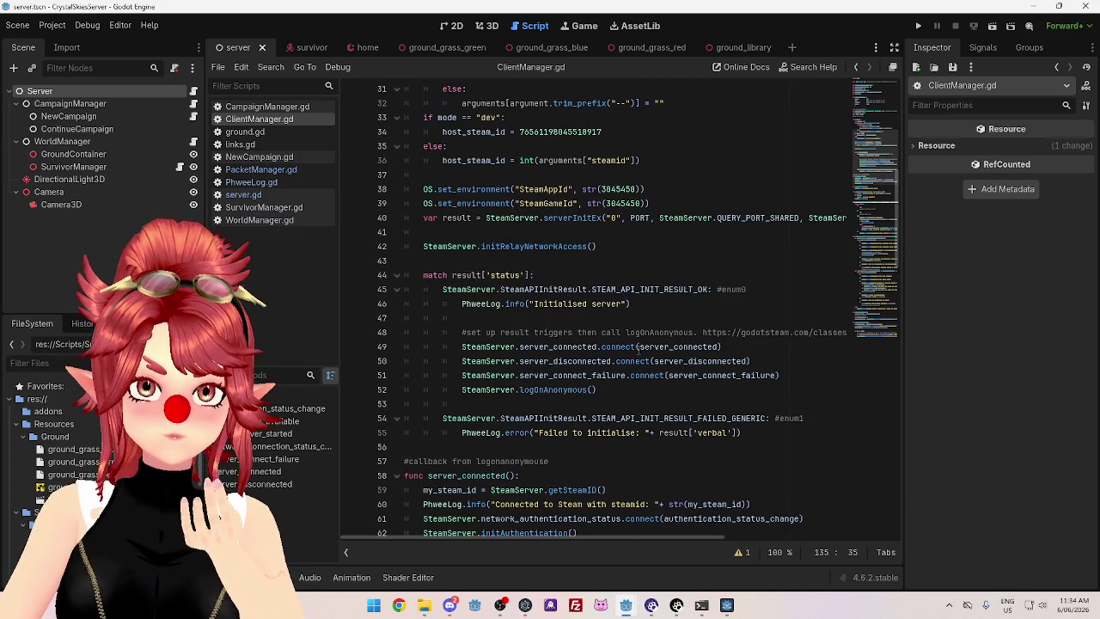
scroll(644, 389, "up", 4)
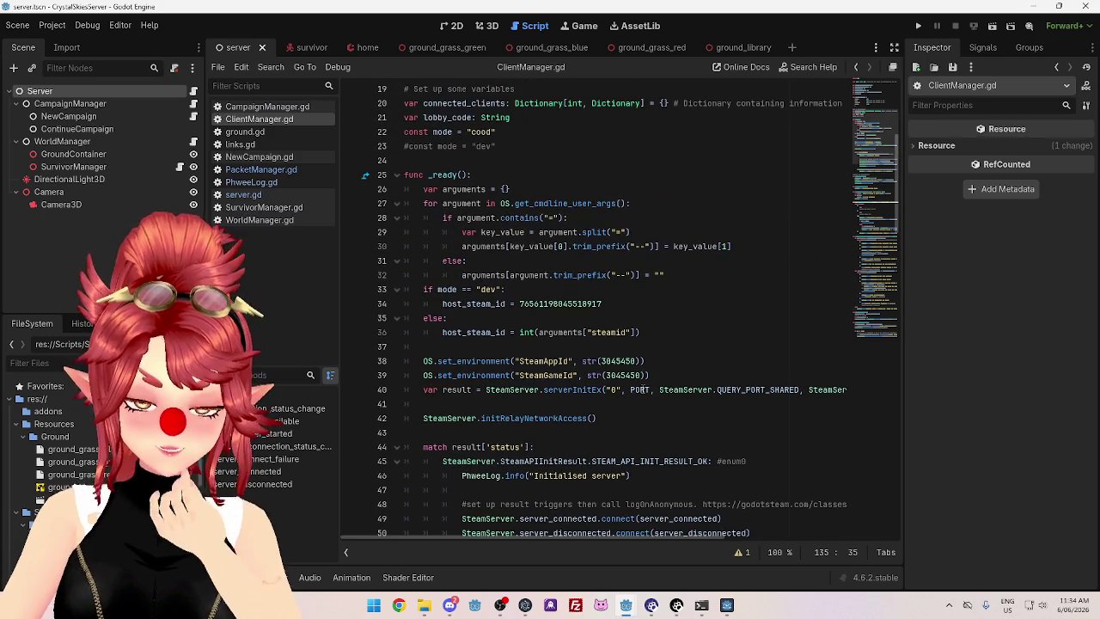
scroll(641, 389, "up", 2)
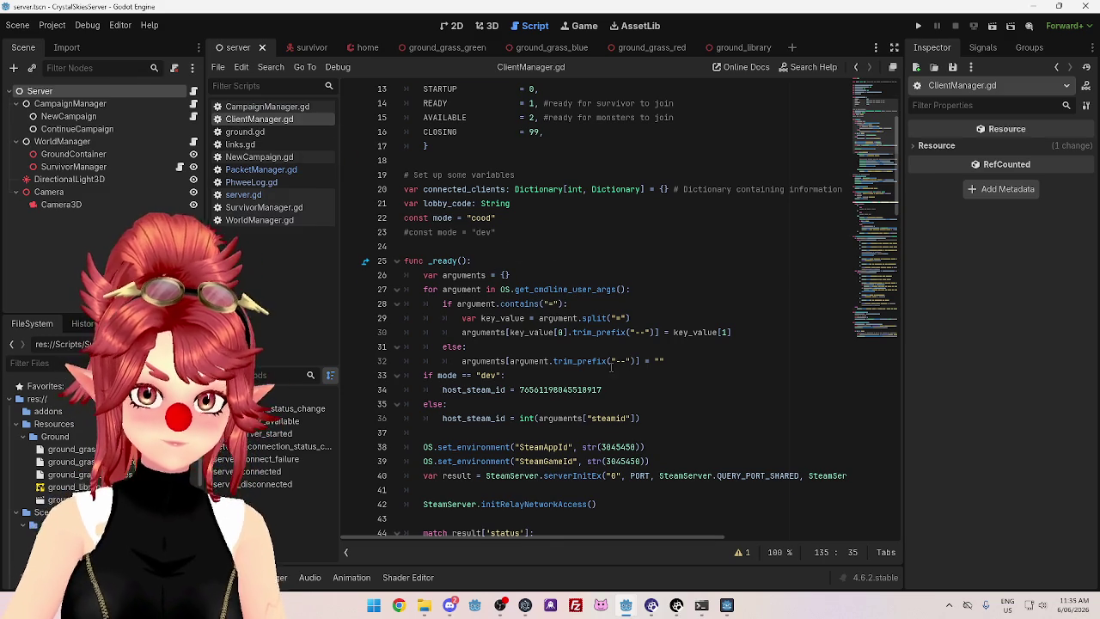
scroll(618, 419, "down", 3)
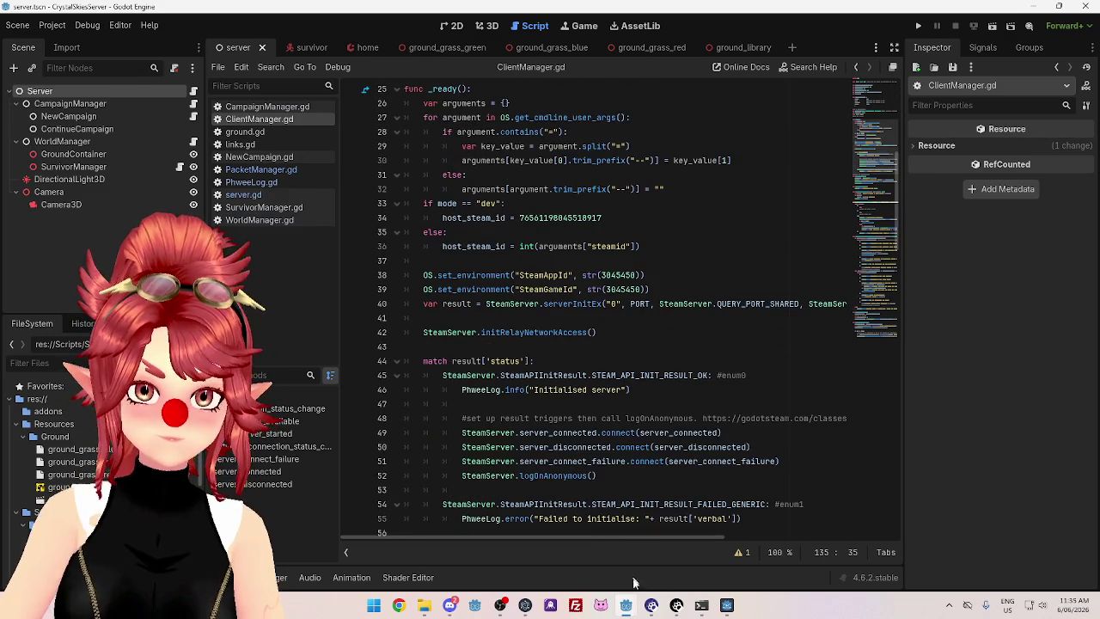
mouse_move(630, 608)
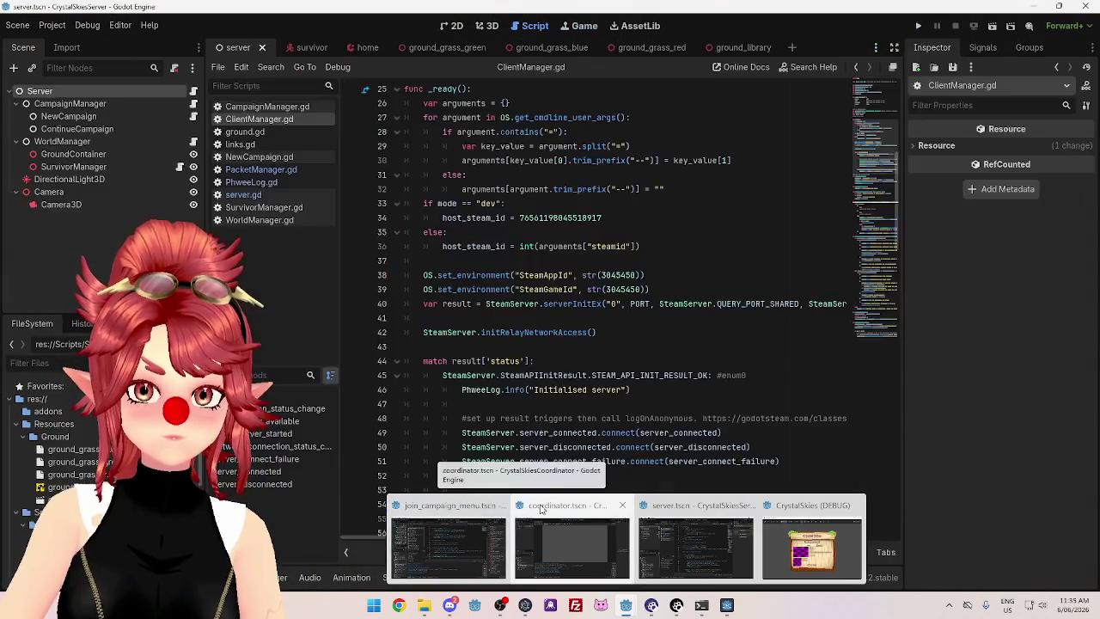
Switch to the coordinator editor and open its ClientManager.gd script
left_click(533, 541)
left_click(955, 26)
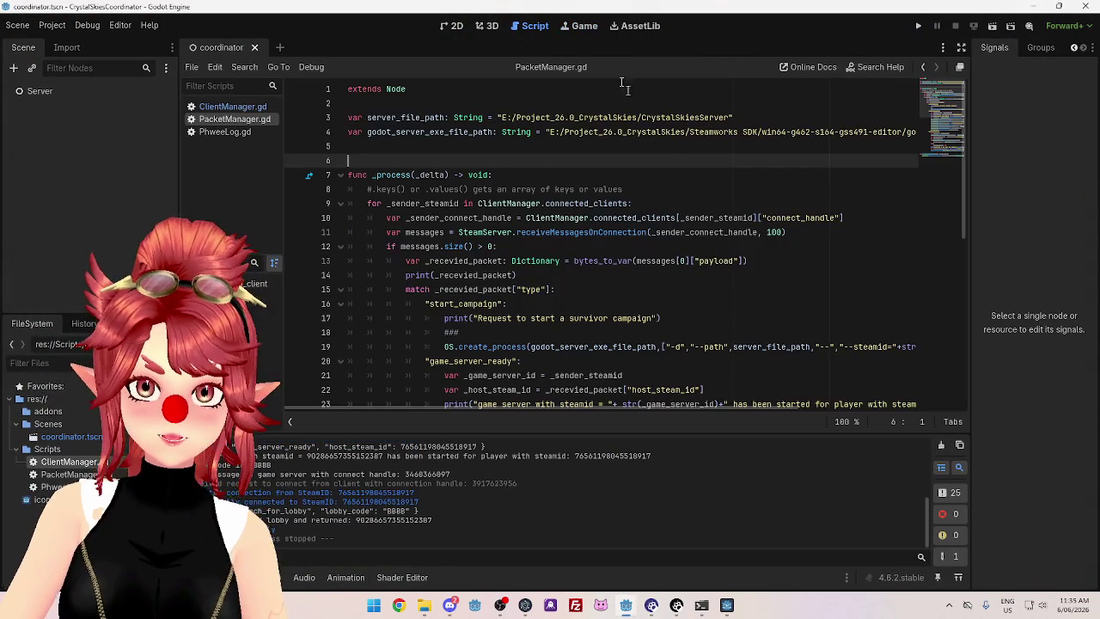
left_click(232, 107)
scroll(639, 281, "up", 5)
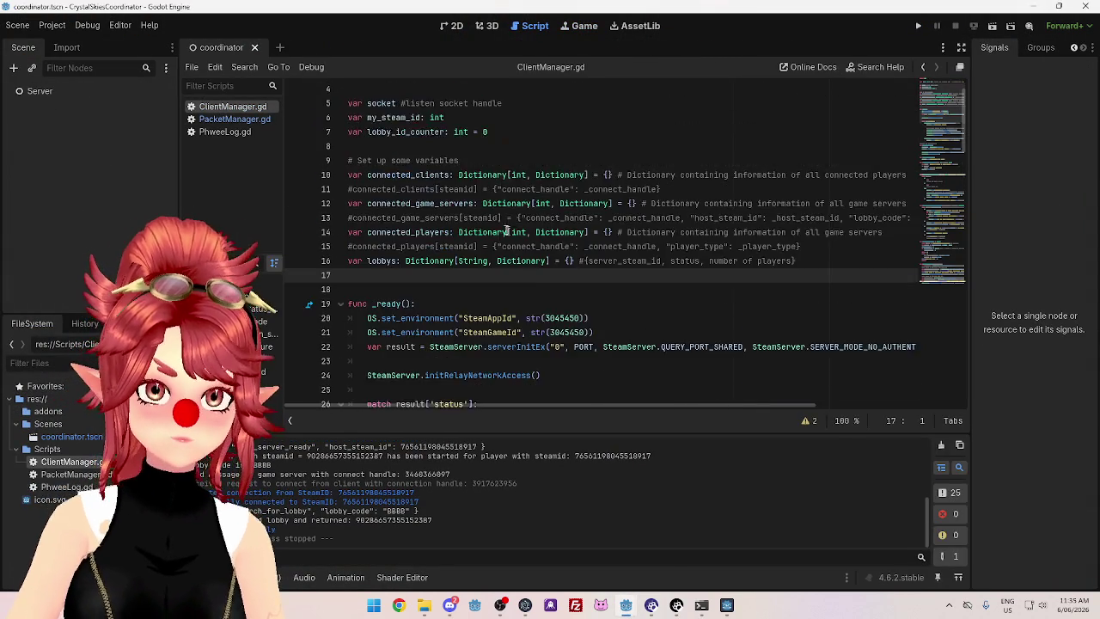
scroll(404, 152, "up", 1)
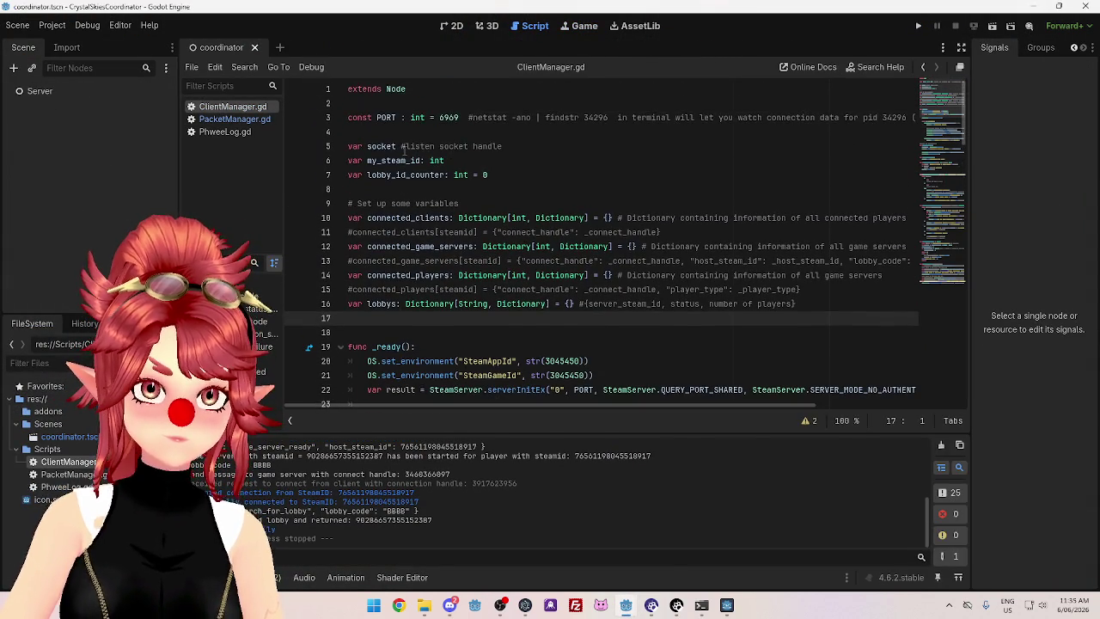
Search for 'socket' and locate the createListenSocketIP call on line 69
double_click(373, 147)
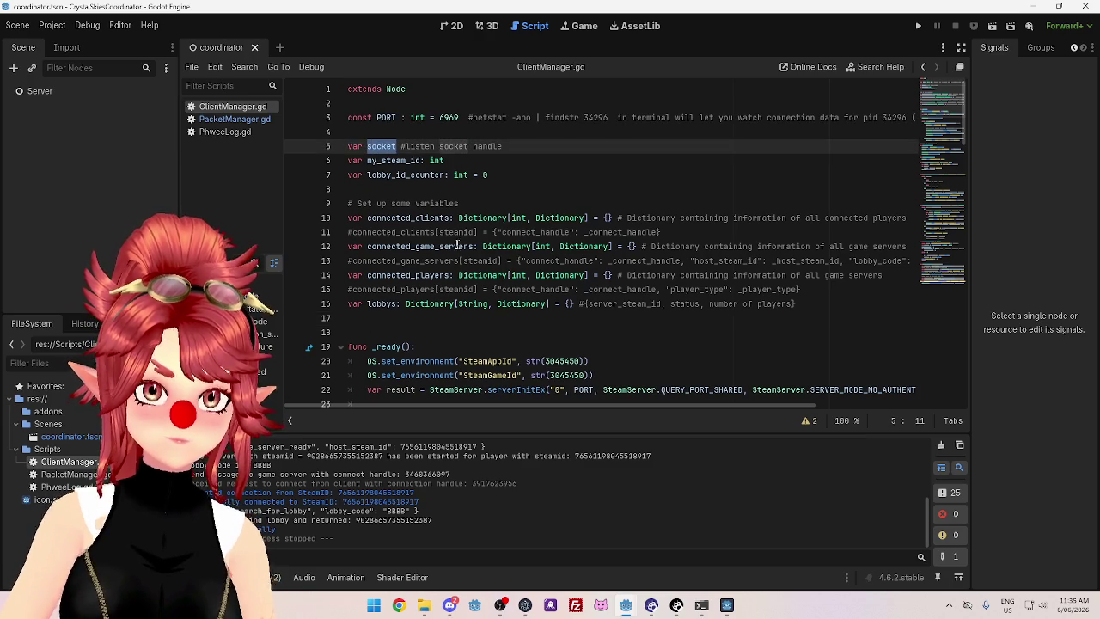
key("ctrl+f")
scroll(568, 318, "down", 7)
scroll(567, 318, "down", 11)
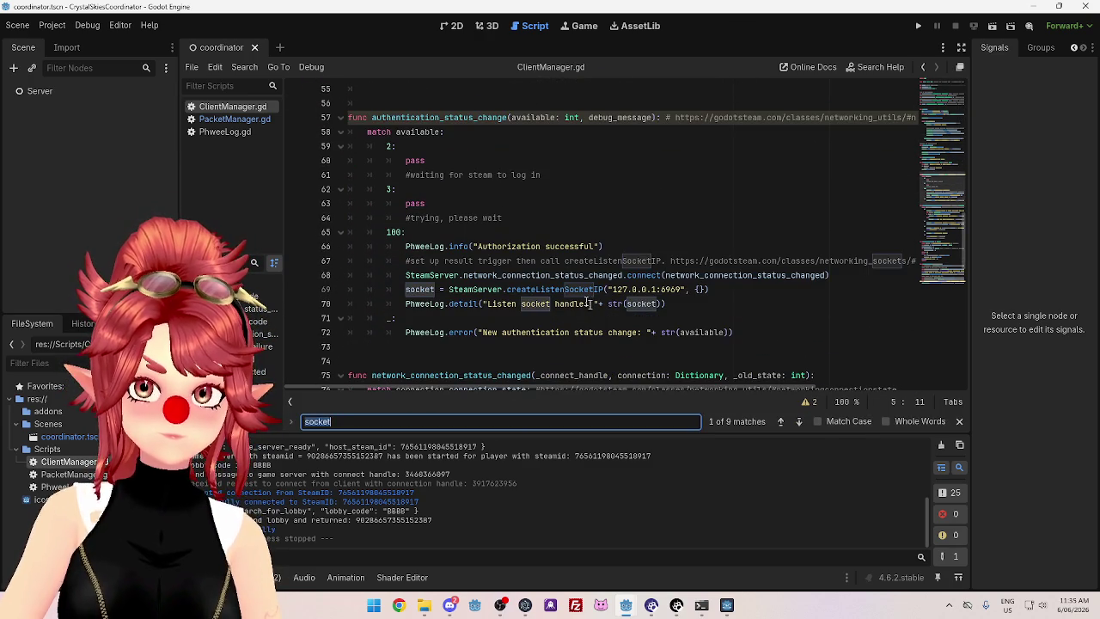
scroll(519, 207, "down", 1)
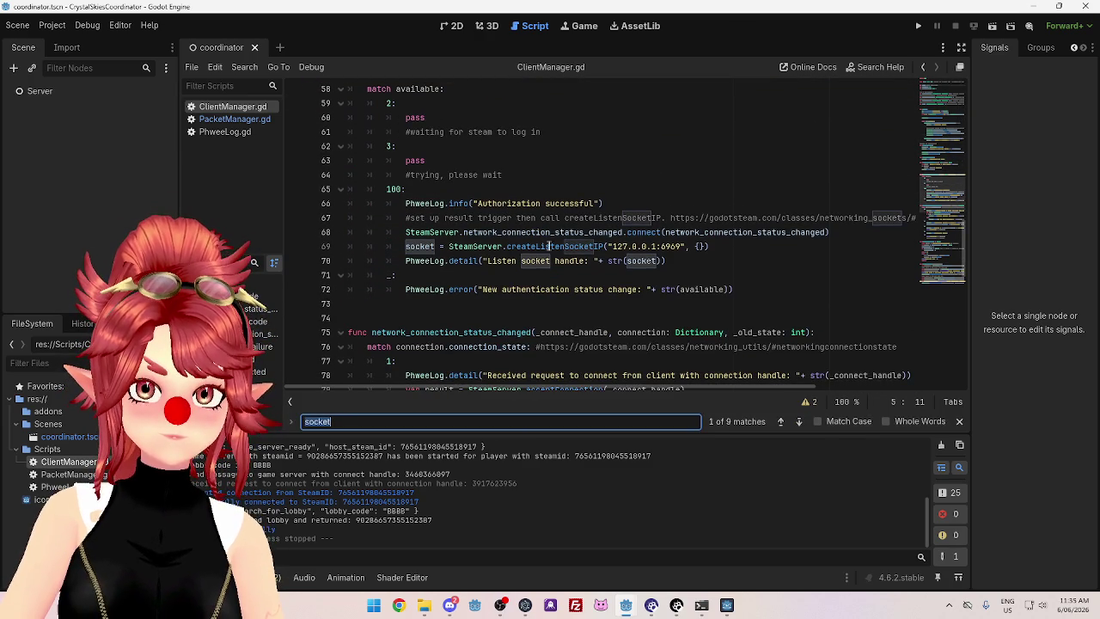
left_click(517, 248)
left_click_drag(507, 247, 595, 246)
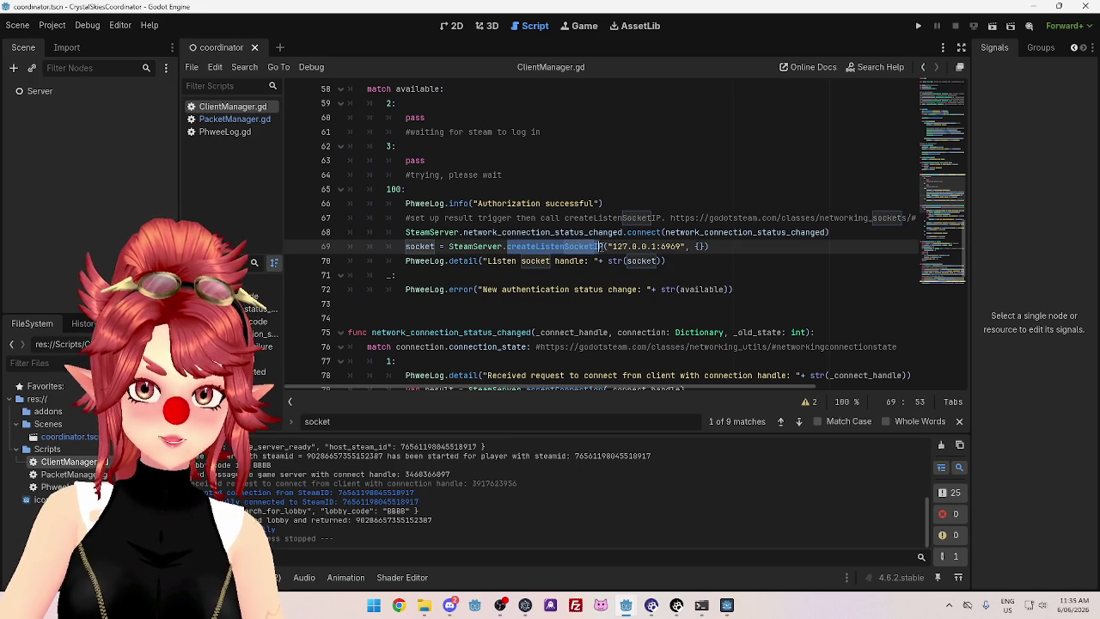
double_click(602, 247)
left_click(734, 249)
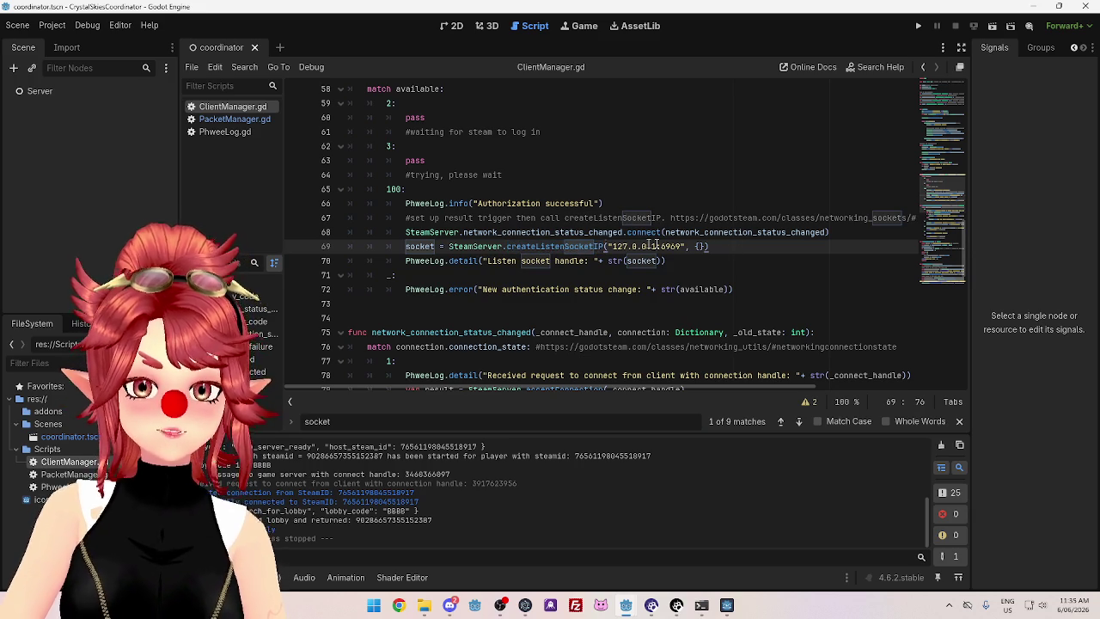
Switch to the join_campaign_menu client editor and open its ClientManager.gd
mouse_move(629, 608)
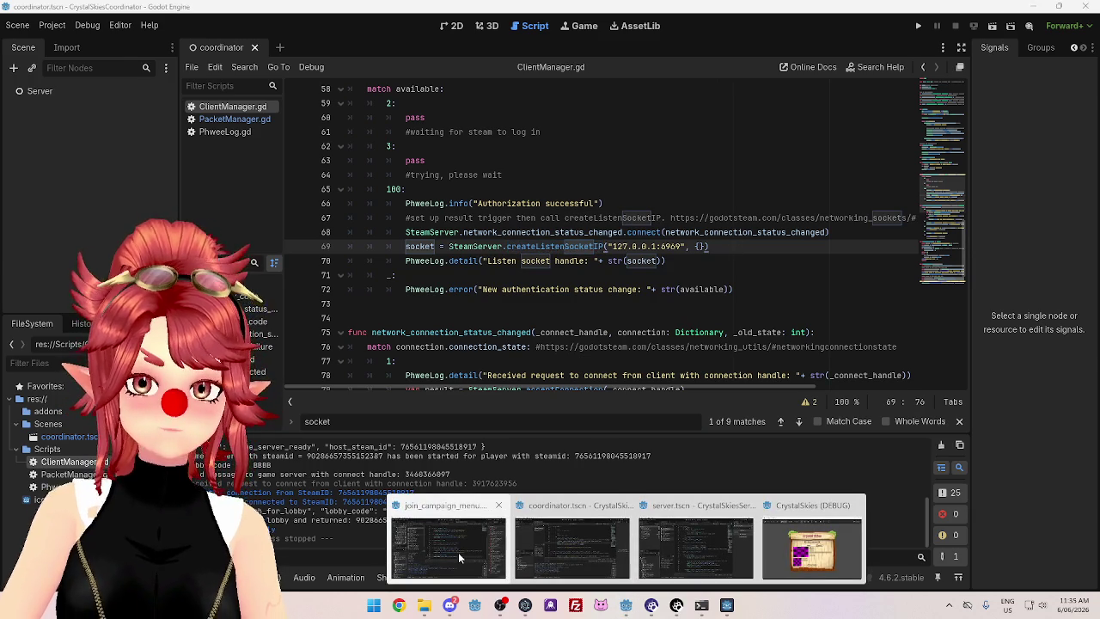
left_click(458, 552)
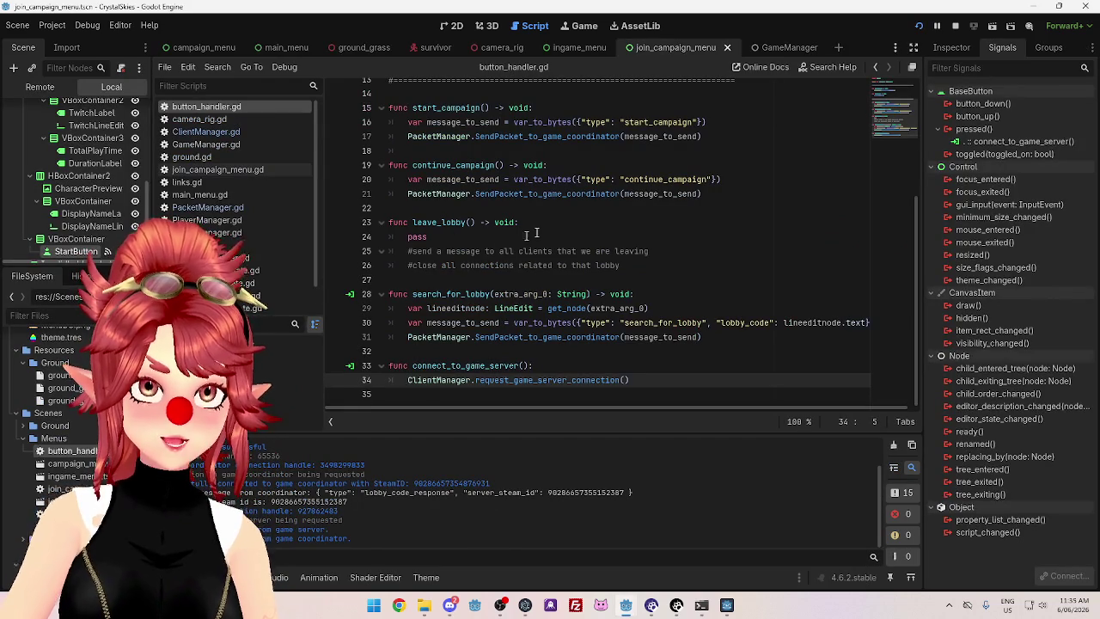
mouse_move(625, 605)
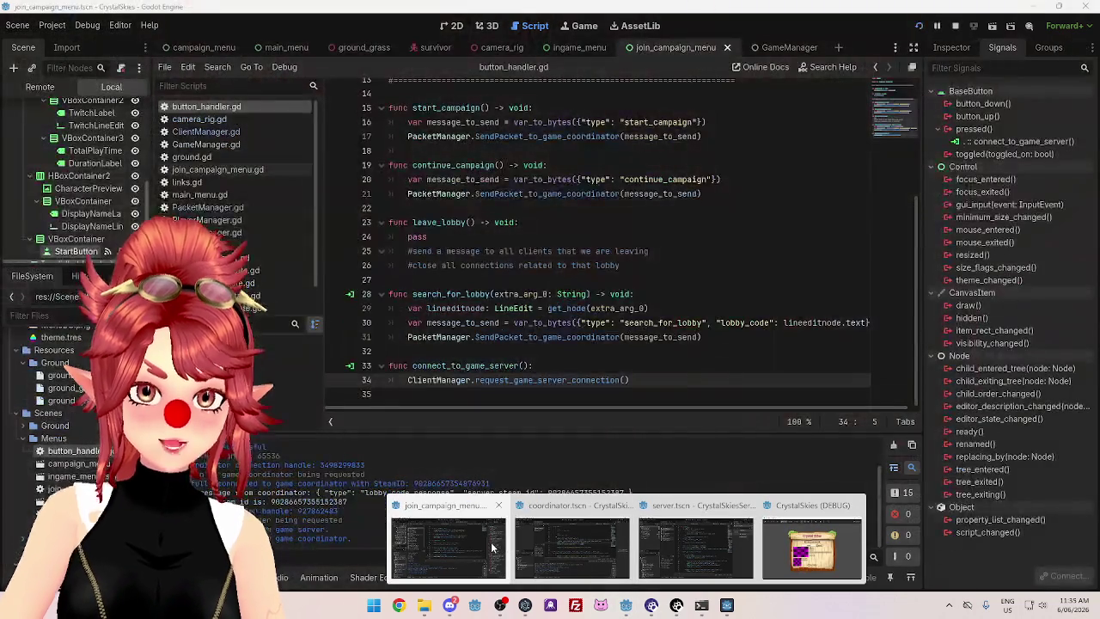
left_click(219, 131)
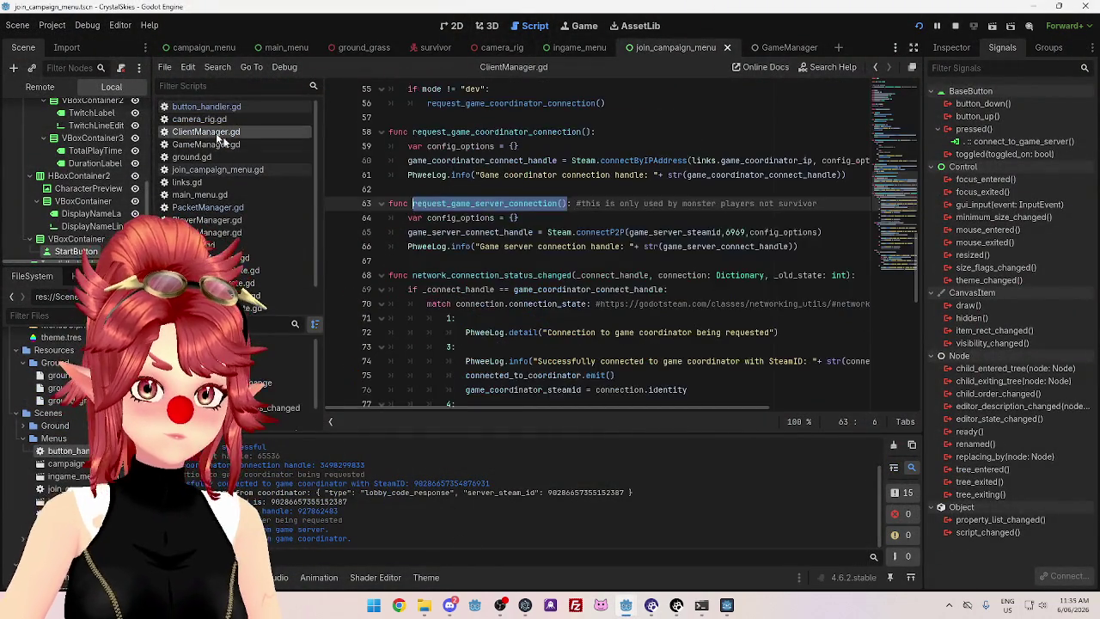
left_click(615, 190)
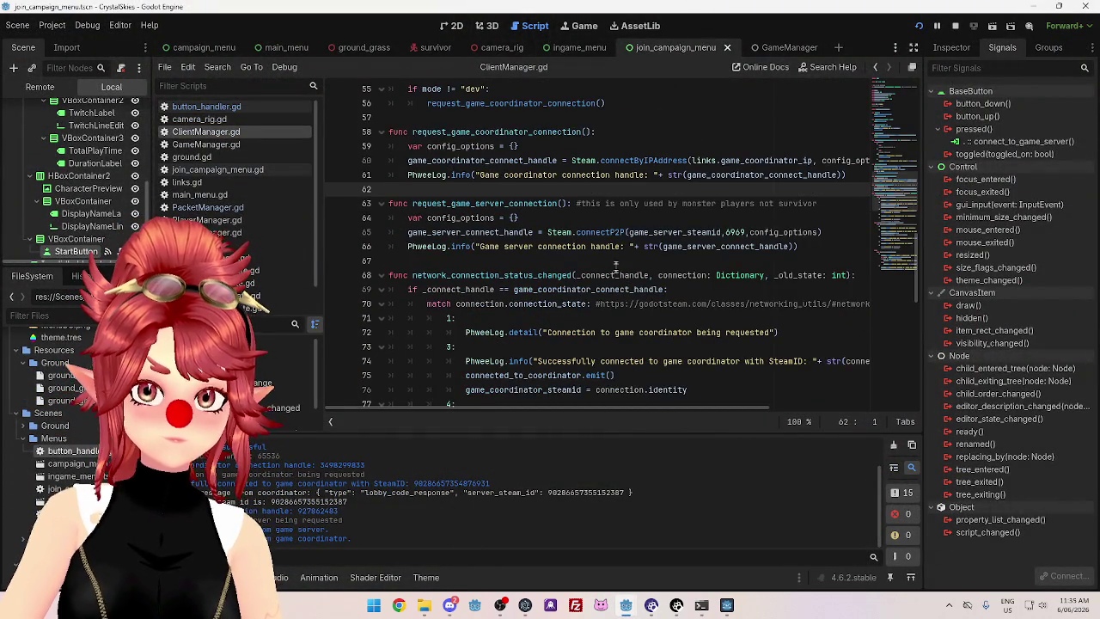
Select the createListenSocketP2P socket assignment on line 53
scroll(615, 258, "up", 6)
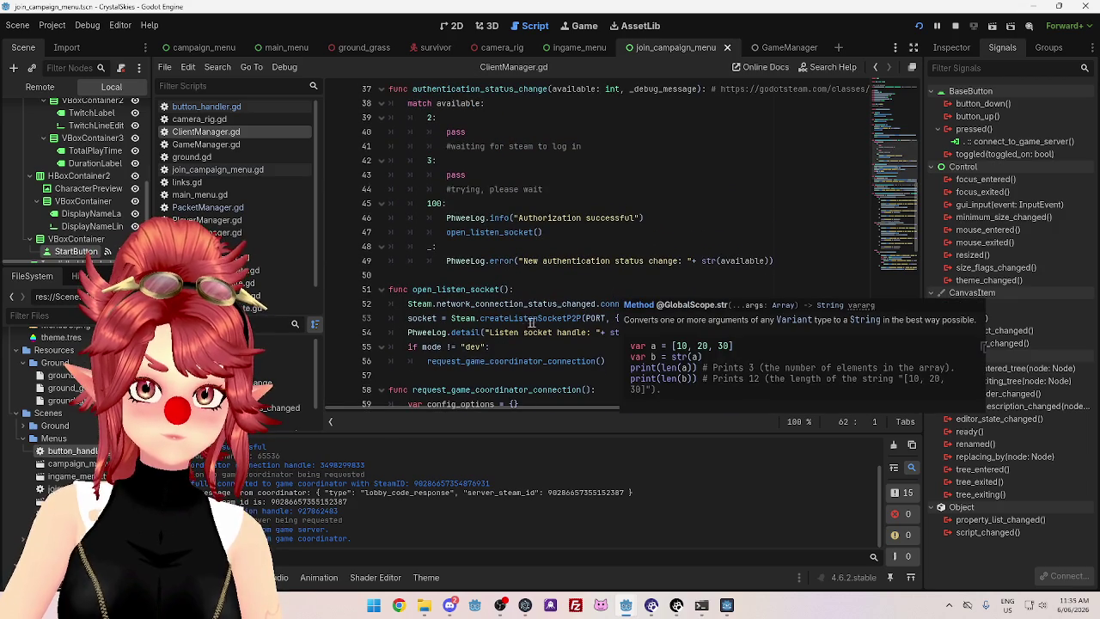
scroll(615, 293, "down", 1)
double_click(527, 275)
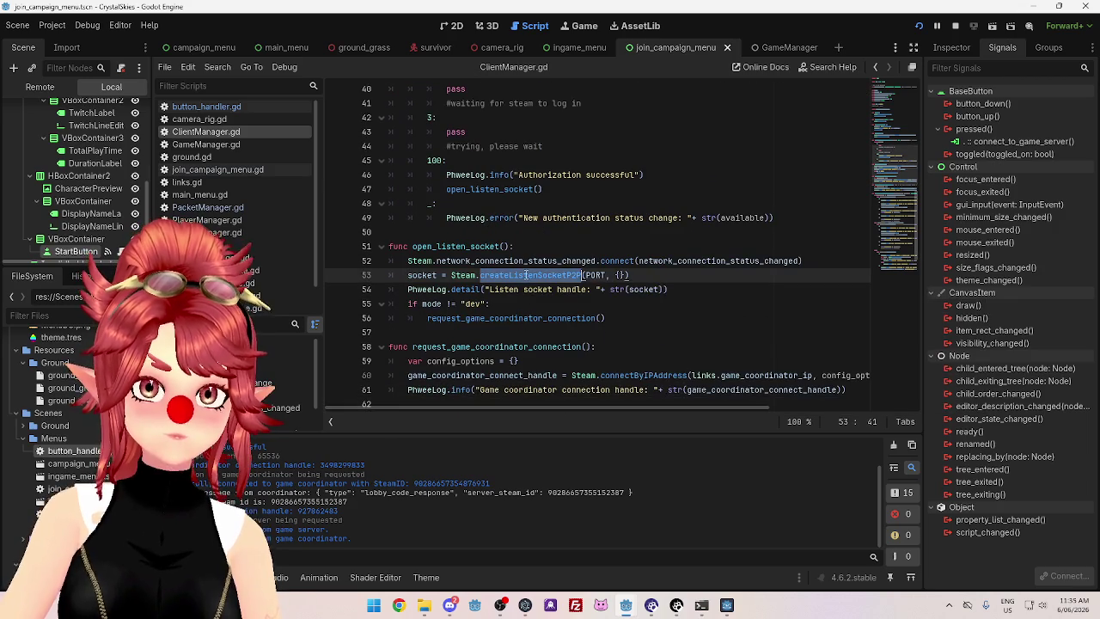
left_click(653, 275)
left_click_drag(653, 275, 407, 275)
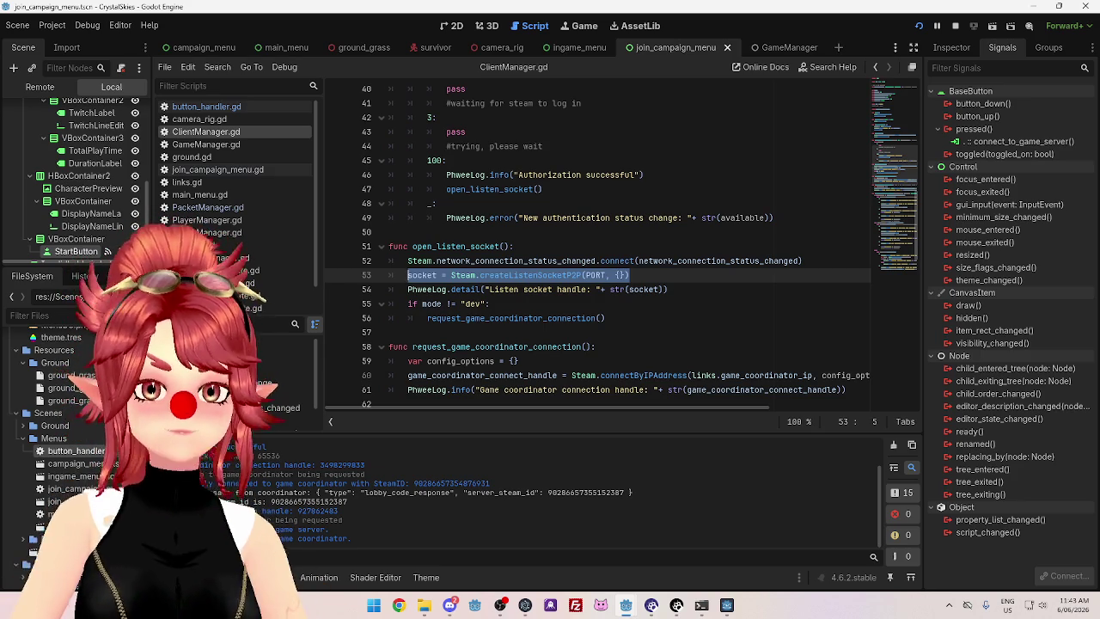
left_click(682, 304)
scroll(653, 284, "down", 2)
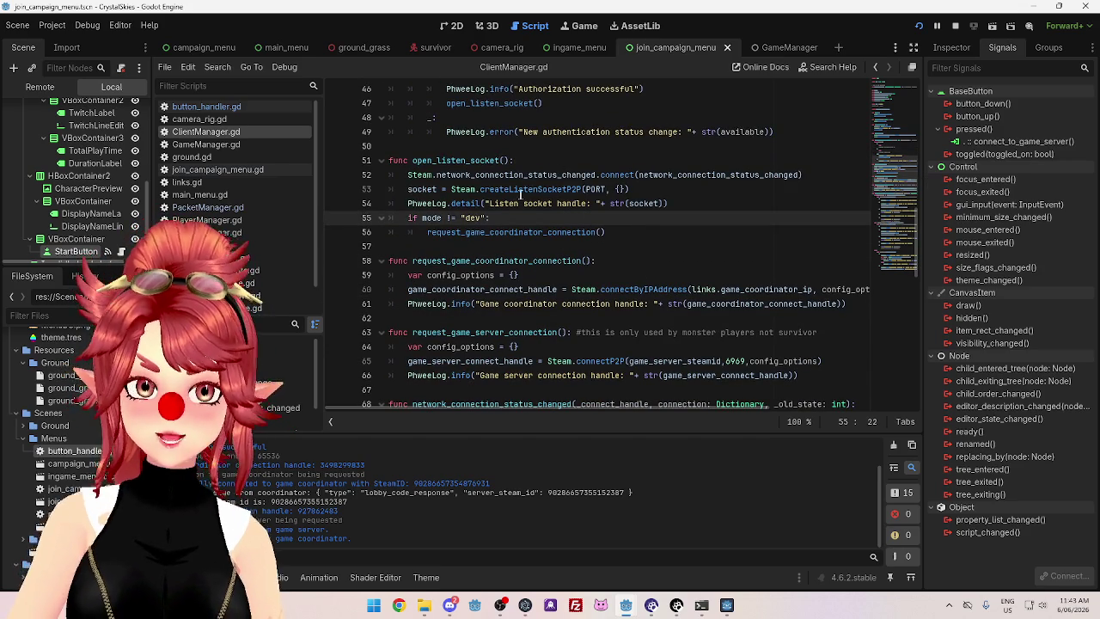
left_click(643, 191)
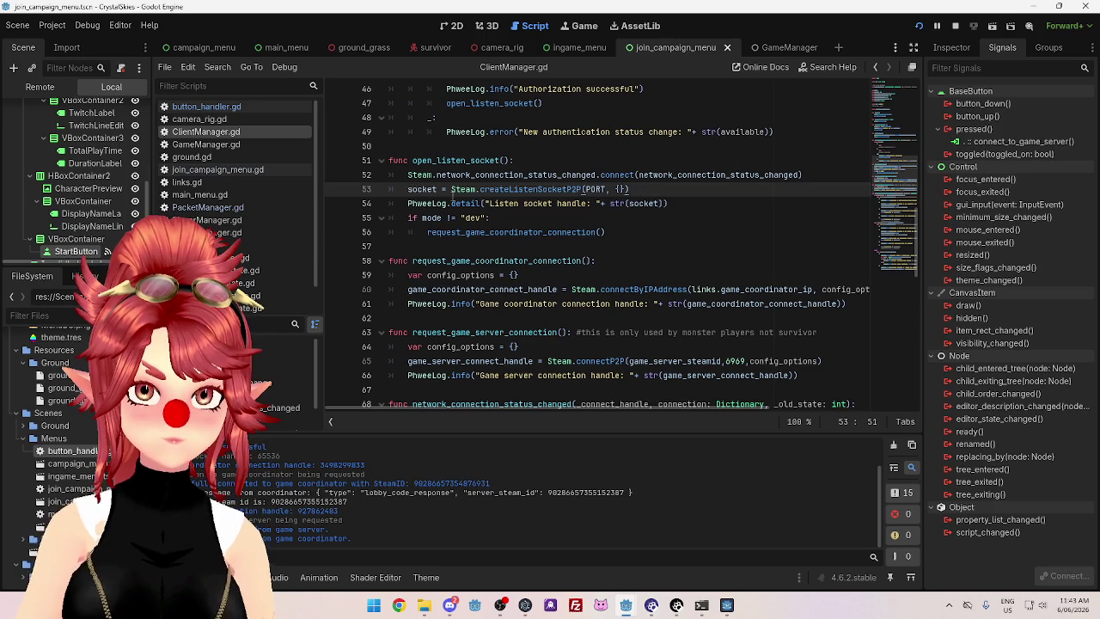
key("Down")
key("Down")
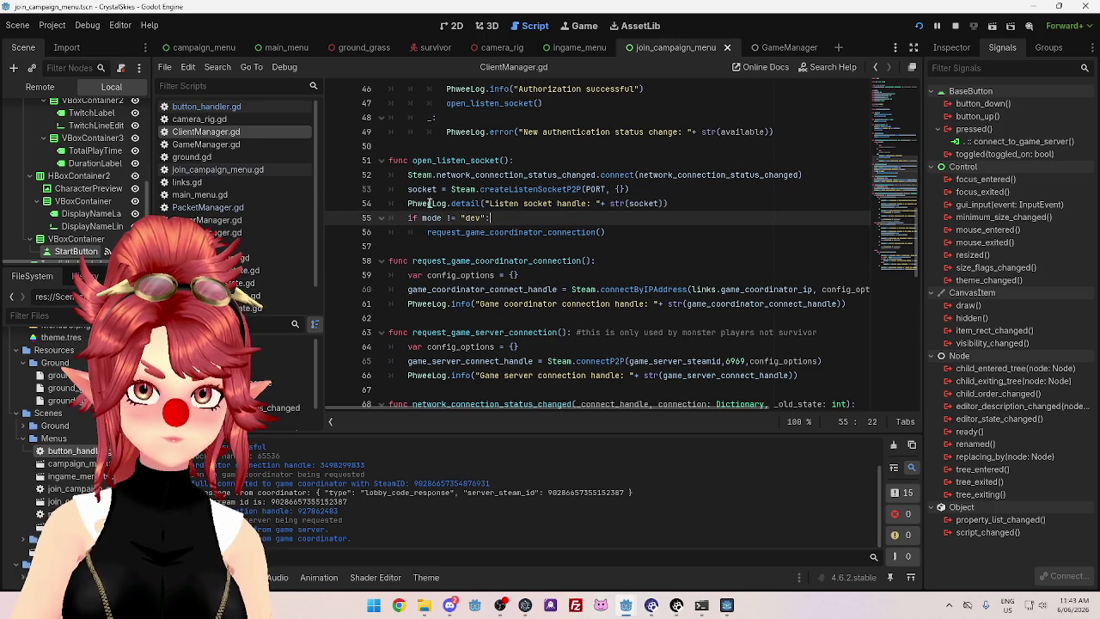
mouse_move(408, 189)
left_mouse_down()
mouse_move(640, 191)
mouse_move(699, 209)
left_mouse_up()
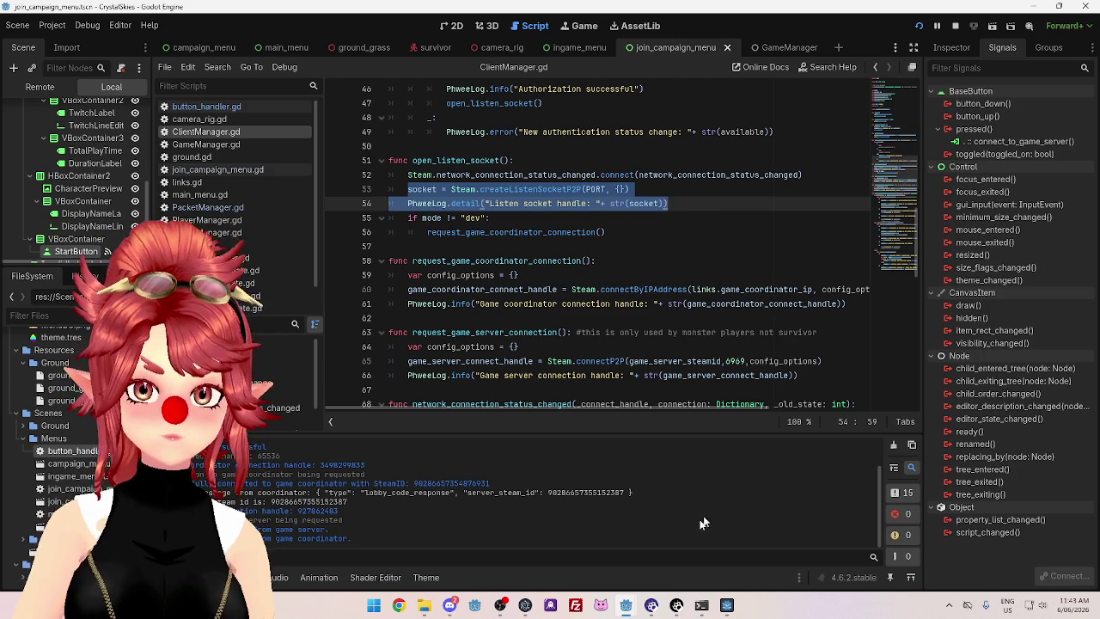
mouse_move(630, 609)
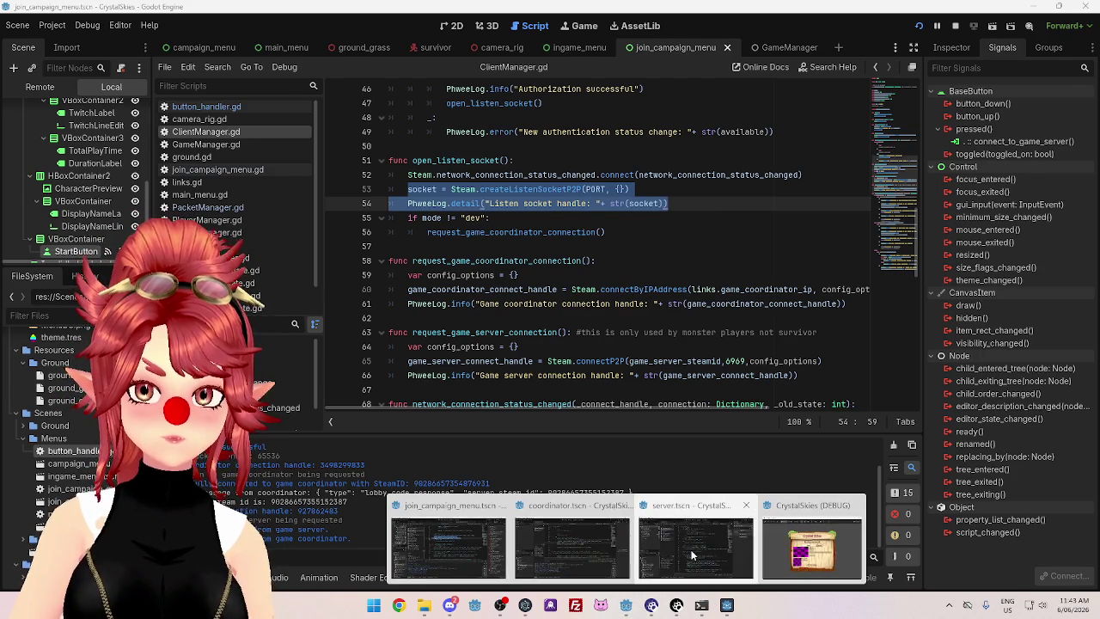
left_click(693, 555)
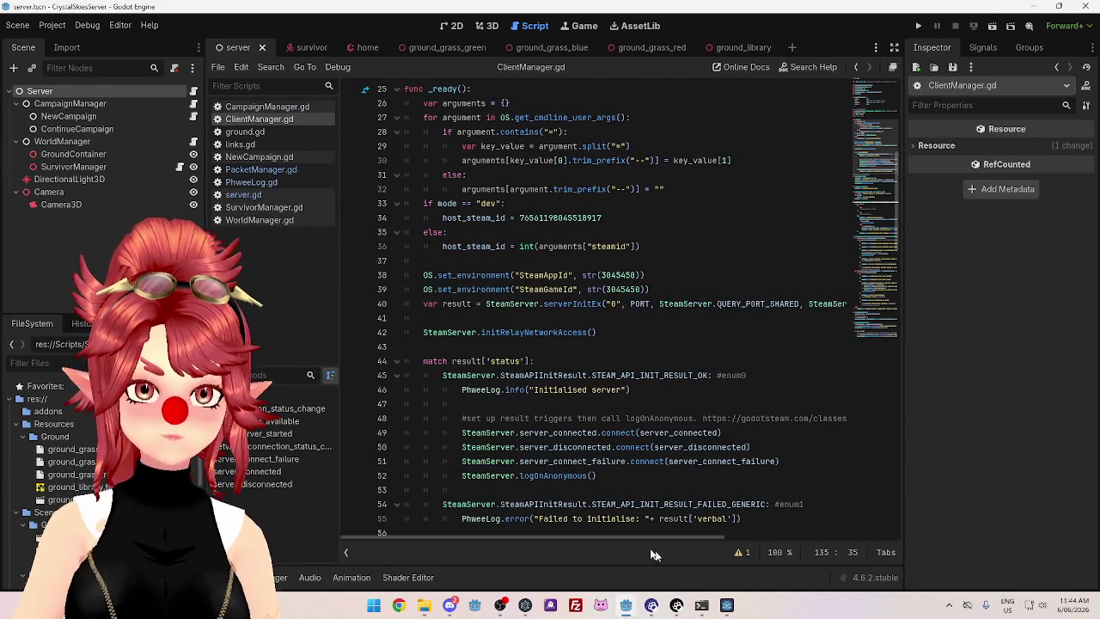
mouse_move(626, 605)
left_click(452, 554)
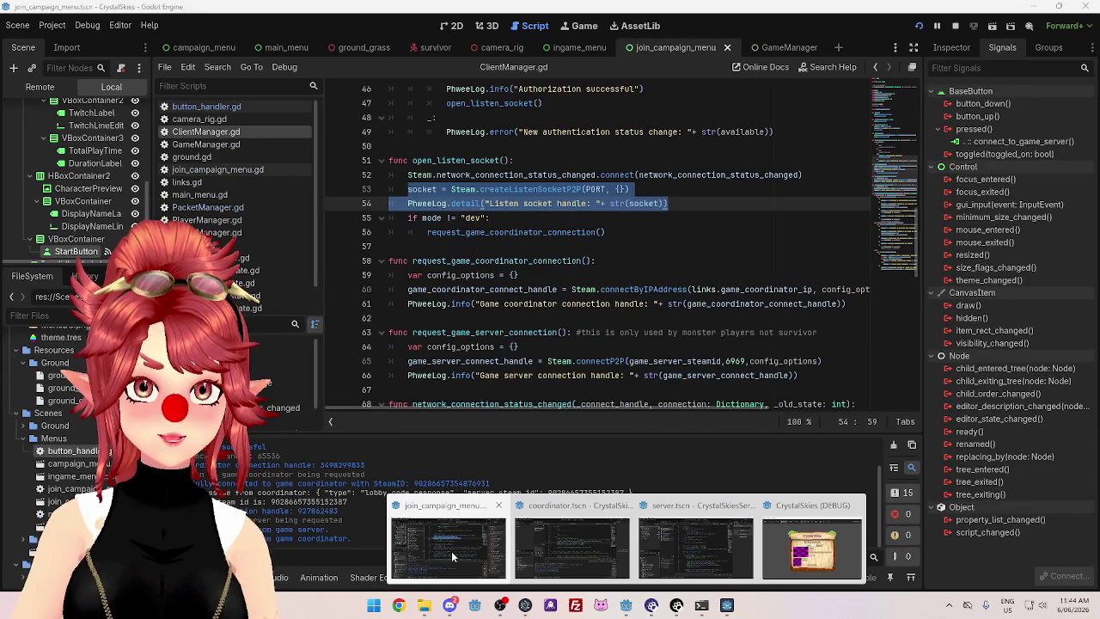
left_click(693, 550)
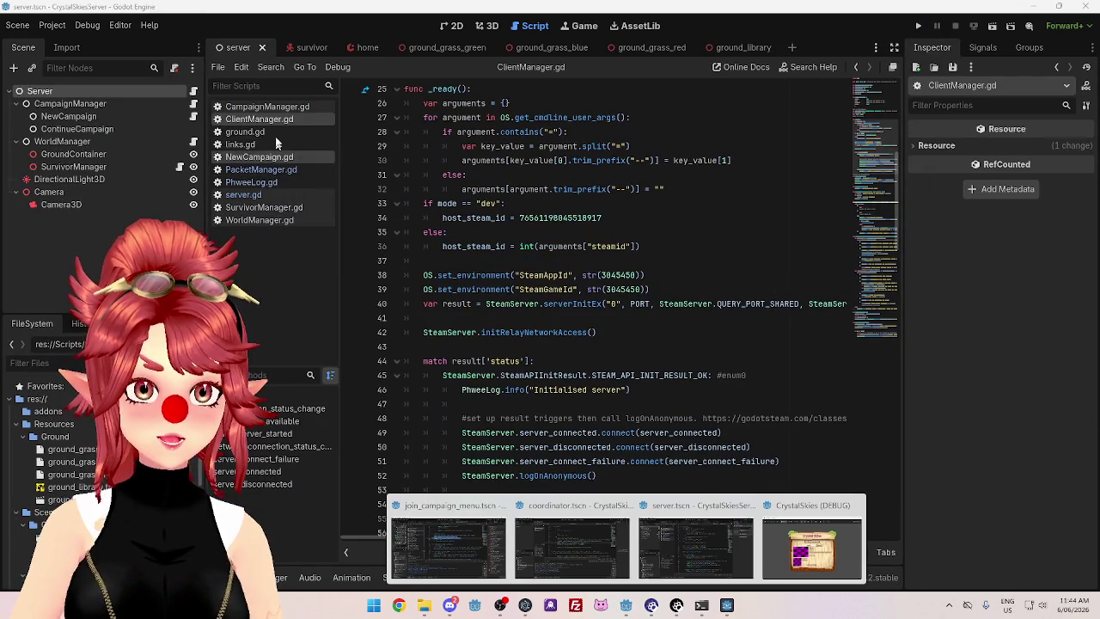
scroll(627, 322, "up", 2)
scroll(627, 320, "down", 4)
scroll(491, 205, "up", 4)
scroll(491, 204, "down", 8)
scroll(506, 272, "up", 1)
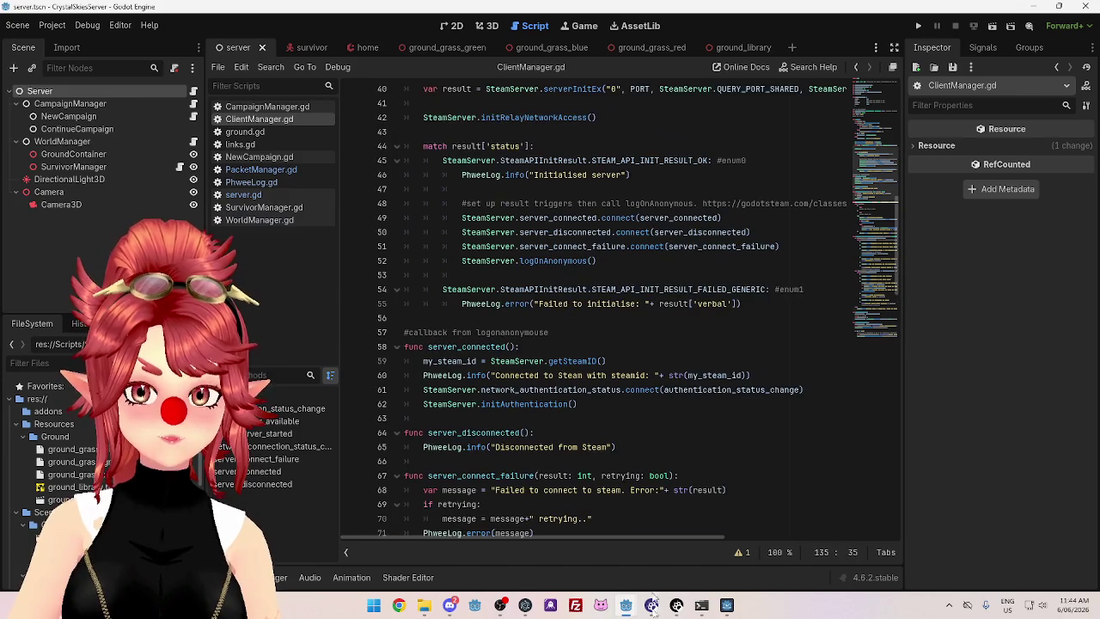
mouse_move(628, 606)
mouse_move(490, 557)
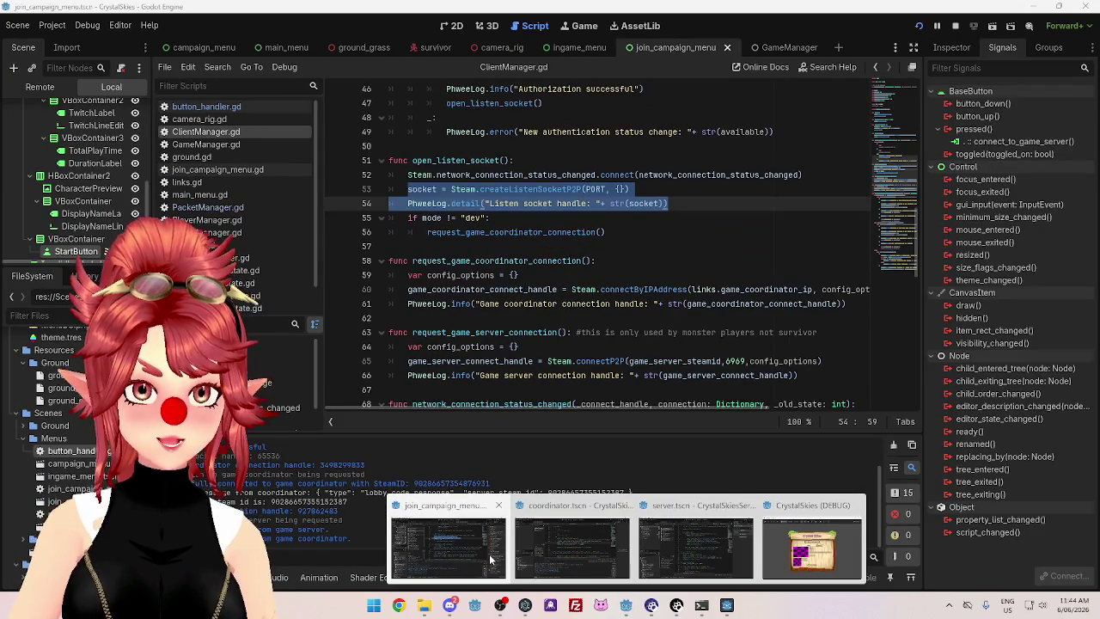
scroll(468, 335, "up", 1)
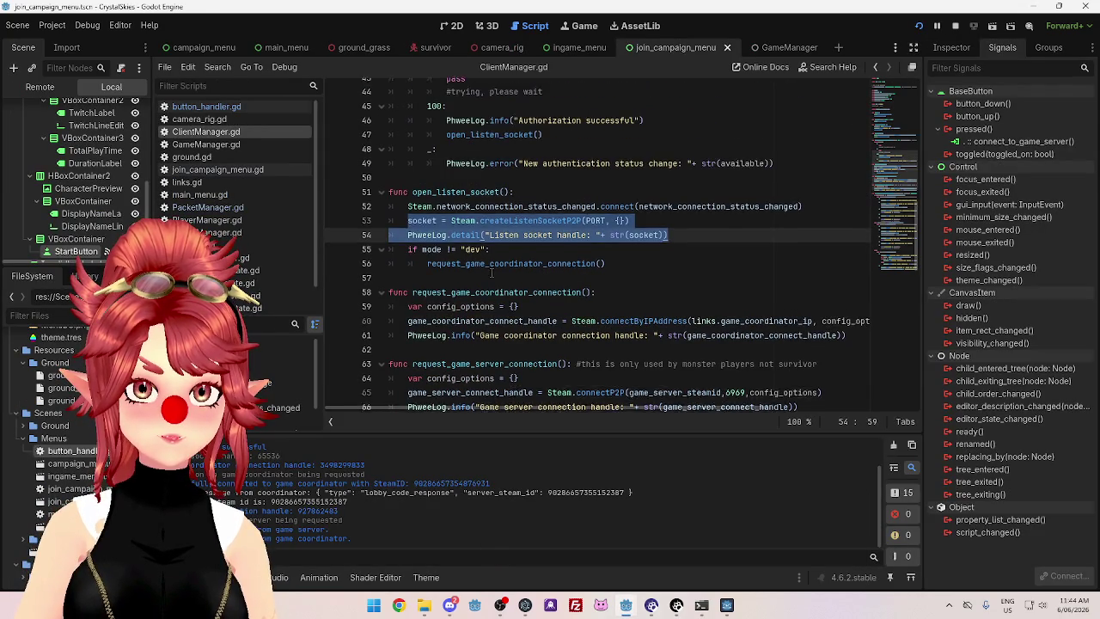
scroll(469, 220, "up", 3)
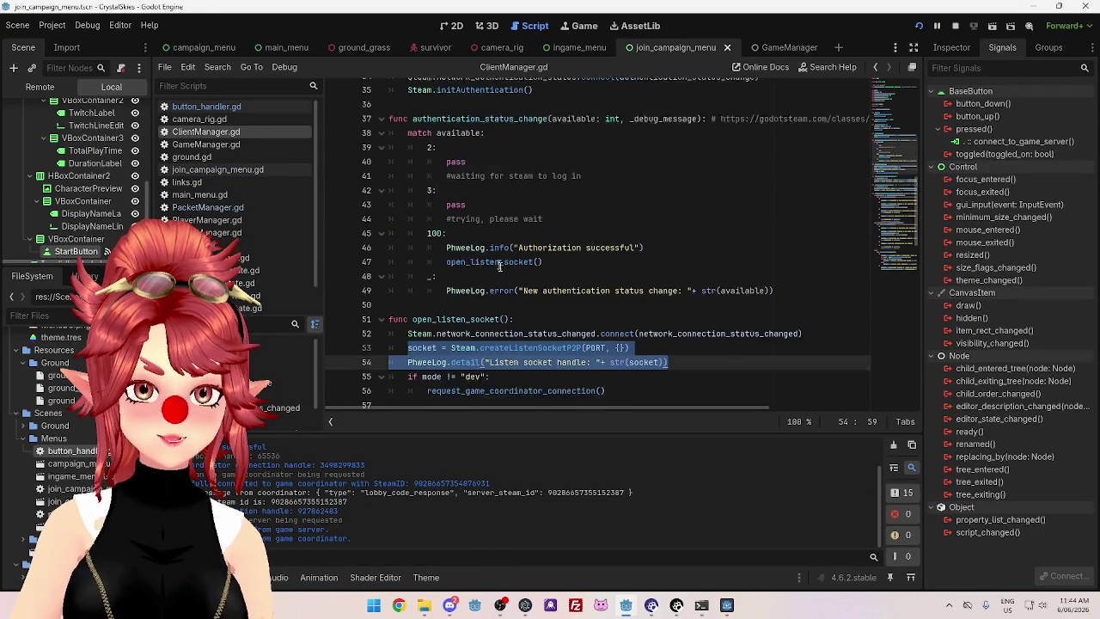
Select the client's open_listen_socket function (lines 51–56), then bring the server editor forward
scroll(497, 262, "up", 1)
scroll(481, 263, "down", 2)
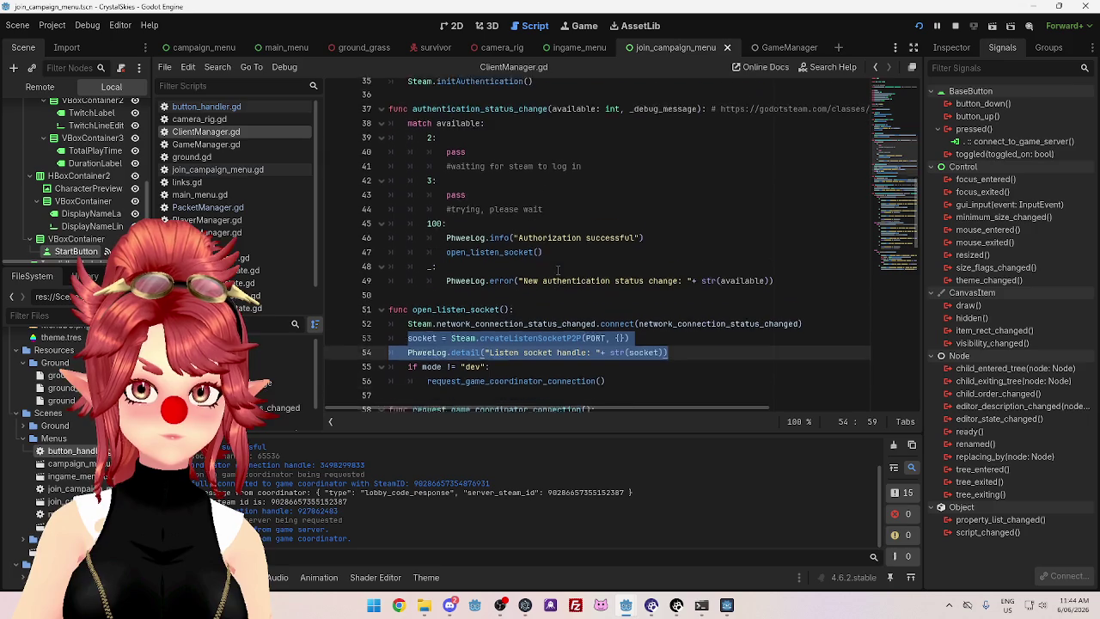
mouse_move(455, 299)
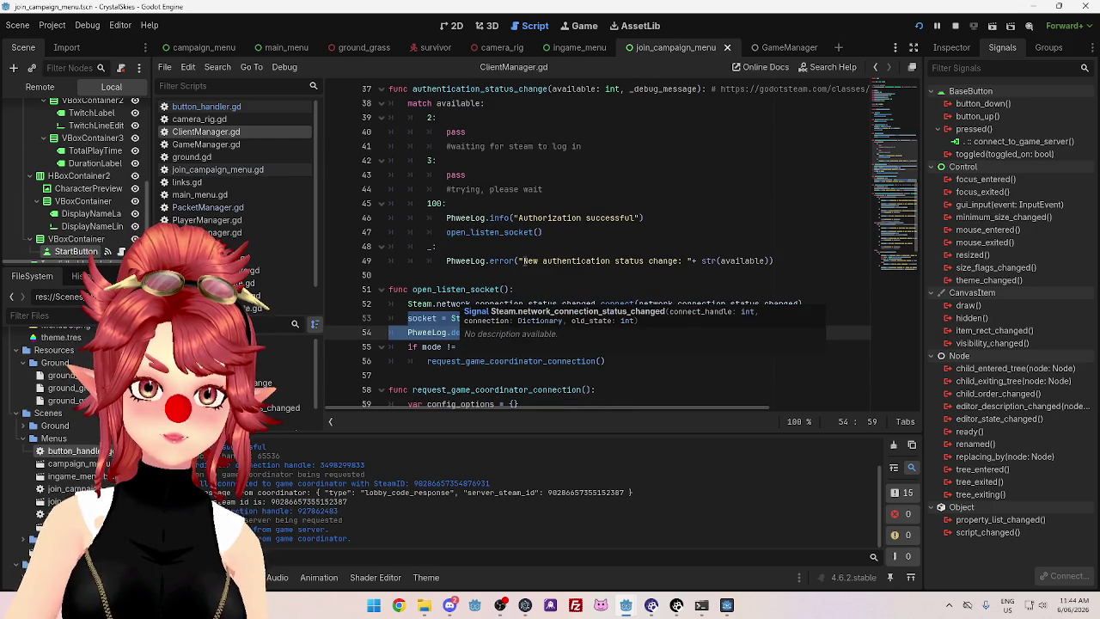
mouse_move(524, 233)
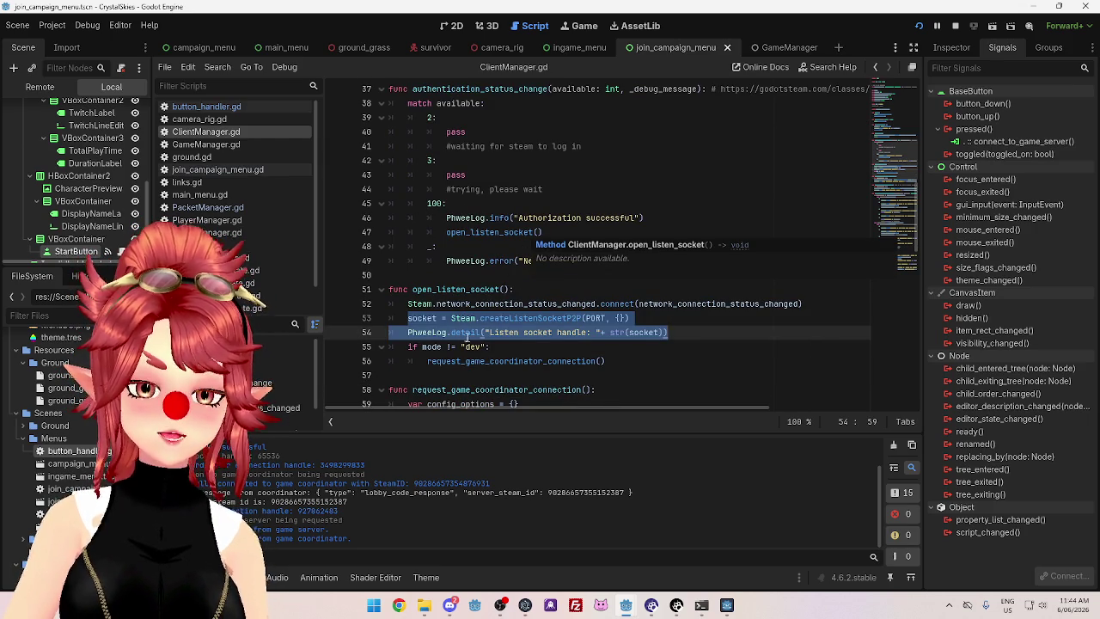
left_click(391, 289)
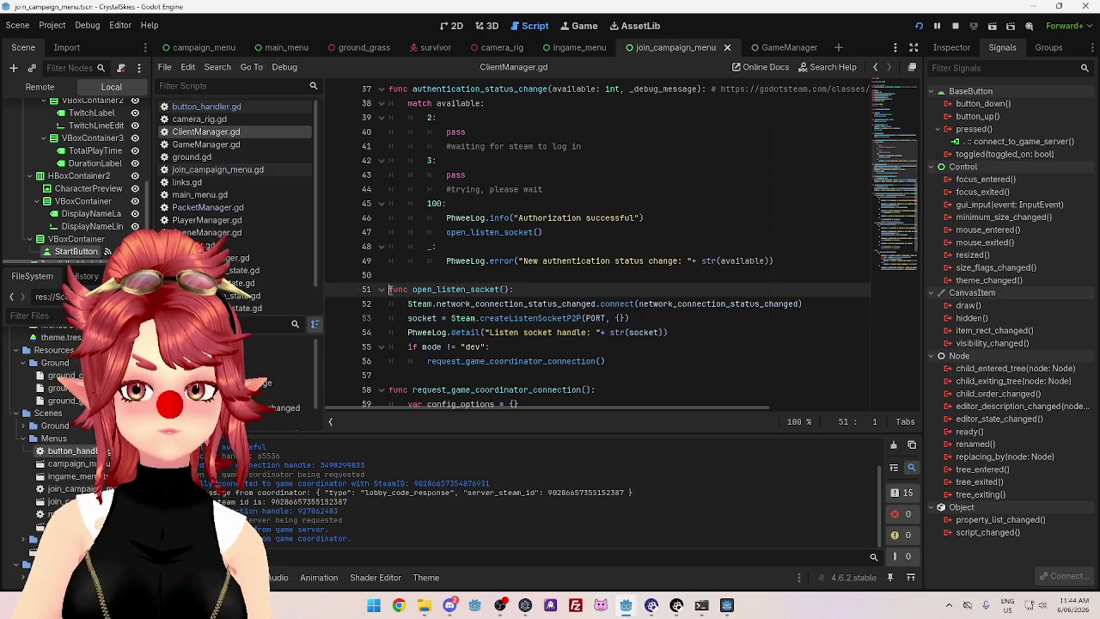
mouse_move(391, 290)
left_mouse_down()
mouse_move(533, 287)
mouse_move(632, 334)
mouse_move(630, 367)
left_mouse_up()
key("ctrl+c")
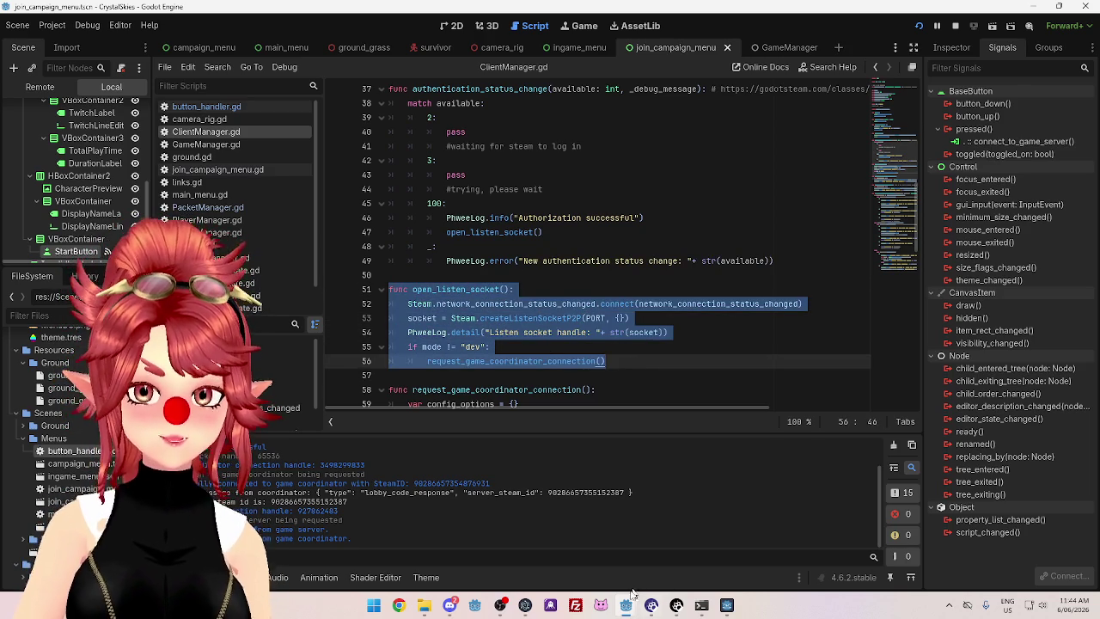
left_click(696, 548)
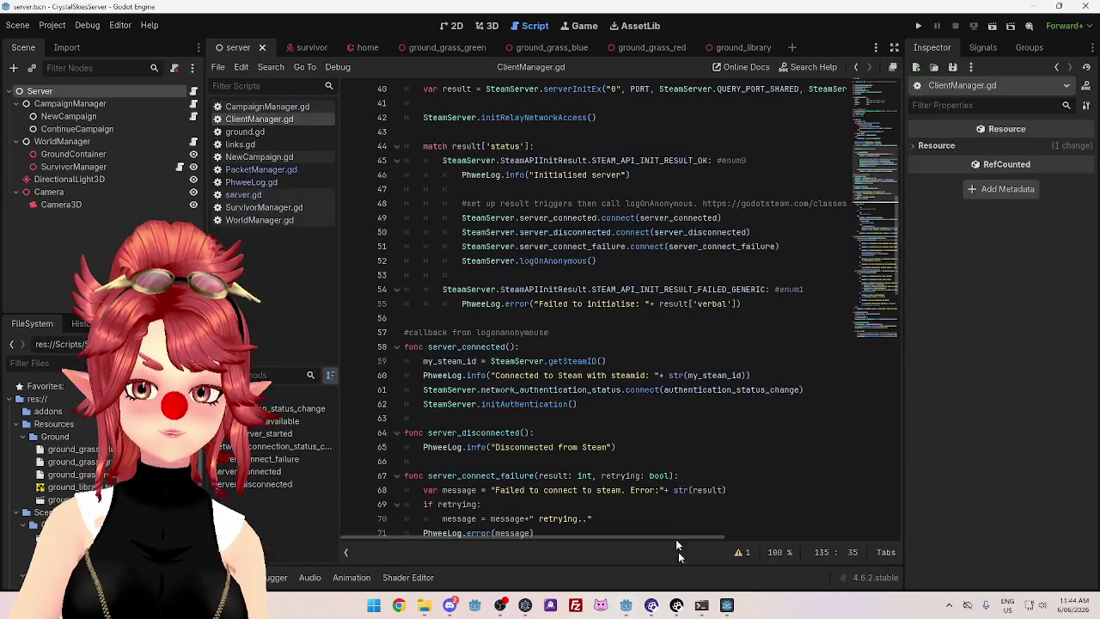
Paste the copied open_listen_socket function after the authentication handler near line 91
scroll(507, 278, "down", 1)
scroll(507, 278, "down", 1)
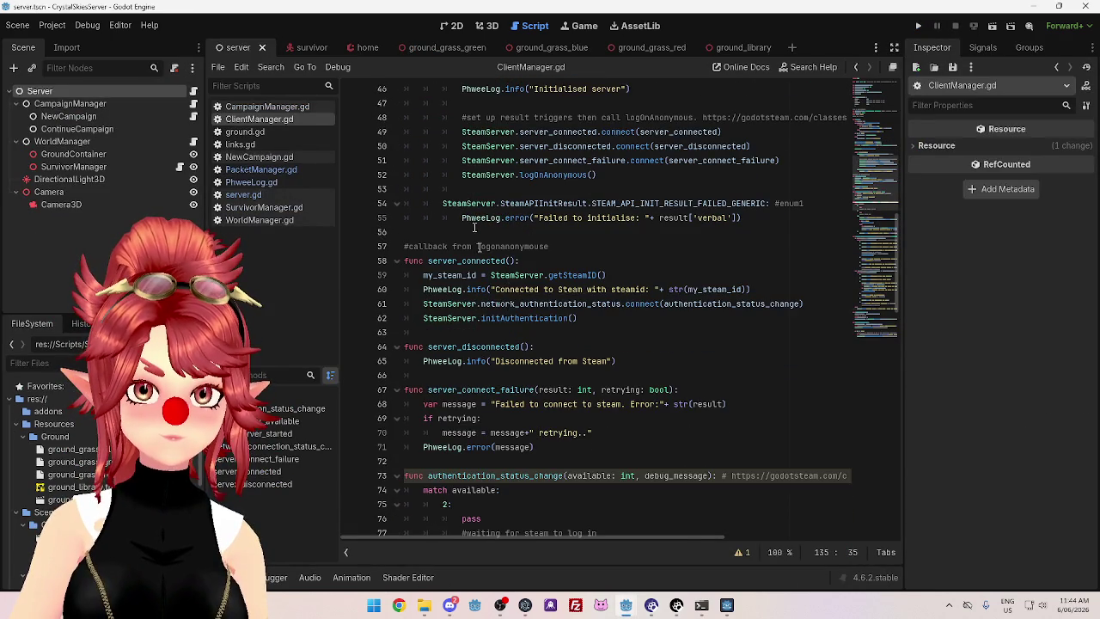
scroll(491, 301, "down", 4)
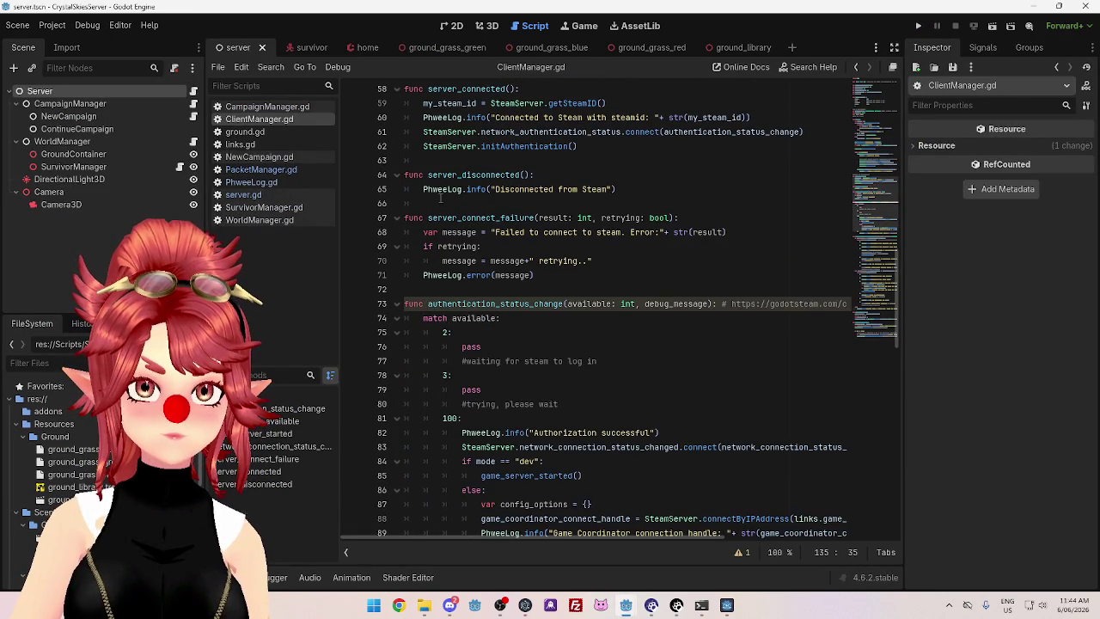
scroll(484, 223, "down", 4)
scroll(477, 258, "down", 11)
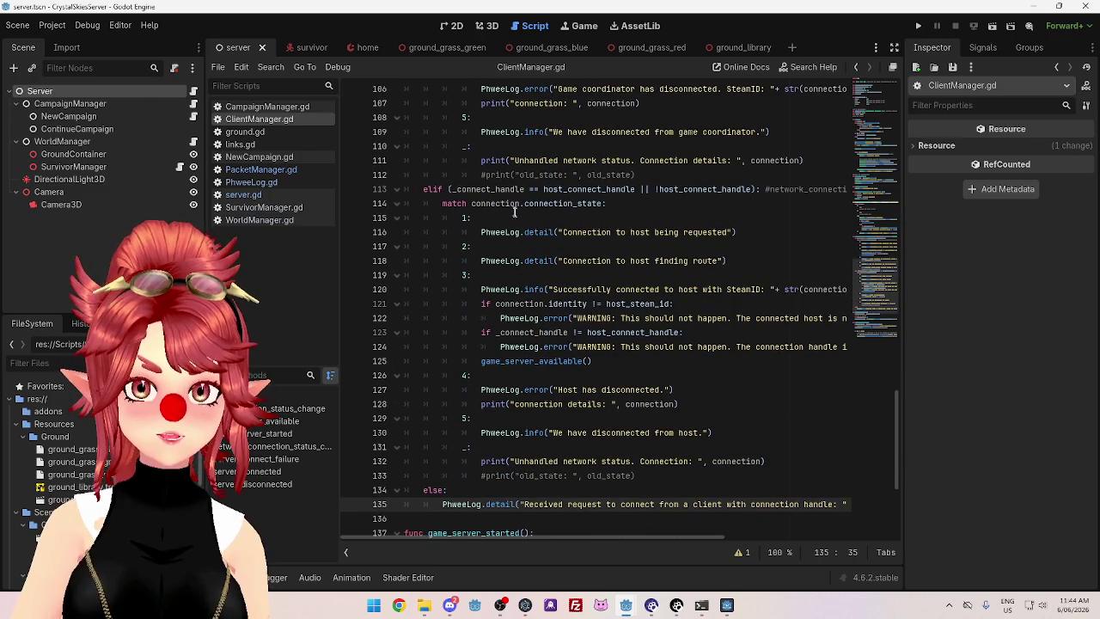
scroll(486, 219, "up", 9)
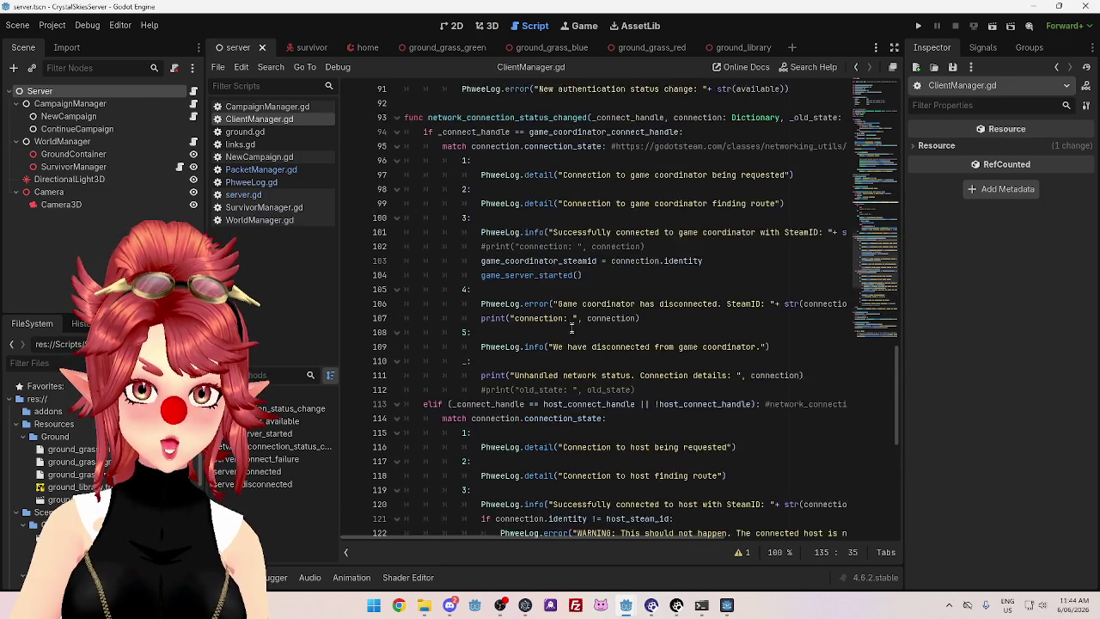
left_click(487, 275)
key("Return")
key("Return")
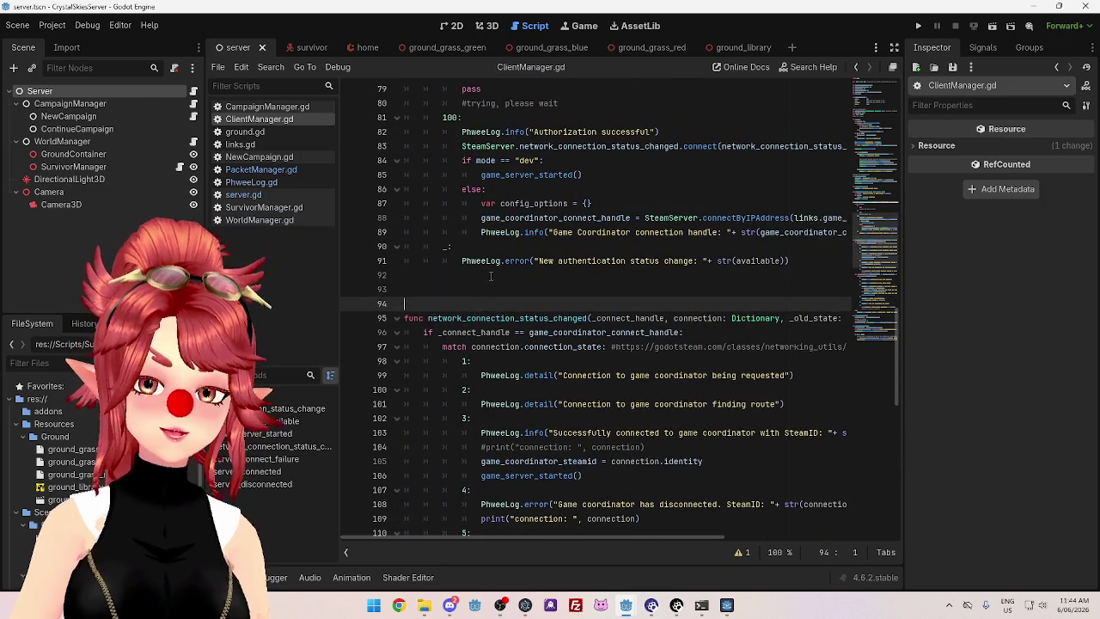
key("Up")
key("ctrl+v")
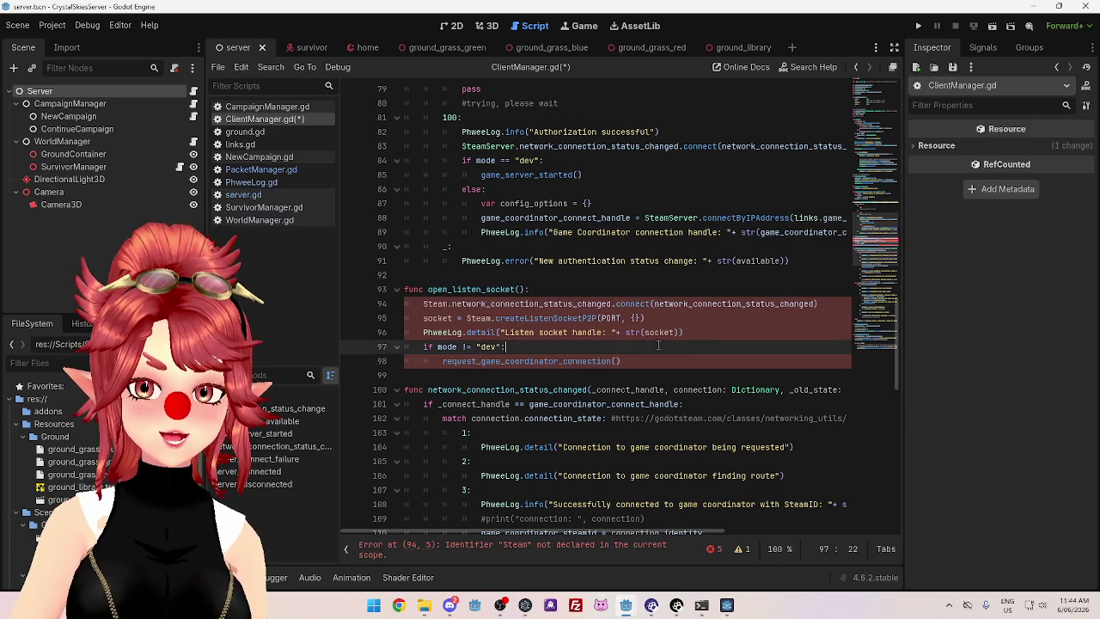
Change Steam to SteamServer in the pasted function and delete the duplicate signal-connect line
left_click(715, 331)
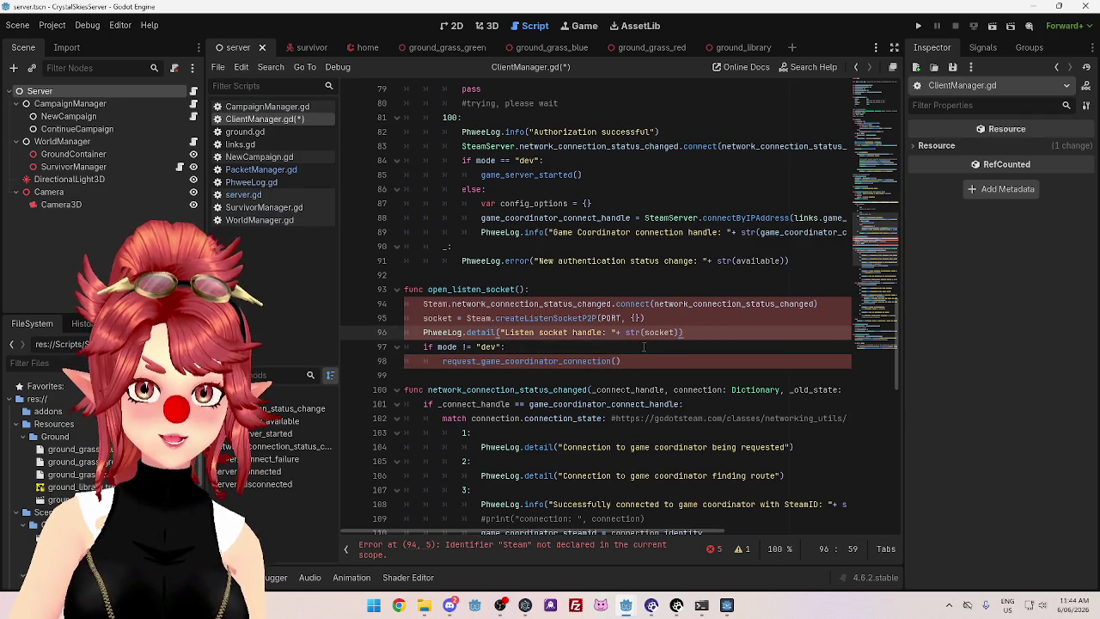
left_click(661, 320)
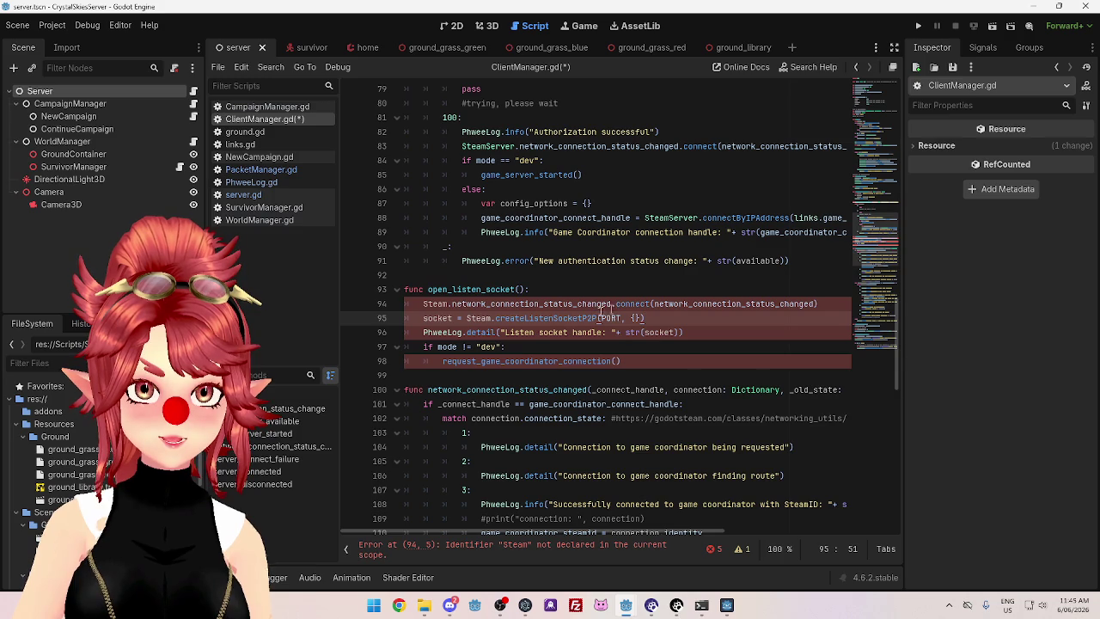
left_click(448, 306)
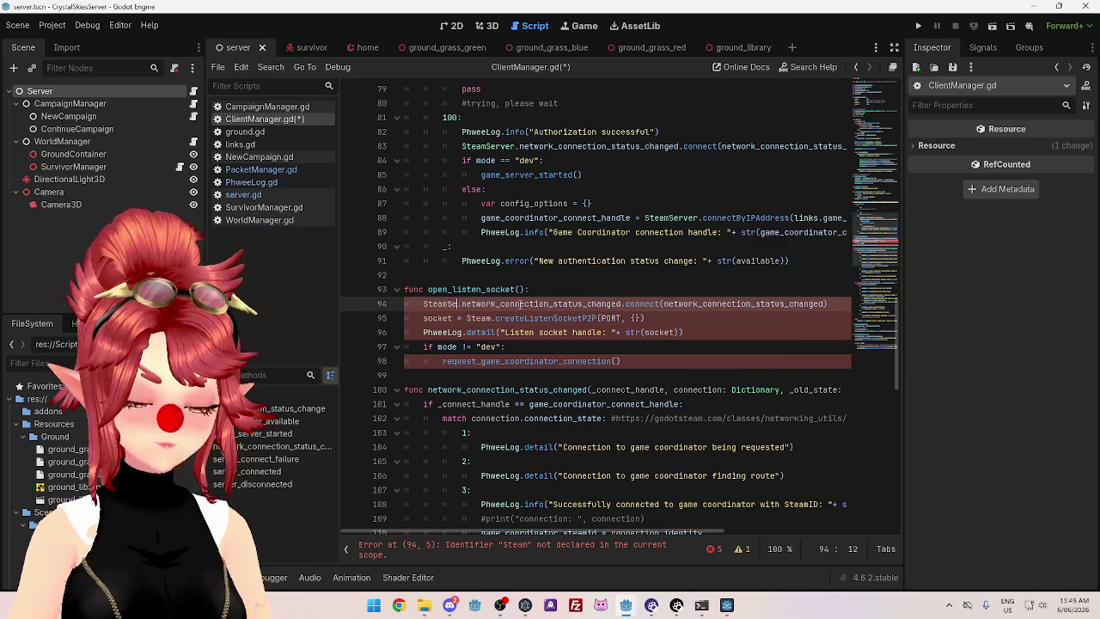
type("Server")
left_click(645, 318)
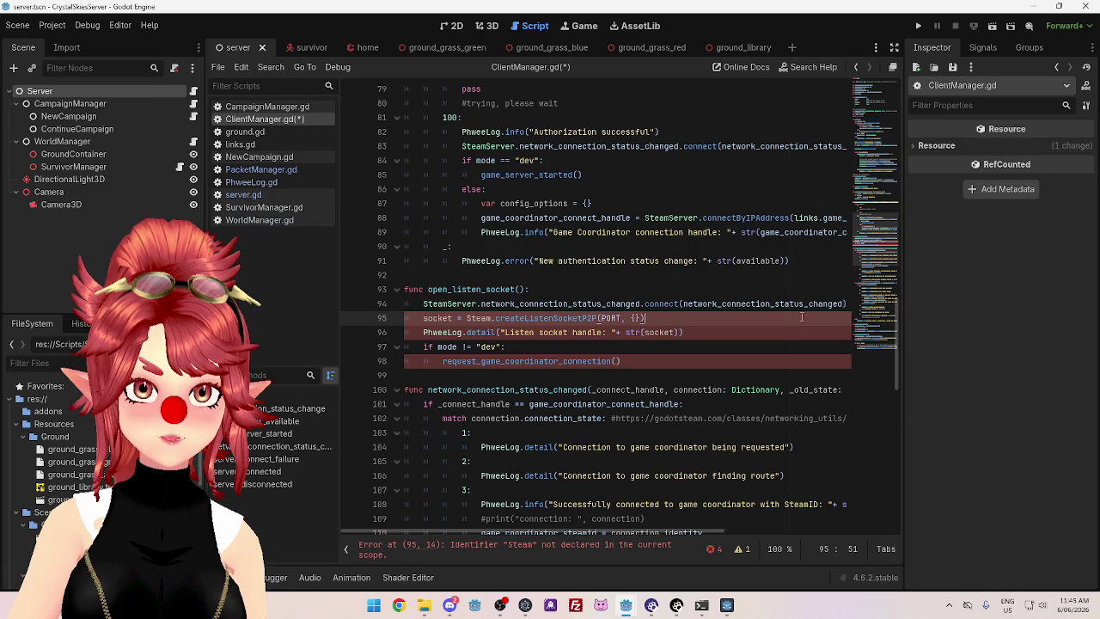
left_click(849, 303)
left_click_drag(849, 303, 362, 307)
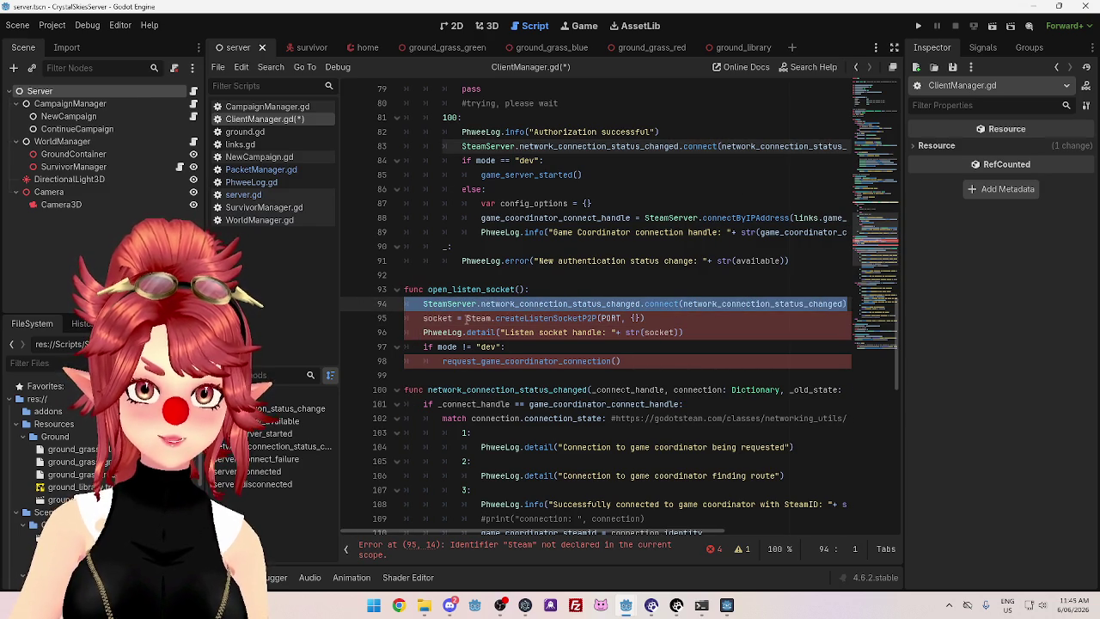
key("Delete")
key("Delete")
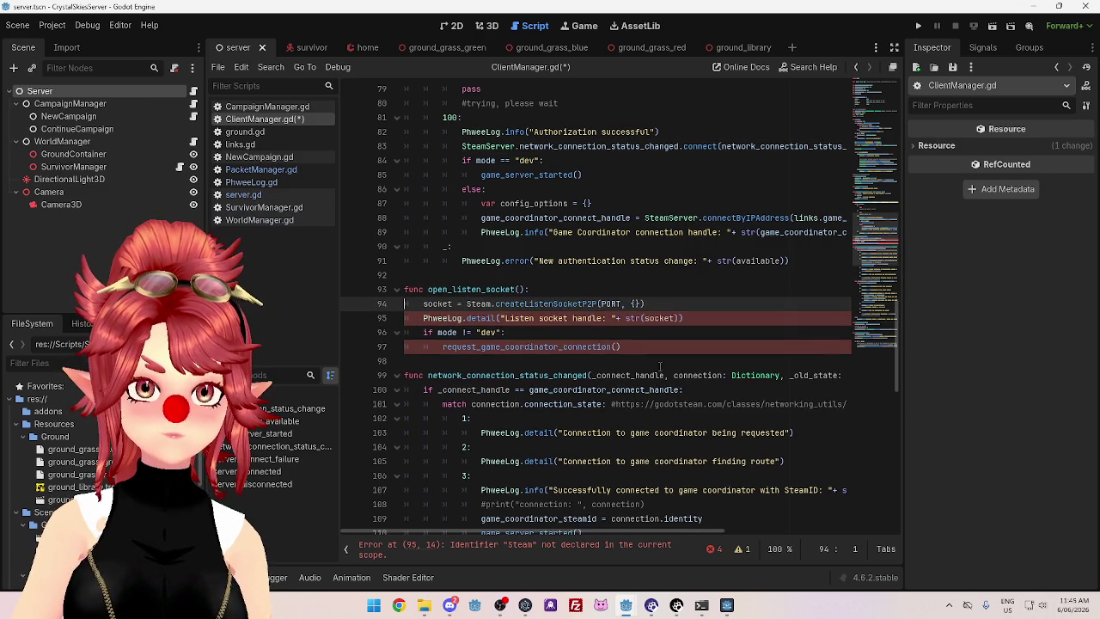
left_click(515, 333)
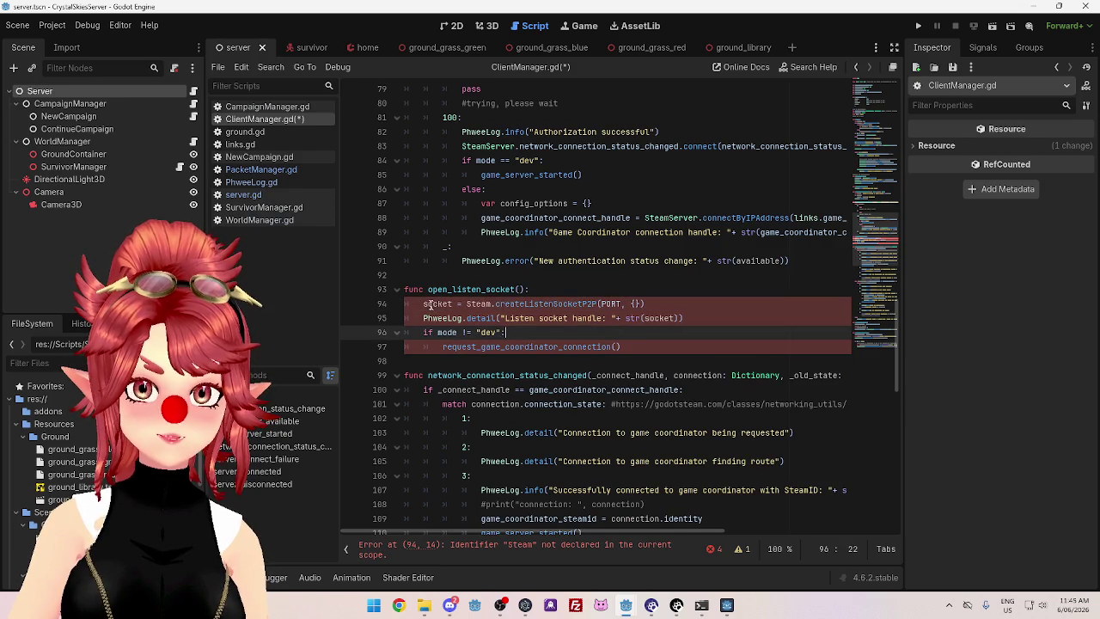
left_click(491, 303)
type("Server")
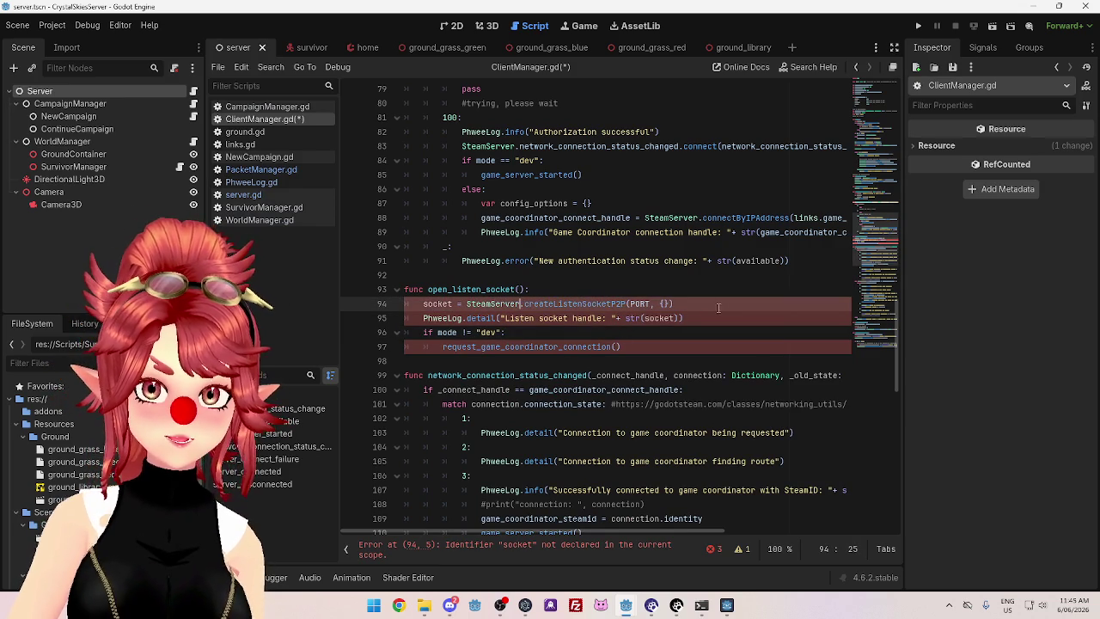
left_click(599, 305)
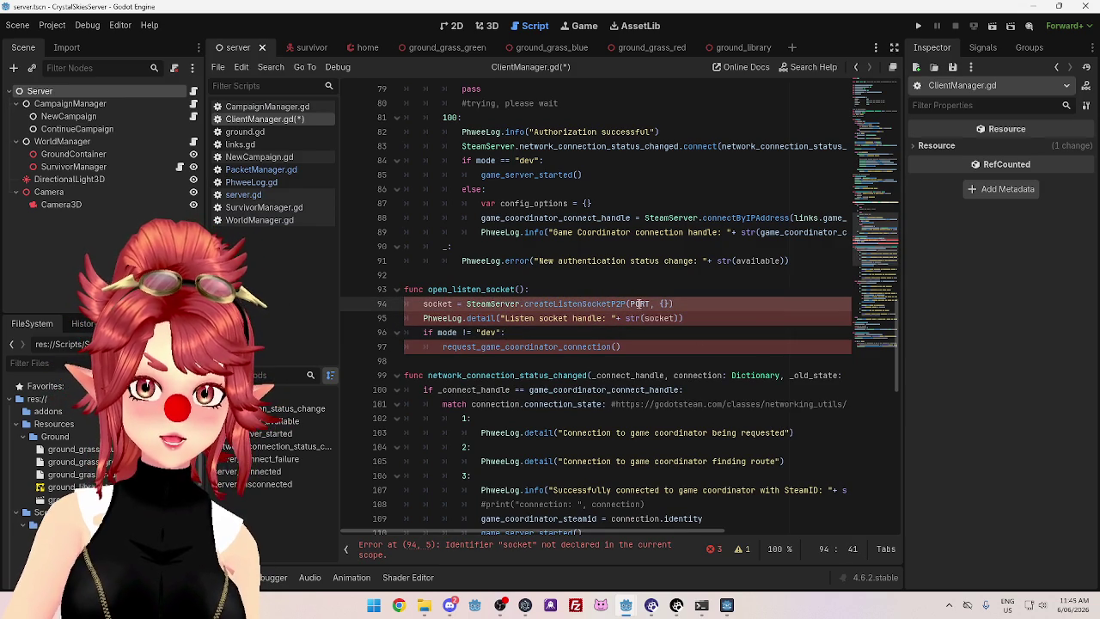
Bring the client project's editor back to the front
mouse_move(638, 304)
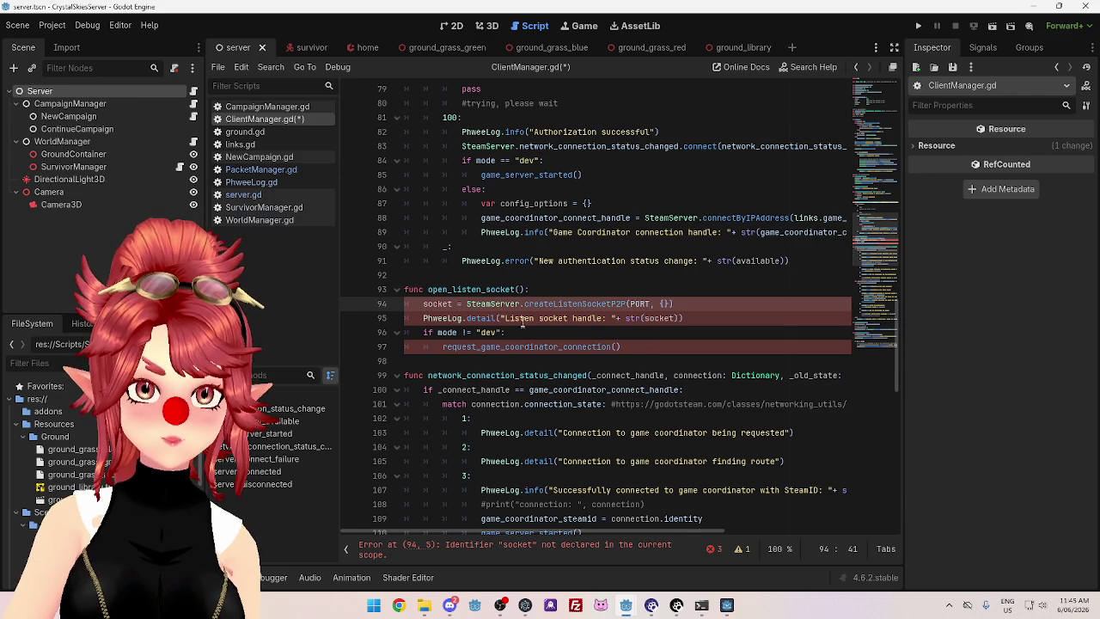
mouse_move(626, 605)
left_click(454, 553)
scroll(672, 301, "up", 12)
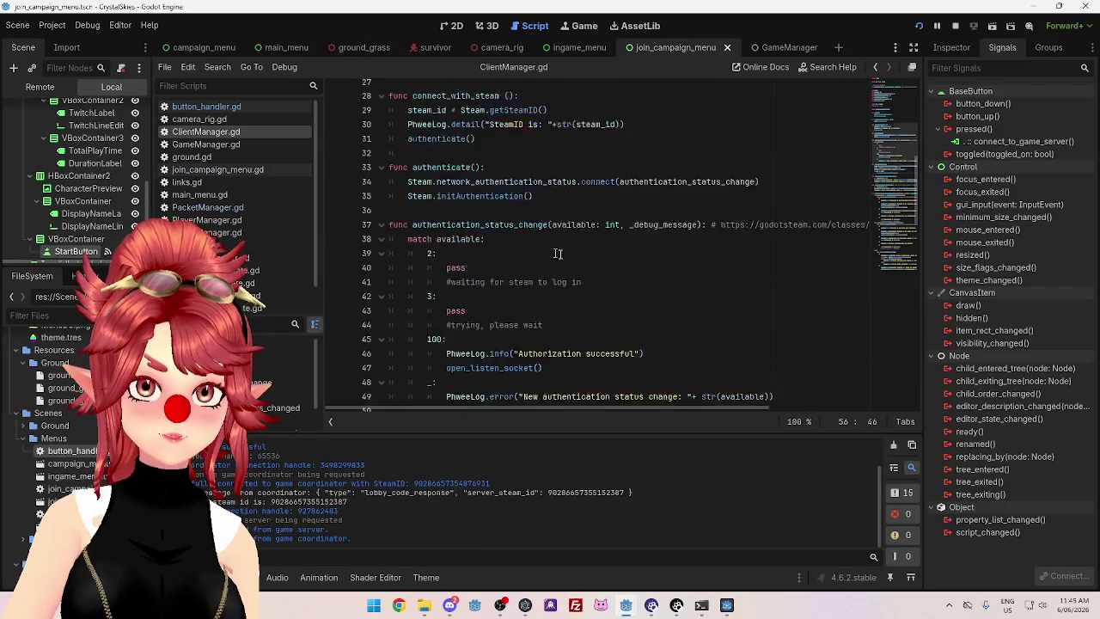
Copy the var socket declaration from the client script and paste it after my_steam_id in the server script
left_click_drag(446, 191, 375, 191)
key("ctrl+c")
mouse_move(626, 605)
left_click(683, 574)
scroll(471, 211, "up", 20)
scroll(471, 211, "up", 4)
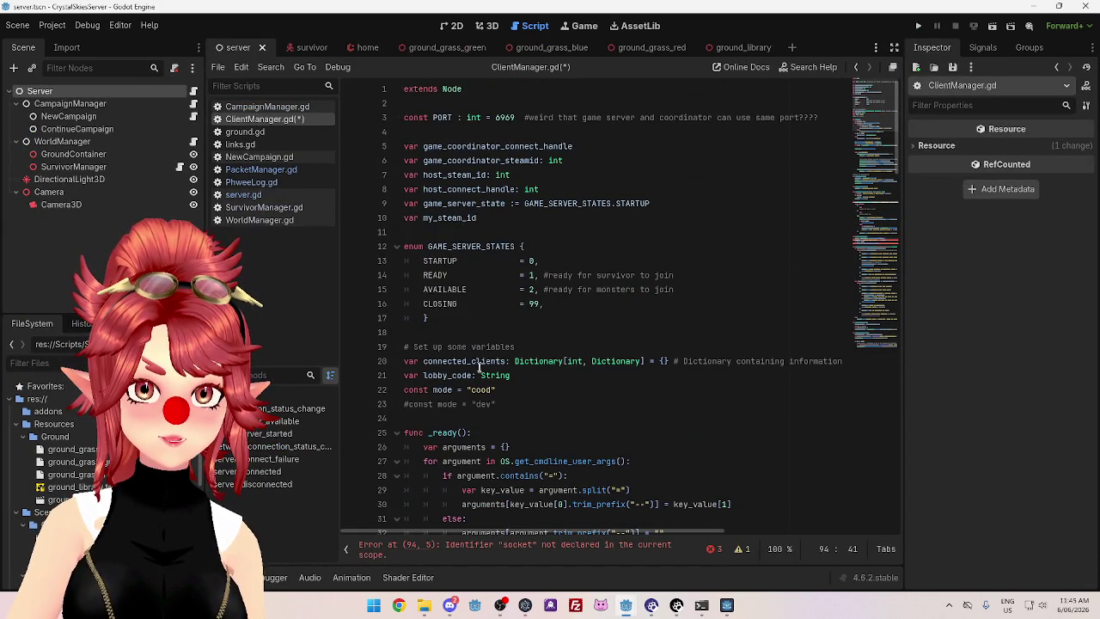
left_click(533, 348)
key("Return")
key("ctrl+v")
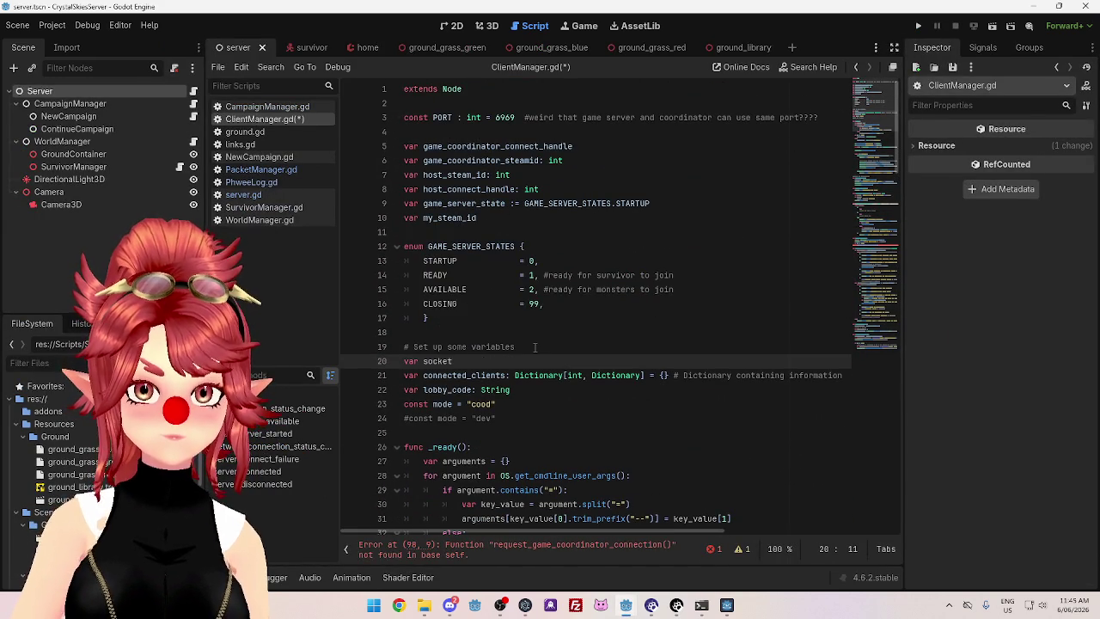
key("ctrl+z")
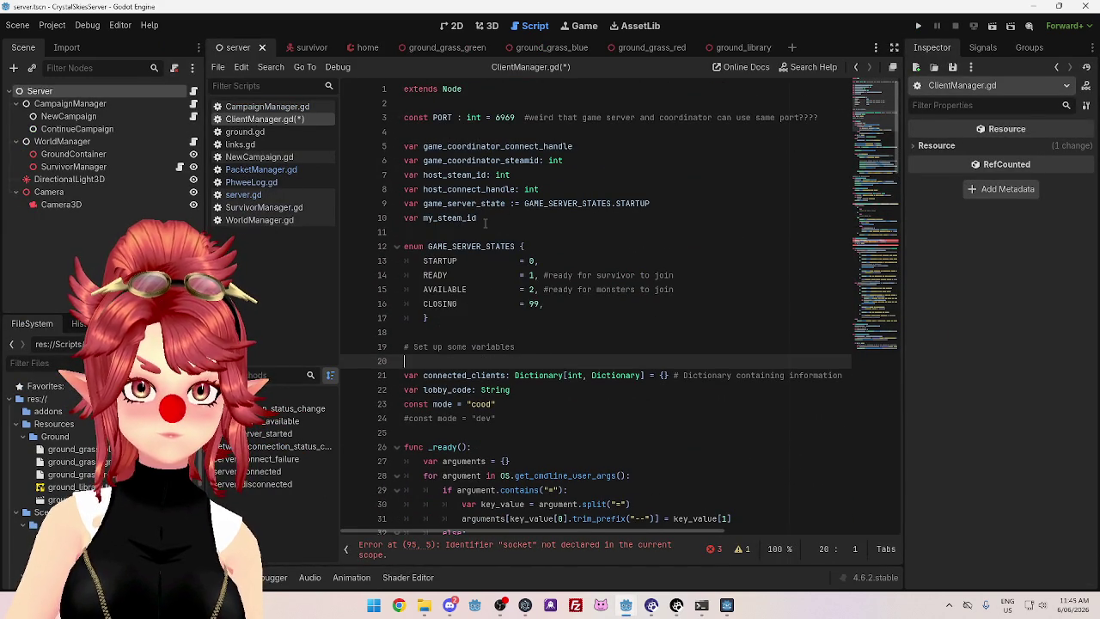
left_click(485, 220)
key("Return")
key("ctrl+v")
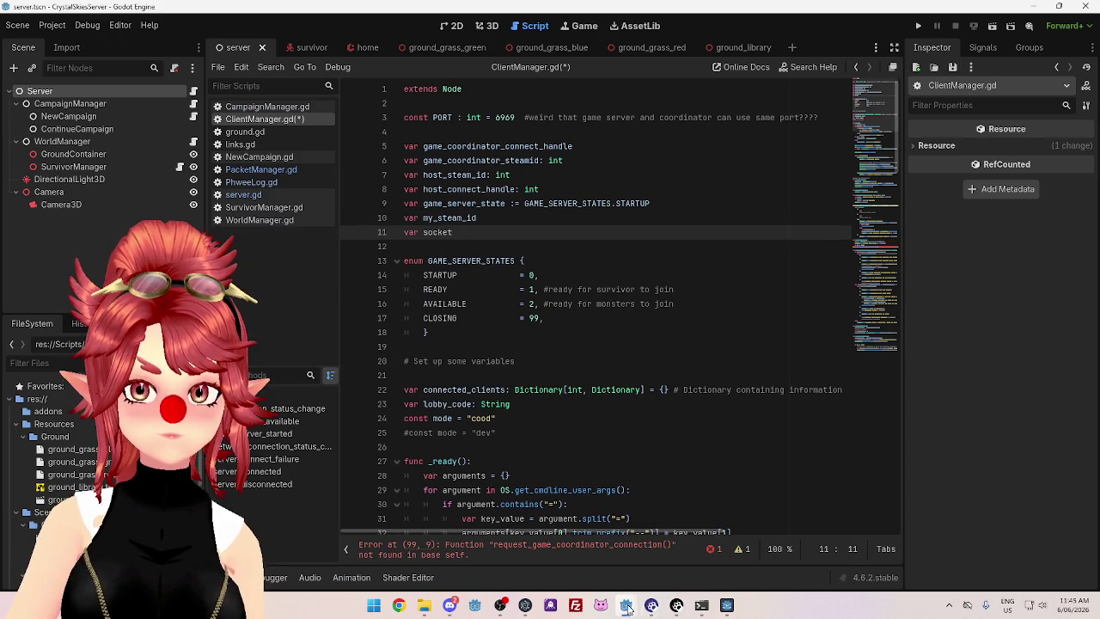
mouse_move(625, 605)
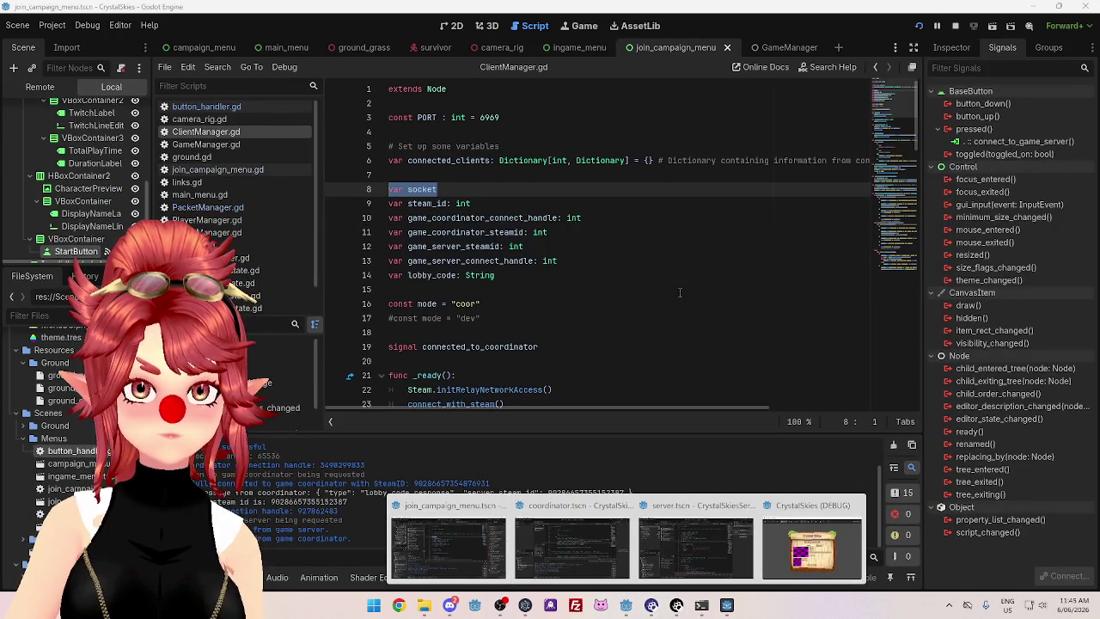
Put the socket declaration on its own line, complete the name 'socket', and delete the stray 't' on line 11
triple_click(466, 232)
type("team_id")
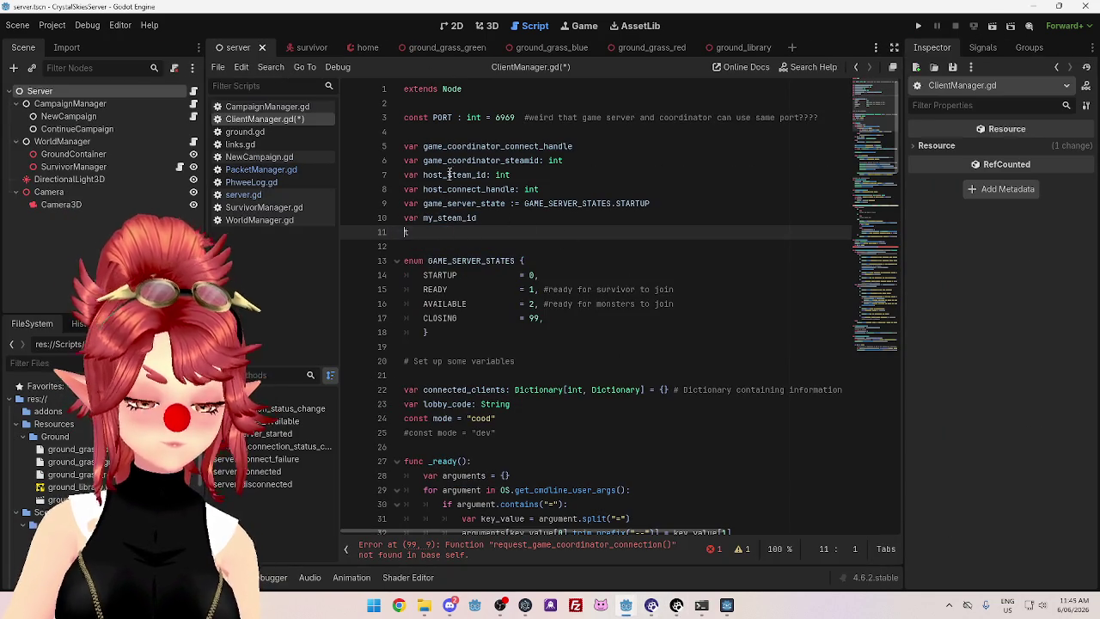
left_click(461, 135)
type("\\var s")
key("Home")
key("BackSpace")
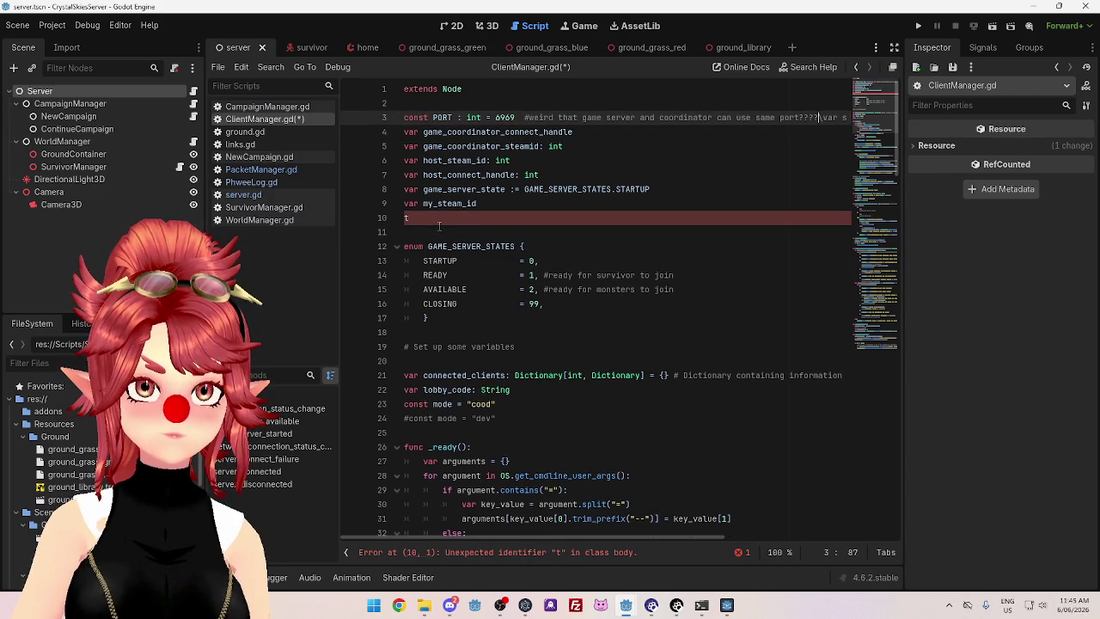
key("Return")
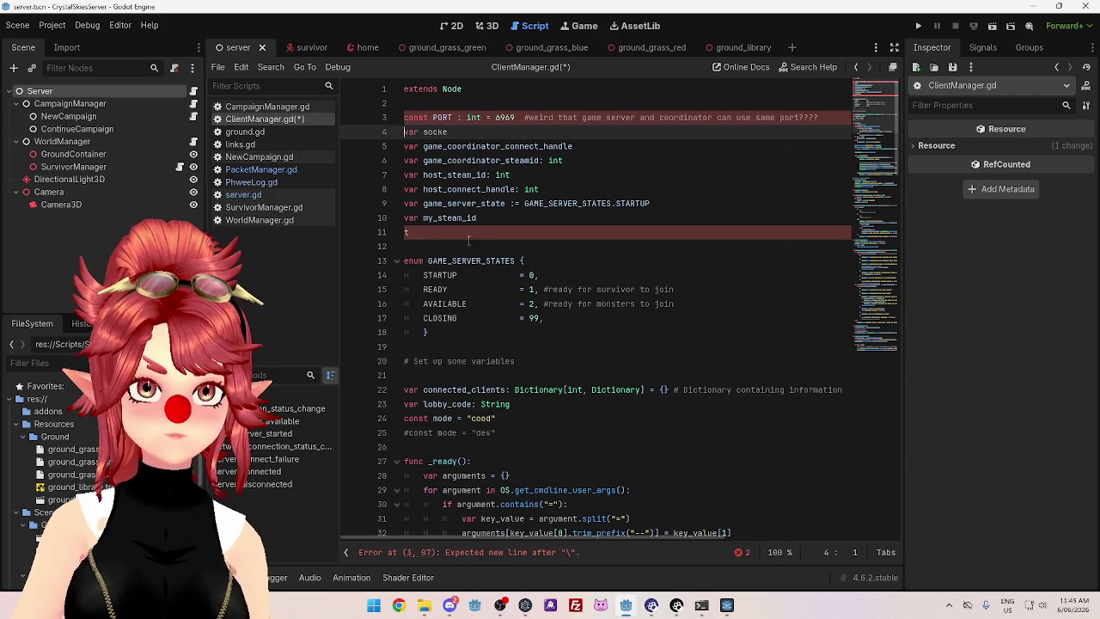
left_click(468, 232)
key("BackSpace")
left_click(478, 131)
type("t")
left_click(534, 275)
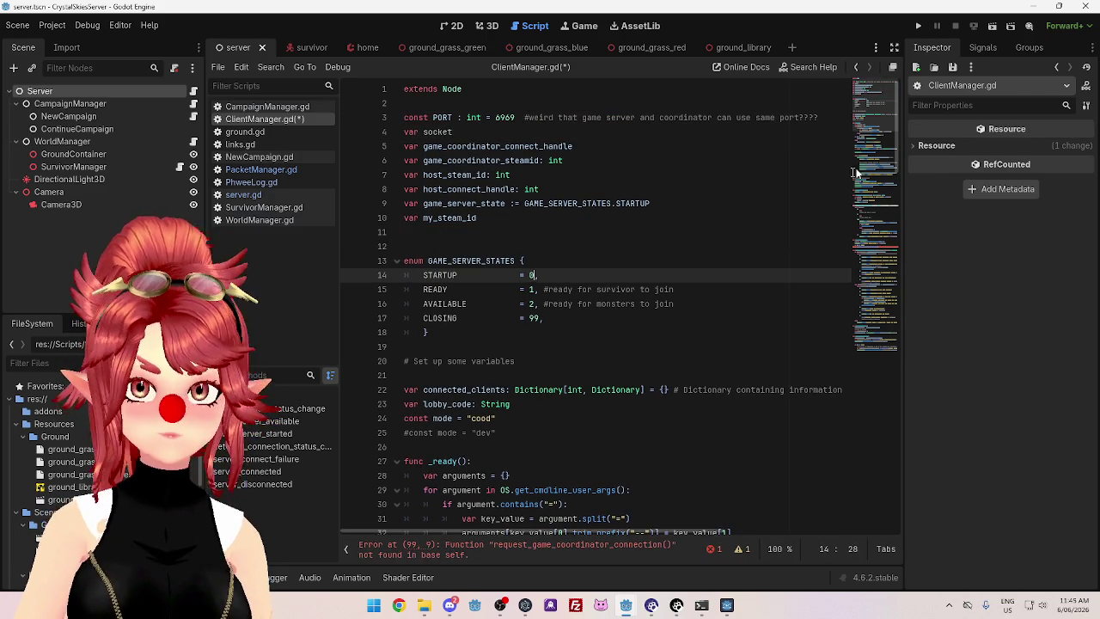
scroll(894, 180, "down", 5)
mouse_move(893, 222)
left_mouse_down()
mouse_move(885, 519)
mouse_move(876, 379)
left_mouse_up()
left_click(580, 269)
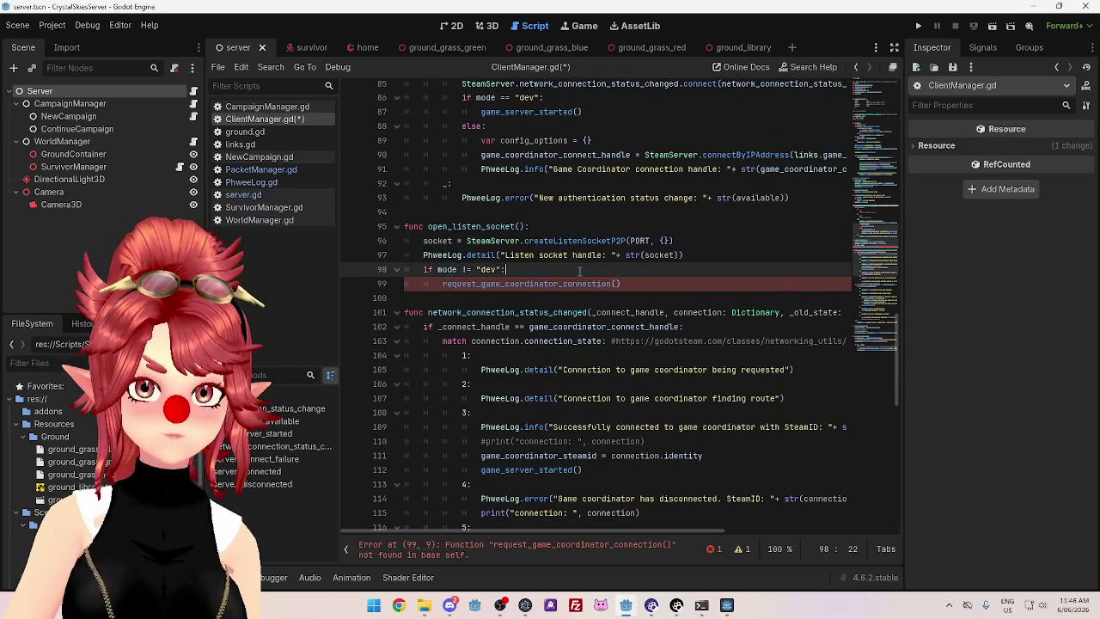
Delete the dev-mode coordinator request check and its leftover blank line from open_listen_socket
left_click(722, 240)
left_click(496, 254)
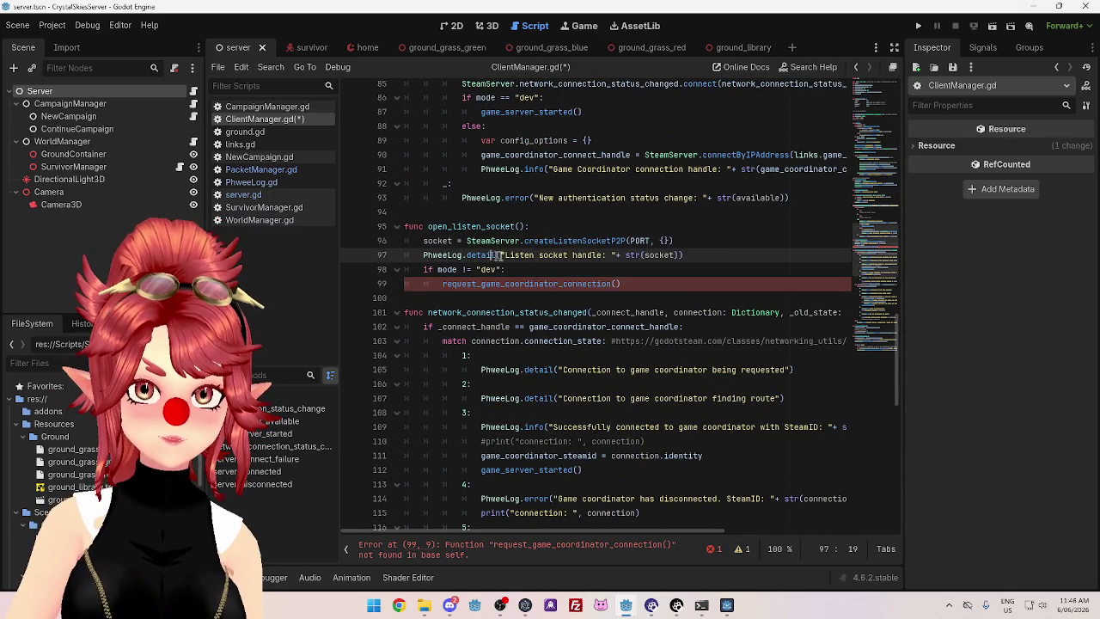
left_click(431, 269)
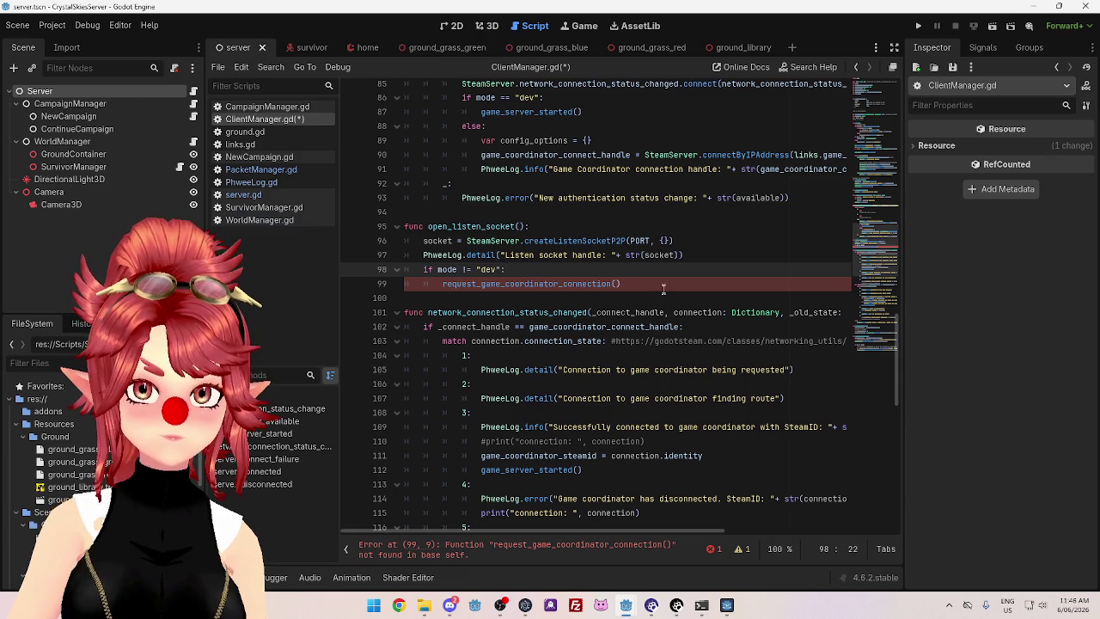
left_click_drag(663, 289, 399, 276)
key("Delete")
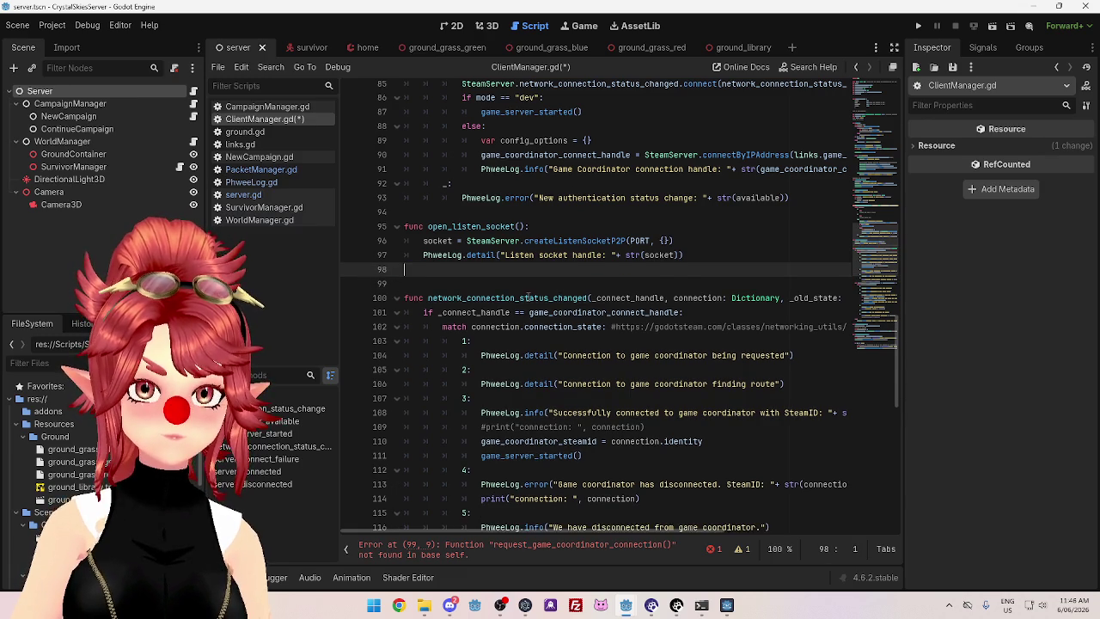
key("BackSpace")
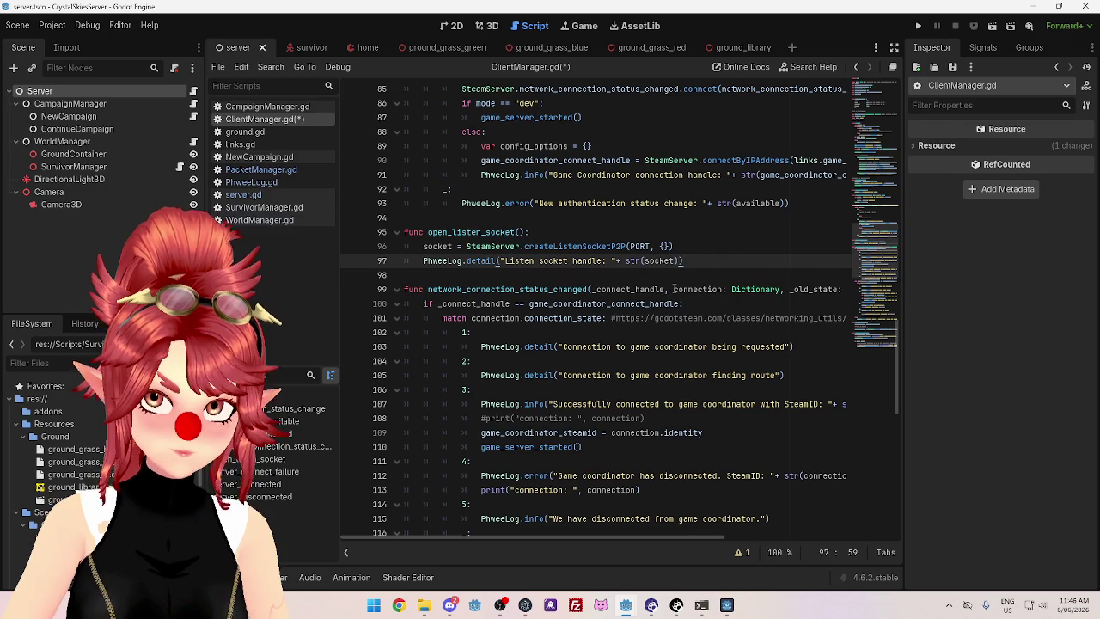
Save ClientManager.gd, close the running server game, and bring up the coordinator editor
scroll(669, 296, "down", 1)
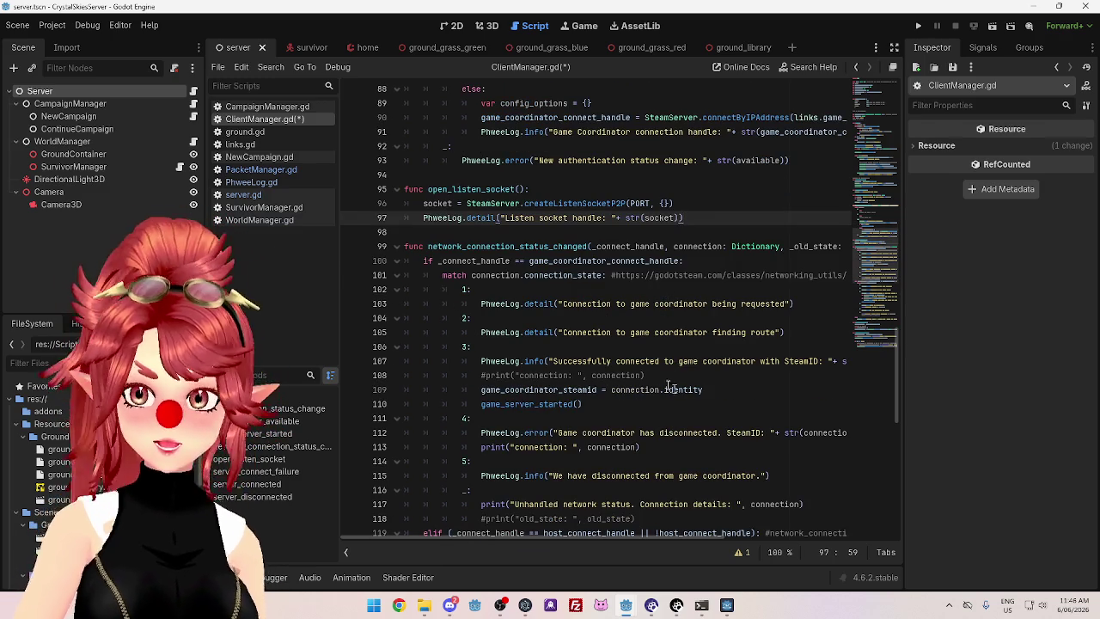
left_click(703, 203)
key("ctrl+s")
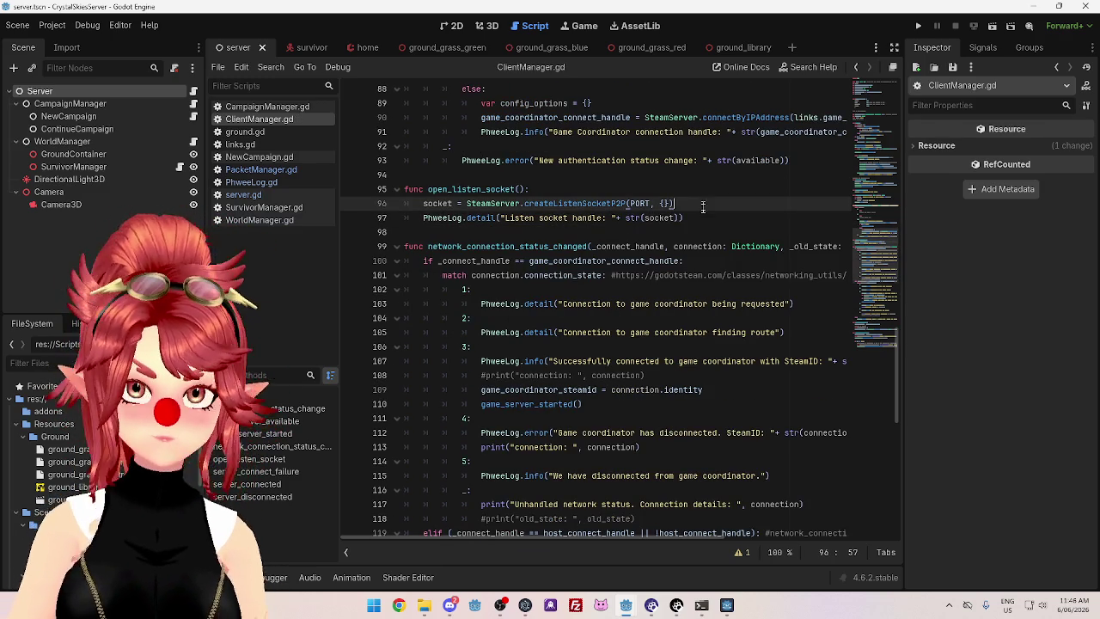
mouse_move(726, 606)
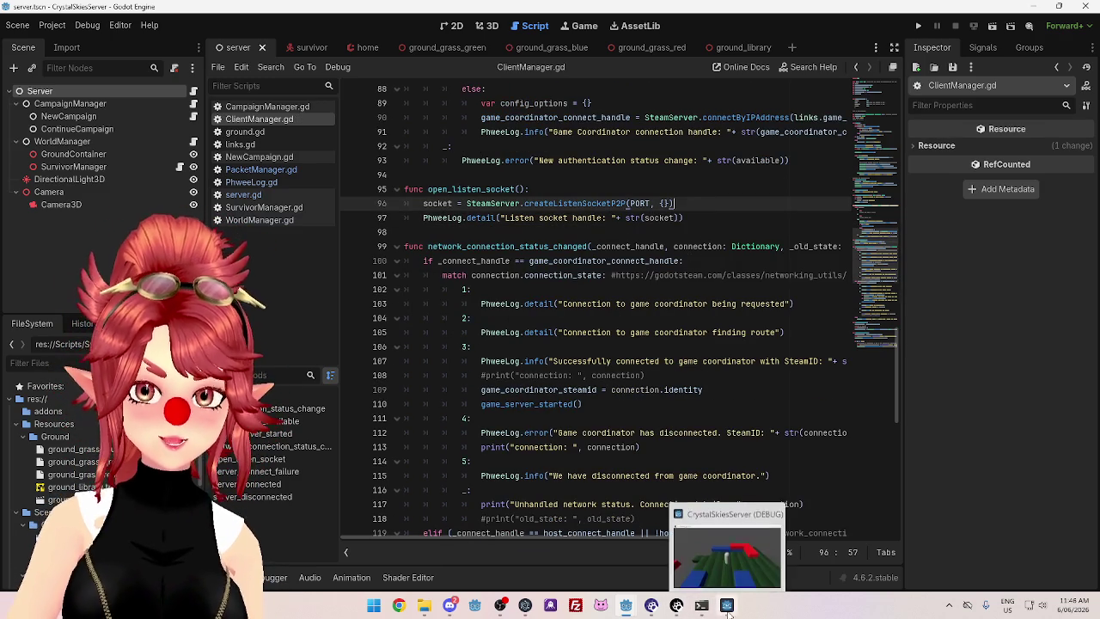
left_click(773, 509)
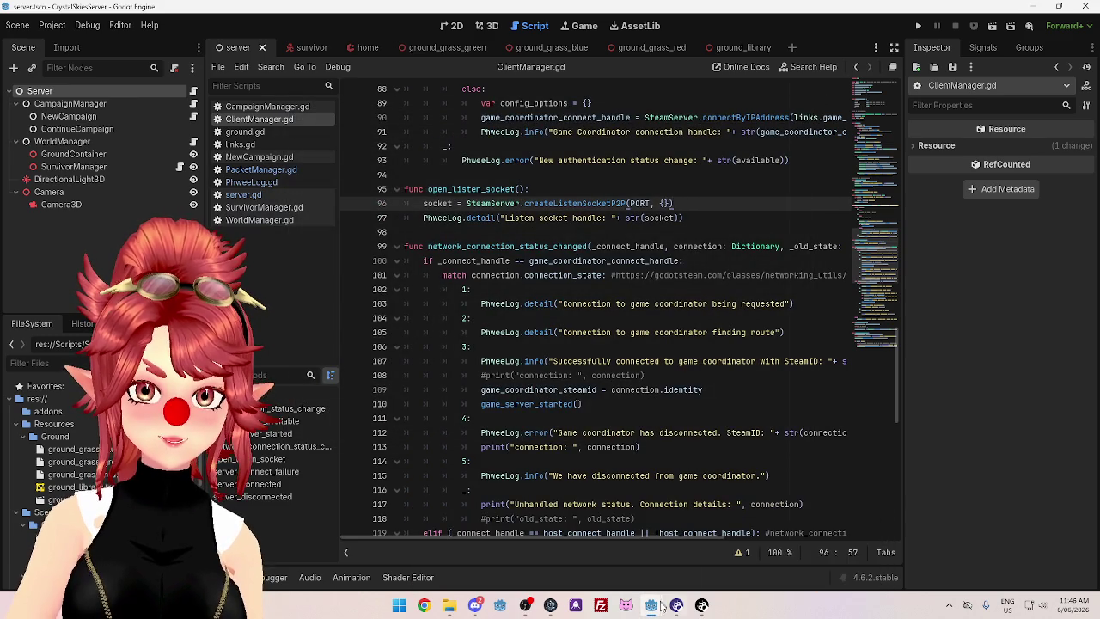
mouse_move(652, 605)
left_click(520, 559)
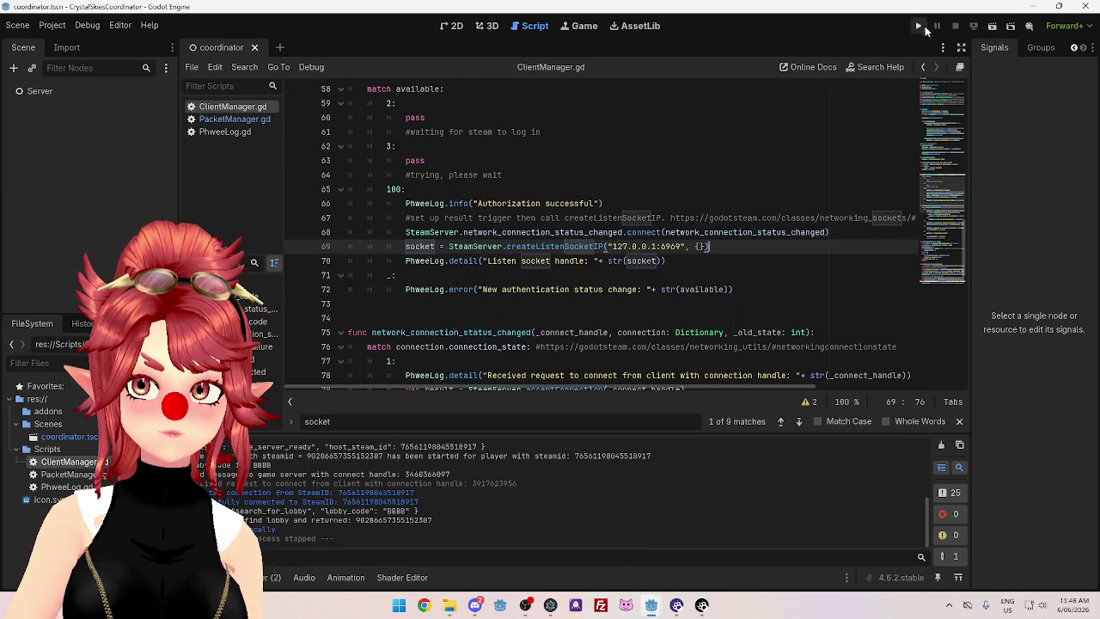
Run the coordinator, then run the client and choose Play Survivor from its main menu
left_click(918, 26)
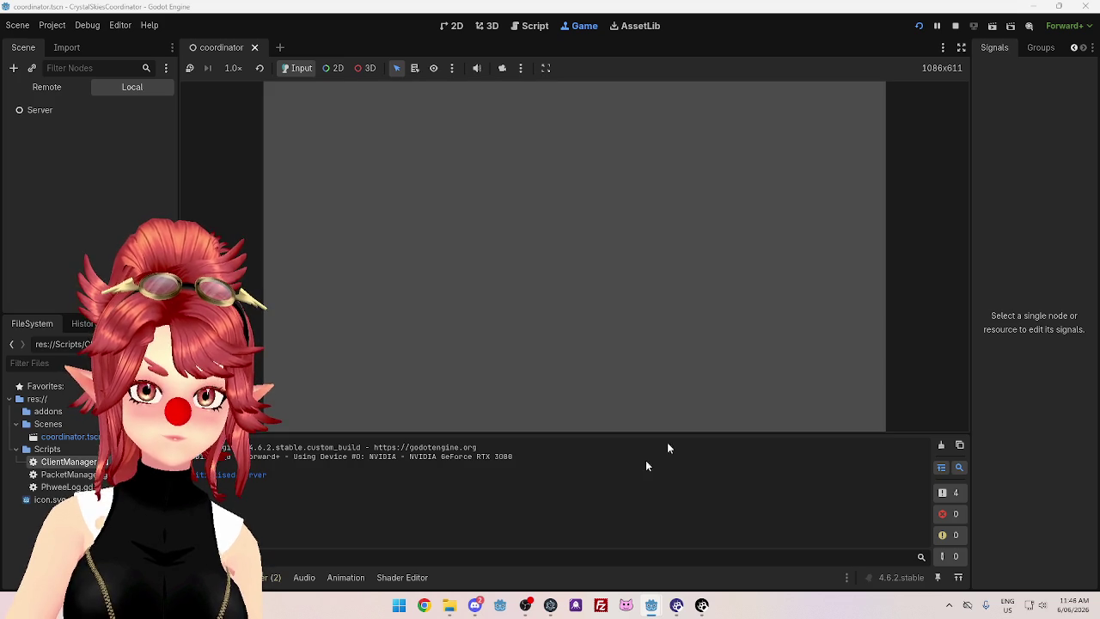
mouse_move(647, 611)
left_click(560, 572)
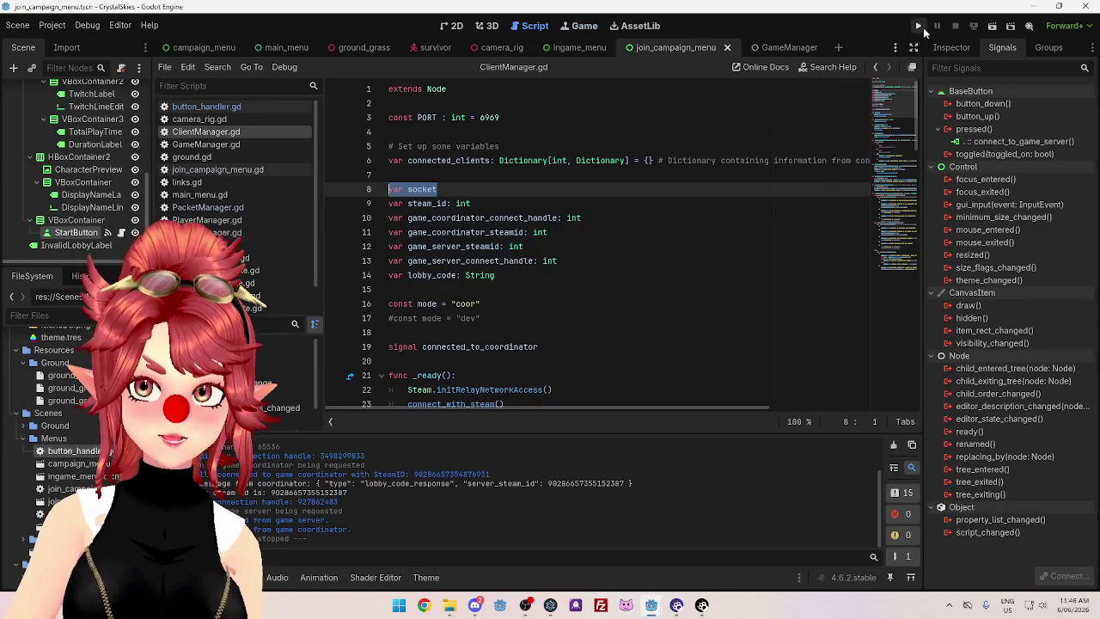
left_click(918, 26)
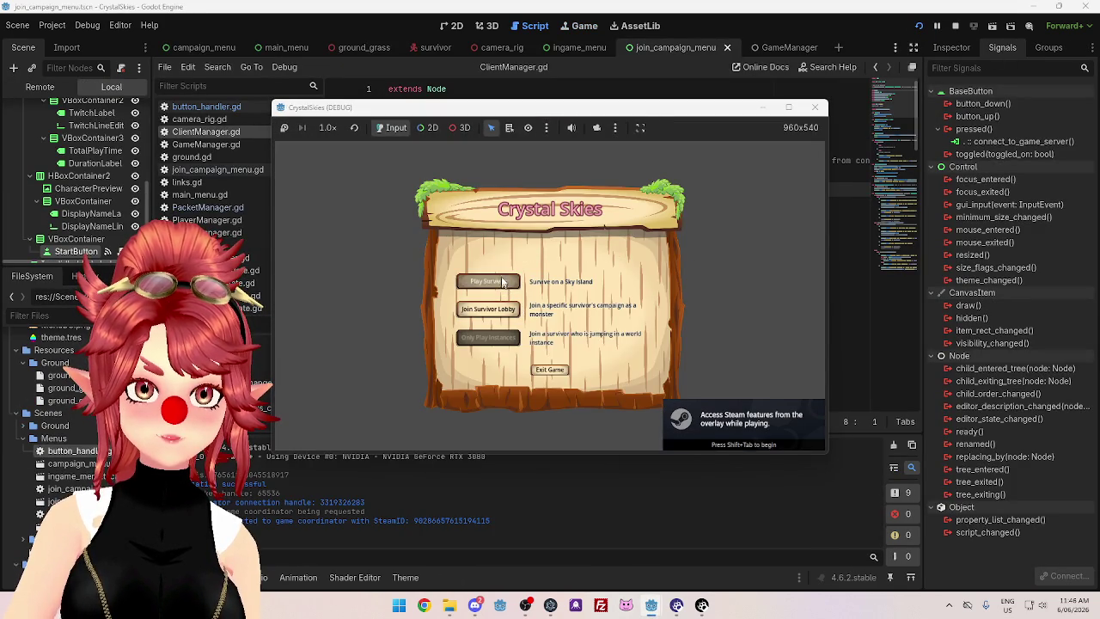
left_click(503, 281)
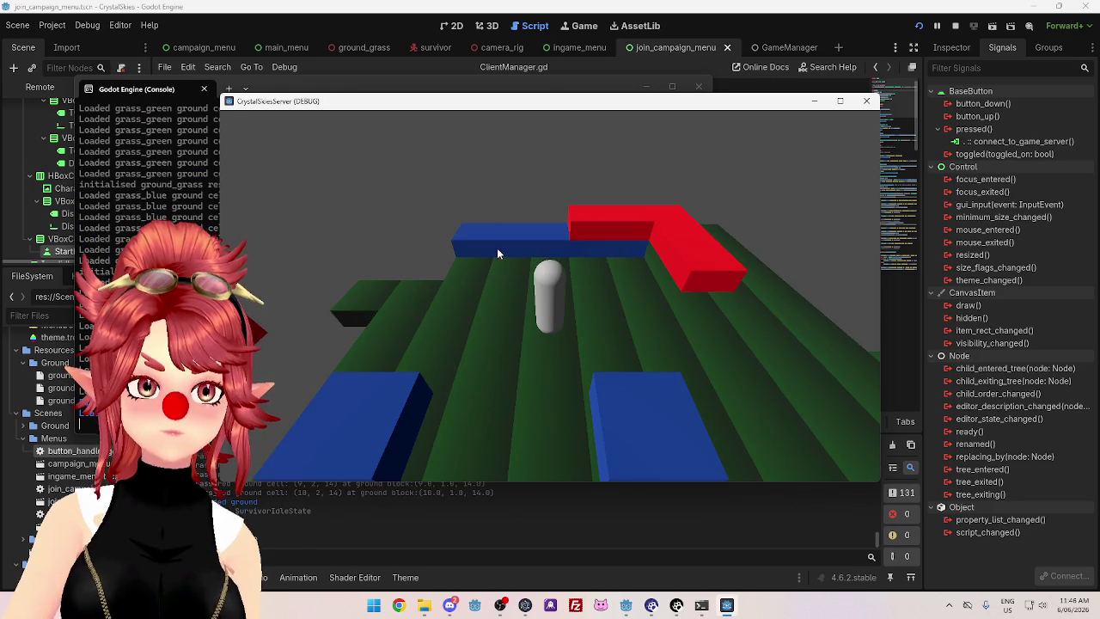
Close the client and server game windows after lobby BBBB loads
key("alt+Tab")
key("alt+Tab")
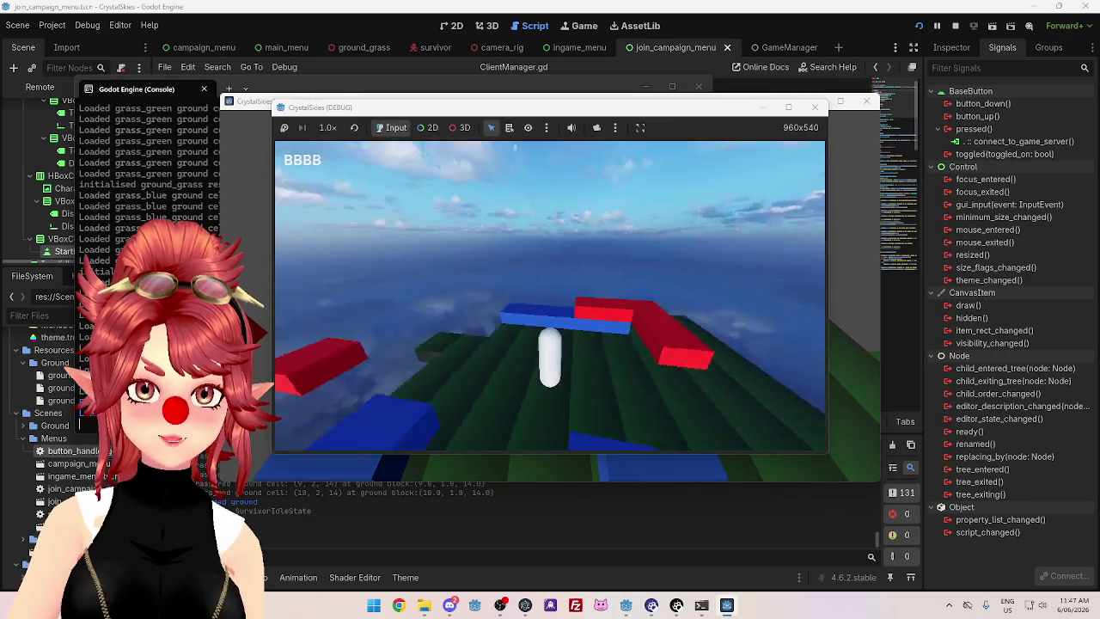
left_click(814, 107)
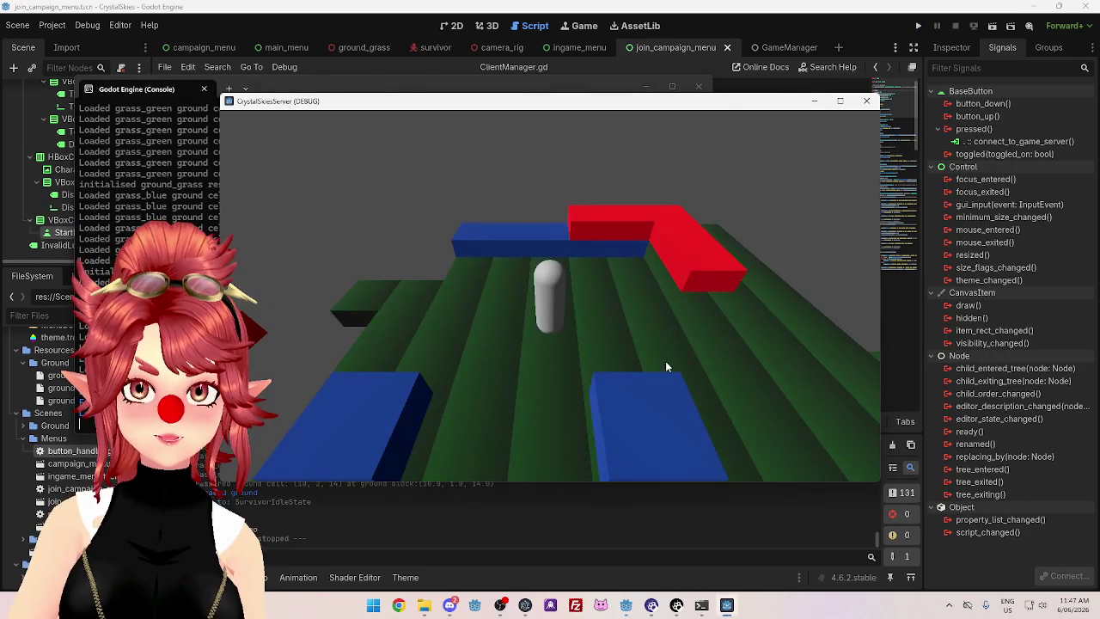
left_click(699, 85)
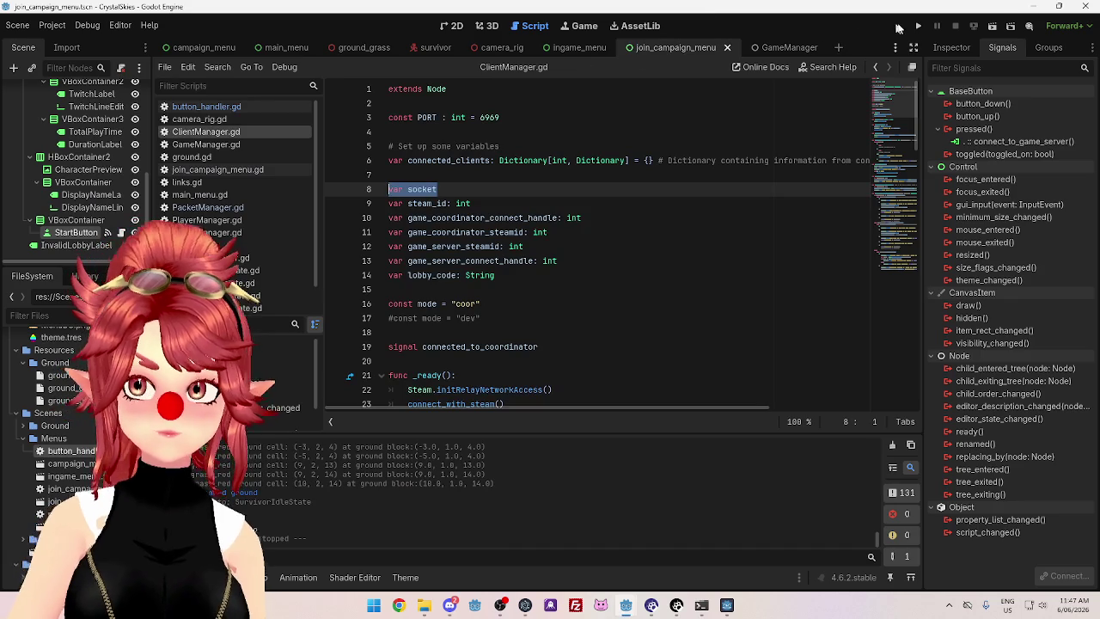
left_click(918, 26)
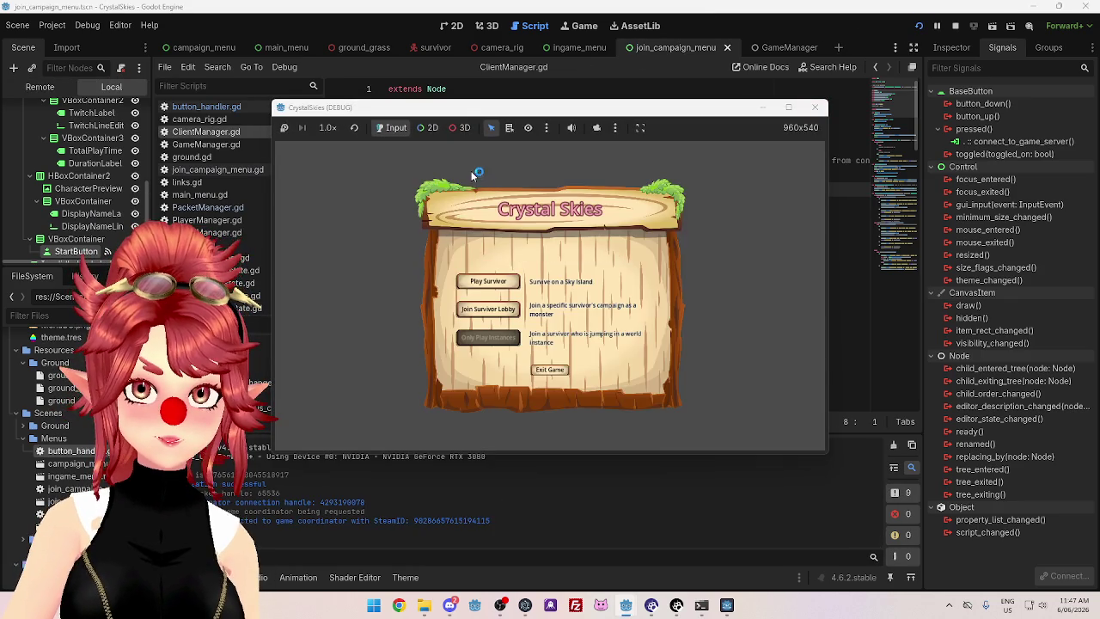
left_click(477, 311)
type("8888")
left_click(591, 262)
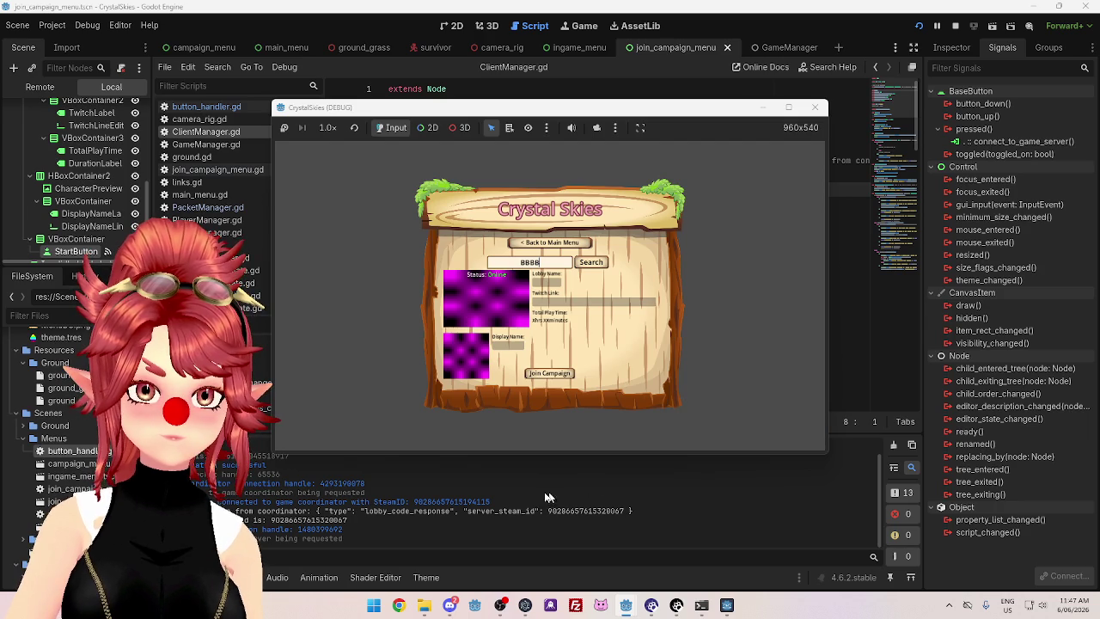
left_click(701, 607)
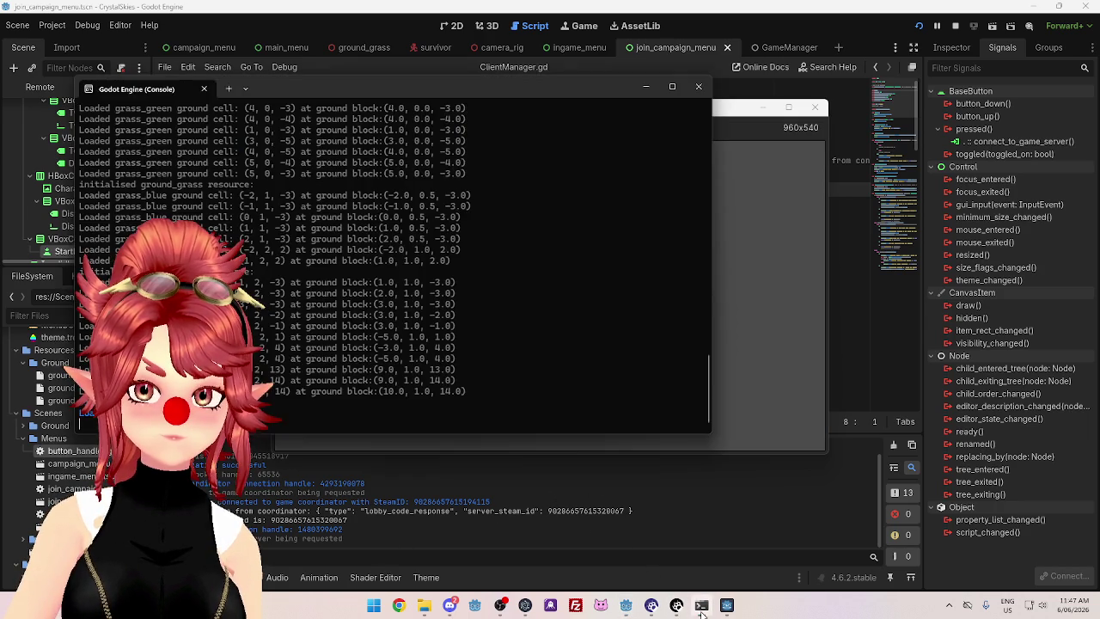
left_click_drag(456, 87, 734, 78)
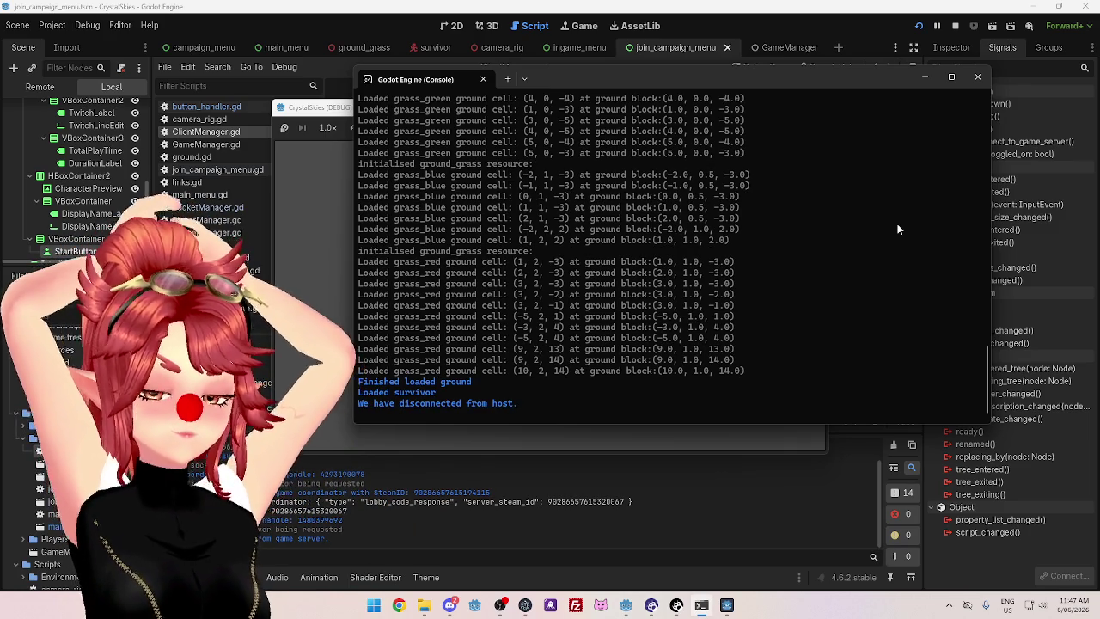
left_click(986, 84)
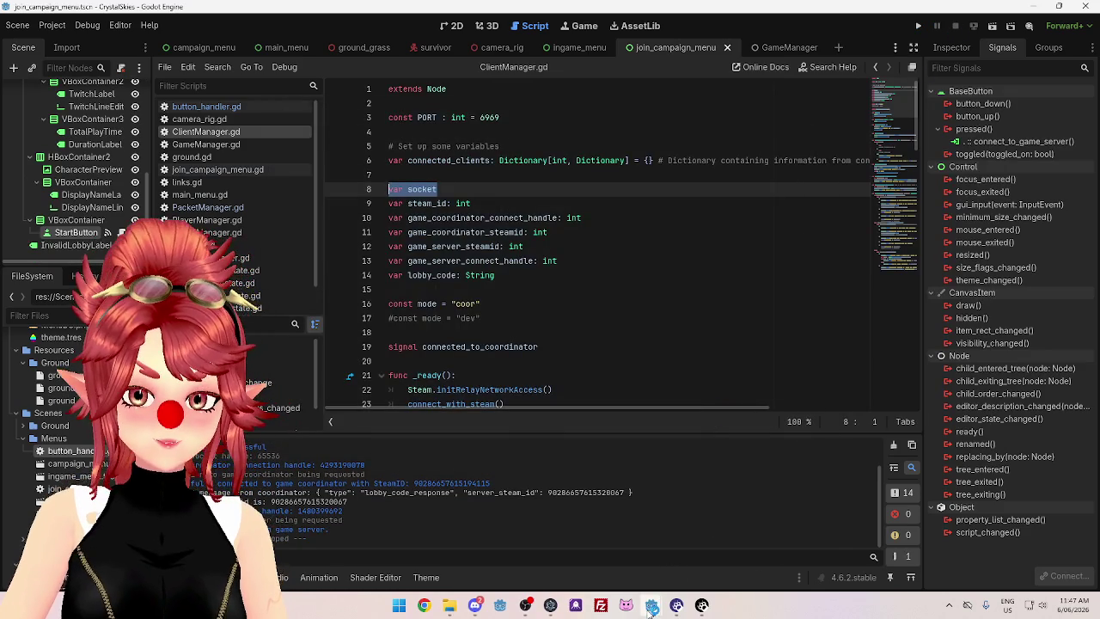
mouse_move(651, 609)
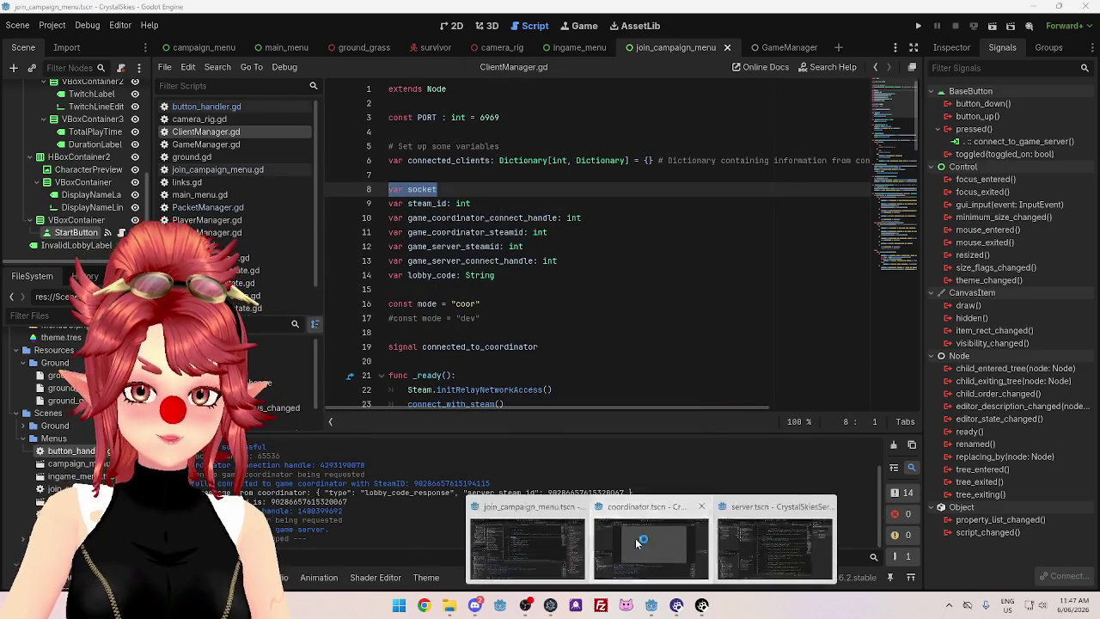
Switch to the server project's editor and select the open_listen_socket function name
left_click(643, 547)
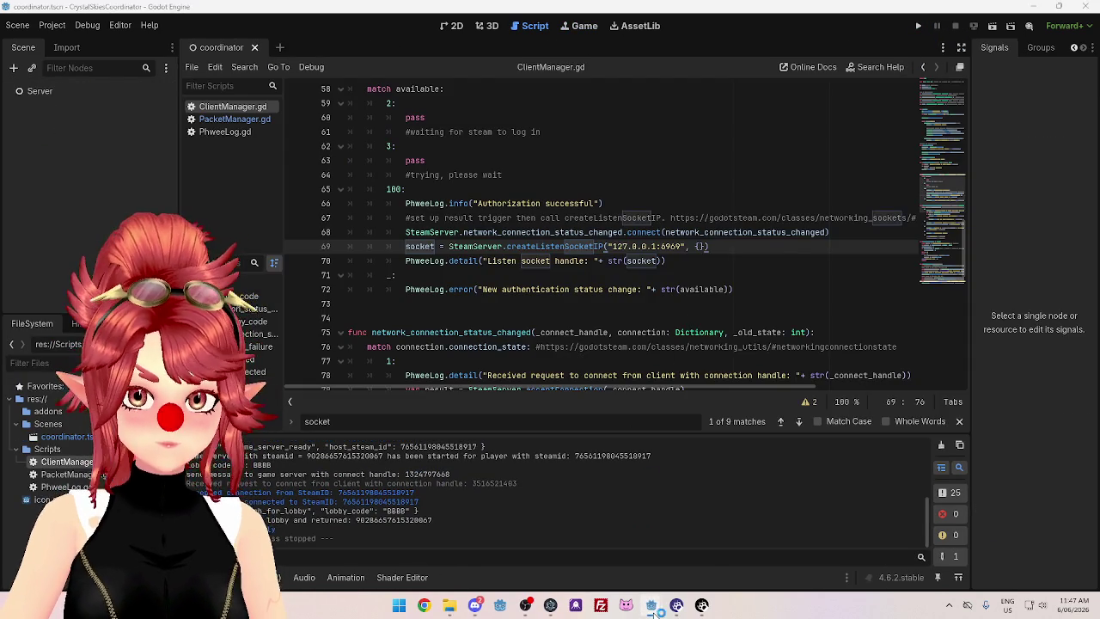
left_click(773, 542)
left_click(708, 218)
scroll(486, 232, "up", 1)
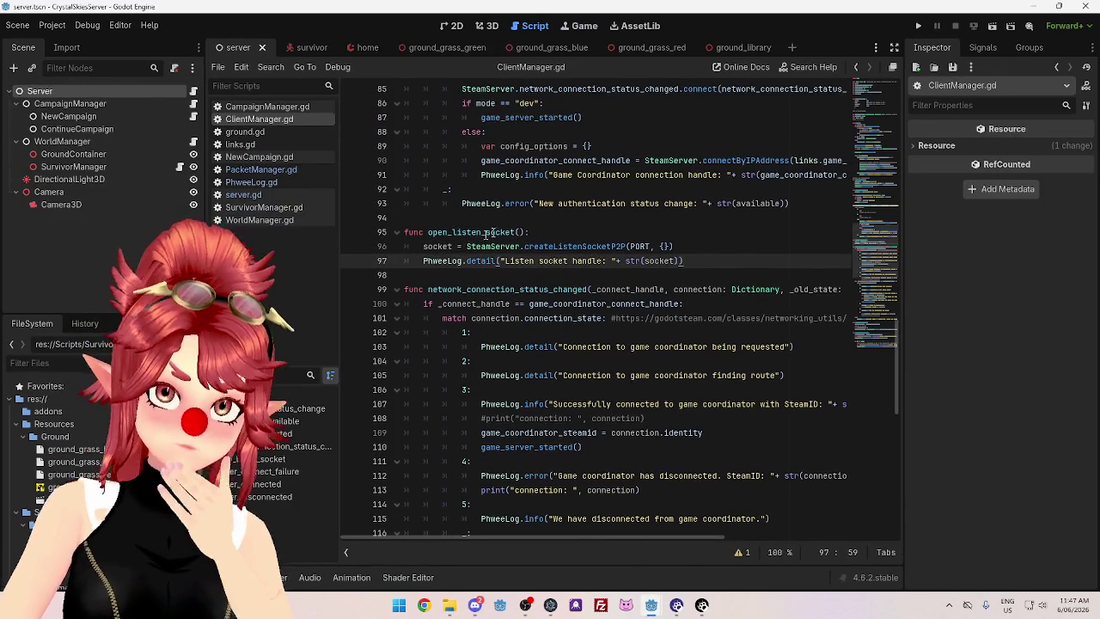
left_click_drag(429, 232, 472, 232)
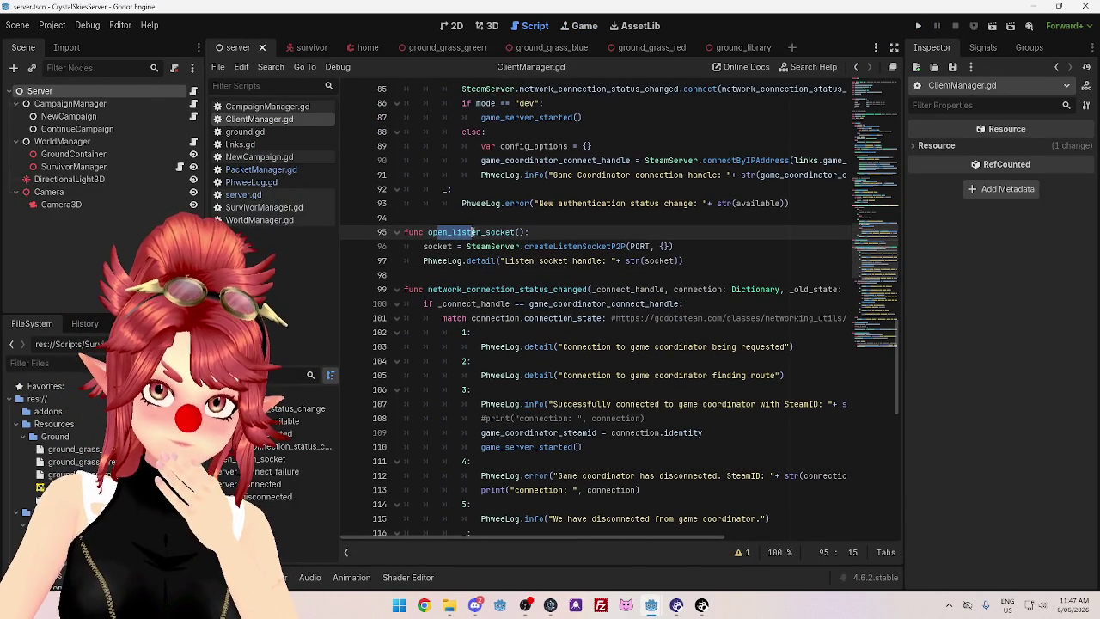
left_click(548, 290)
scroll(490, 280, "up", 2)
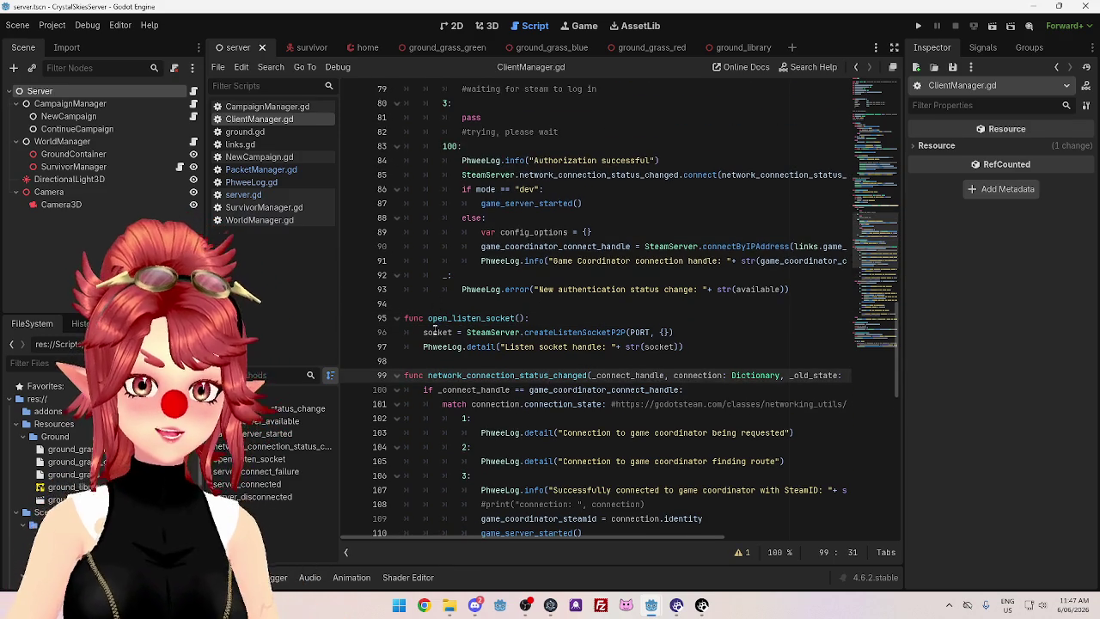
left_click(549, 316)
left_click_drag(428, 318, 526, 318)
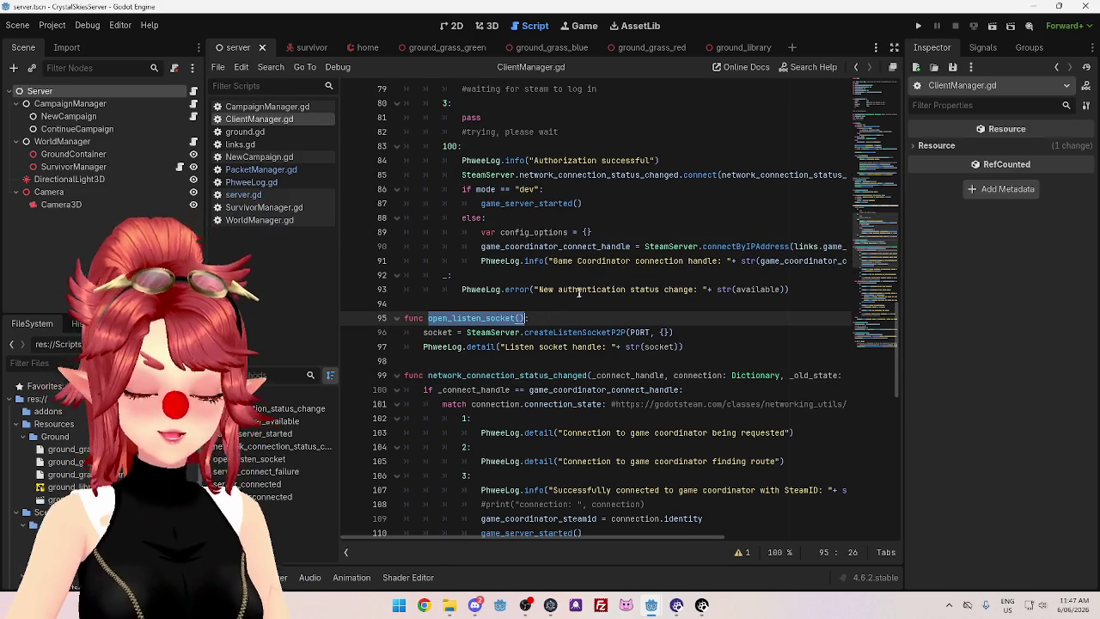
Insert open_listen_socket() above game_server_available() in the host-connected case and save the script
scroll(639, 266, "down", 5)
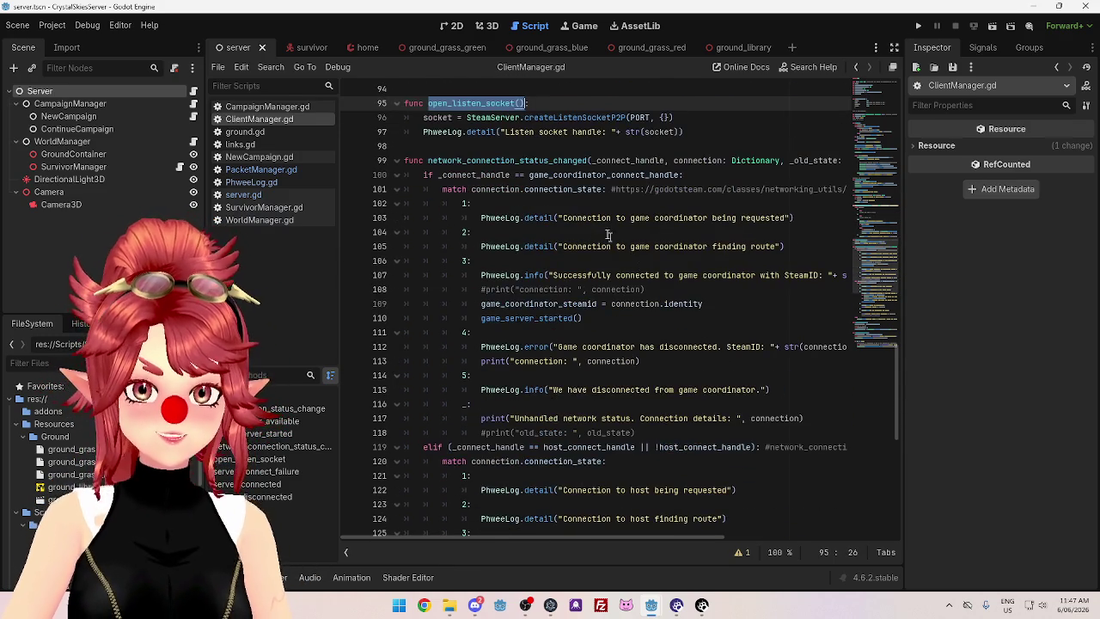
scroll(608, 234, "down", 2)
scroll(555, 292, "down", 1)
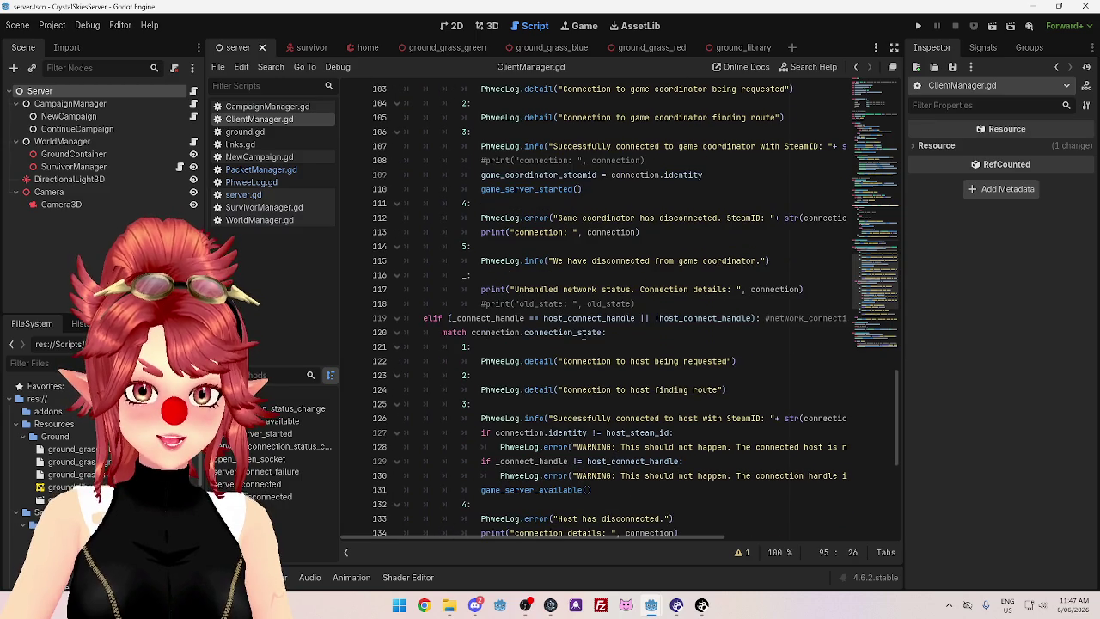
scroll(560, 344, "down", 1)
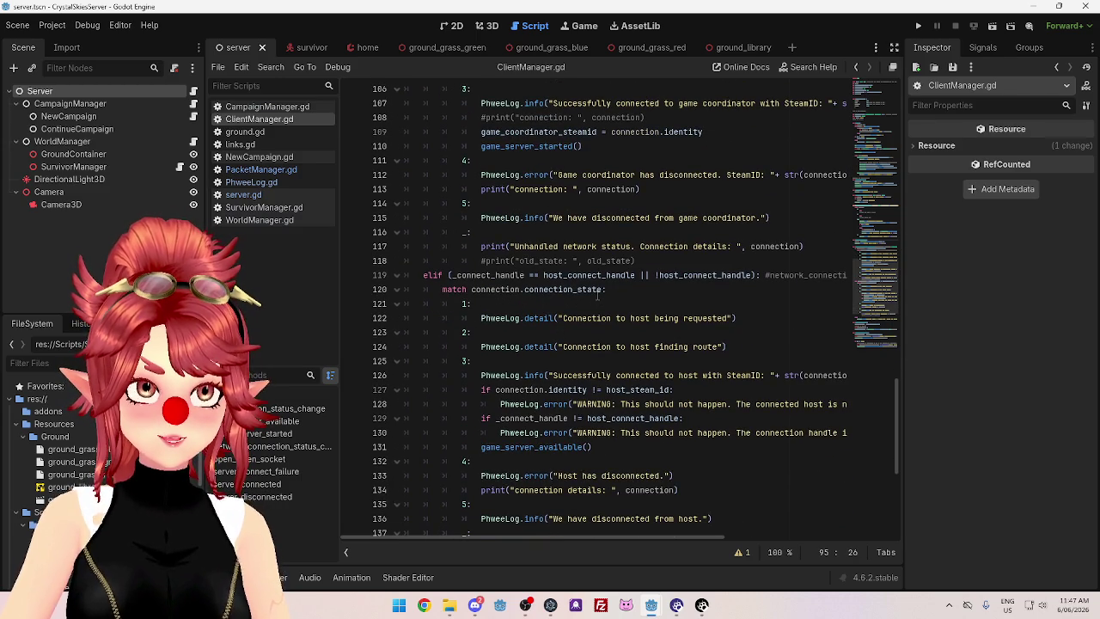
scroll(526, 275, "down", 1)
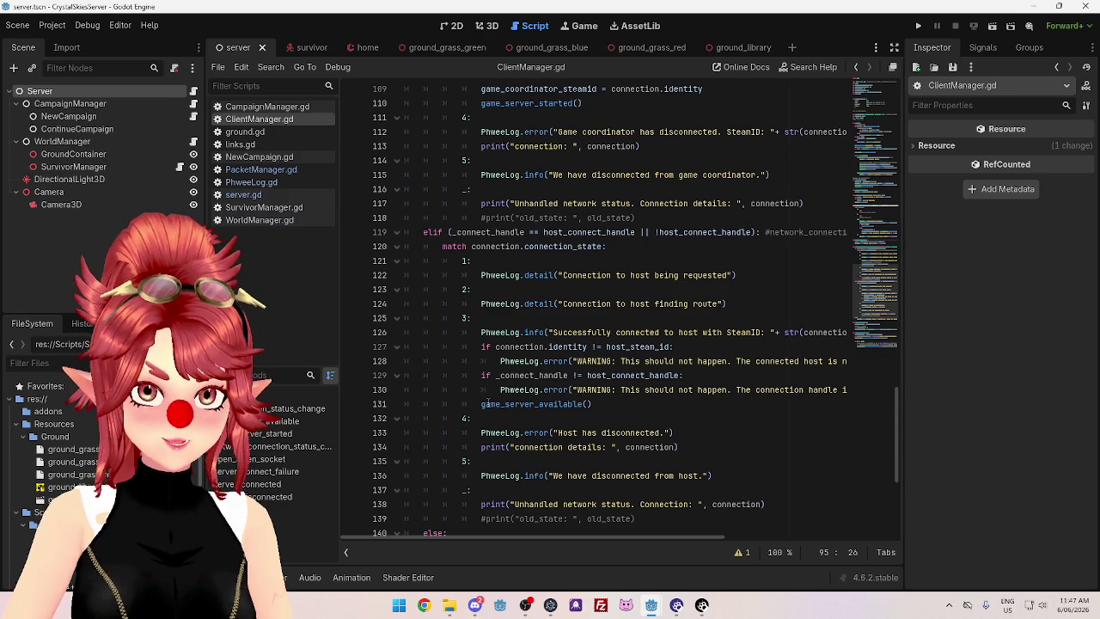
left_click(482, 404)
key("Return")
key("Up")
type("open_listen_socket()")
left_click(617, 421)
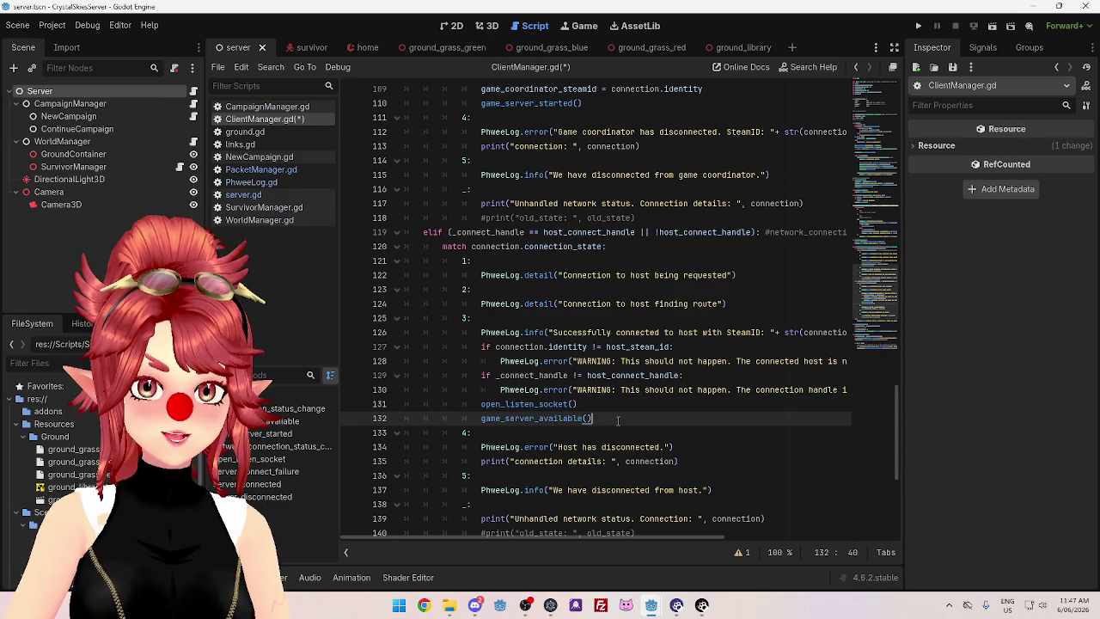
key("ctrl+s")
Run the coordinator, then run the client and start the saved campaign to launch the server
mouse_move(654, 603)
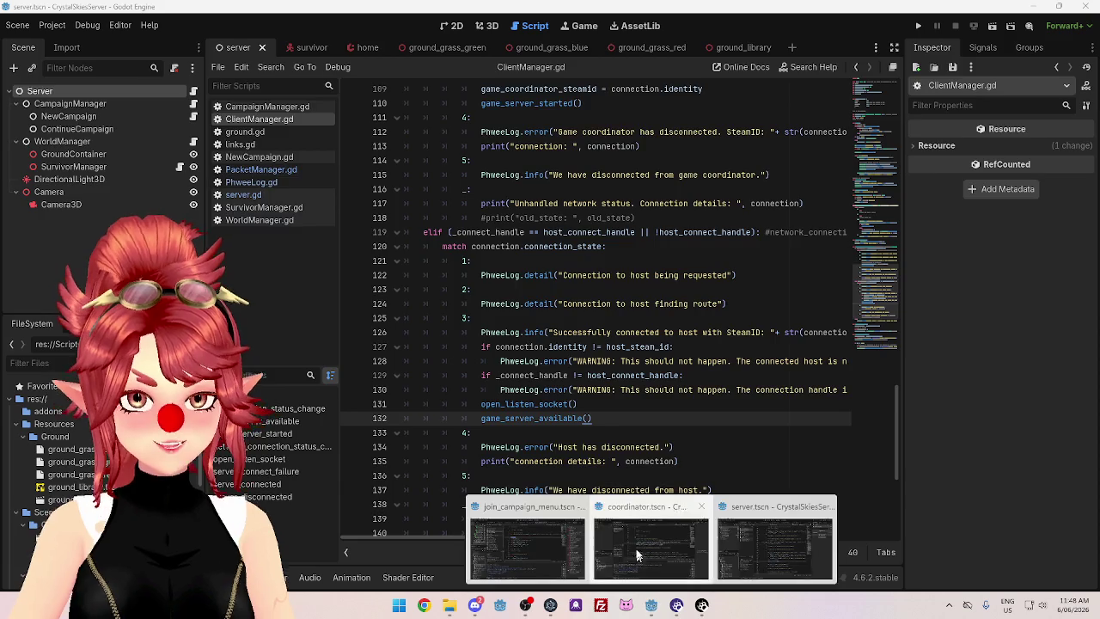
left_click(637, 555)
left_click(919, 26)
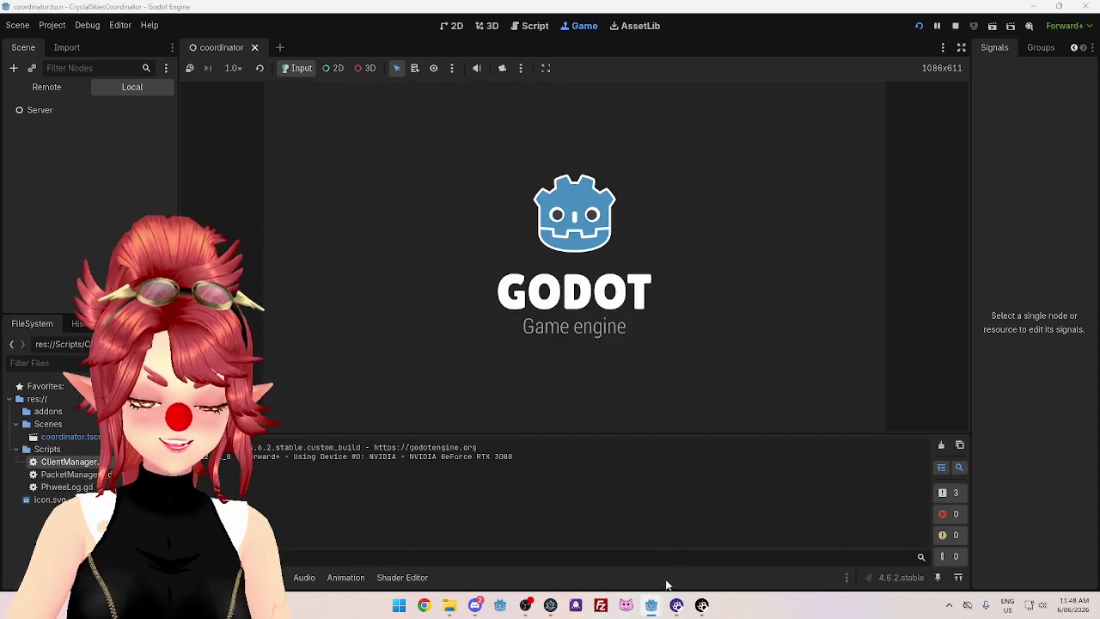
mouse_move(657, 604)
left_click(526, 541)
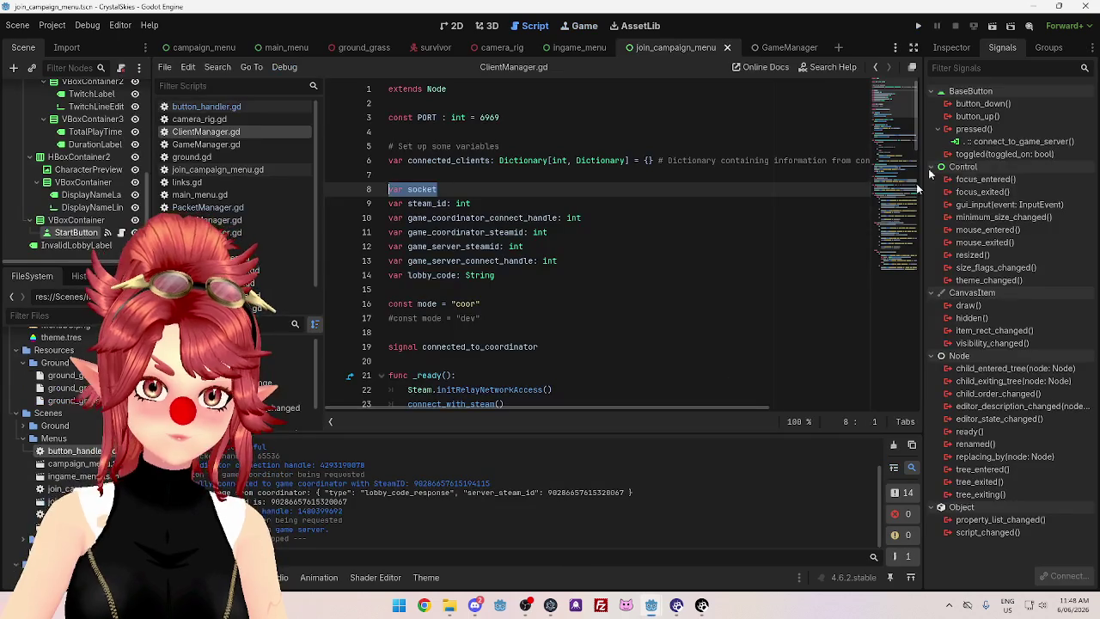
left_click(919, 26)
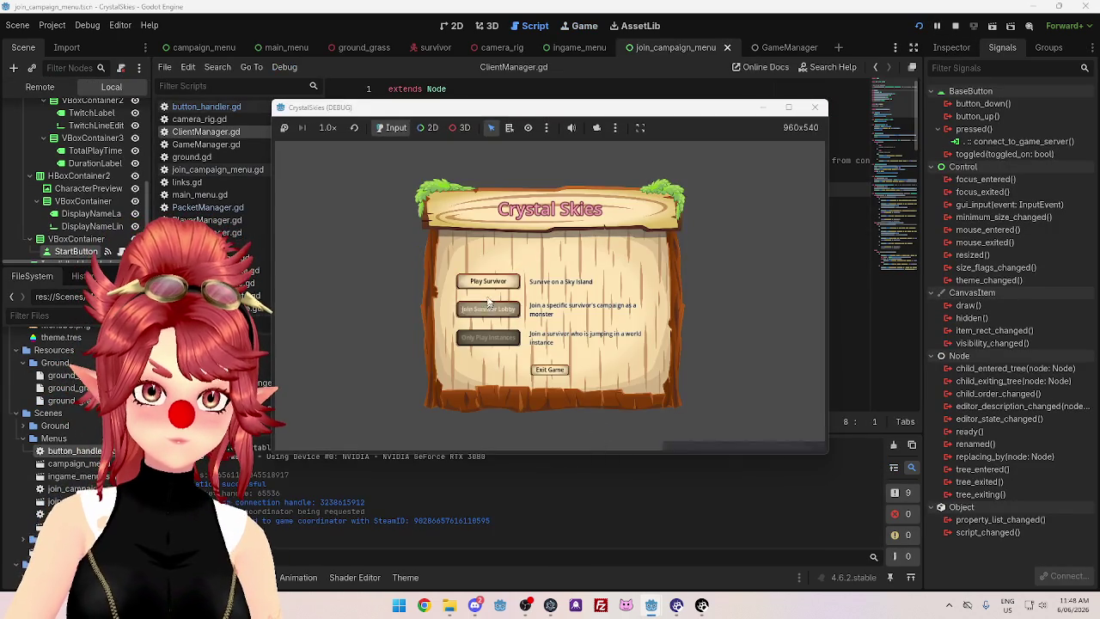
left_click(490, 306)
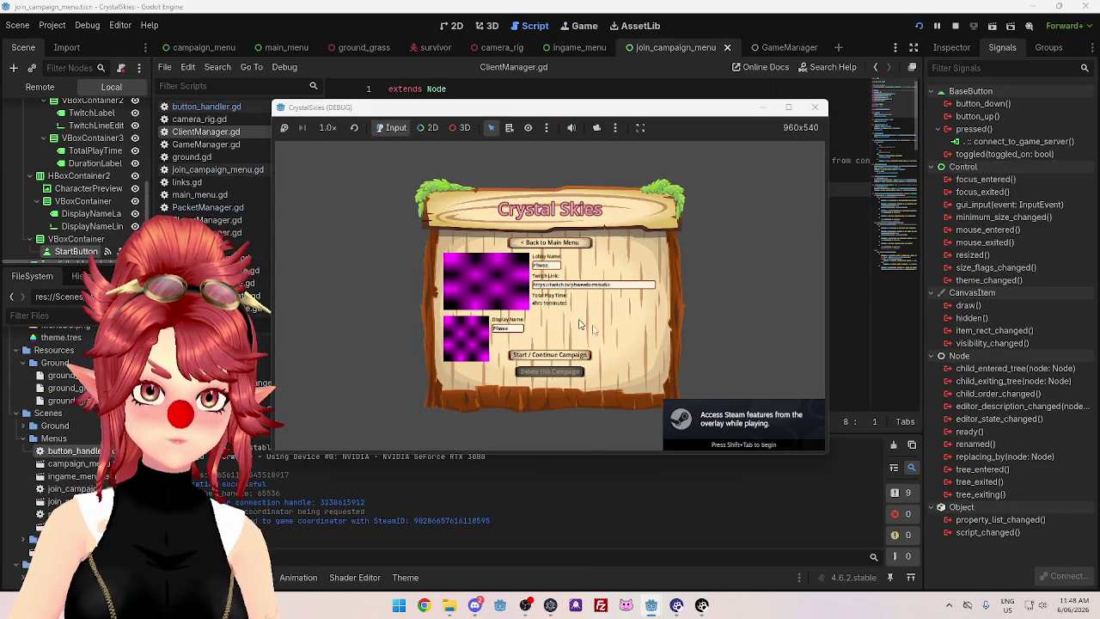
left_click(554, 356)
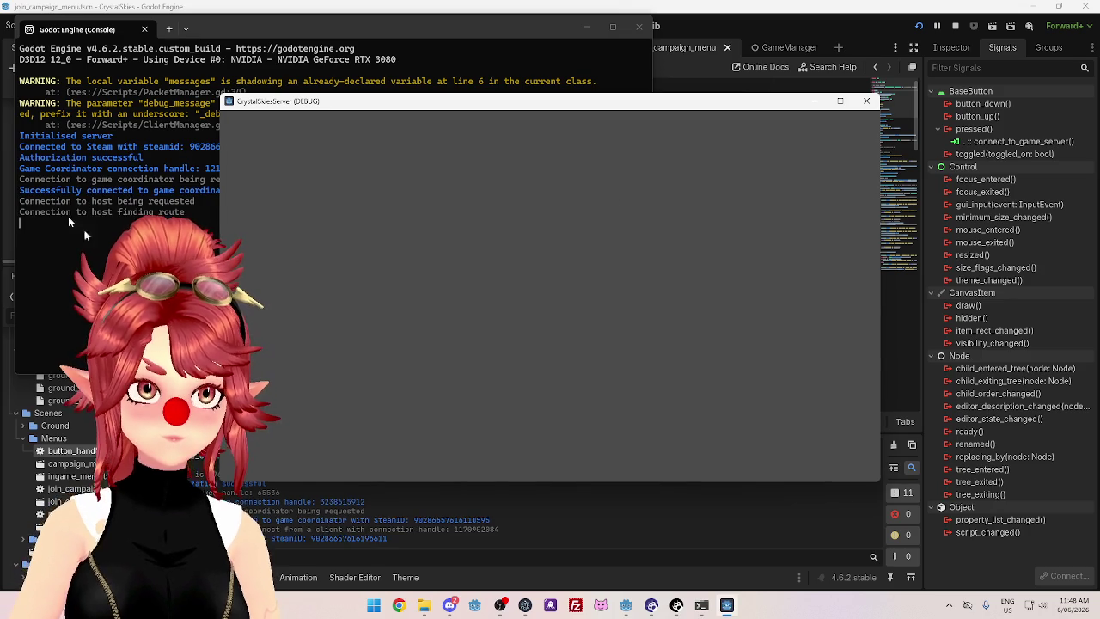
Relaunch the client with F5 and focus its lobby code field
key("alt+Tab")
key("alt+Tab")
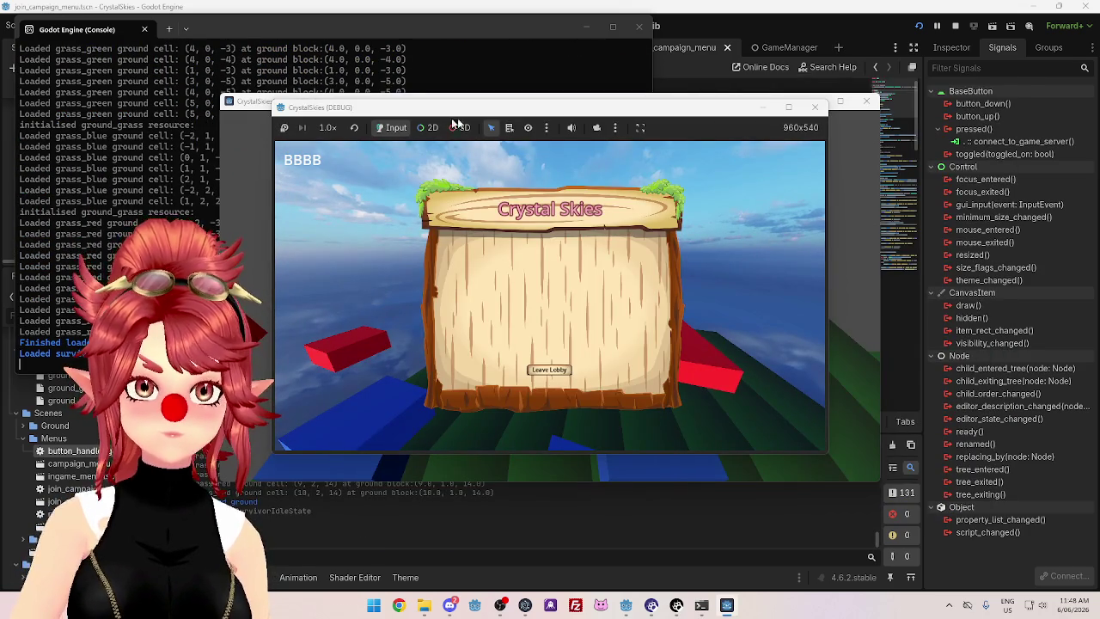
key("F5")
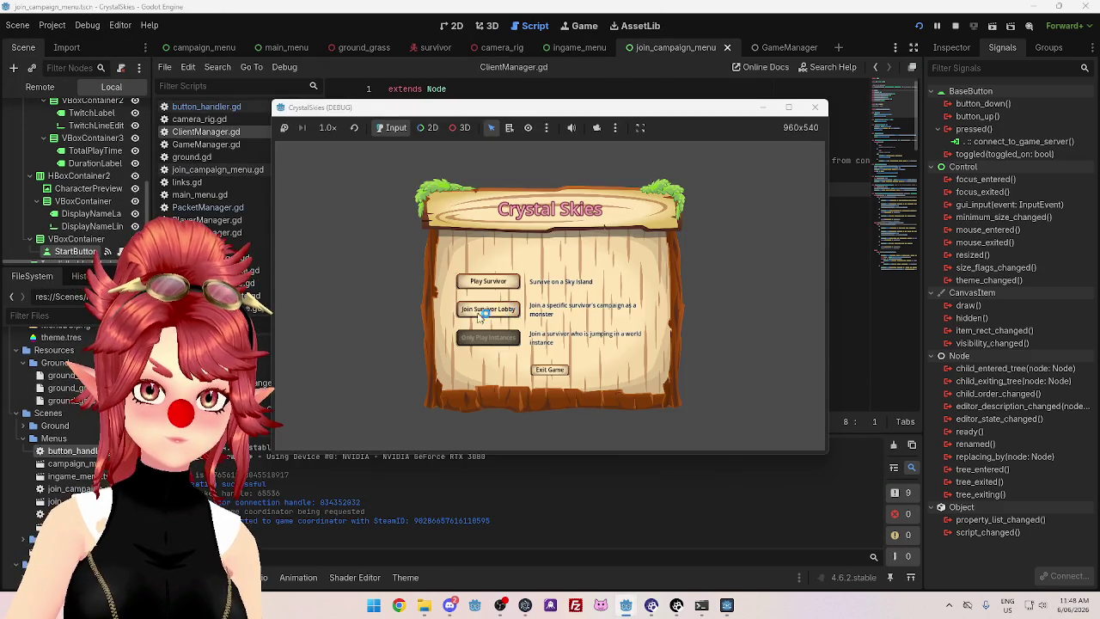
left_click(529, 262)
Search for lobby code 8888 and check the connection requests in the server console
type("8888")
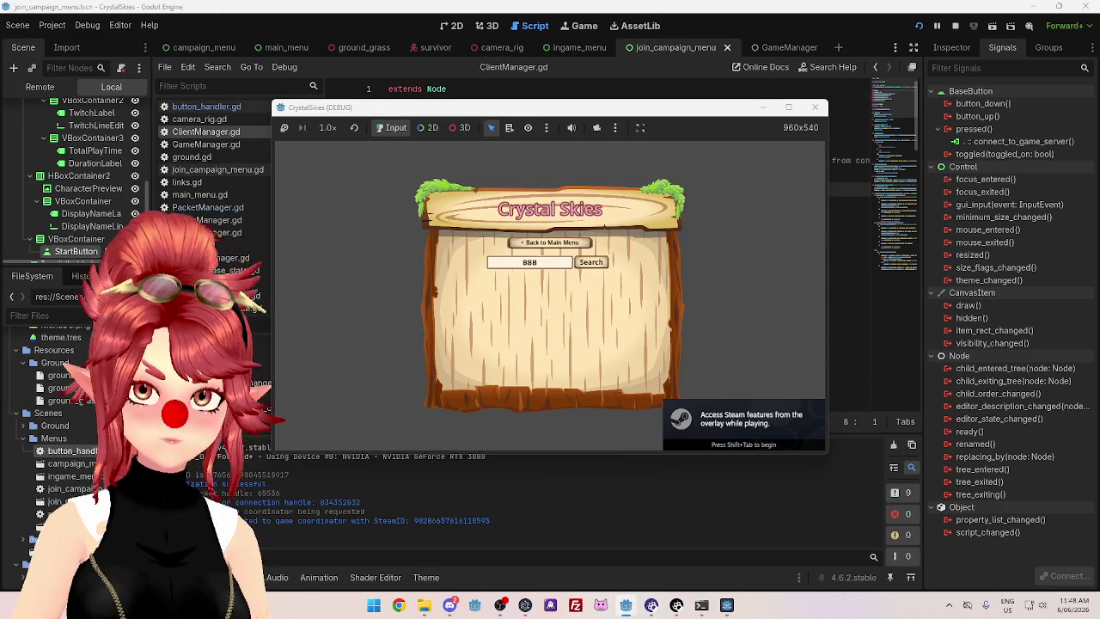
left_click(609, 263)
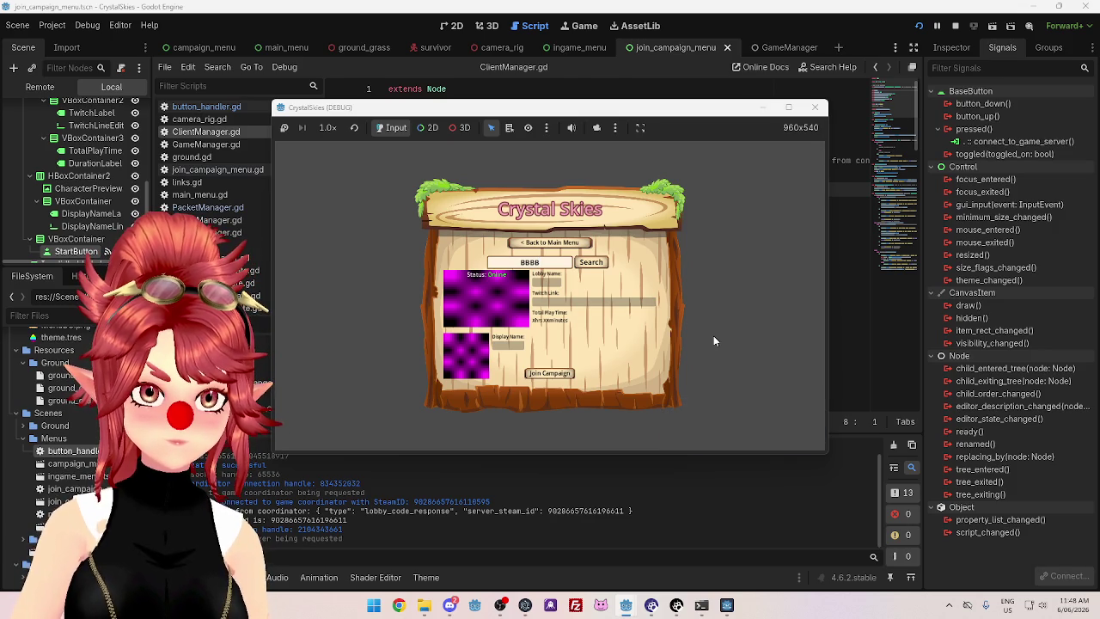
left_click(702, 606)
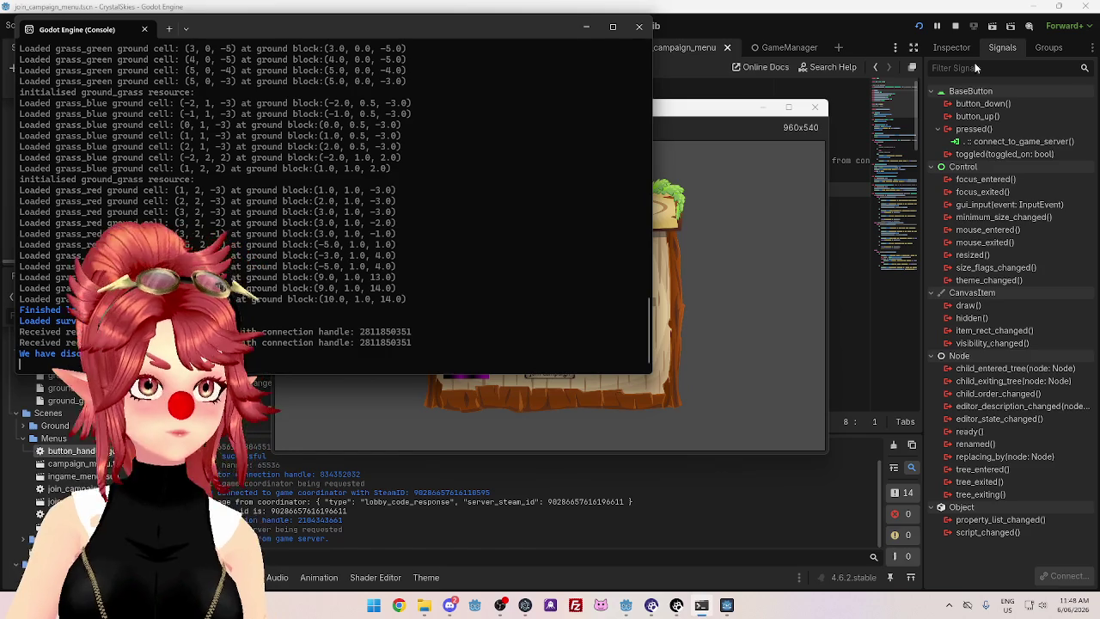
mouse_move(469, 28)
left_mouse_down()
mouse_move(612, 50)
mouse_move(746, 89)
left_mouse_up()
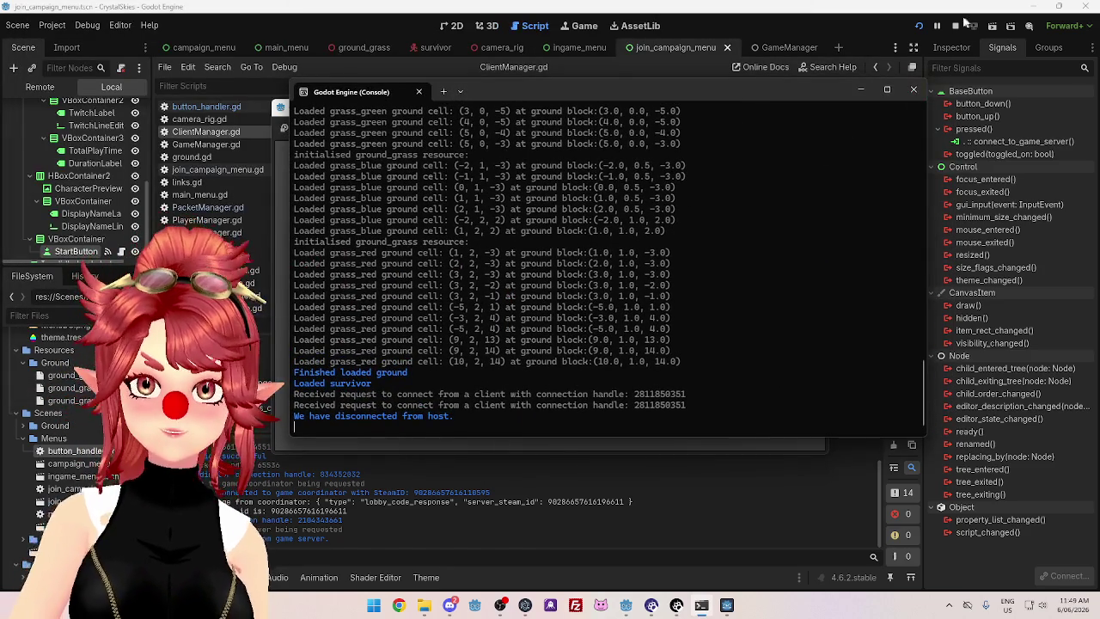
Stop the game and return to the server project's ClientManager script
left_click(956, 26)
left_click(635, 272)
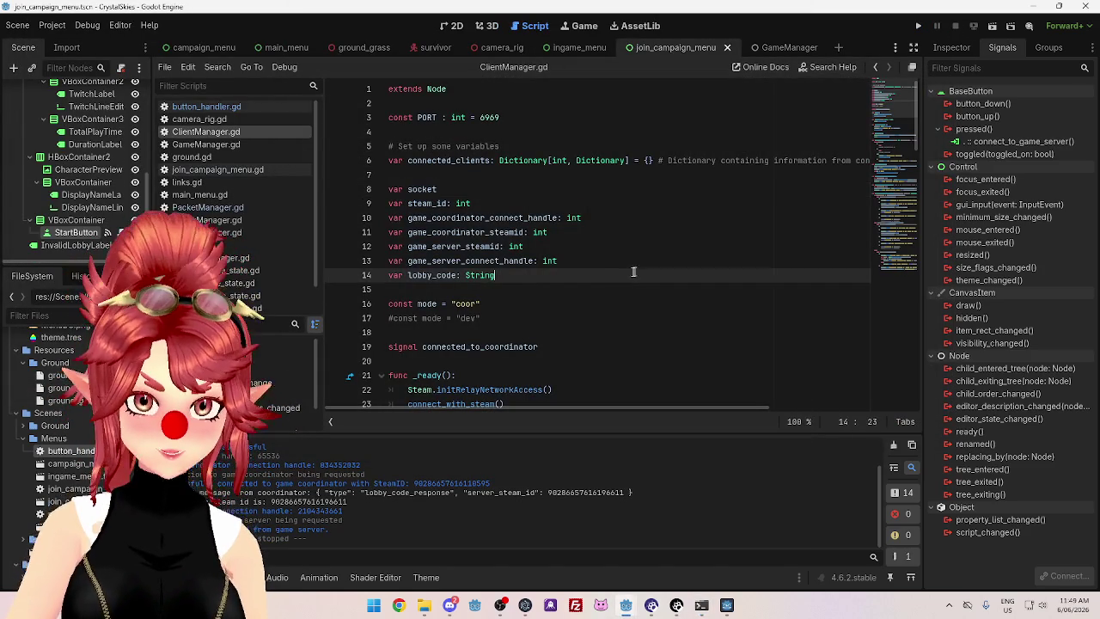
mouse_move(625, 604)
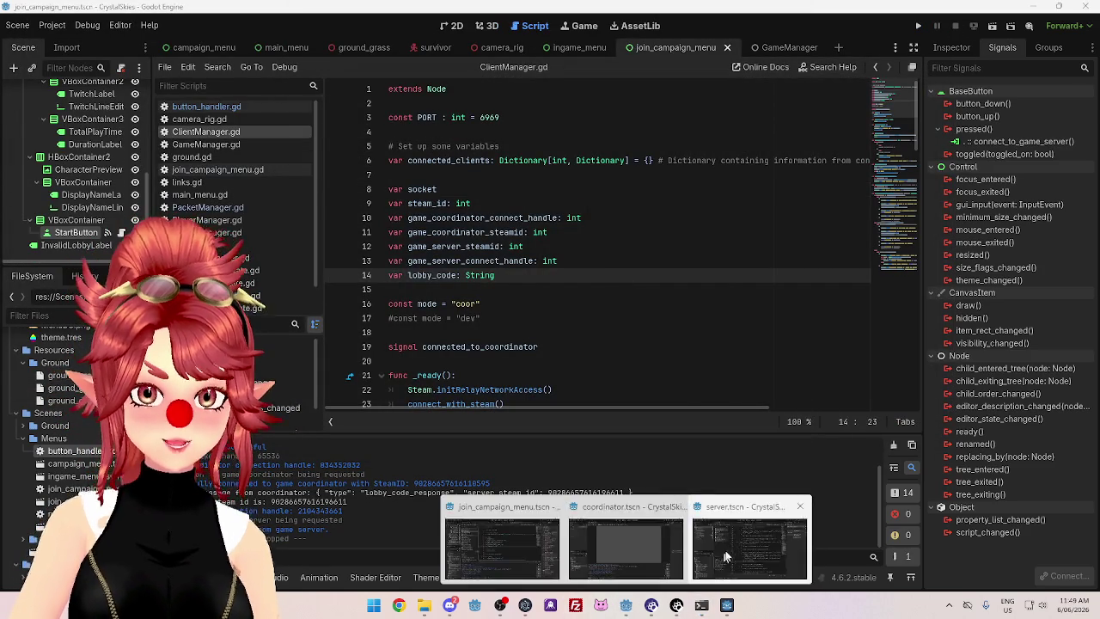
left_click(756, 542)
left_click(638, 332)
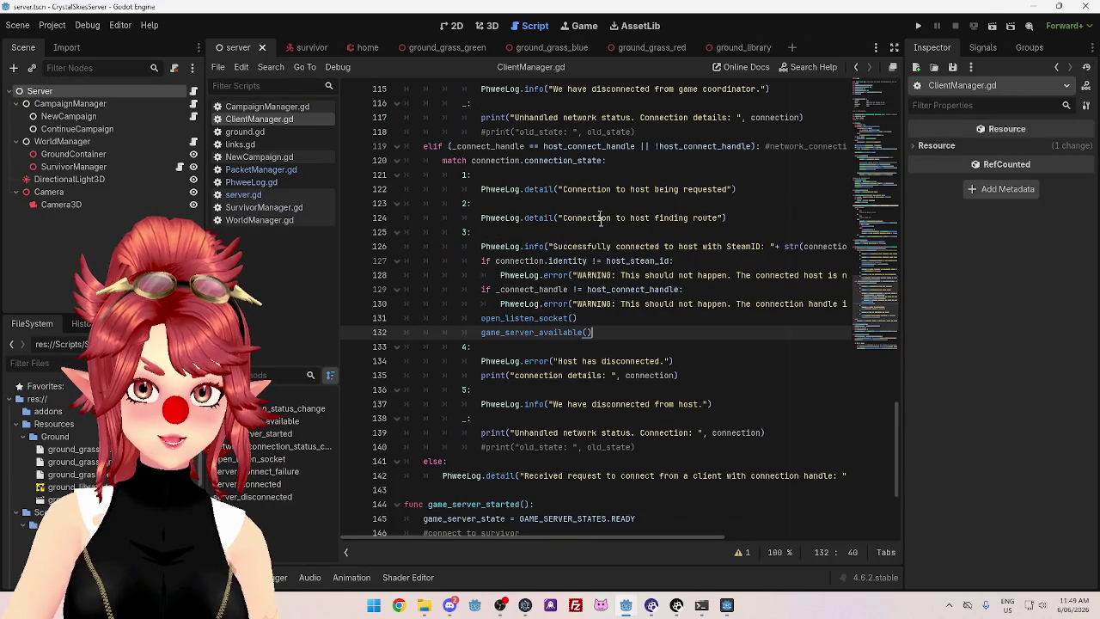